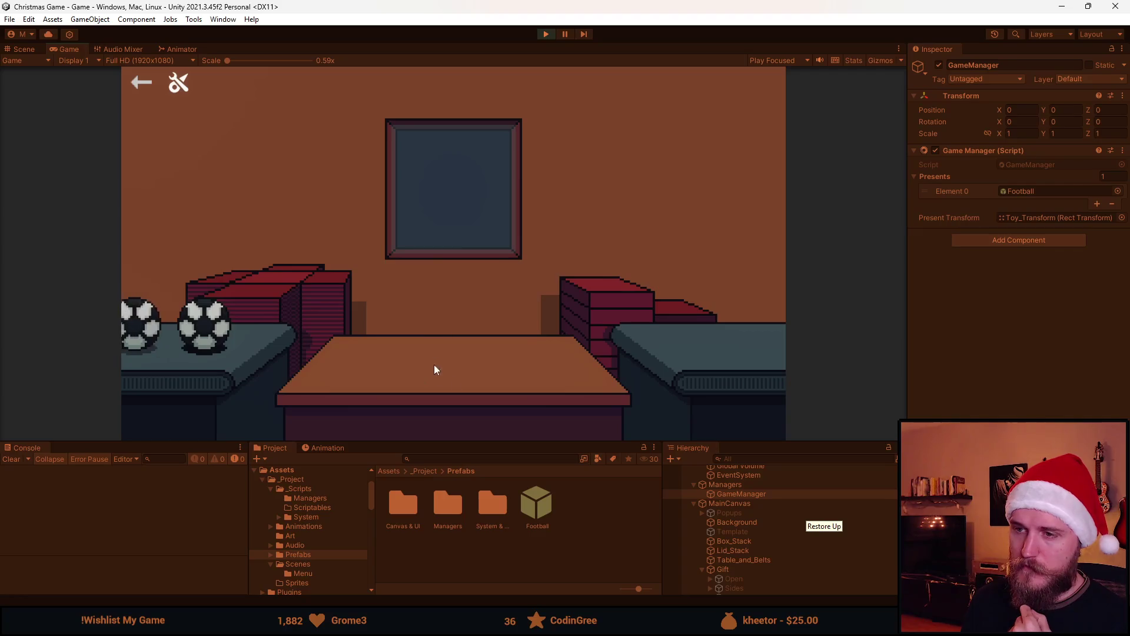
Step: Stop the running gift-wrapping game in Unity and bring Visual Studio to the front
click(548, 33)
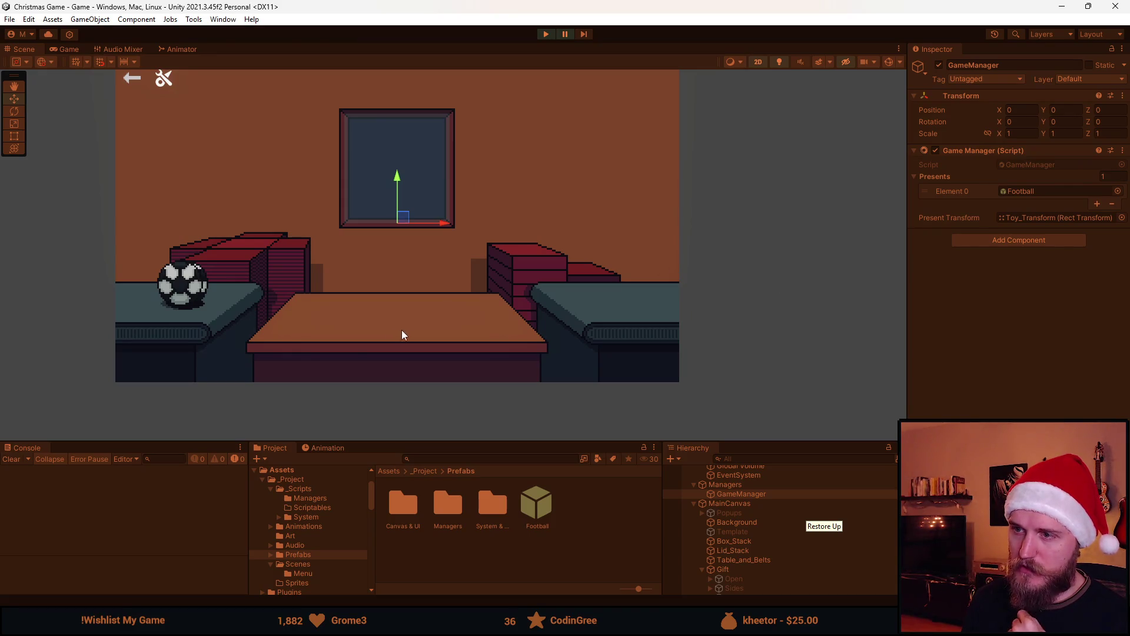
click(546, 35)
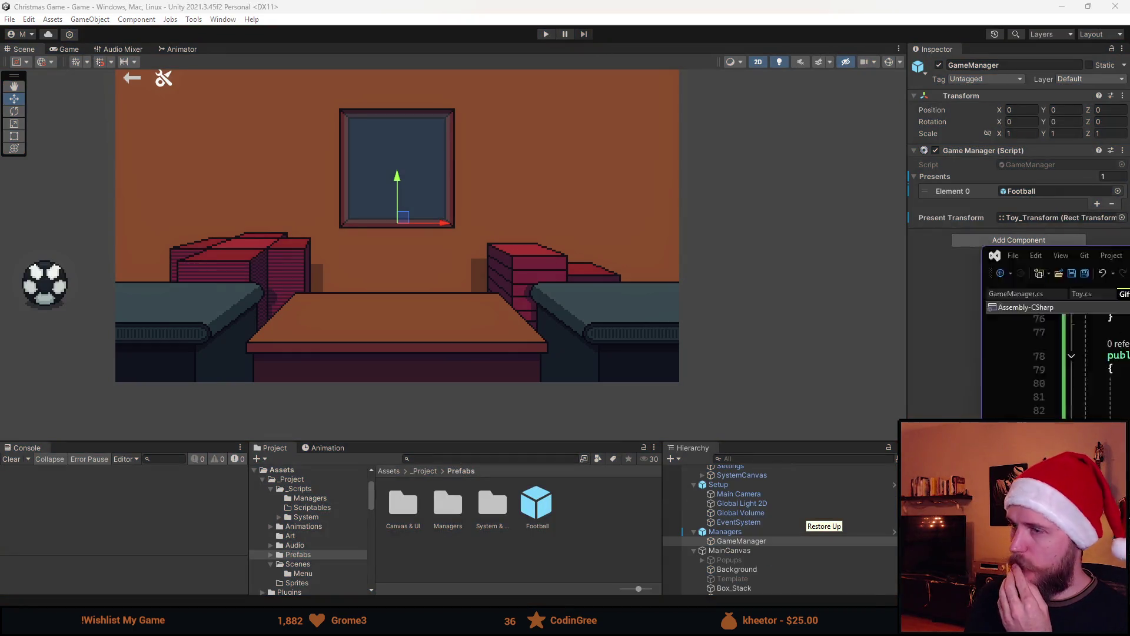
Step: Change the CompleteGift DOLocalMove duration on Gift.cs line 116 from 3f to 1f and save
key(alt+Tab)
scroll(388, 369, down, 4)
scroll(381, 401, down, 2)
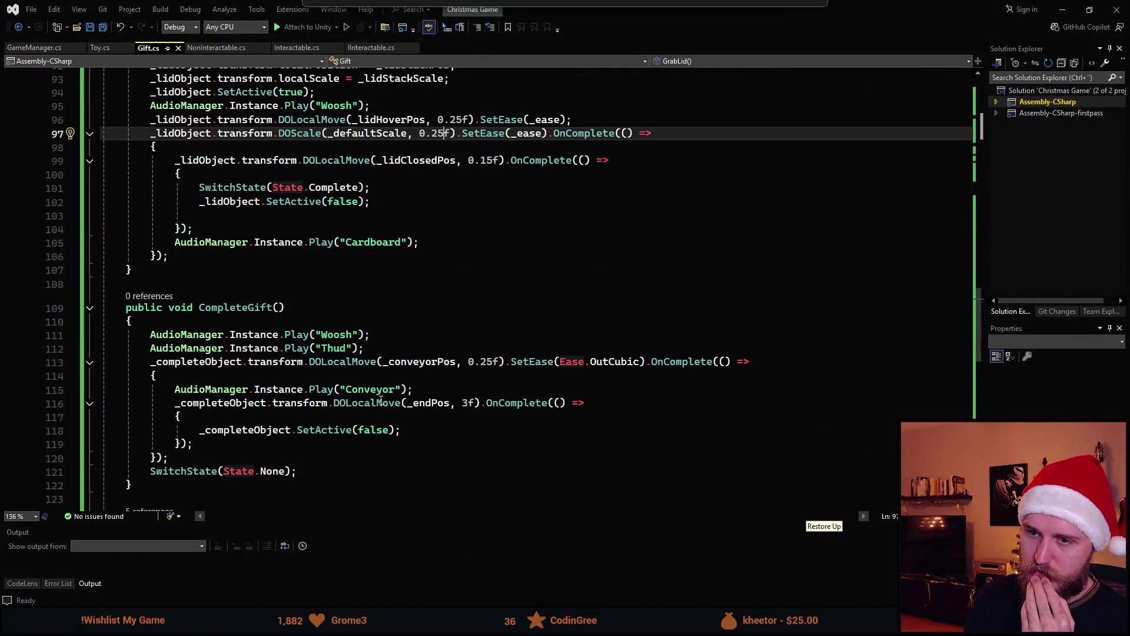
scroll(377, 401, down, 3)
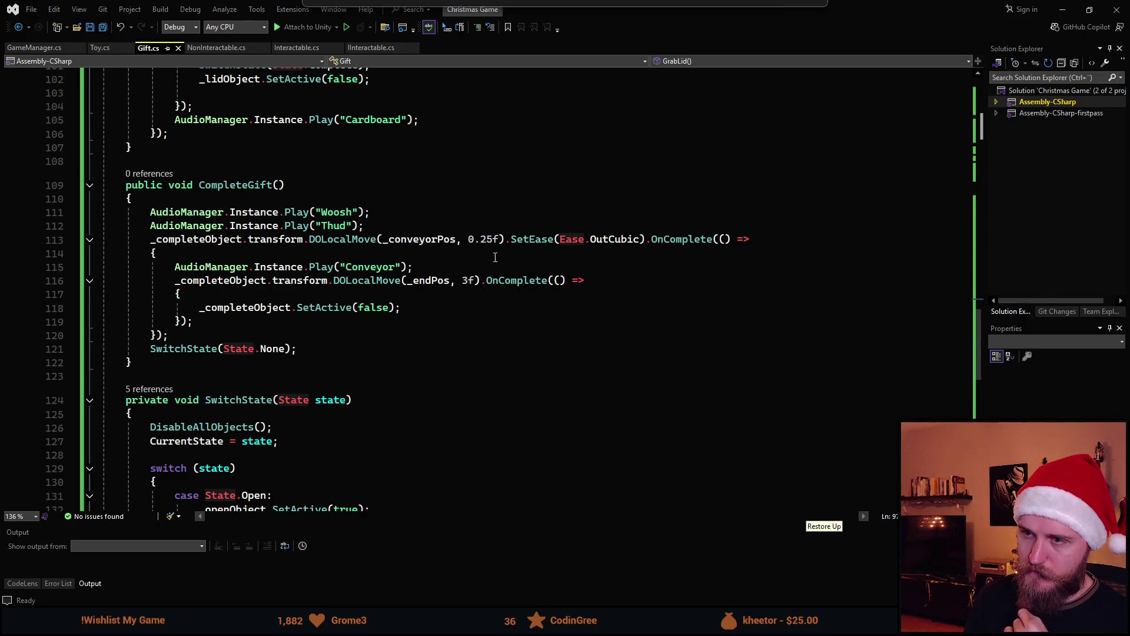
click(469, 280)
key(BackSpace)
text(1)
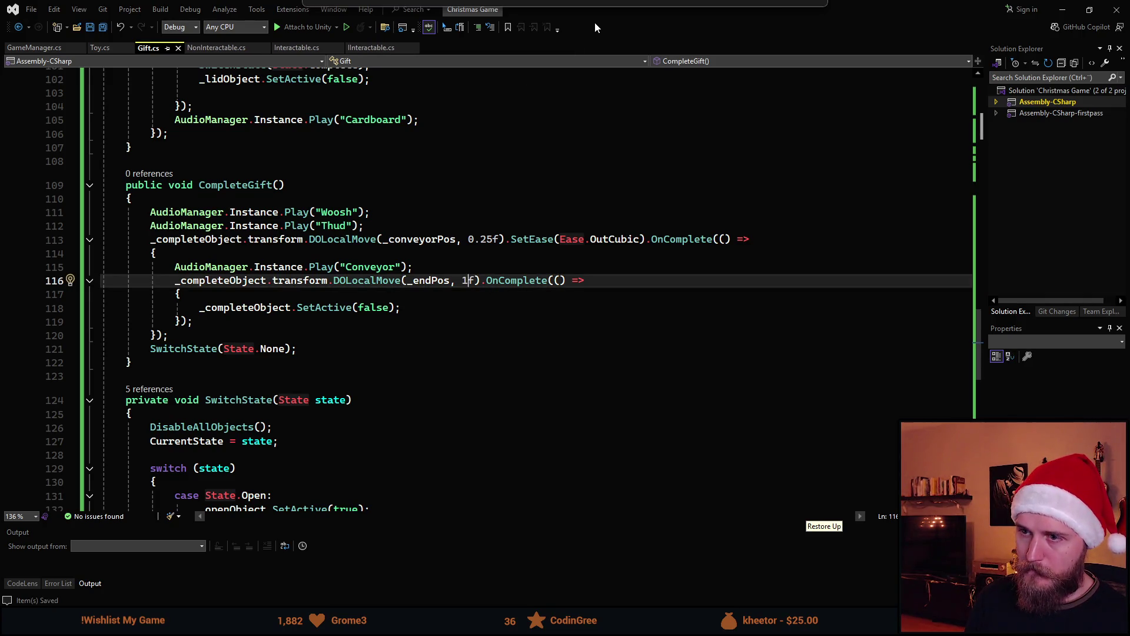
key(alt+Tab)
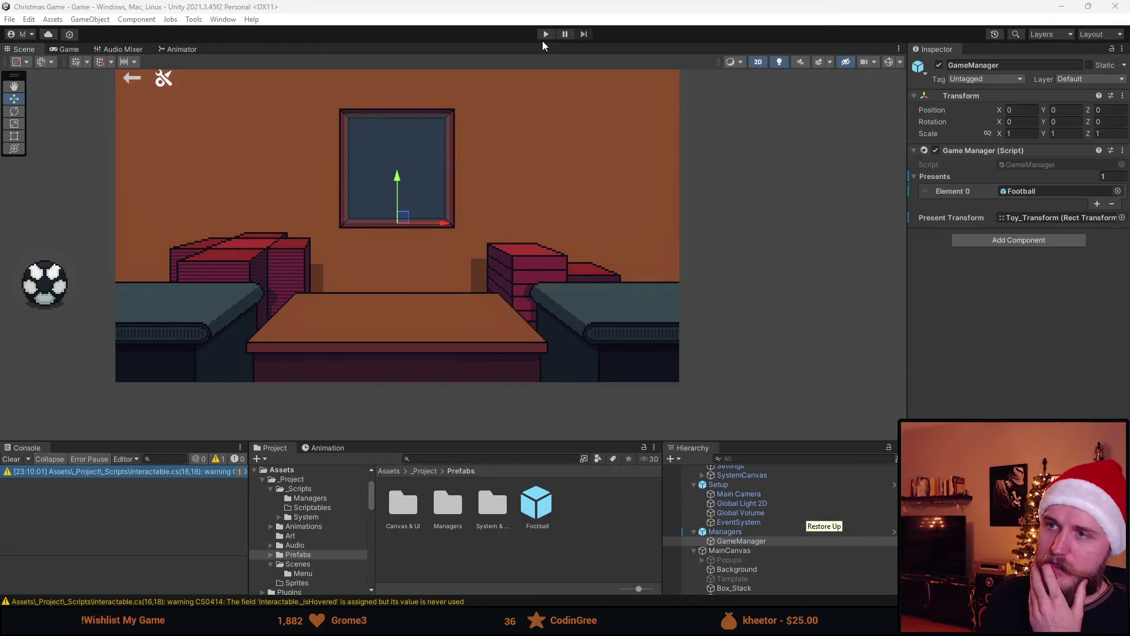
Step: Enter Play mode and pack the first three footballs into lidded boxes, shipping each
click(542, 39)
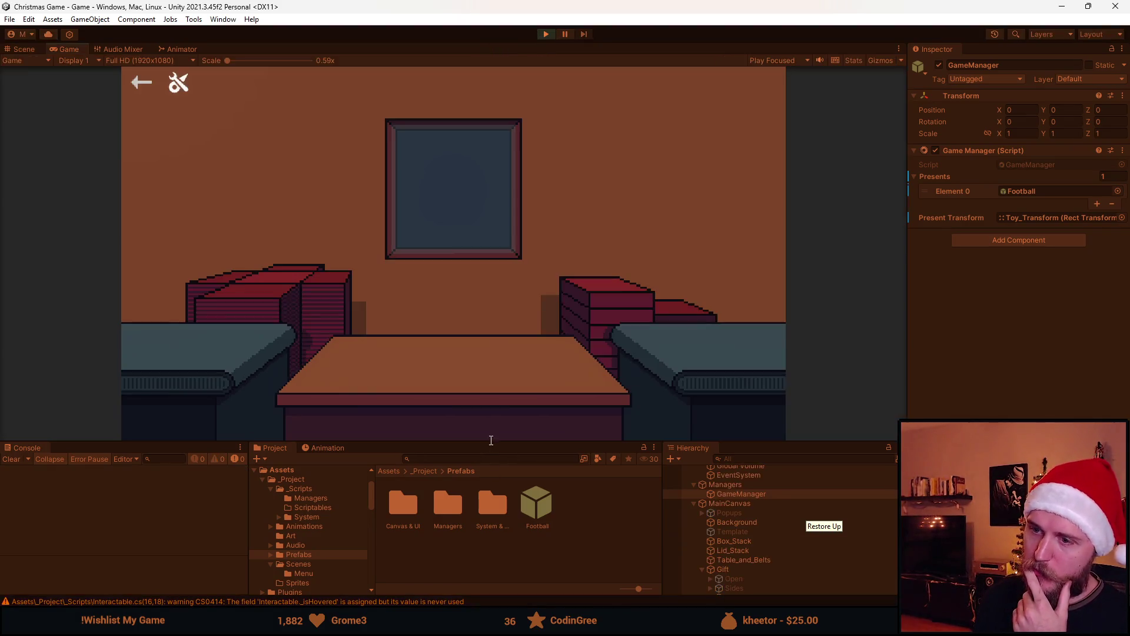
click(191, 331)
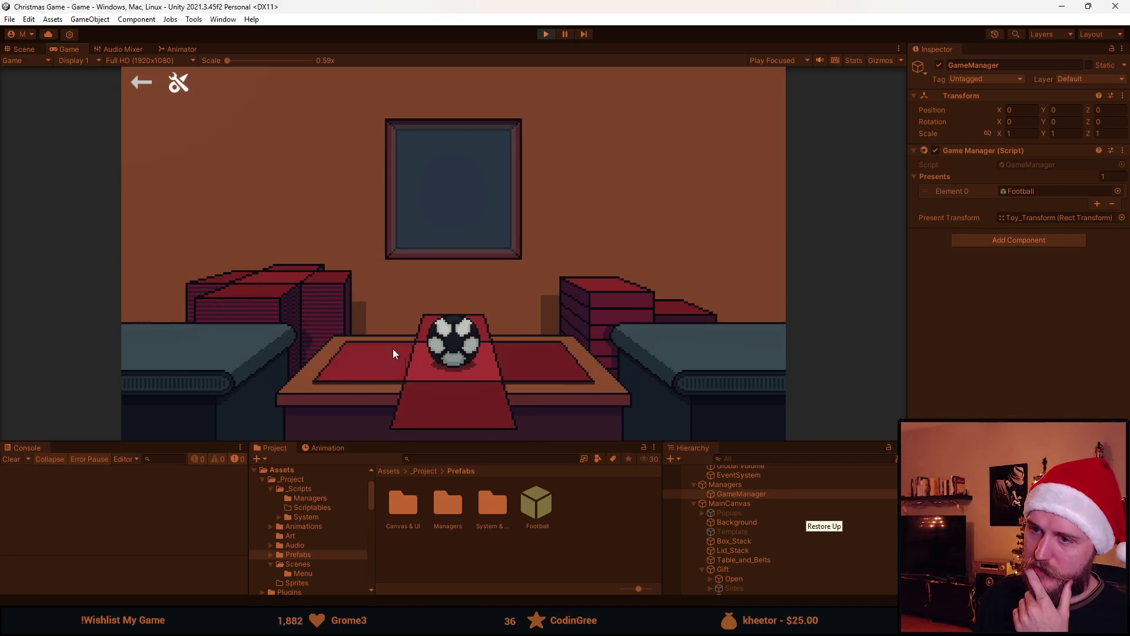
click(582, 302)
click(476, 345)
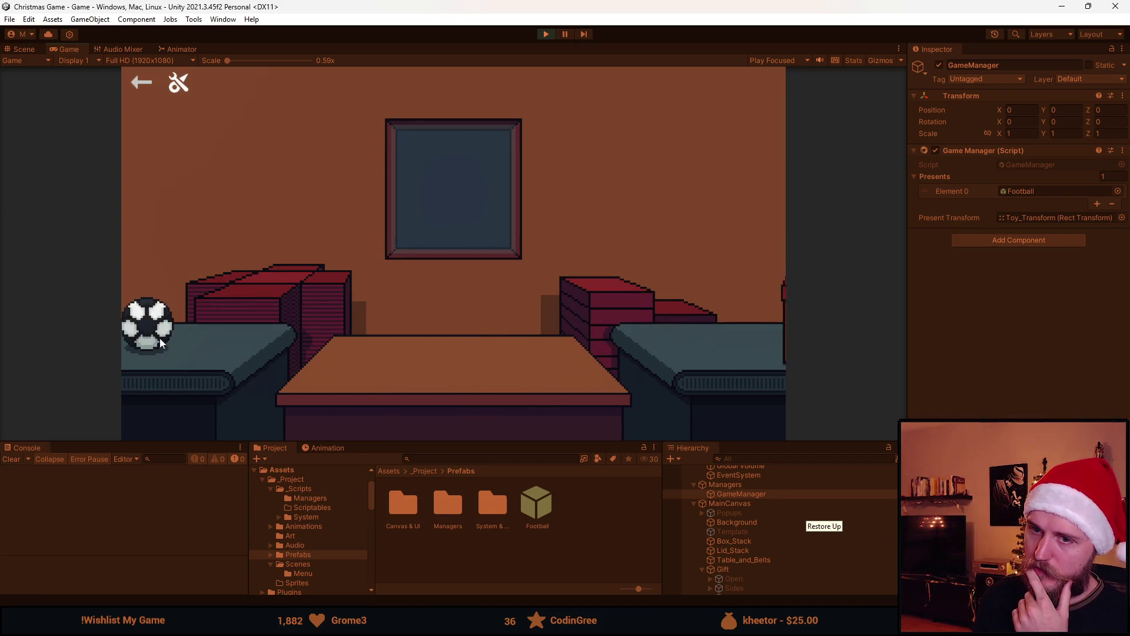
click(624, 293)
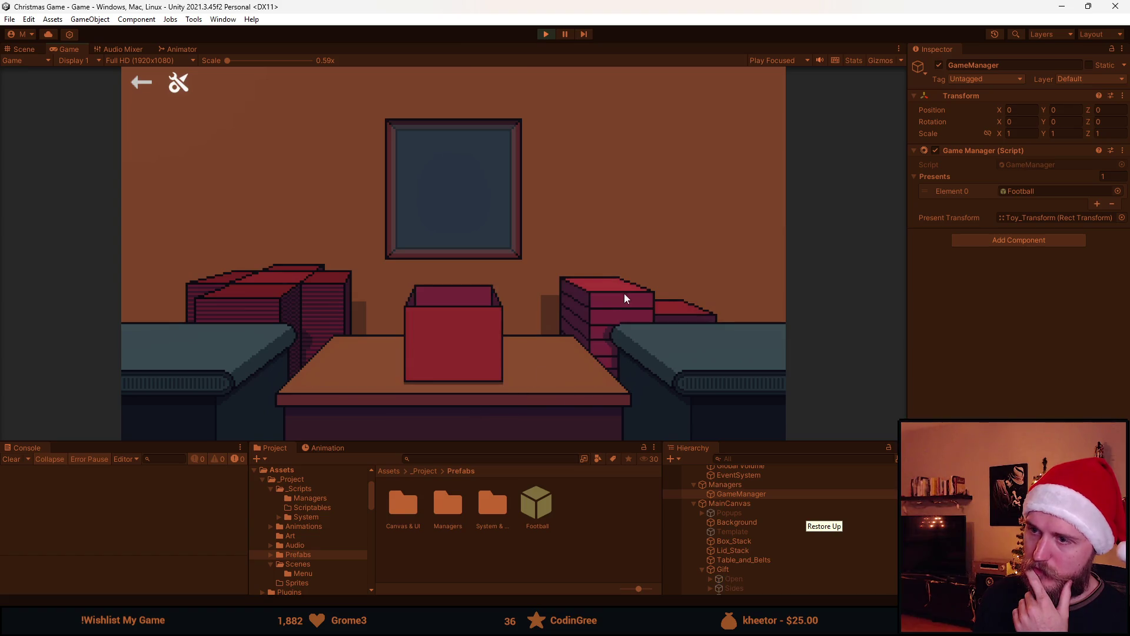
click(475, 323)
click(197, 323)
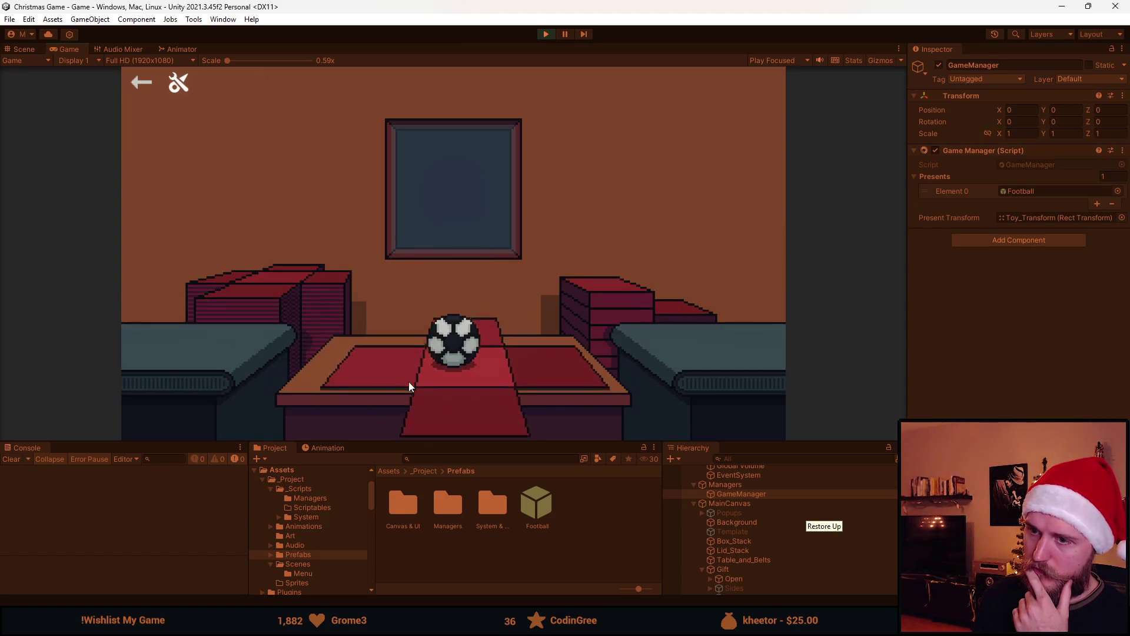
click(598, 303)
click(478, 316)
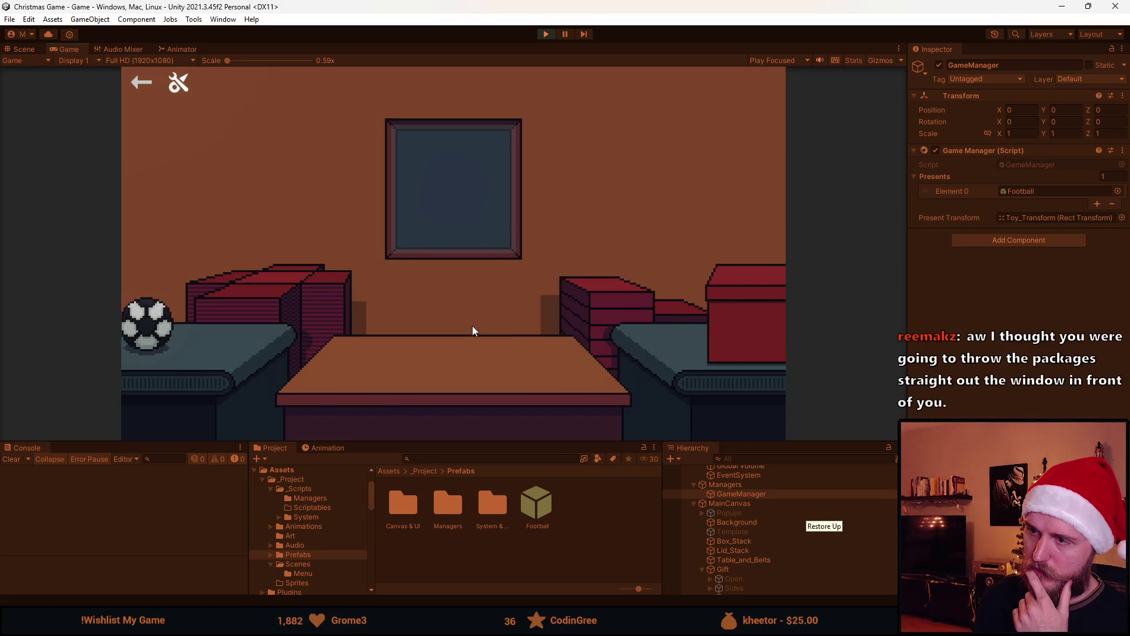
Step: Keep loading footballs onto the table, folding and lidding boxes, and sending gifts to the right belt
click(235, 327)
click(589, 312)
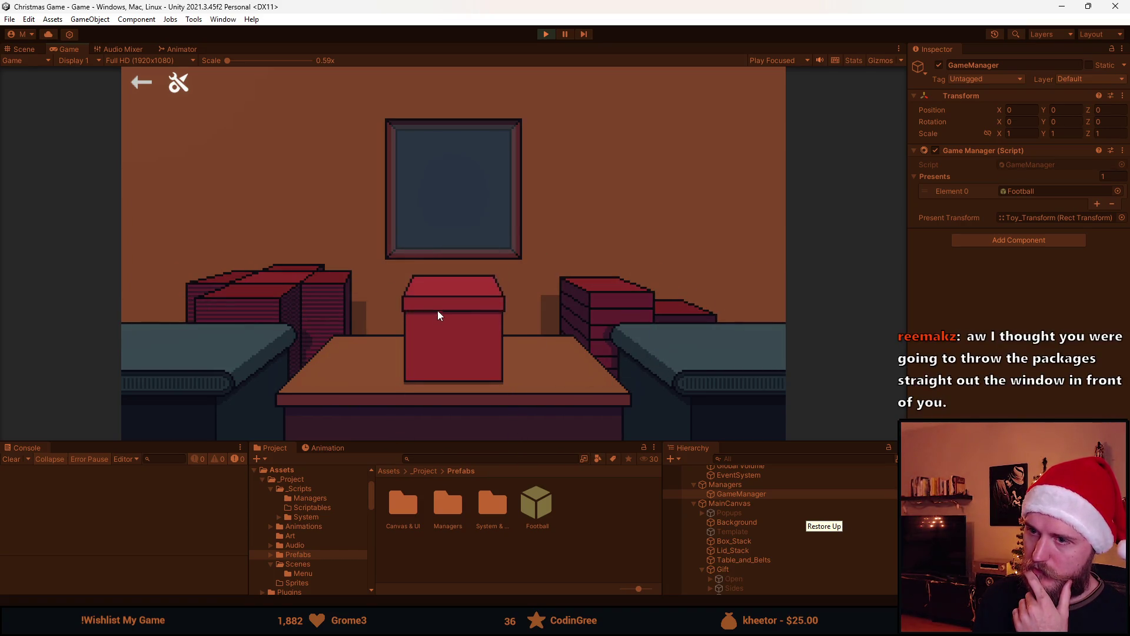
click(436, 309)
click(242, 371)
click(255, 278)
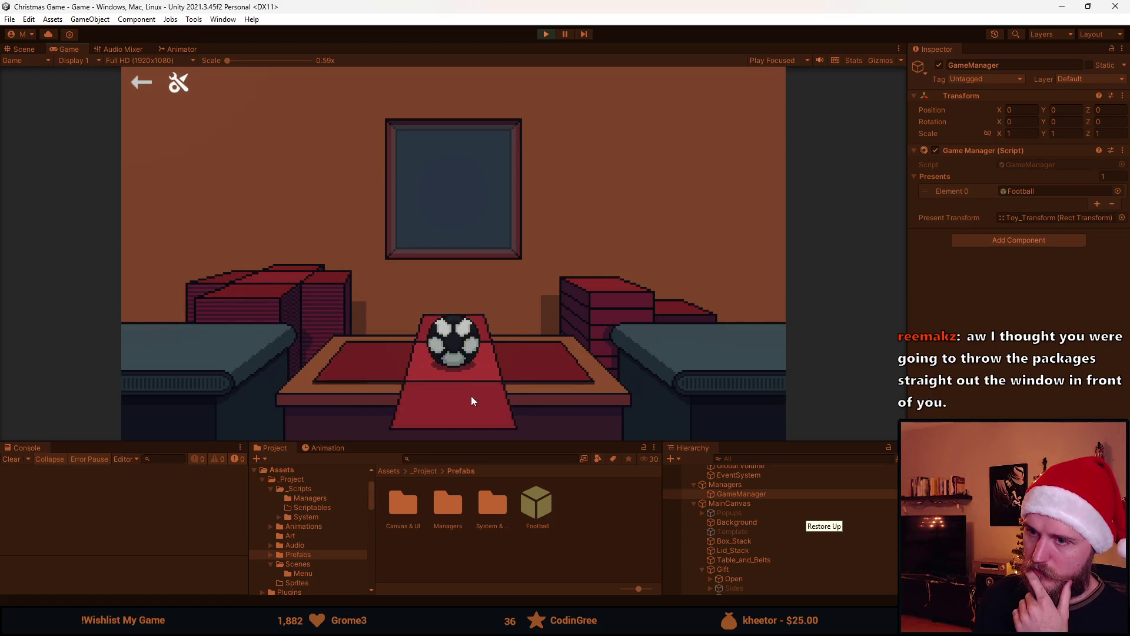
click(585, 295)
click(467, 324)
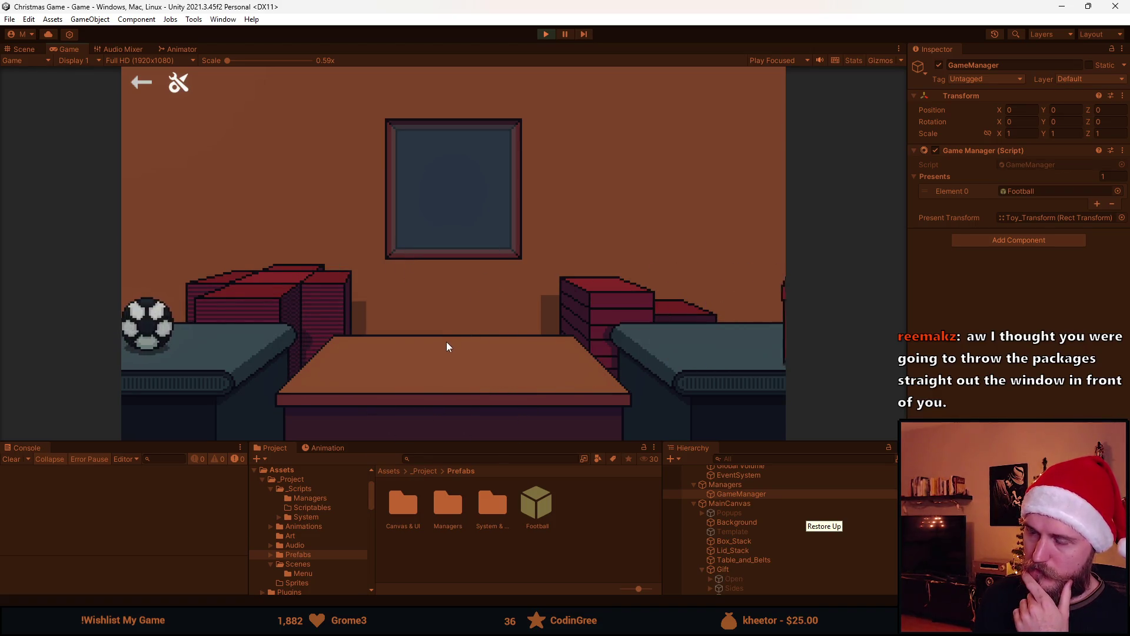
click(436, 361)
click(518, 346)
click(480, 336)
click(256, 279)
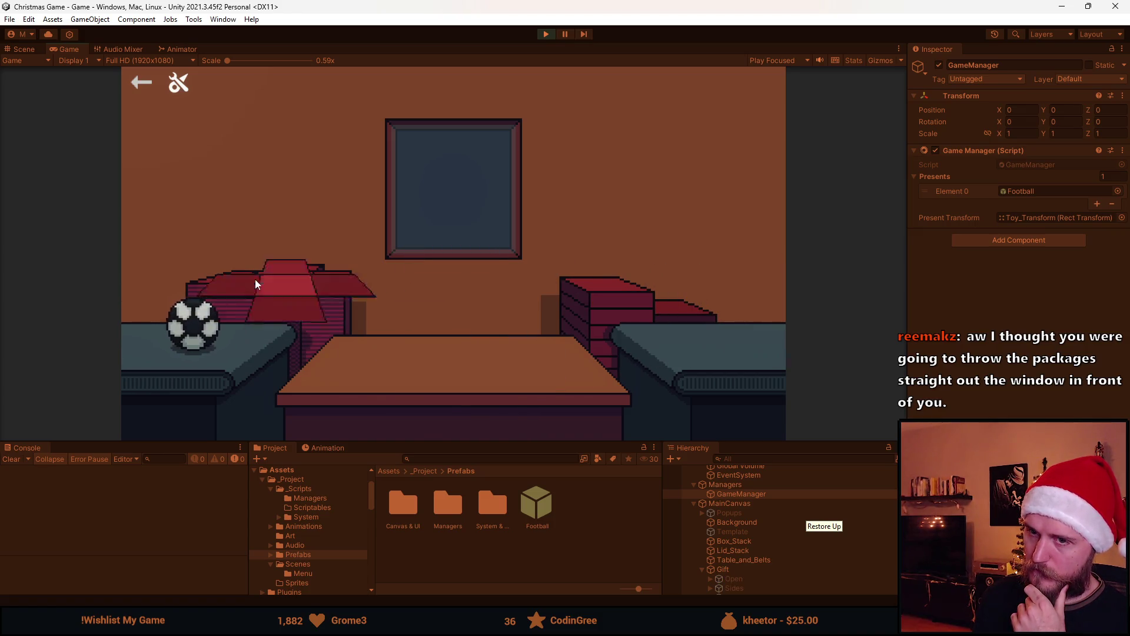
click(429, 413)
click(575, 336)
click(461, 331)
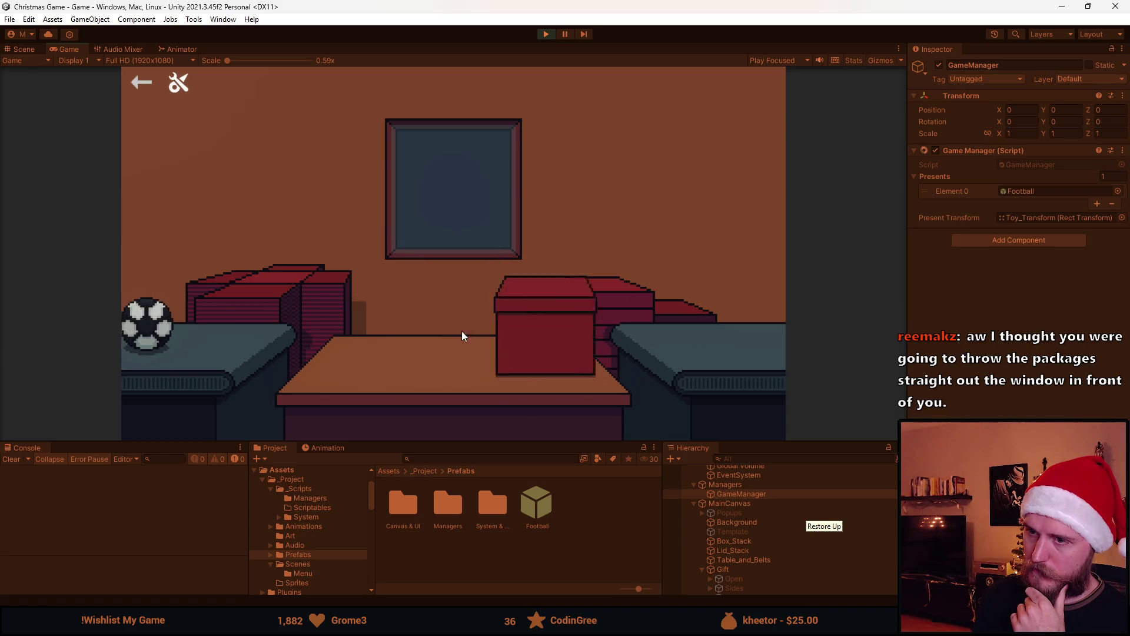
click(211, 332)
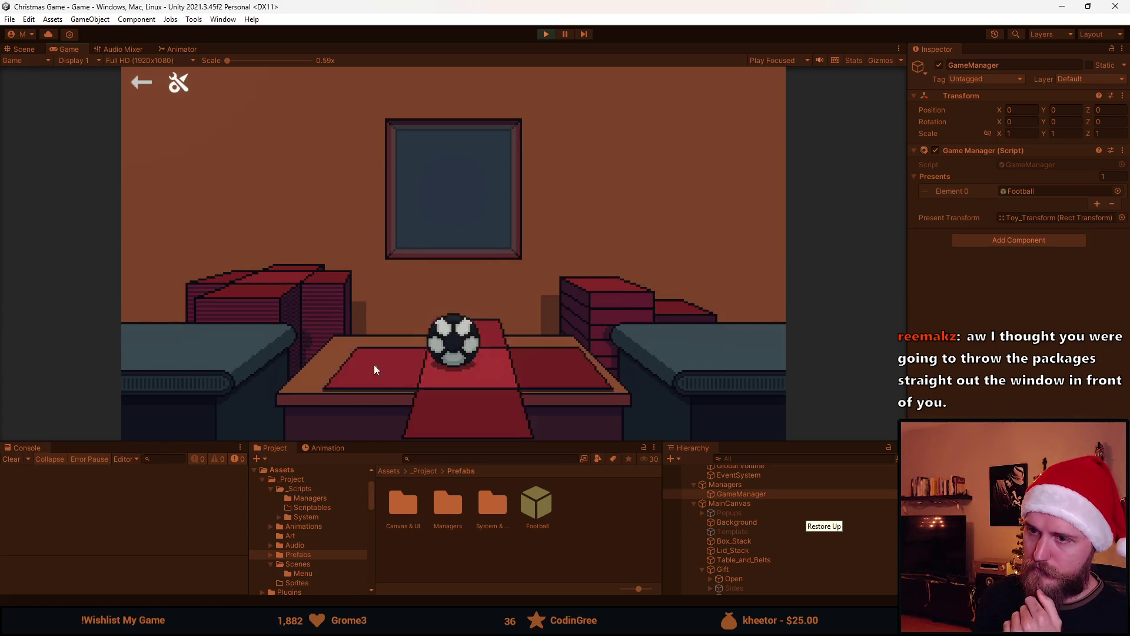
click(373, 359)
click(424, 317)
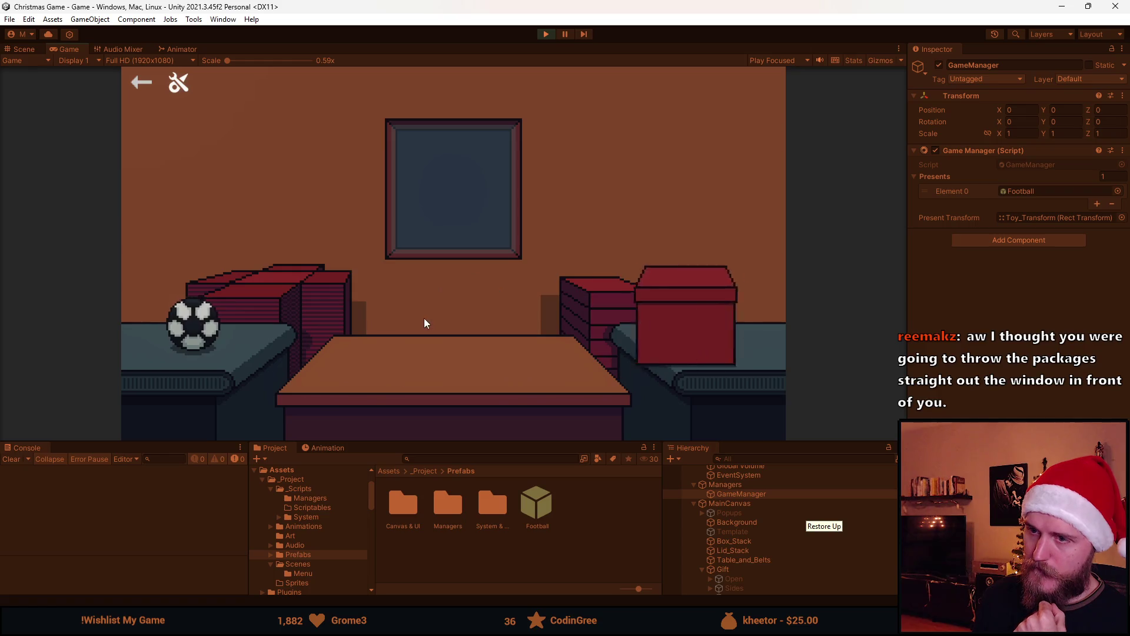
Step: Wrap several more footballs in fresh boxes, add lids and ship the finished gifts
click(218, 347)
click(365, 353)
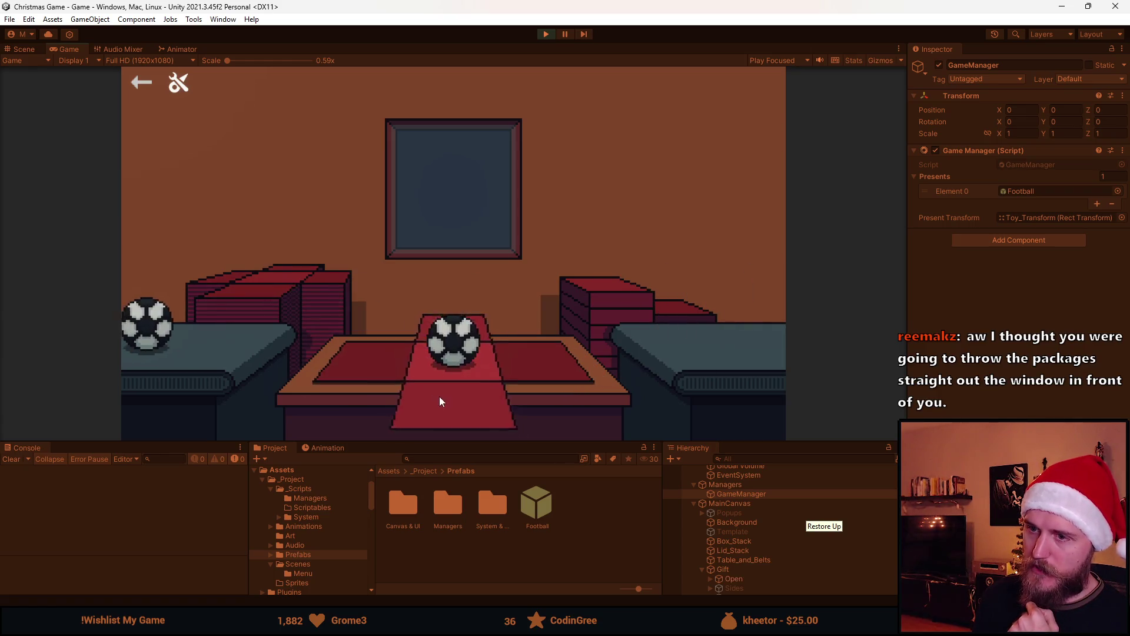
click(518, 335)
click(515, 329)
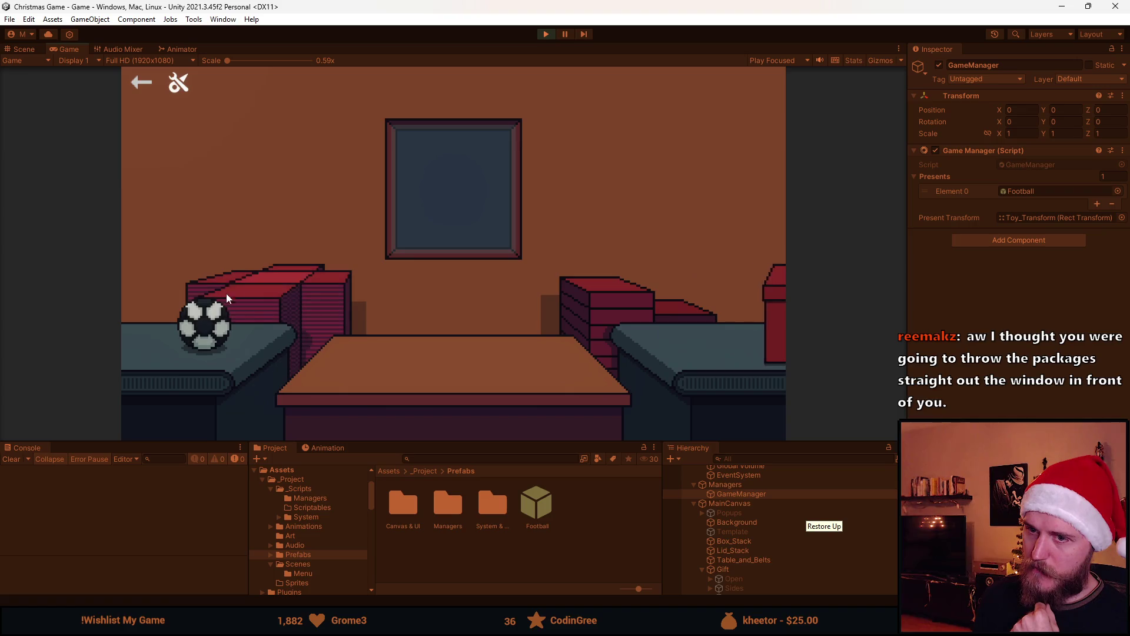
click(204, 319)
click(394, 352)
click(260, 295)
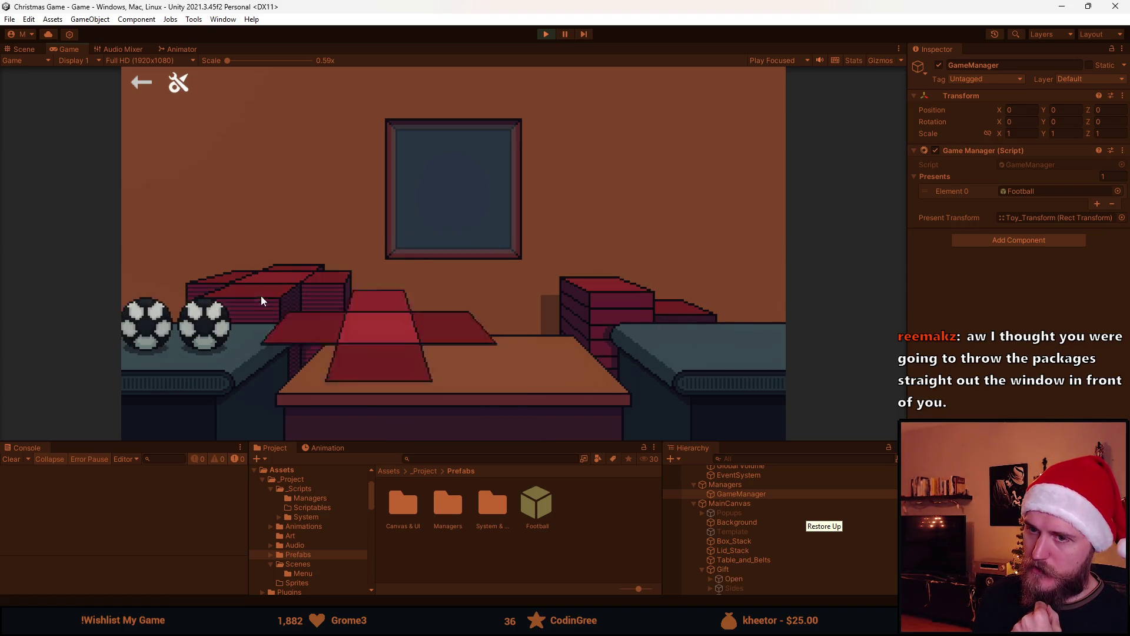
click(394, 394)
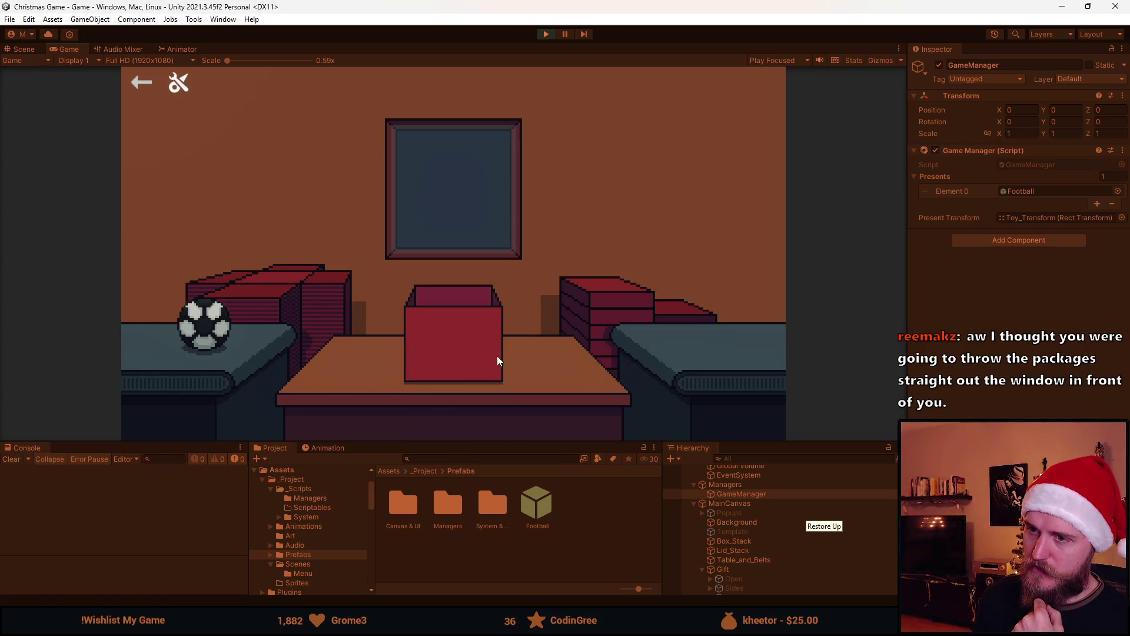
click(207, 323)
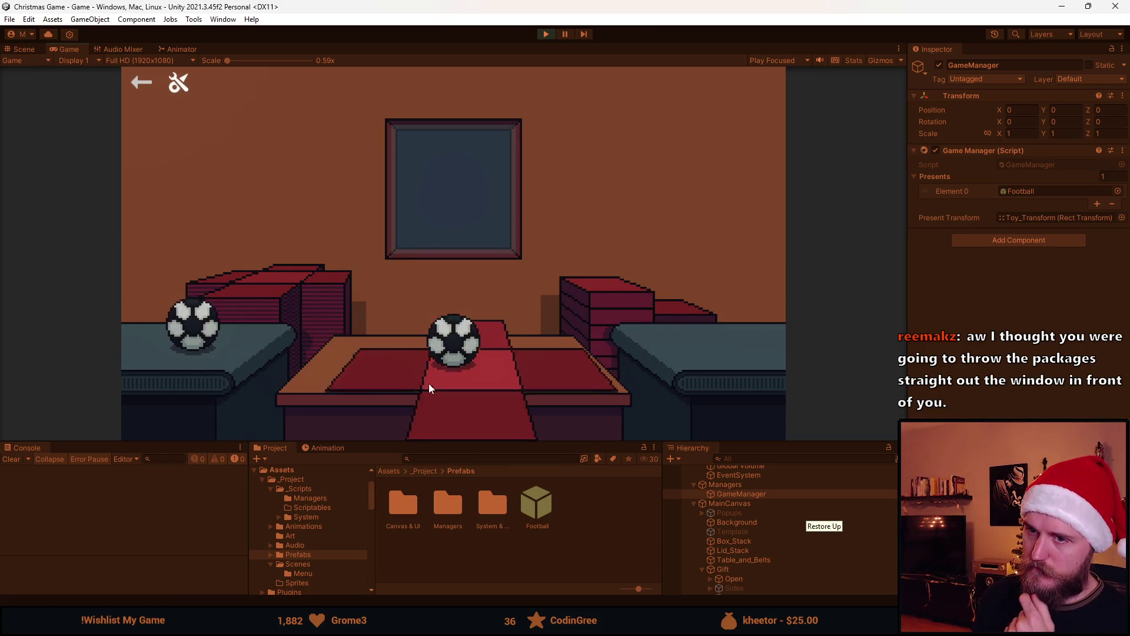
click(425, 386)
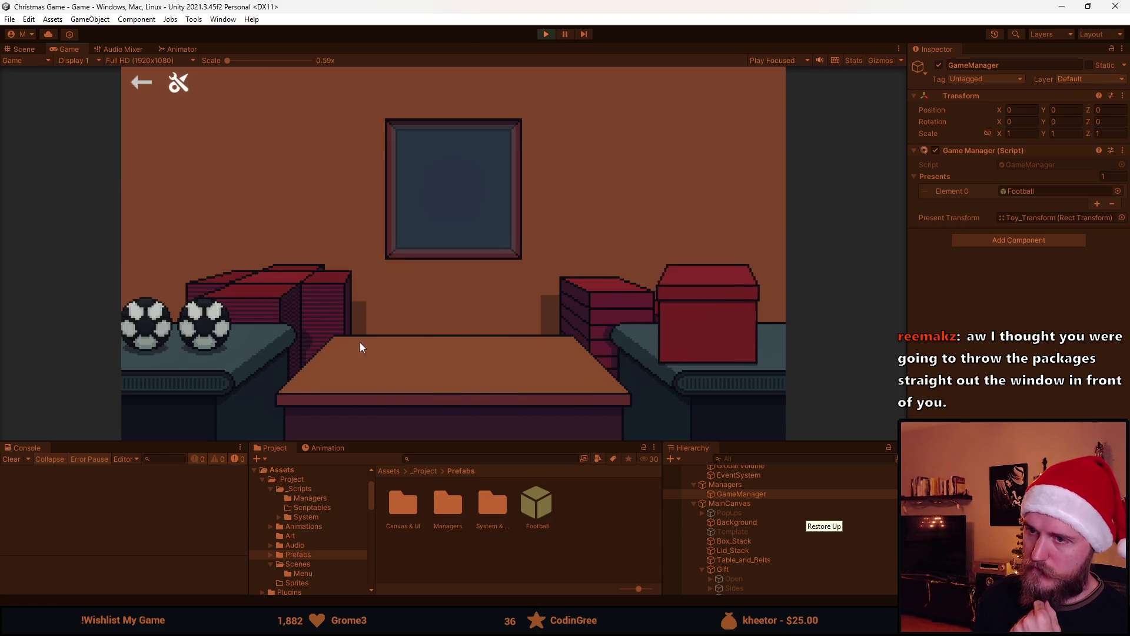
click(203, 323)
click(426, 394)
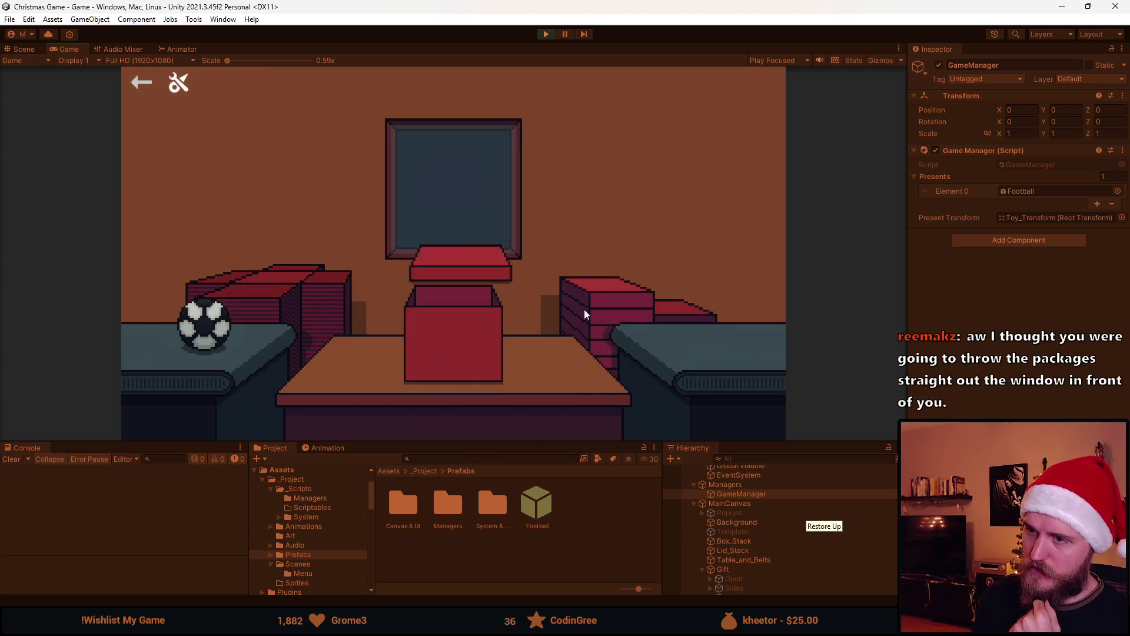
click(204, 323)
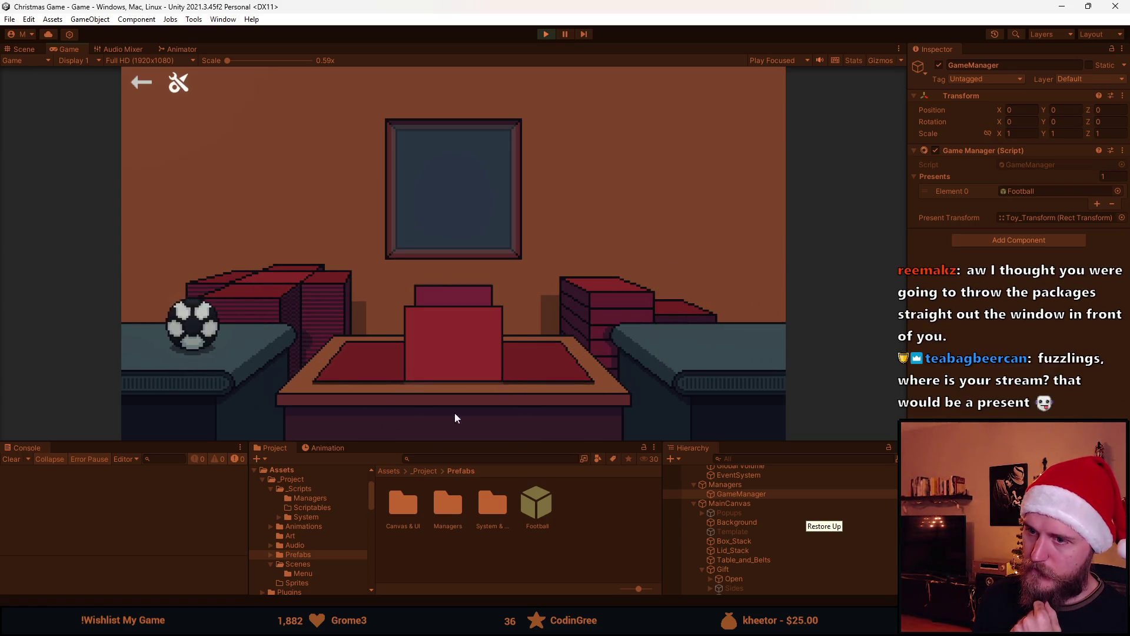
click(439, 307)
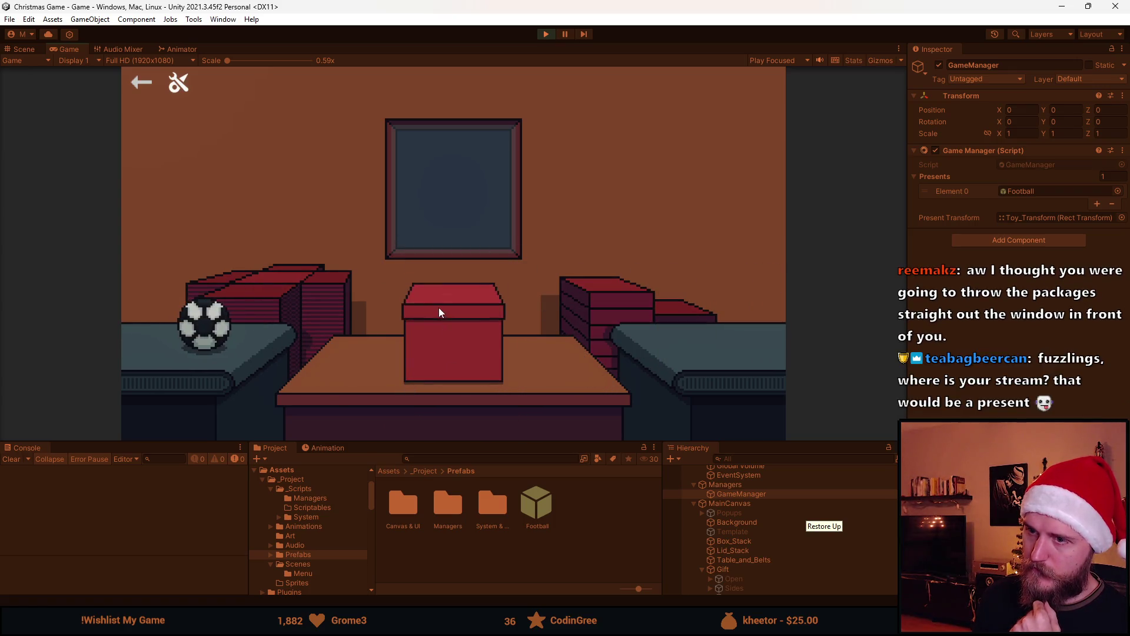
click(204, 323)
click(580, 284)
click(243, 297)
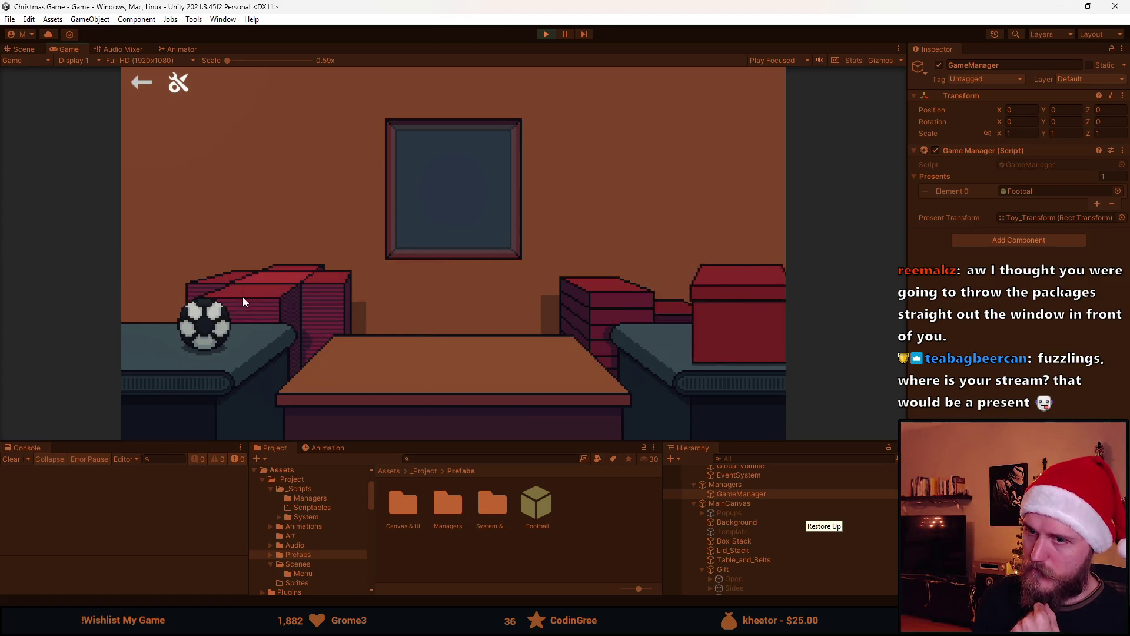
Step: Pack and ship the remaining footballs, ending with a new football placed on the table
click(194, 324)
click(570, 296)
click(195, 324)
click(255, 299)
click(444, 405)
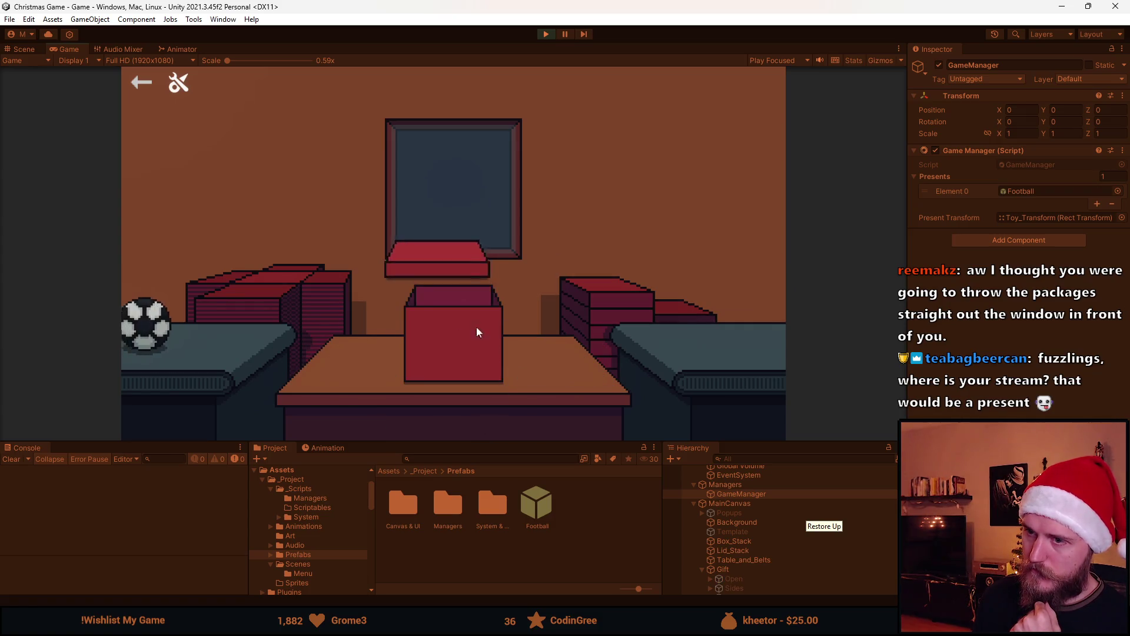
click(197, 323)
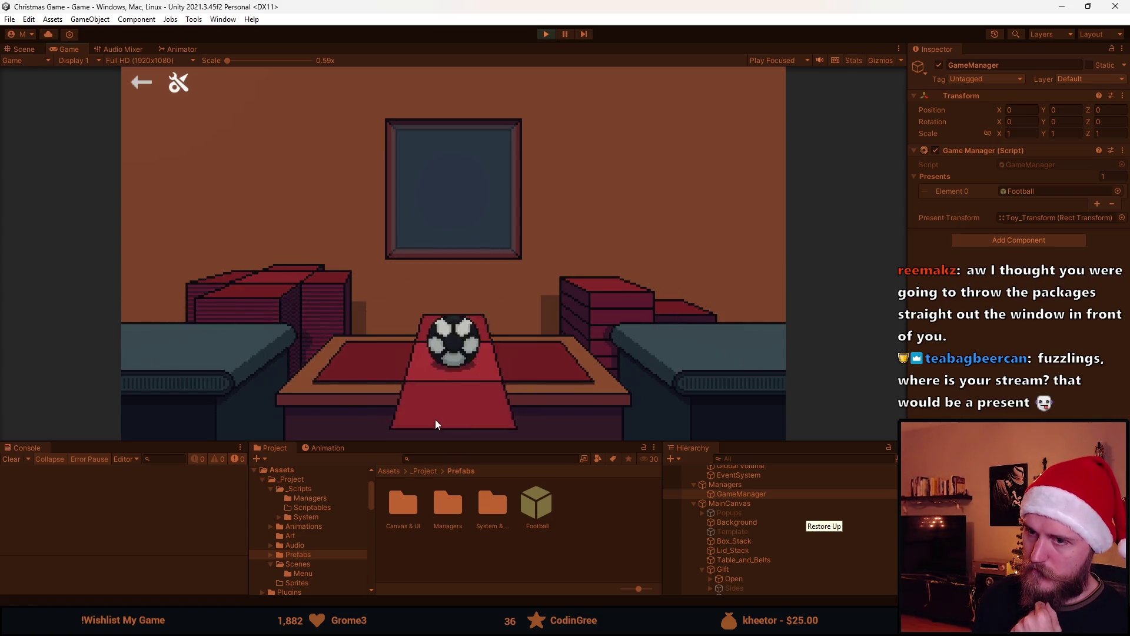
click(435, 419)
click(567, 304)
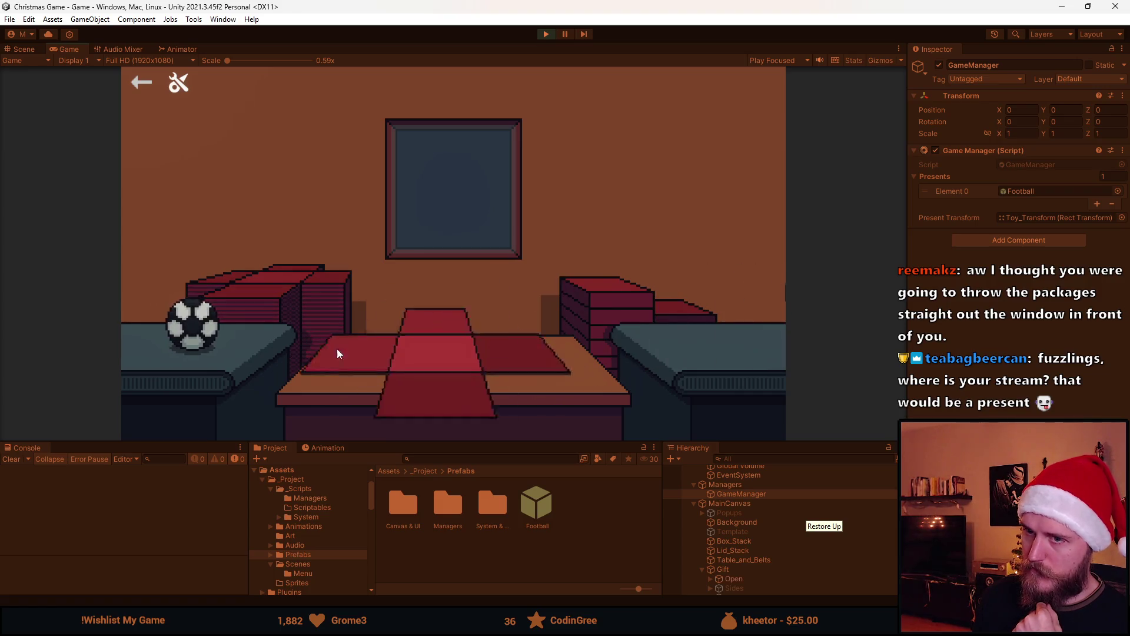
click(203, 324)
click(420, 418)
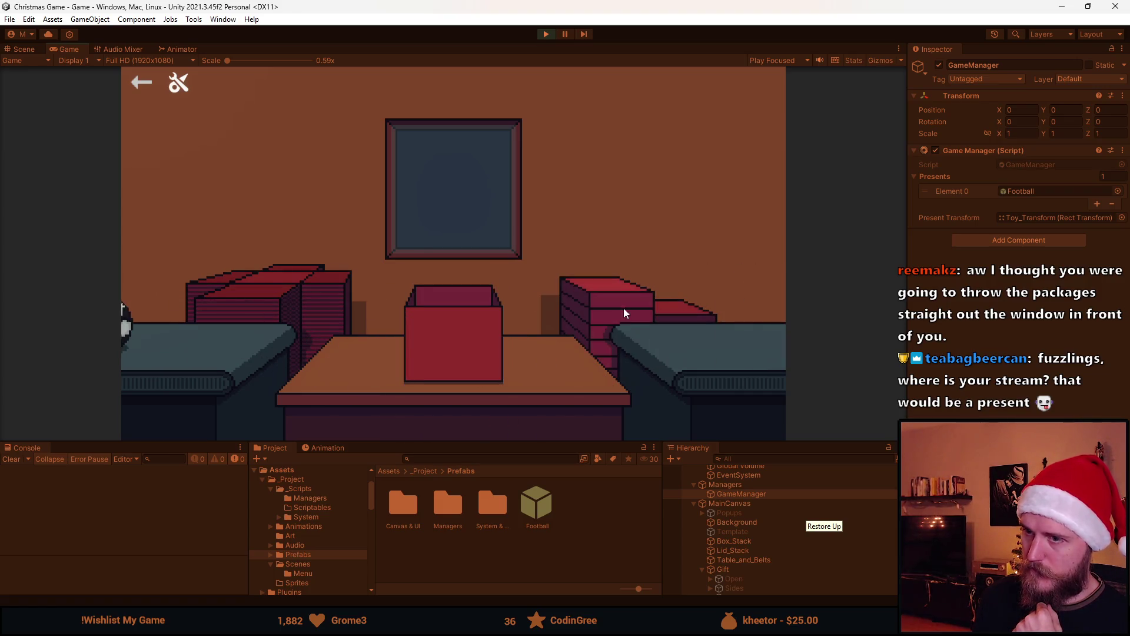
click(471, 335)
click(236, 323)
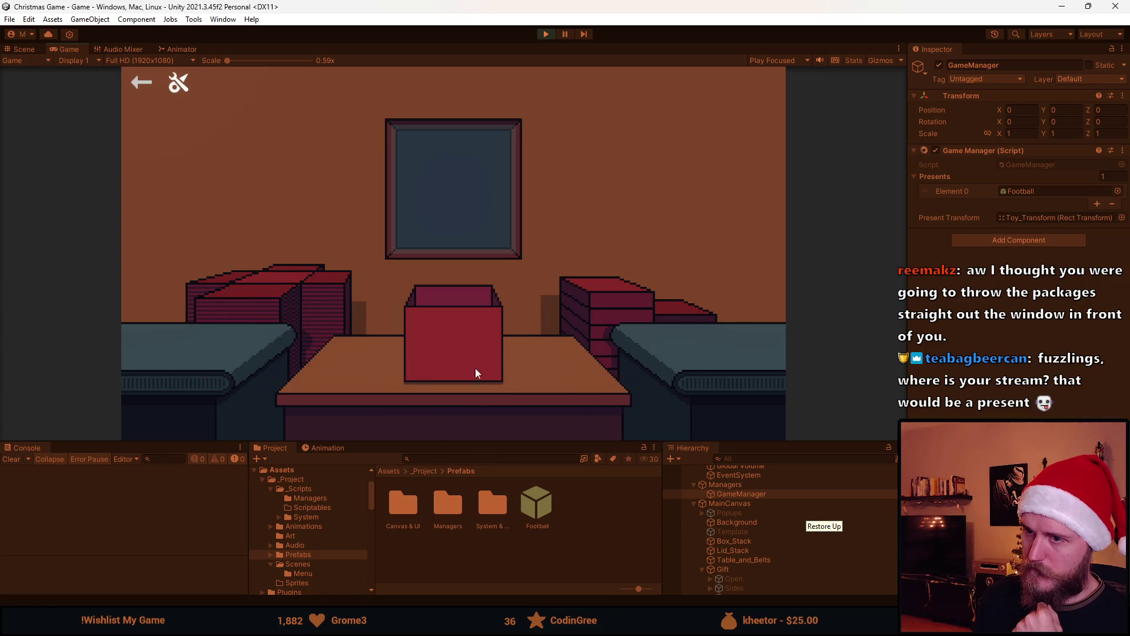
click(426, 344)
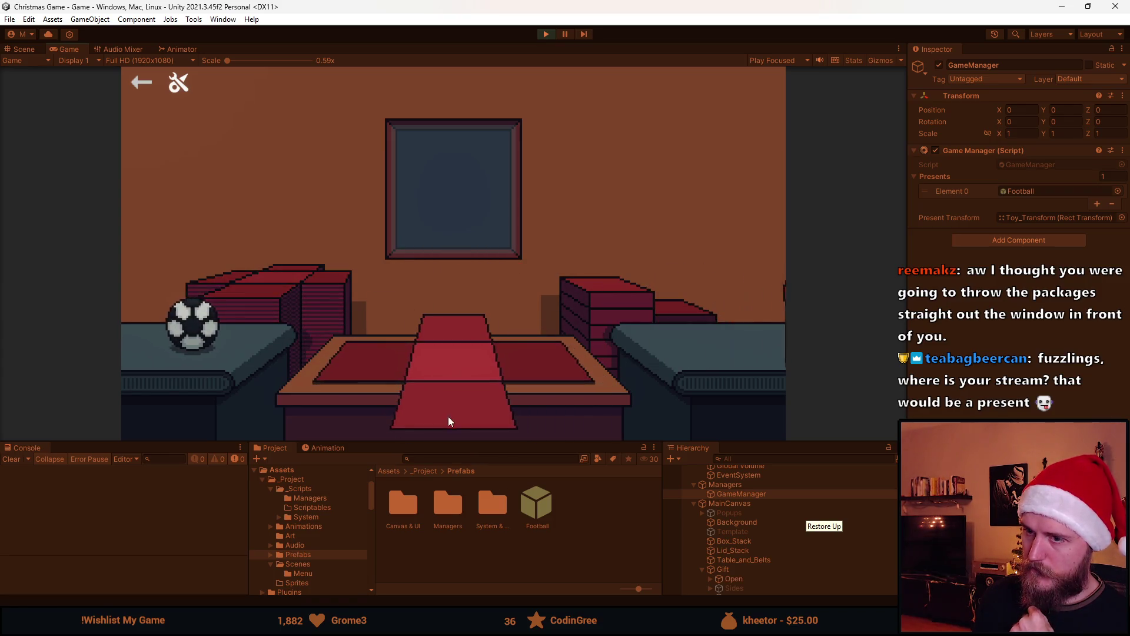
click(228, 331)
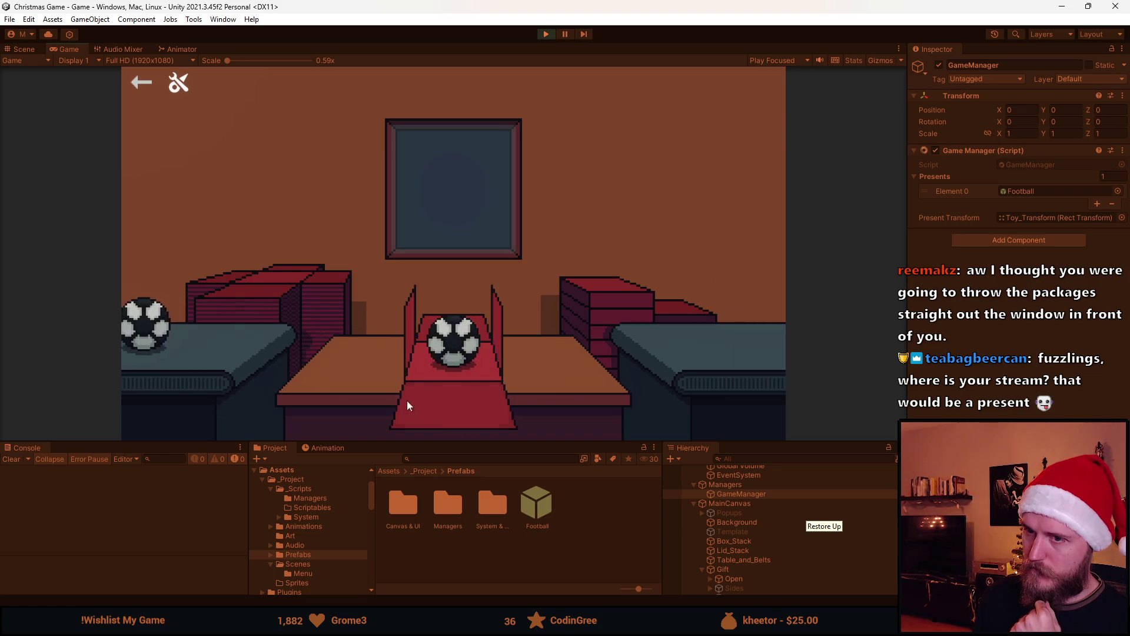
click(450, 343)
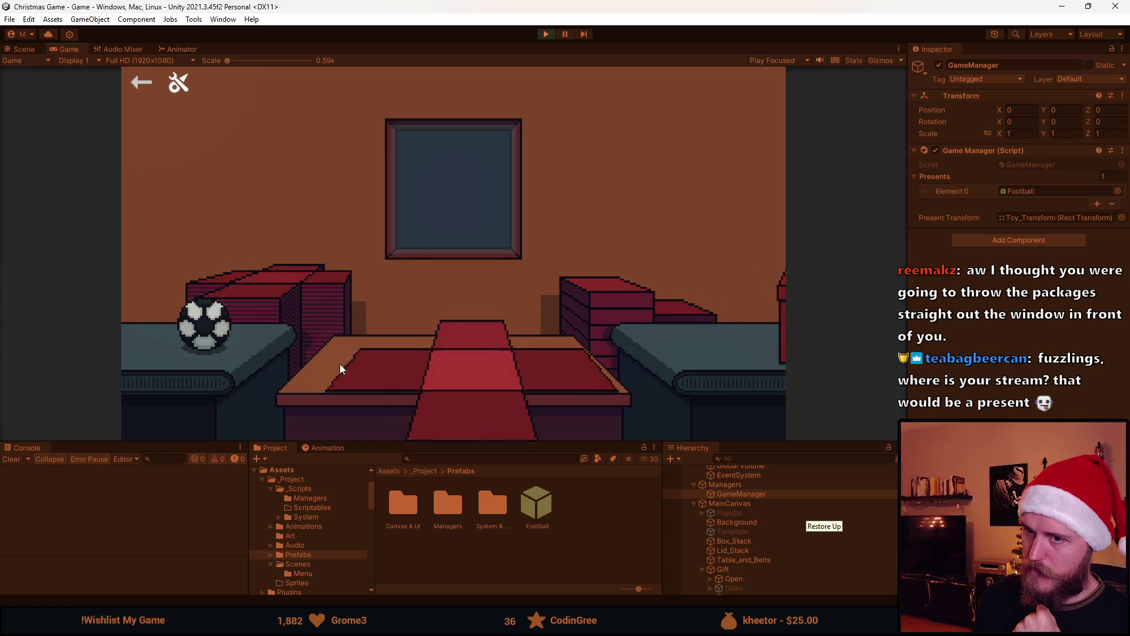
click(465, 377)
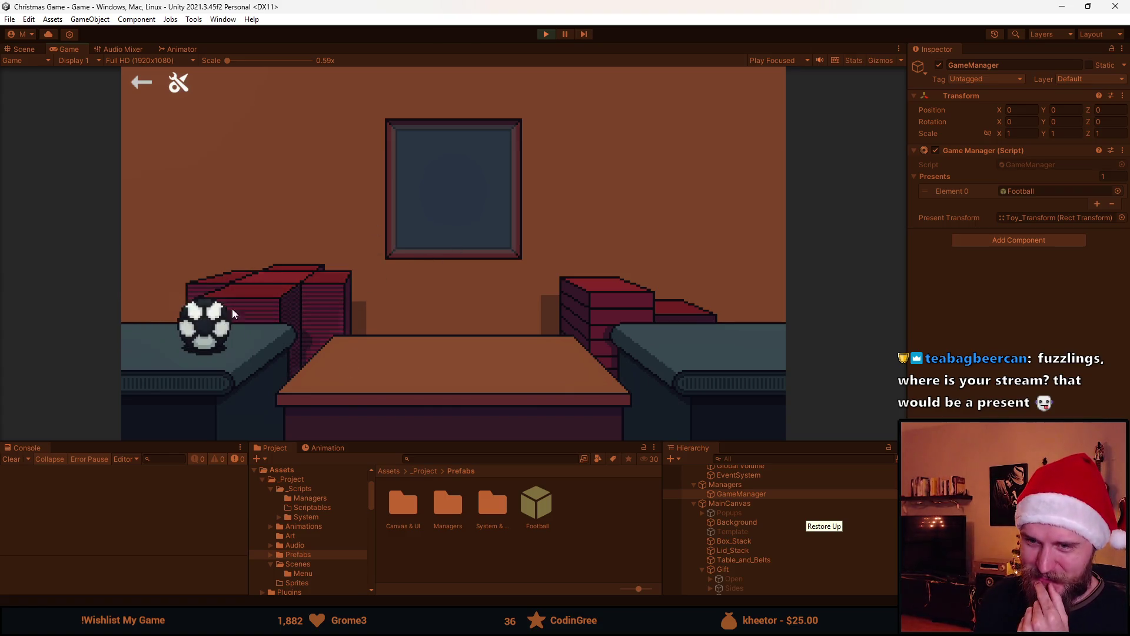
Step: Fold red wrapping paper around the last football into a lidded box, then exit Play mode
drag(222, 295, 495, 397)
drag(222, 323, 454, 408)
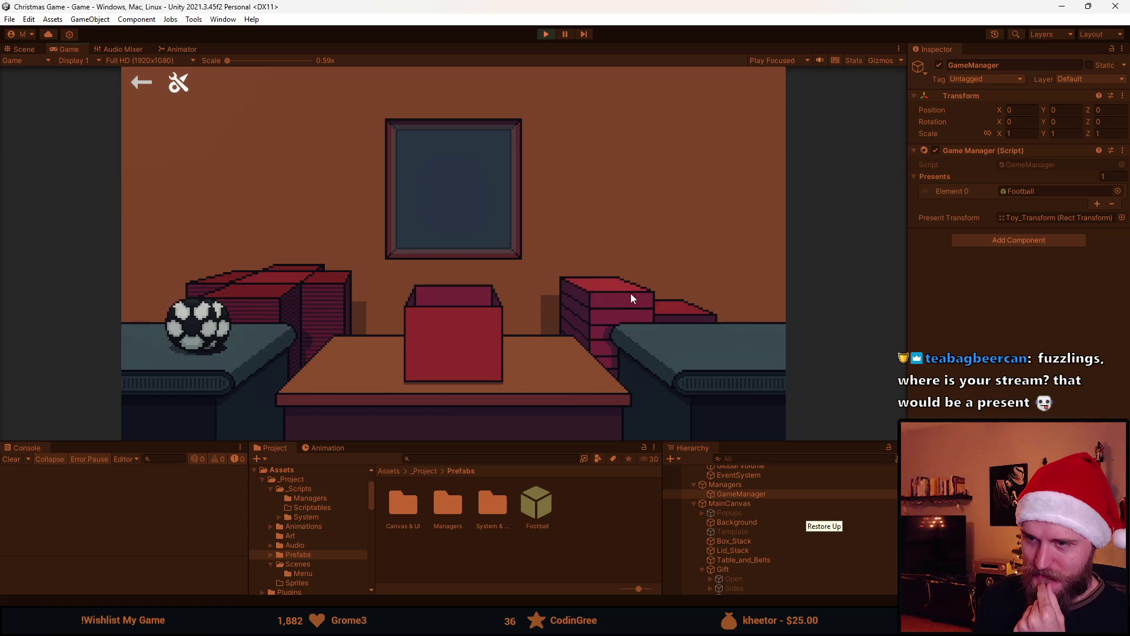
drag(630, 293, 473, 333)
click(546, 34)
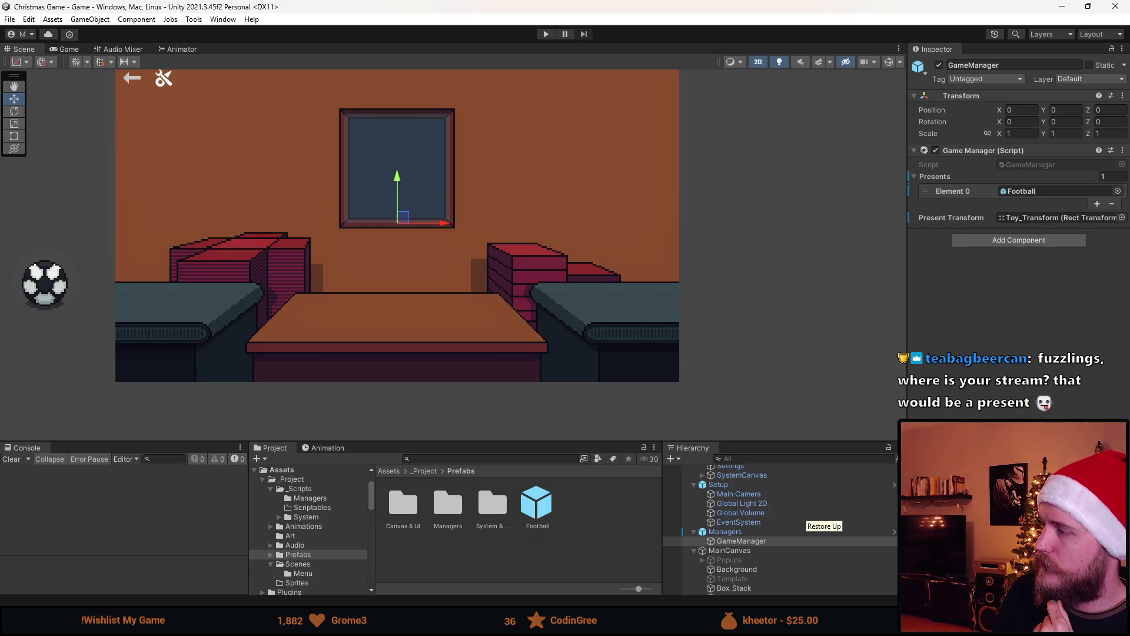
Step: Comment out the Update() method in GameManager.cs to stop timed present spawning
key(alt+Tab)
scroll(257, 325, up, 5)
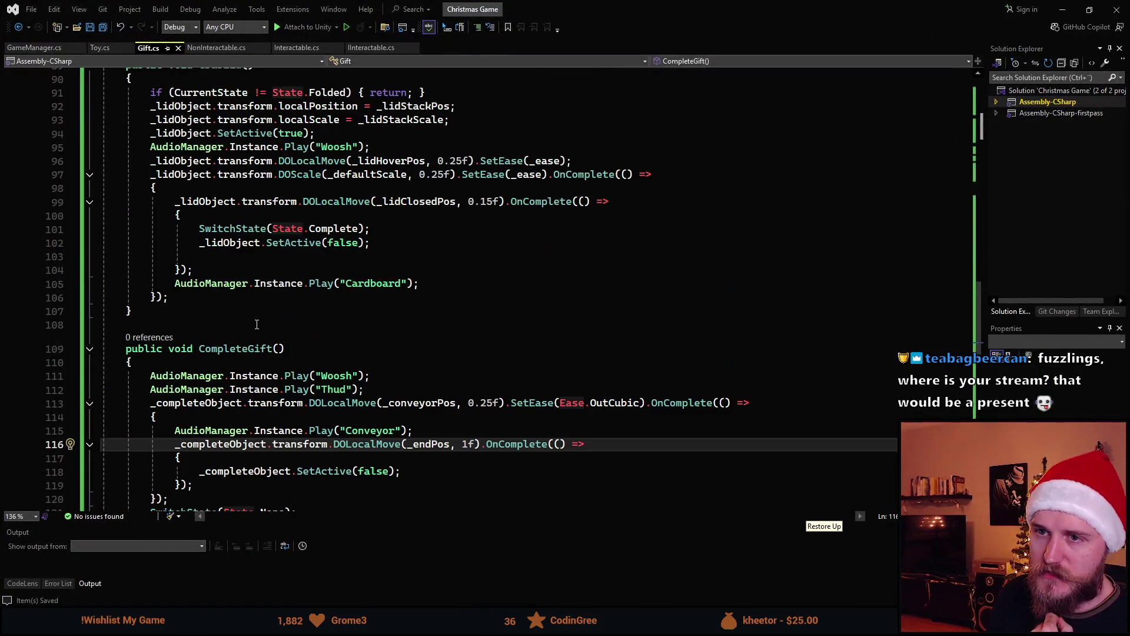
scroll(257, 324, up, 8)
scroll(275, 340, up, 4)
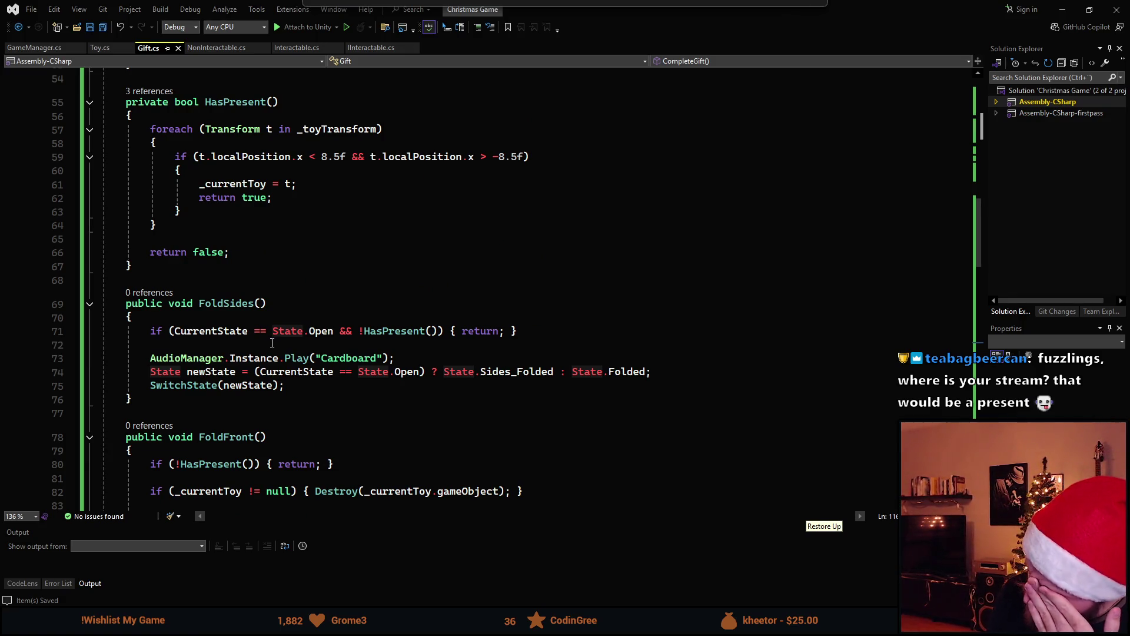
scroll(224, 314, up, 4)
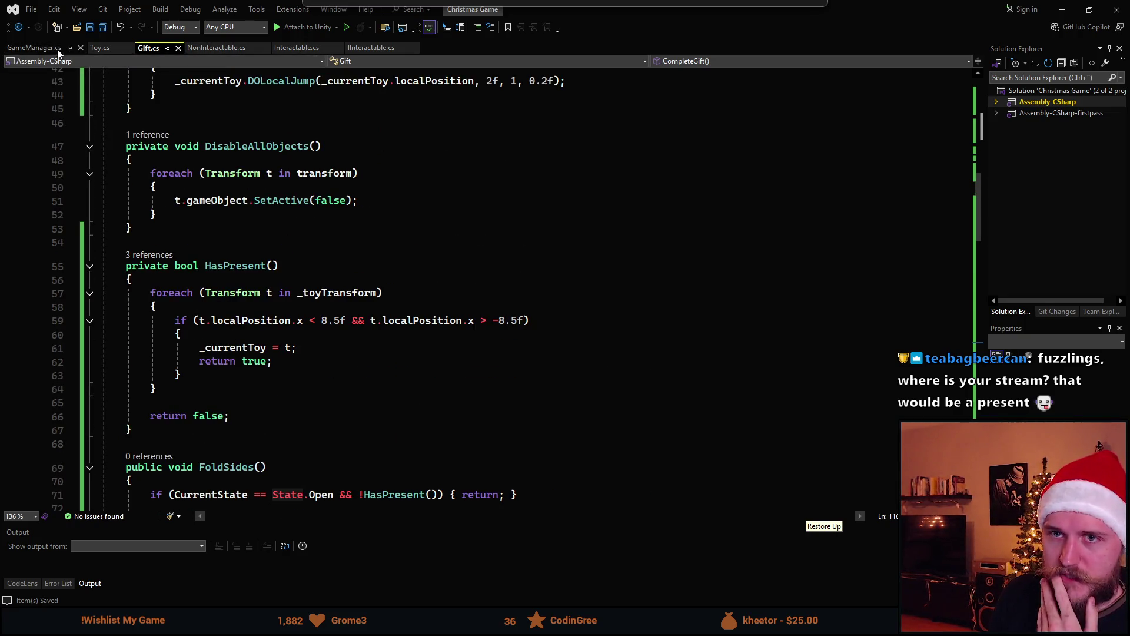
click(17, 53)
scroll(212, 356, down, 5)
drag(143, 352, 47, 213)
text(c)
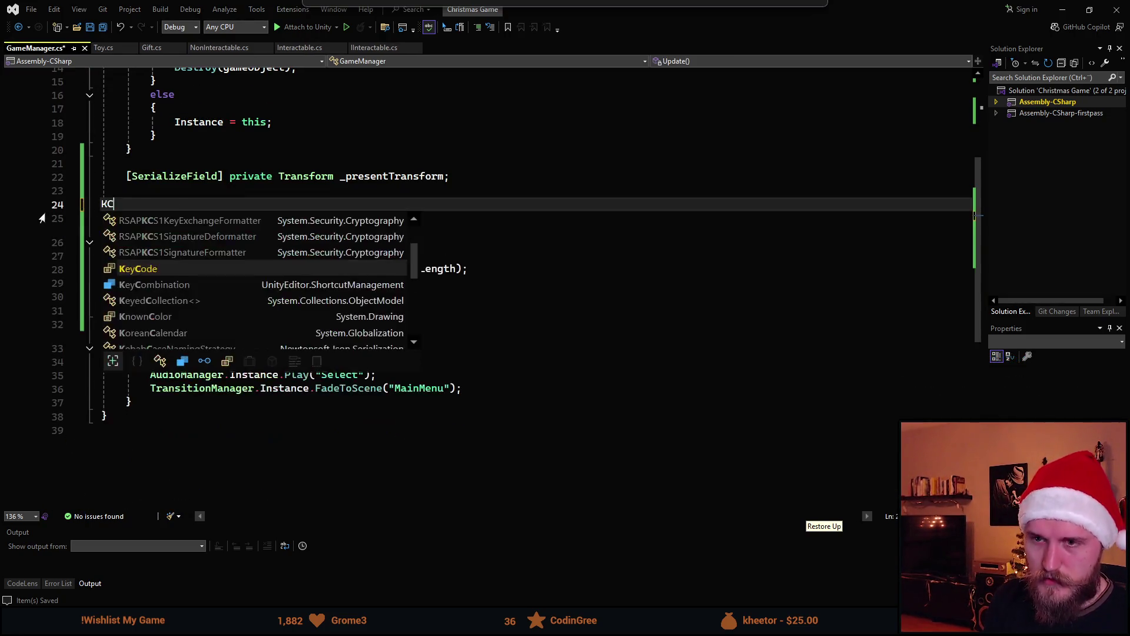
key(ctrl+z)
key(ctrl+k)
key(ctrl+c)
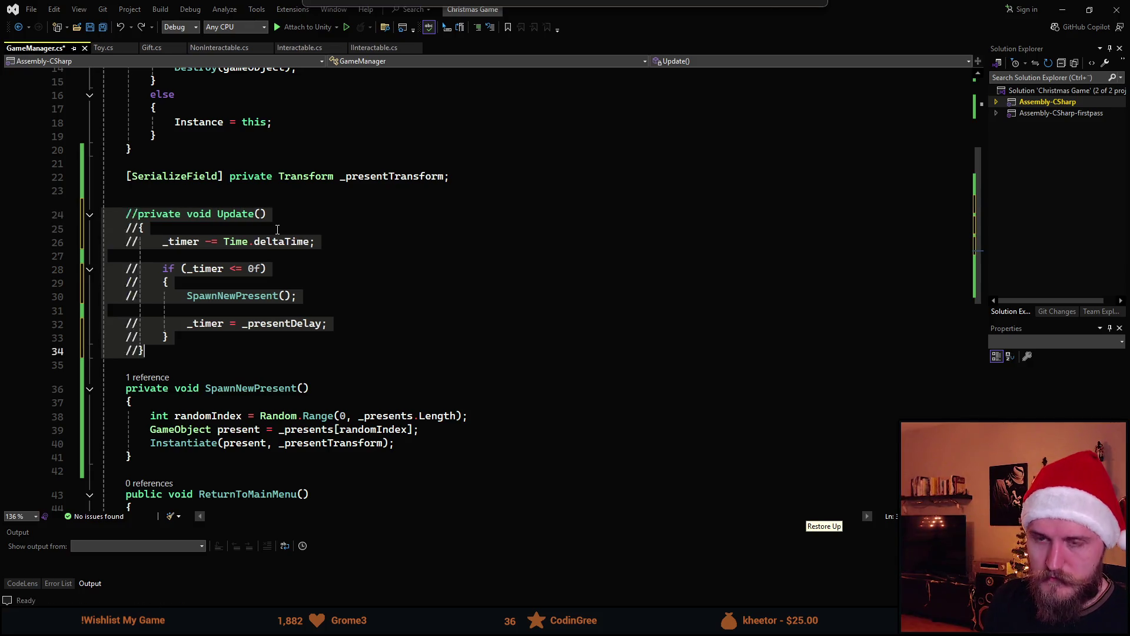
Step: Change SpawnNewPresent's access modifier from private to public
scroll(358, 291, down, 4)
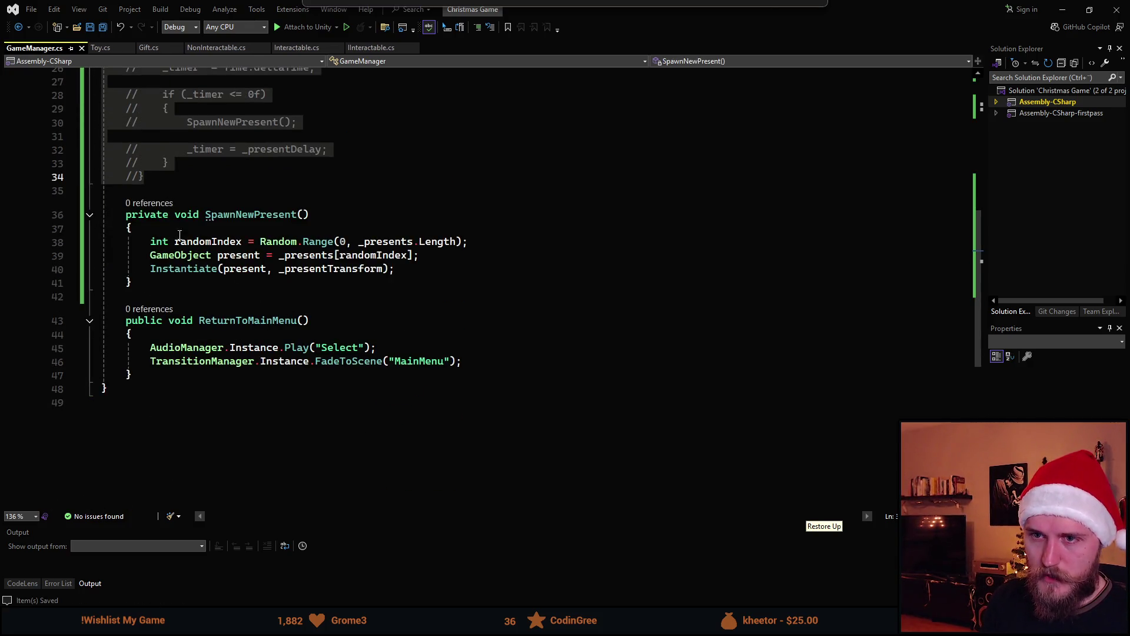
click(141, 217)
text(public)
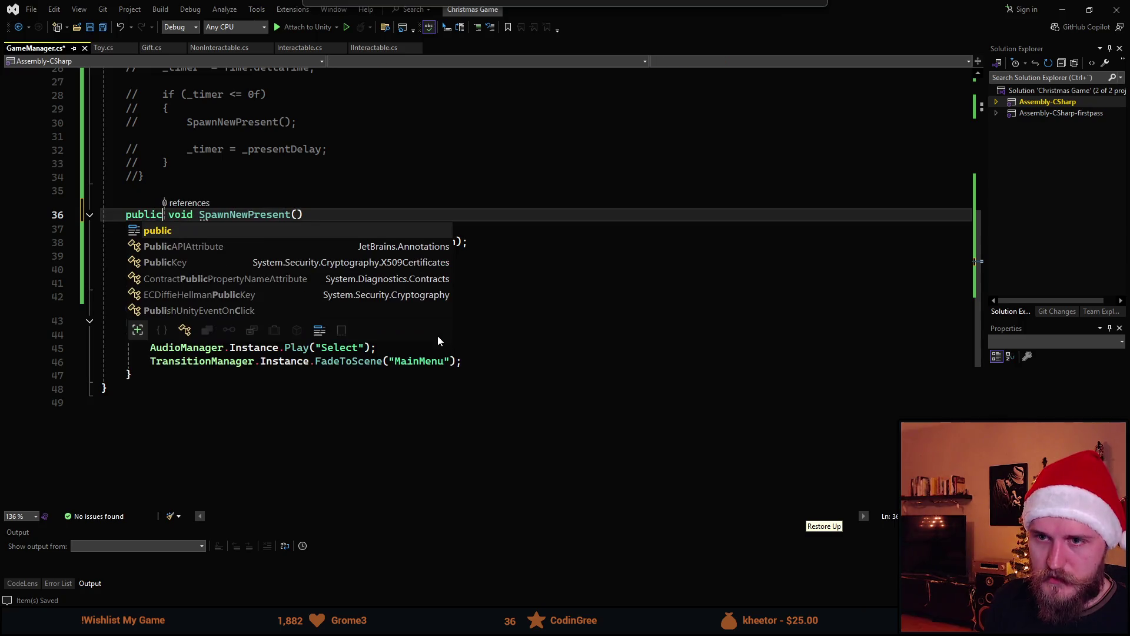
Step: In Gift.cs CompleteGift, add GameManager.Instance.SpawnNewPresent() after line 118 and return to Unity
click(100, 47)
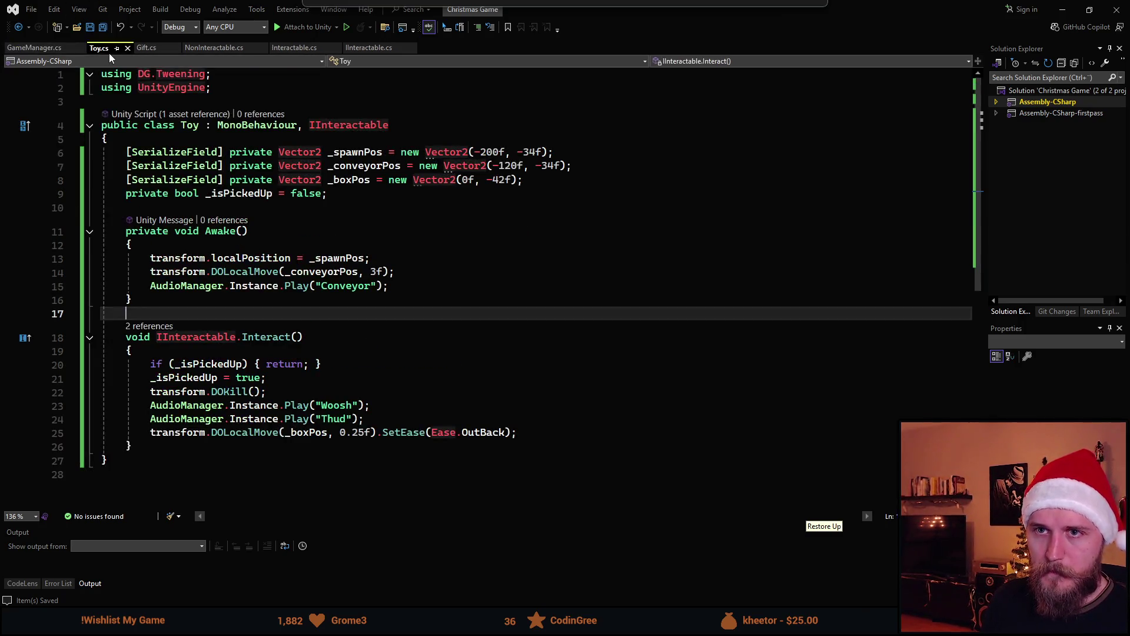
click(146, 48)
scroll(309, 318, up, 5)
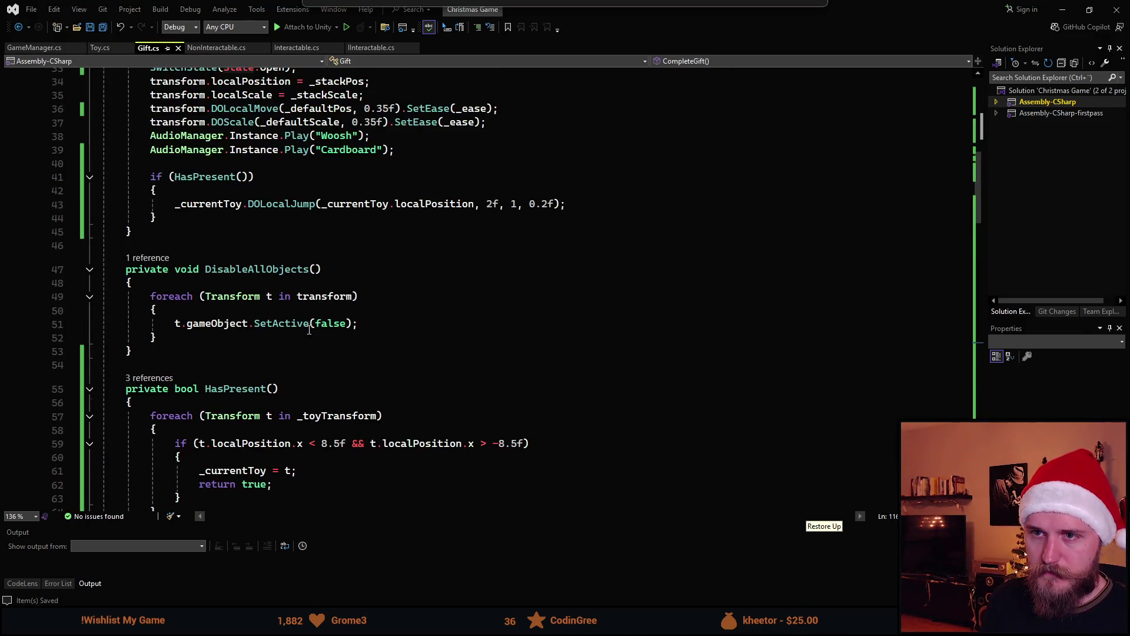
scroll(311, 335, down, 7)
scroll(312, 340, down, 19)
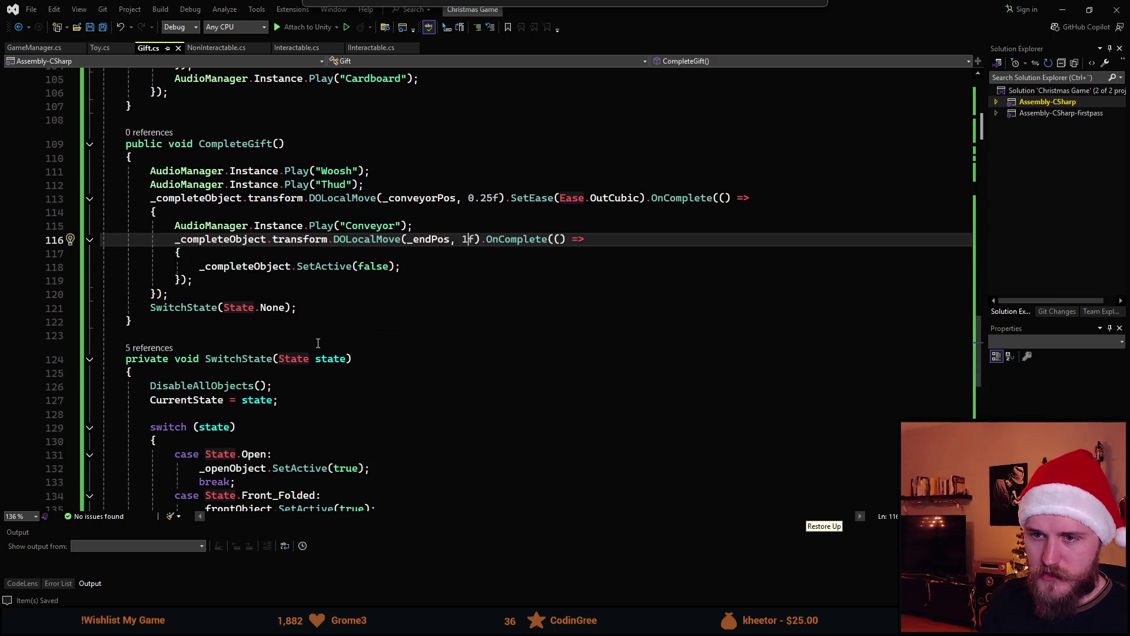
scroll(257, 288, down, 1)
scroll(353, 287, up, 1)
key(Down)
key(Down)
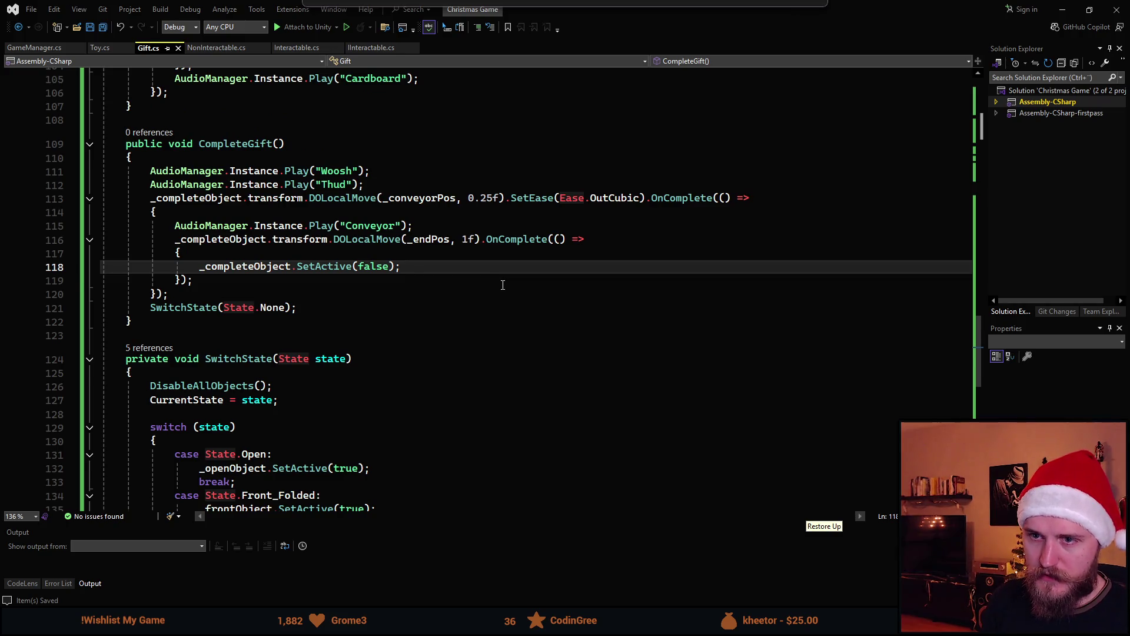
key(Return)
text(GameManager)
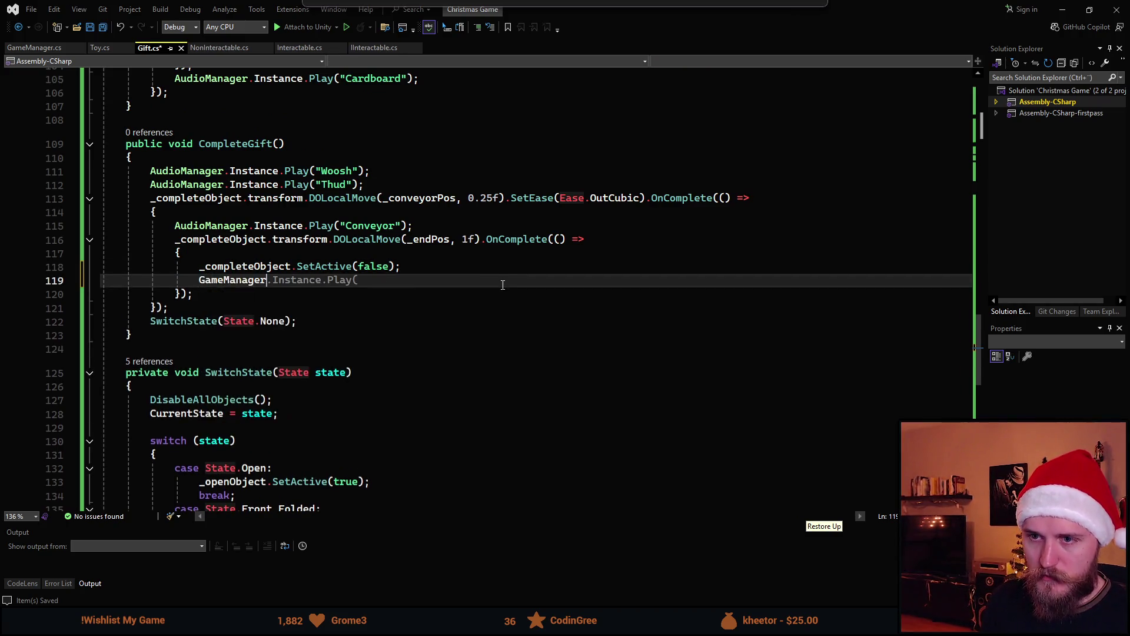
text(.Instance.)
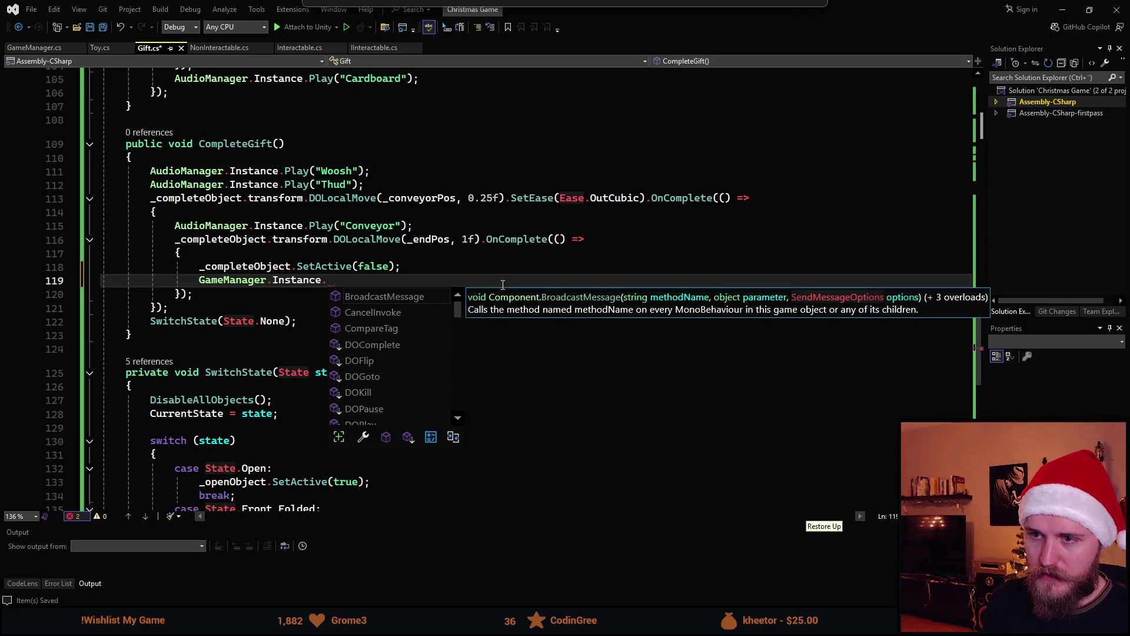
text(SpawnNewPresent();)
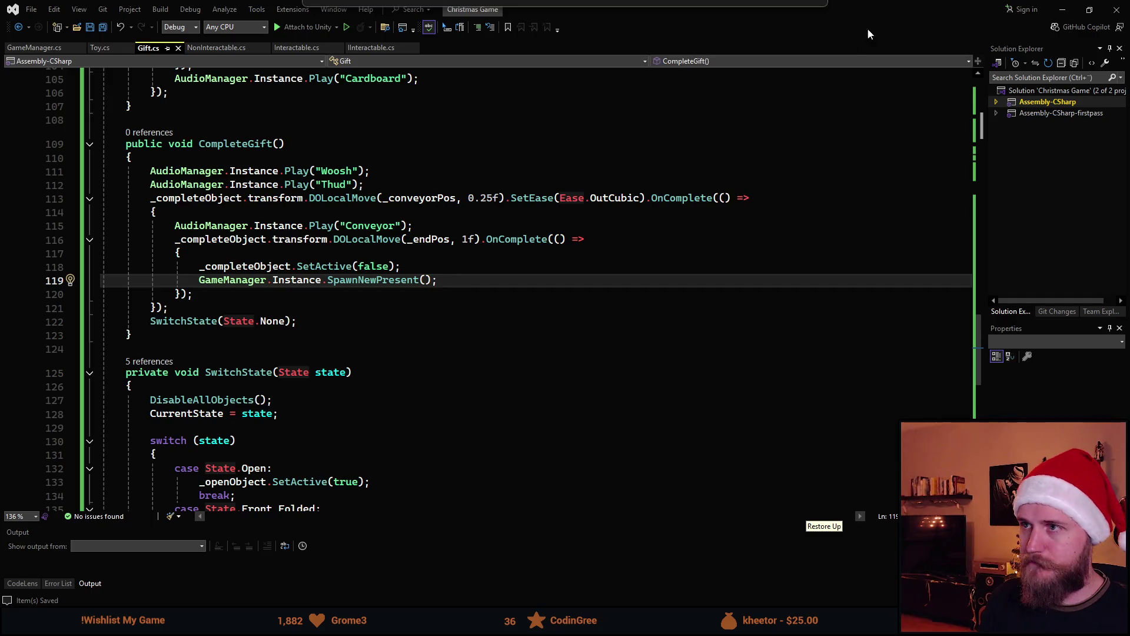
key(alt+Tab)
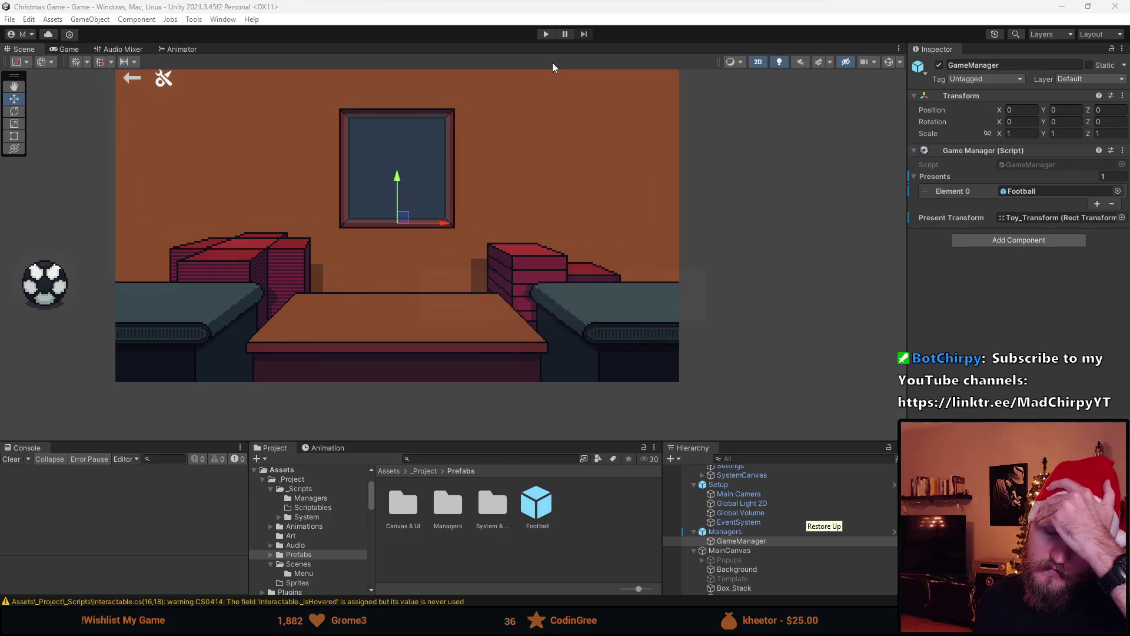
Step: Play-test the new spawning by wrapping and shipping a gift, then stop and switch to Aseprite
click(545, 33)
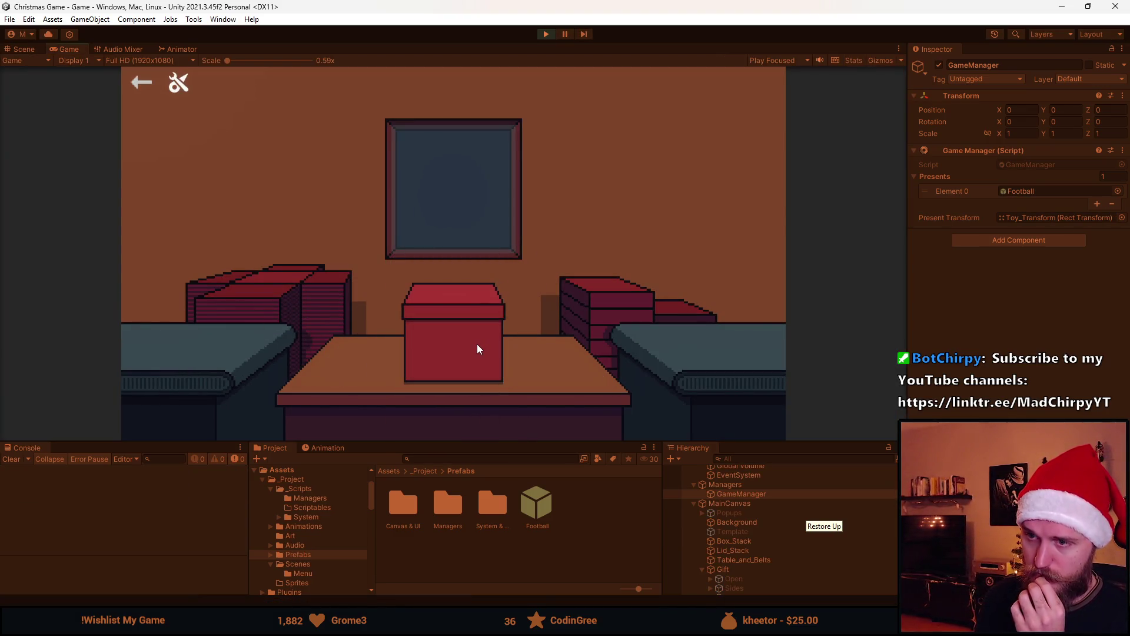
click(477, 344)
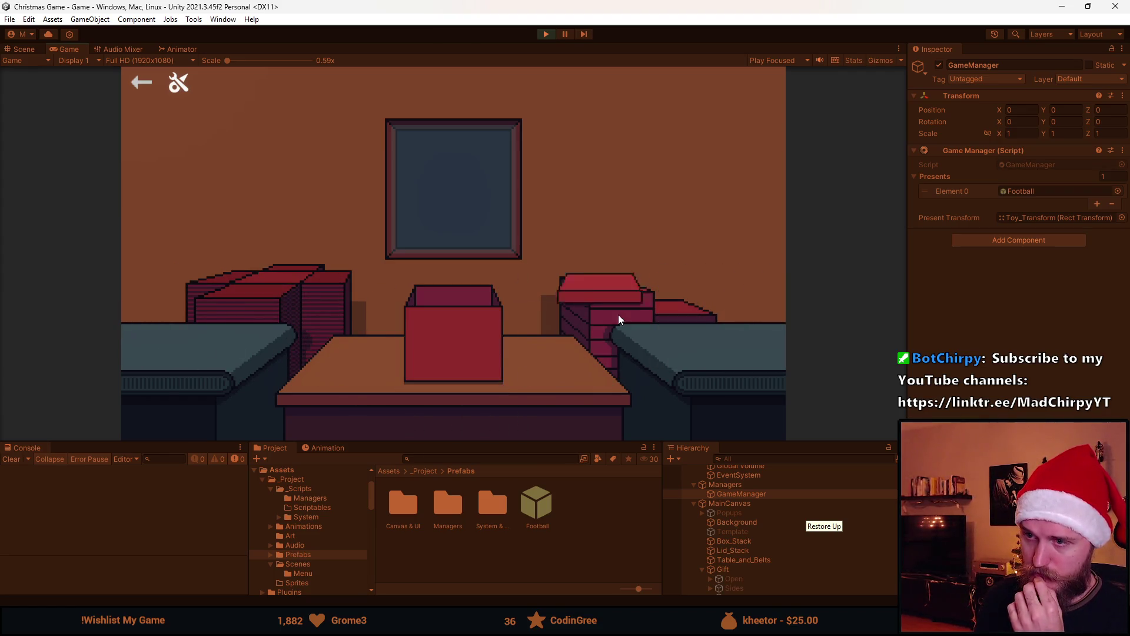
click(450, 351)
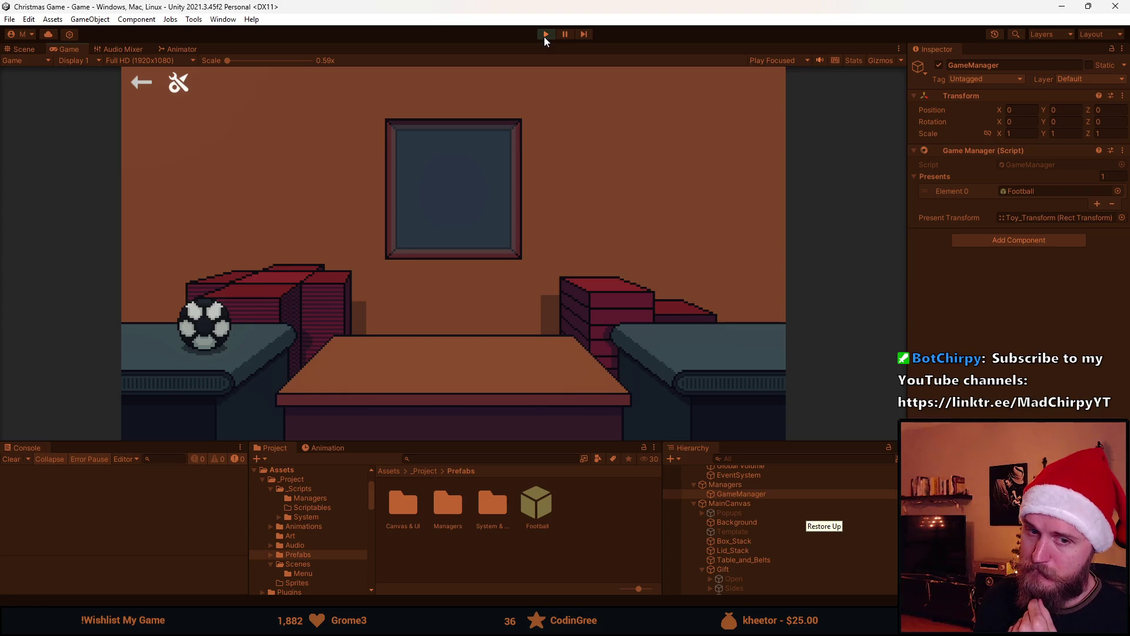
click(544, 37)
key(alt+Tab)
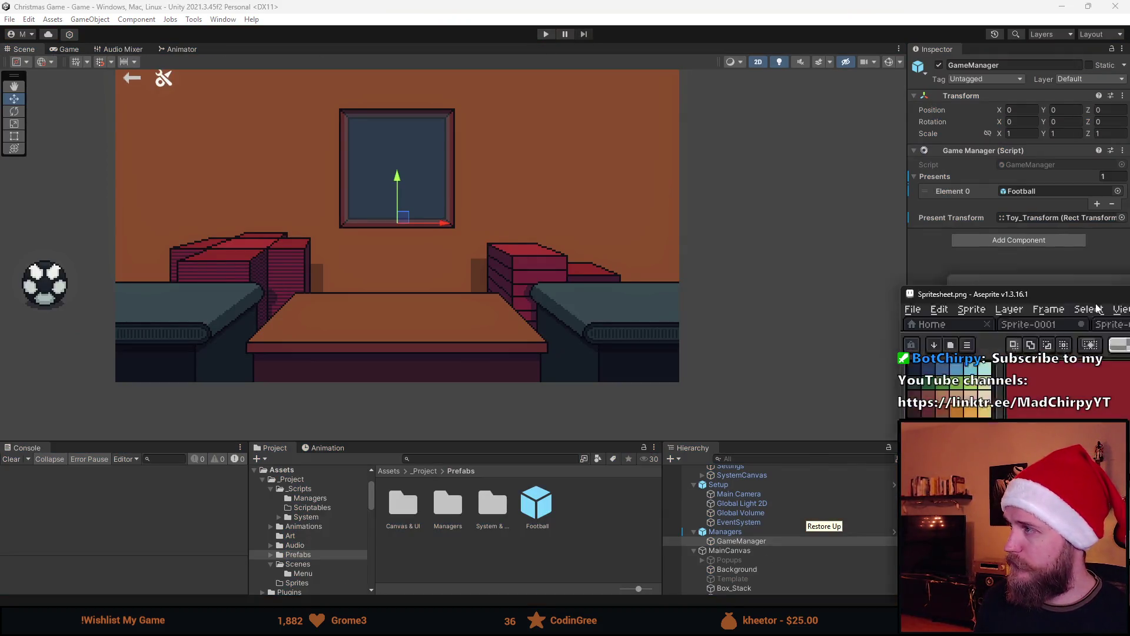
Step: Zoom over the room wall in Spritesheet.png, then open Props.png from the Home page's recent files
scroll(429, 302, down, 4)
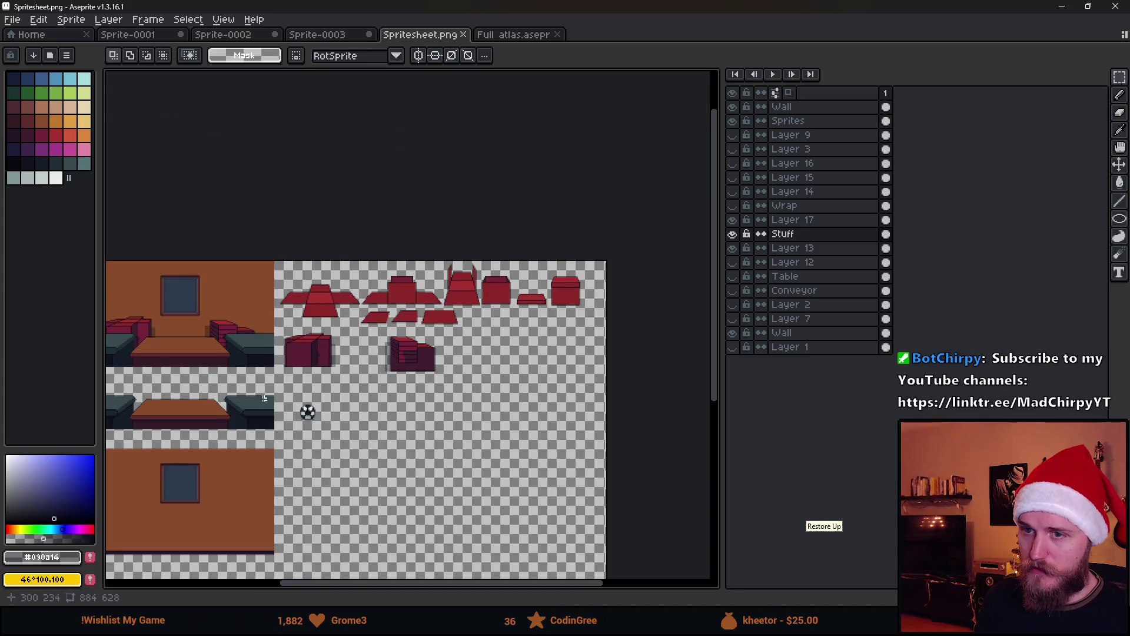
scroll(544, 355, up, 3)
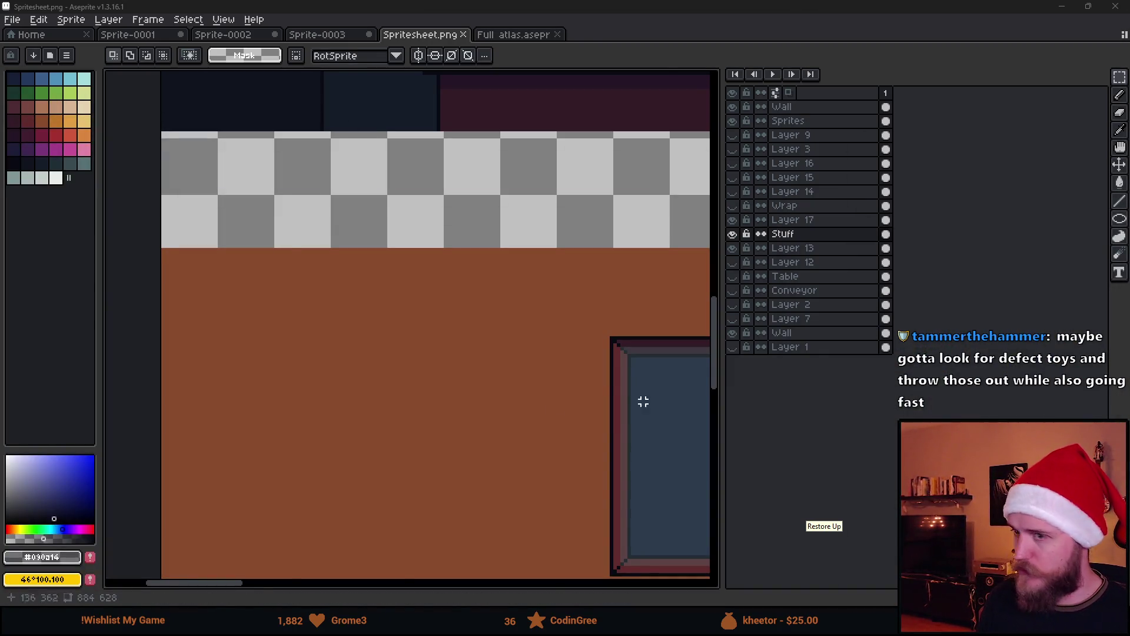
scroll(589, 406, down, 1)
scroll(396, 365, down, 3)
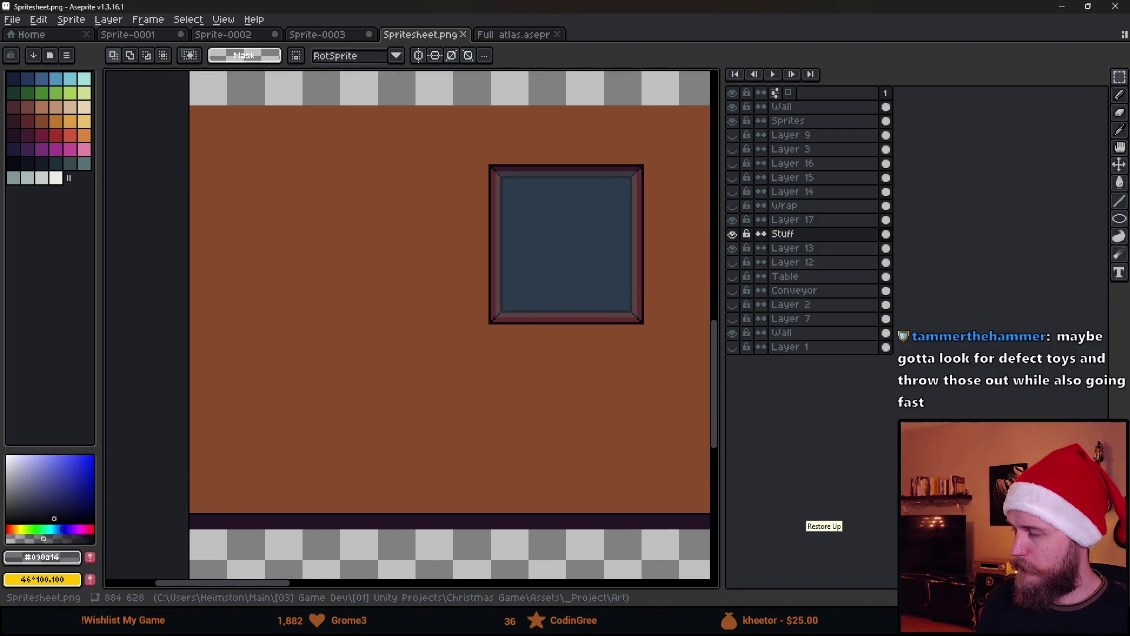
mouse_move(612, 5)
mouse_down()
mouse_move(635, 474)
mouse_move(626, 358)
mouse_move(639, 417)
mouse_up()
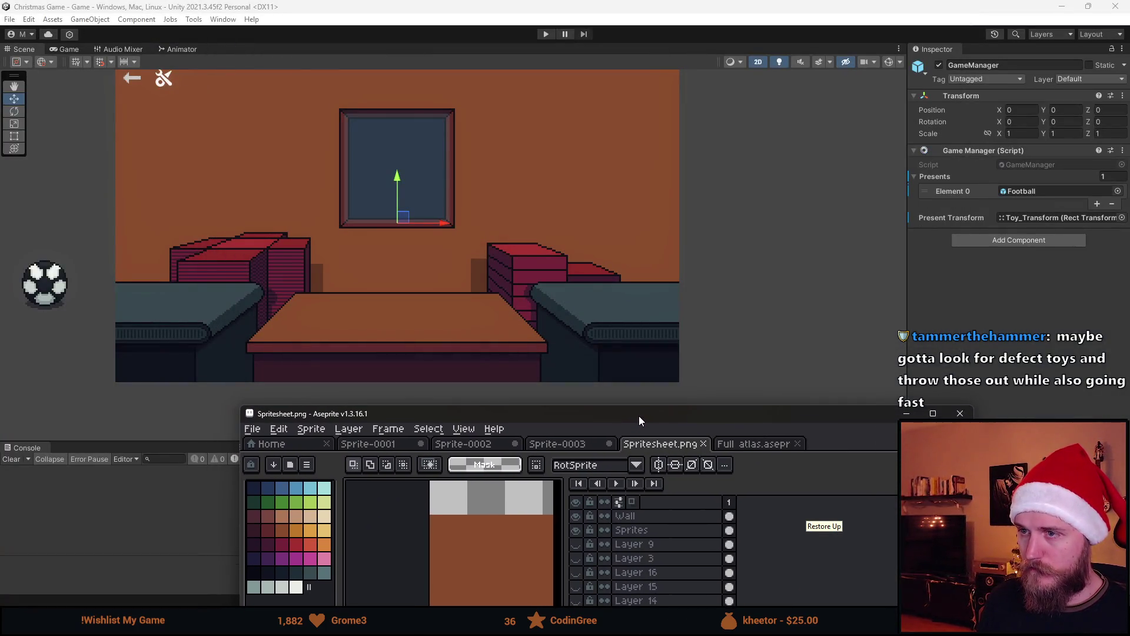
double_click(633, 418)
click(36, 37)
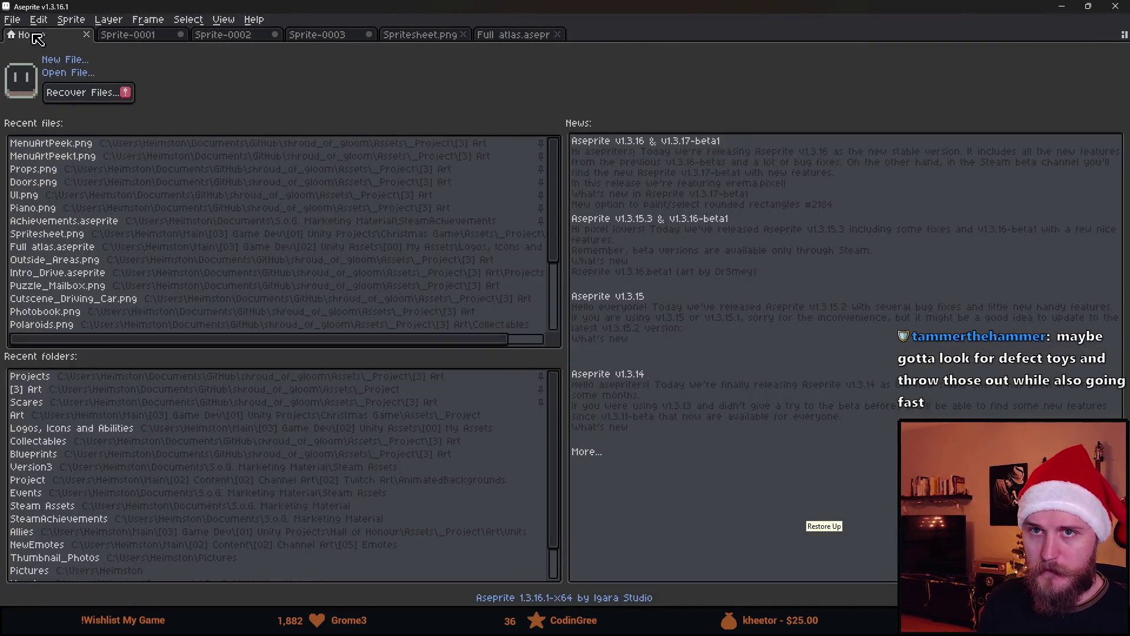
click(73, 170)
Step: Select the Christmas tree sprite in Props.png and go to the Spritesheet.png tab
scroll(526, 516, up, 2)
scroll(374, 298, down, 5)
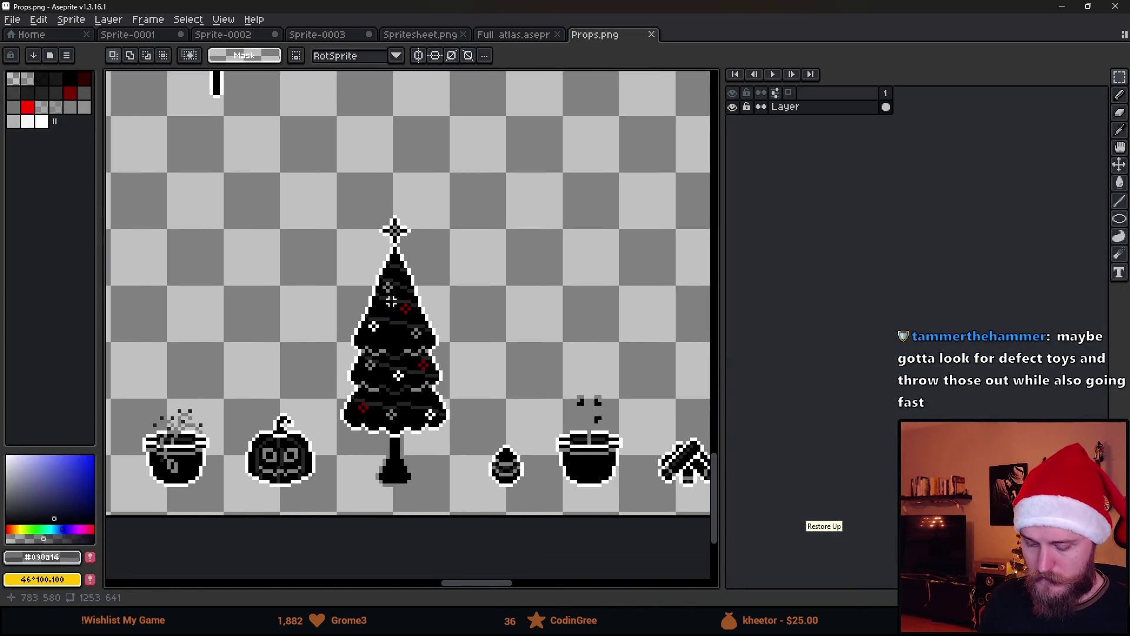
drag(341, 198, 460, 507)
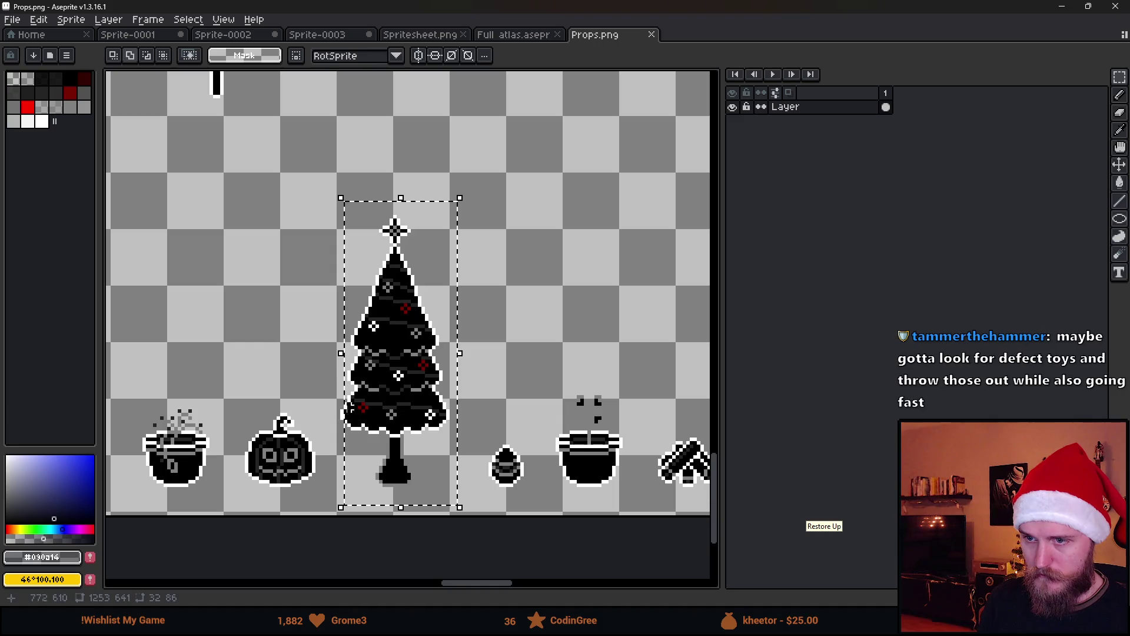
click(503, 37)
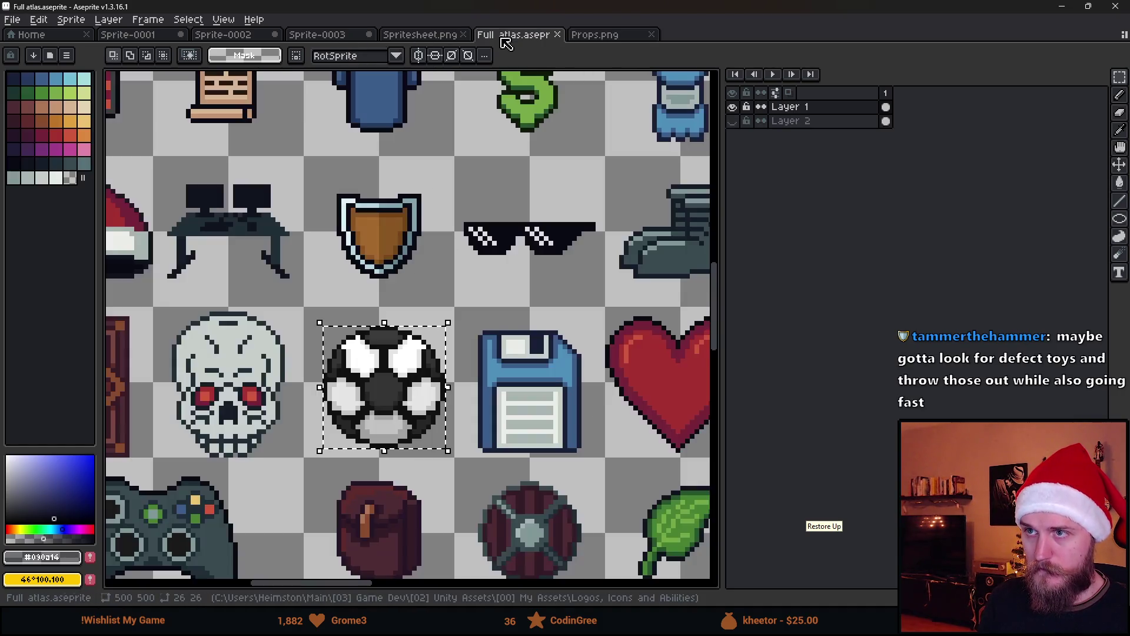
click(343, 37)
click(397, 35)
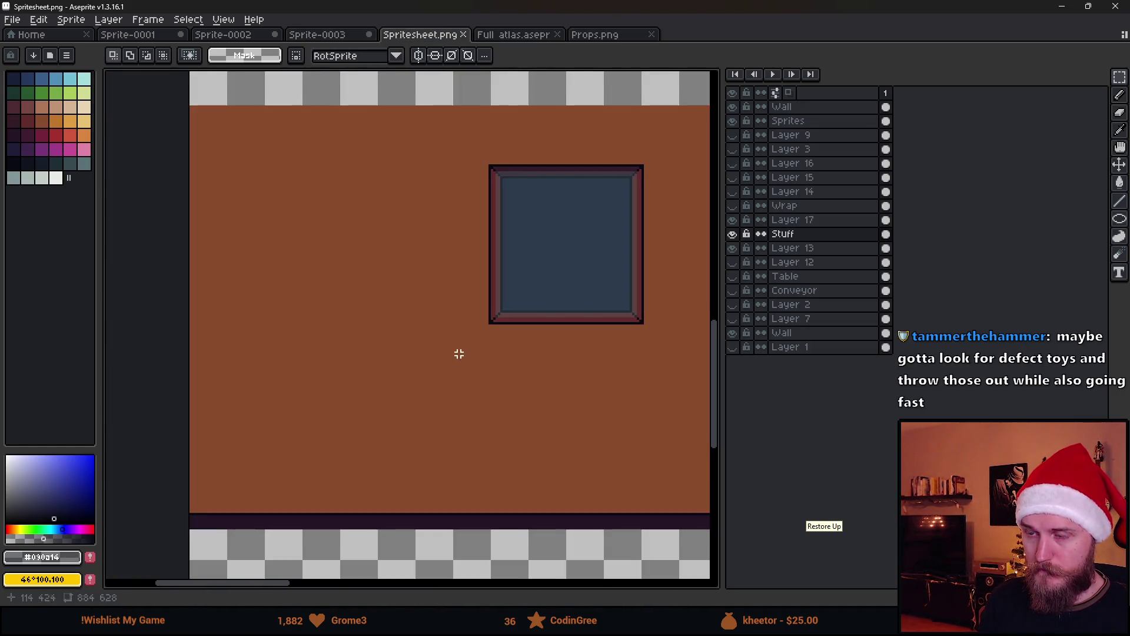
scroll(459, 353, right, 3)
scroll(550, 353, down, 1)
Step: Paste the Christmas tree into the spritesheet beside the table, then discard it
key(ctrl+v)
mouse_move(405, 564)
mouse_down()
mouse_move(613, 337)
mouse_move(595, 383)
mouse_move(545, 489)
mouse_move(557, 186)
mouse_up()
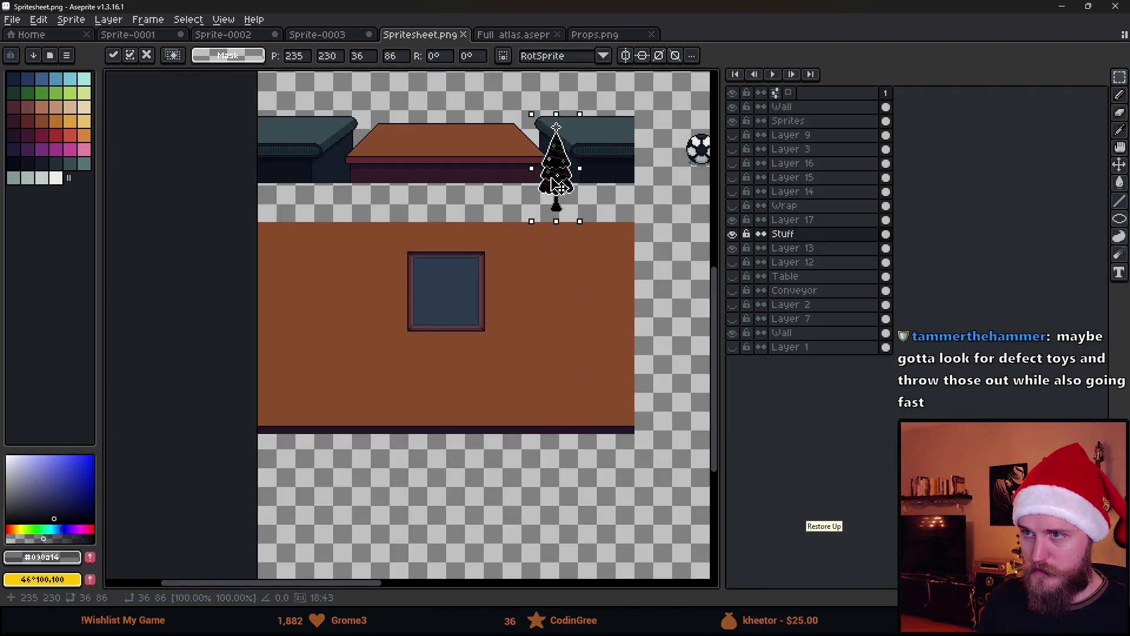
scroll(557, 185, up, 3)
mouse_move(552, 383)
mouse_down()
mouse_move(601, 305)
mouse_move(604, 176)
mouse_move(607, 189)
mouse_up()
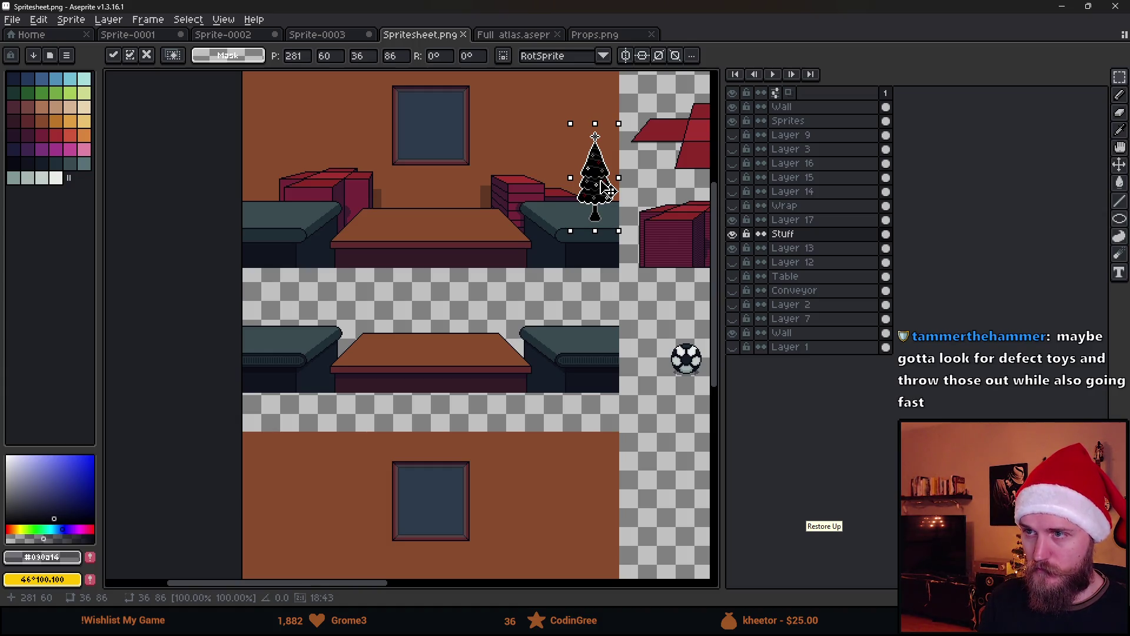
key(Escape)
Step: Toggle visibility of the Wall, Layer 13 and Layer 17 to inspect them, making Layer 17 active
scroll(606, 189, down, 5)
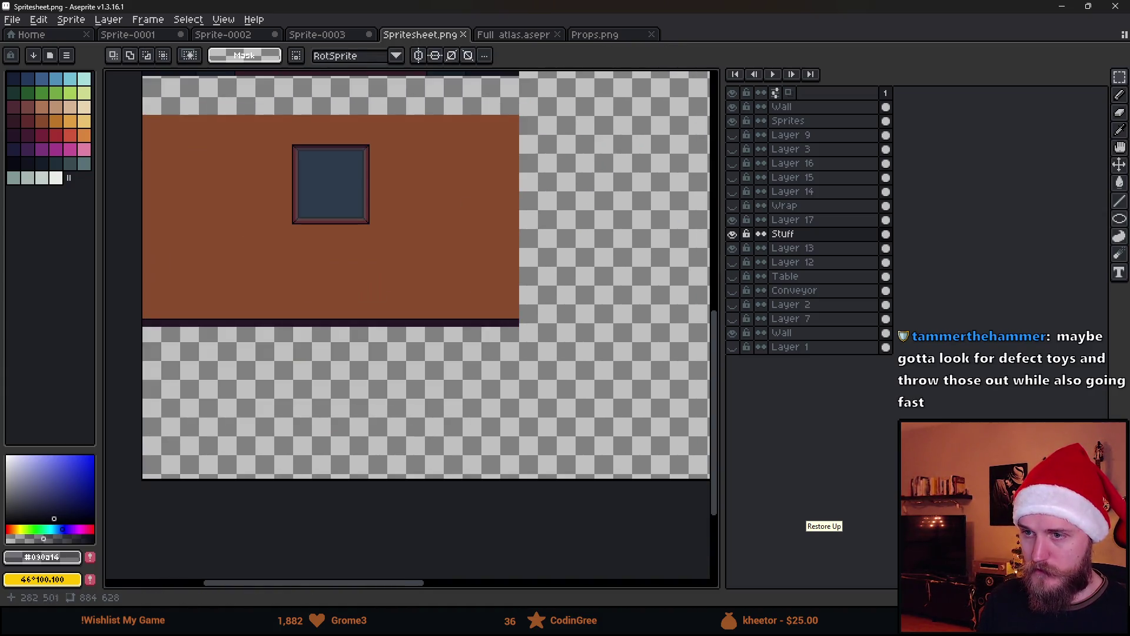
scroll(433, 330, up, 3)
scroll(436, 436, down, 2)
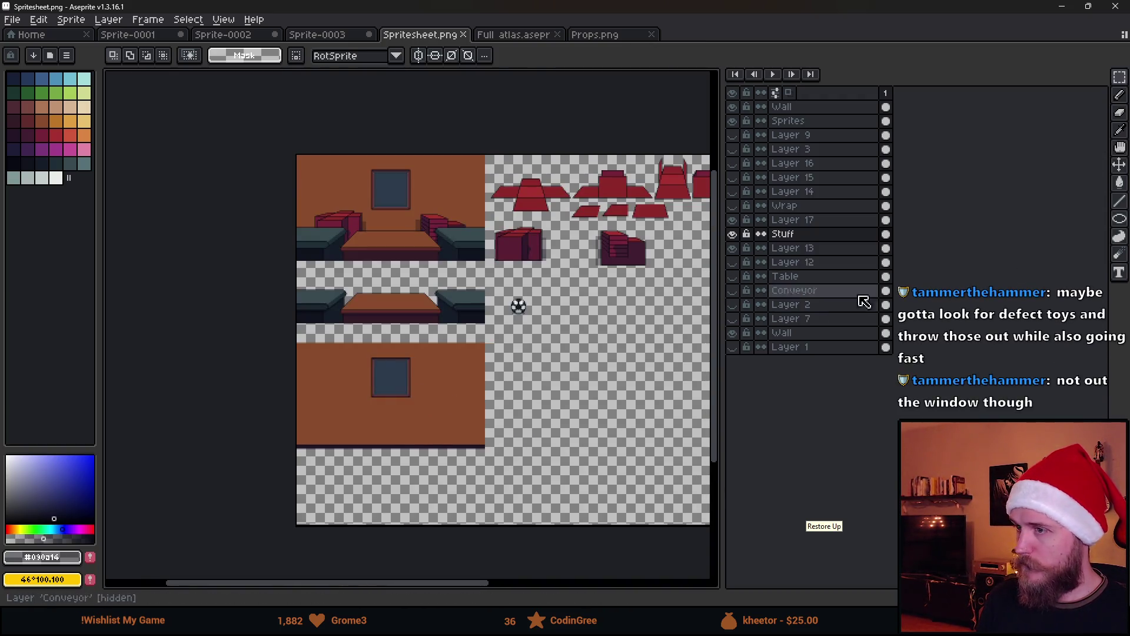
click(733, 333)
click(733, 333)
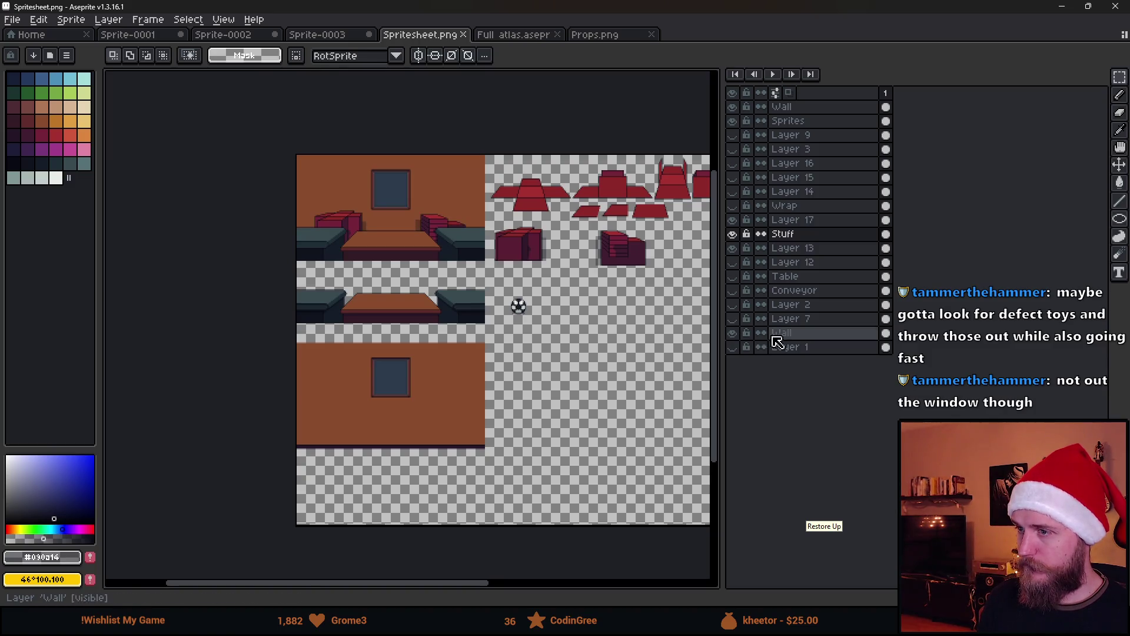
click(733, 248)
click(733, 248)
double_click(733, 248)
click(734, 222)
click(733, 221)
click(733, 220)
click(783, 219)
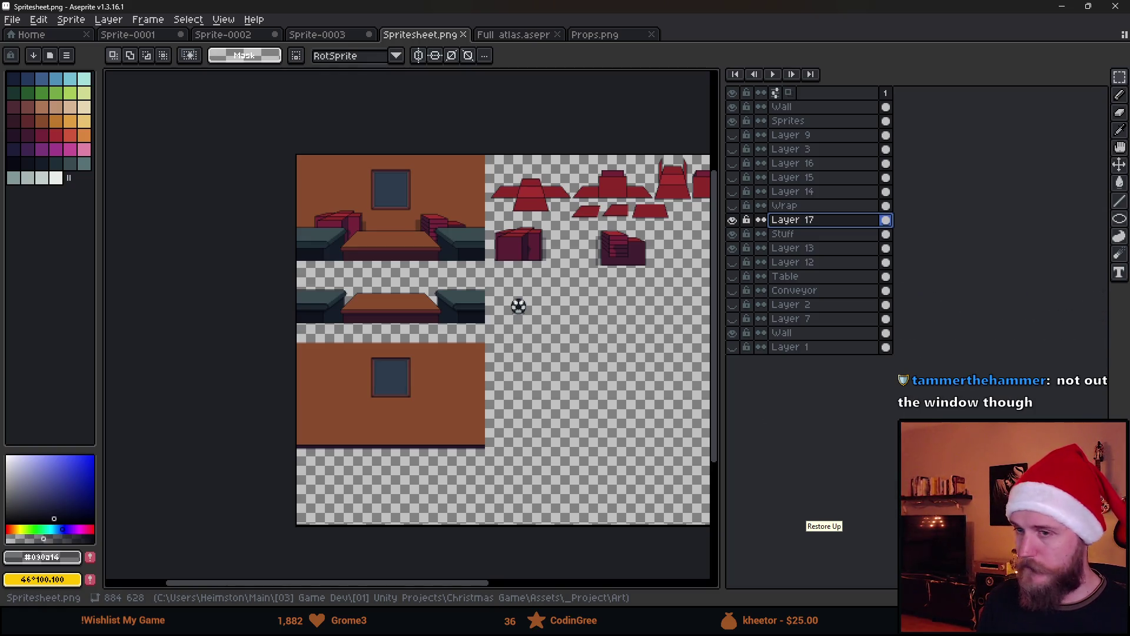
Step: Pick the dark palette colour, switch to the Pencil (B) and add a new garland layer
scroll(518, 306, up, 5)
click(15, 166)
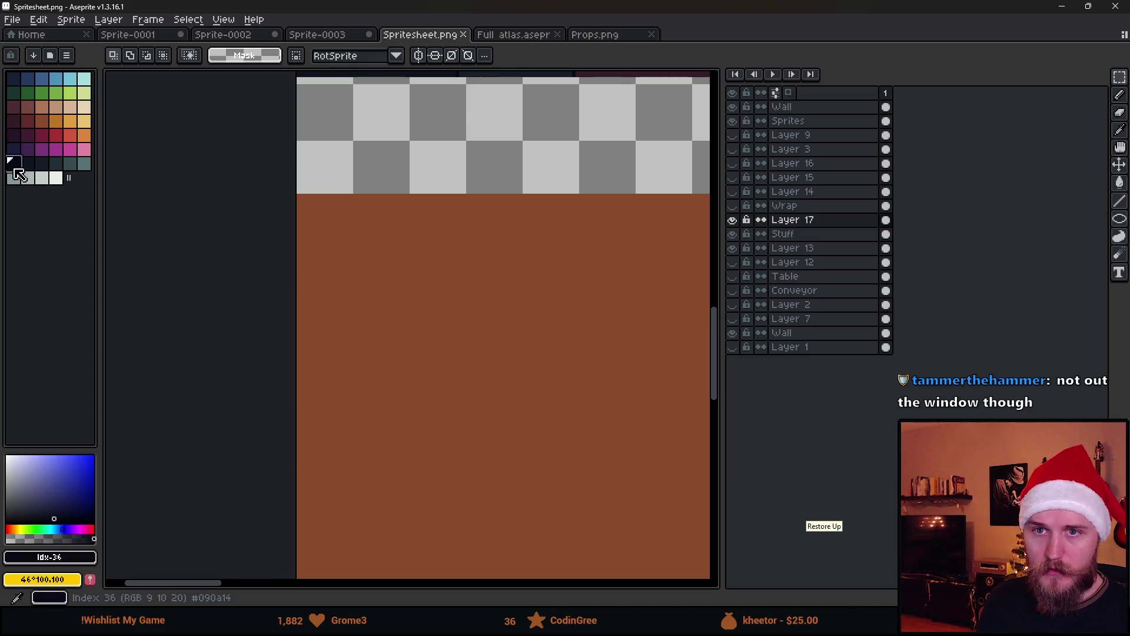
key(b)
scroll(302, 206, up, 2)
key(shift+n)
Step: Draw the first sagging garland curves from the wall's left edge along the top
mouse_move(272, 181)
mouse_down()
mouse_move(297, 231)
mouse_move(389, 234)
mouse_move(508, 172)
mouse_up()
drag(581, 188, 284, 160)
mouse_move(284, 161)
mouse_down()
mouse_move(360, 218)
mouse_move(448, 236)
mouse_move(607, 208)
mouse_move(697, 146)
mouse_up()
scroll(686, 171, down, 1)
scroll(686, 171, down, 2)
scroll(348, 227, down, 3)
scroll(350, 219, up, 5)
mouse_move(291, 180)
mouse_down()
mouse_move(420, 204)
mouse_move(533, 187)
mouse_up()
Step: Extend the scalloped garland with more dipping swags toward the right
key(e)
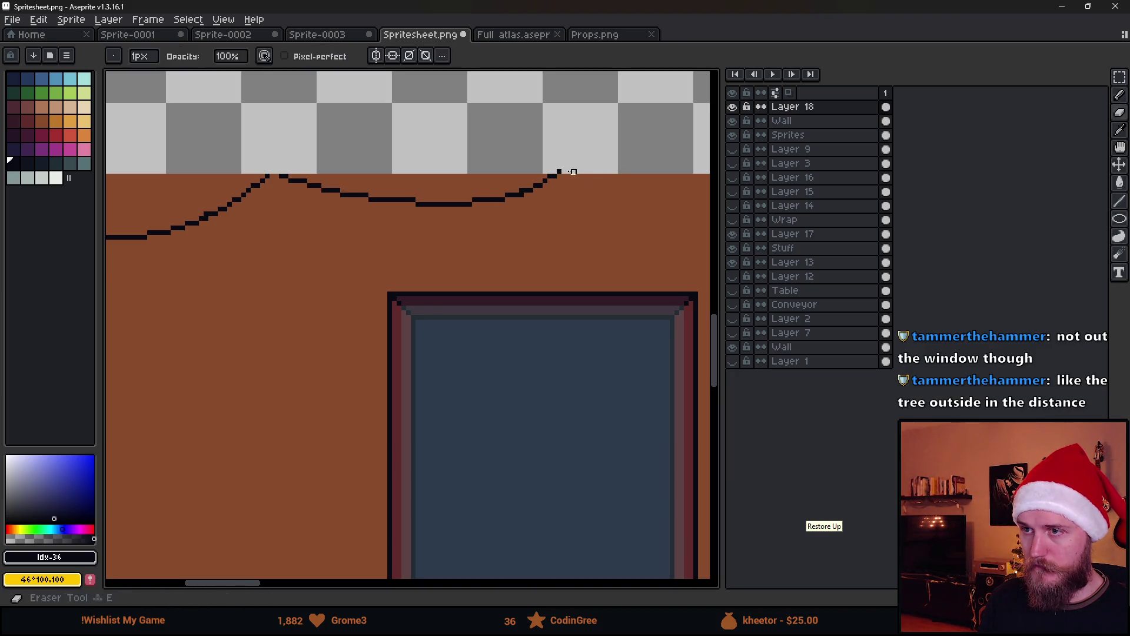
scroll(628, 222, down, 3)
scroll(379, 214, up, 3)
key(b)
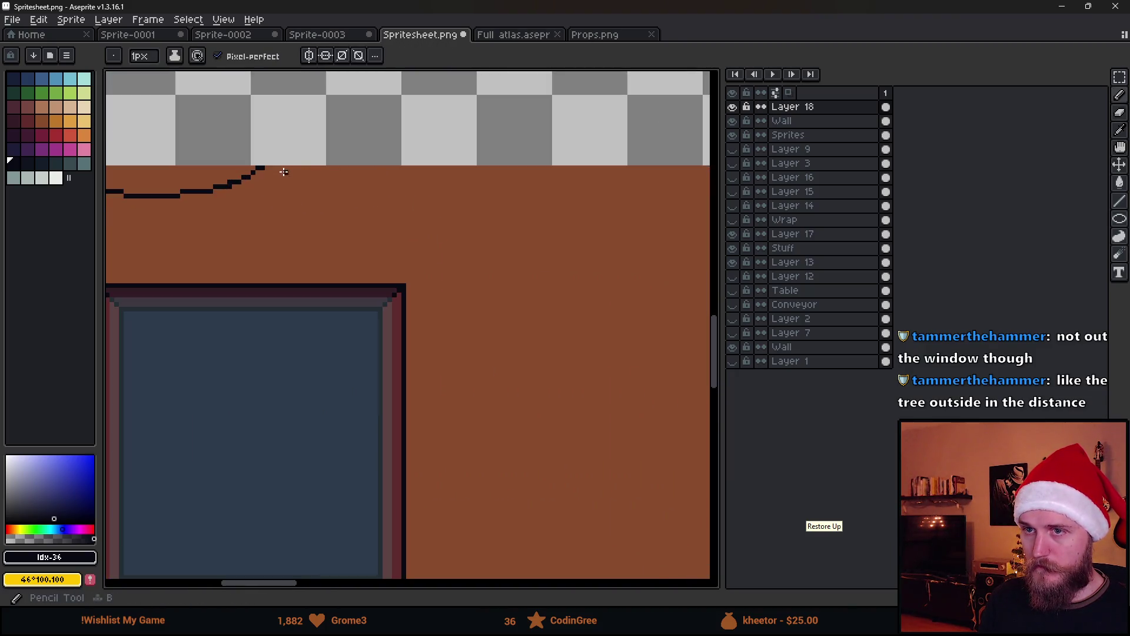
mouse_move(298, 179)
mouse_down()
mouse_move(419, 205)
mouse_move(546, 200)
mouse_up()
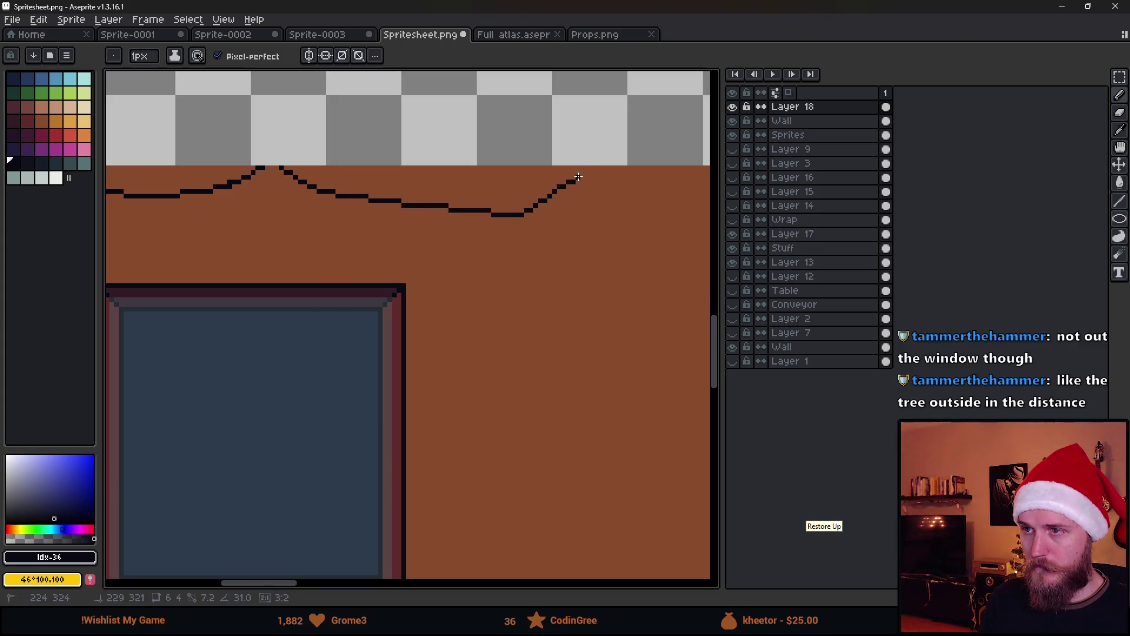
scroll(588, 195, down, 2)
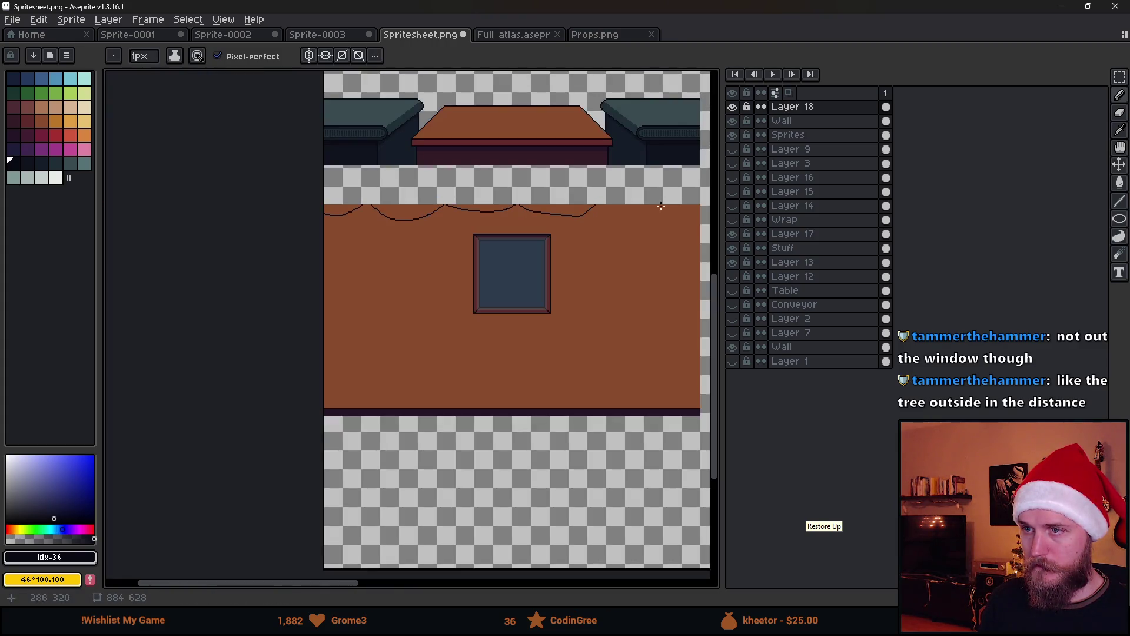
scroll(565, 219, up, 1)
scroll(196, 193, up, 2)
mouse_move(195, 184)
mouse_down()
mouse_move(248, 233)
mouse_move(347, 251)
mouse_move(408, 227)
mouse_move(447, 187)
mouse_move(483, 212)
mouse_up()
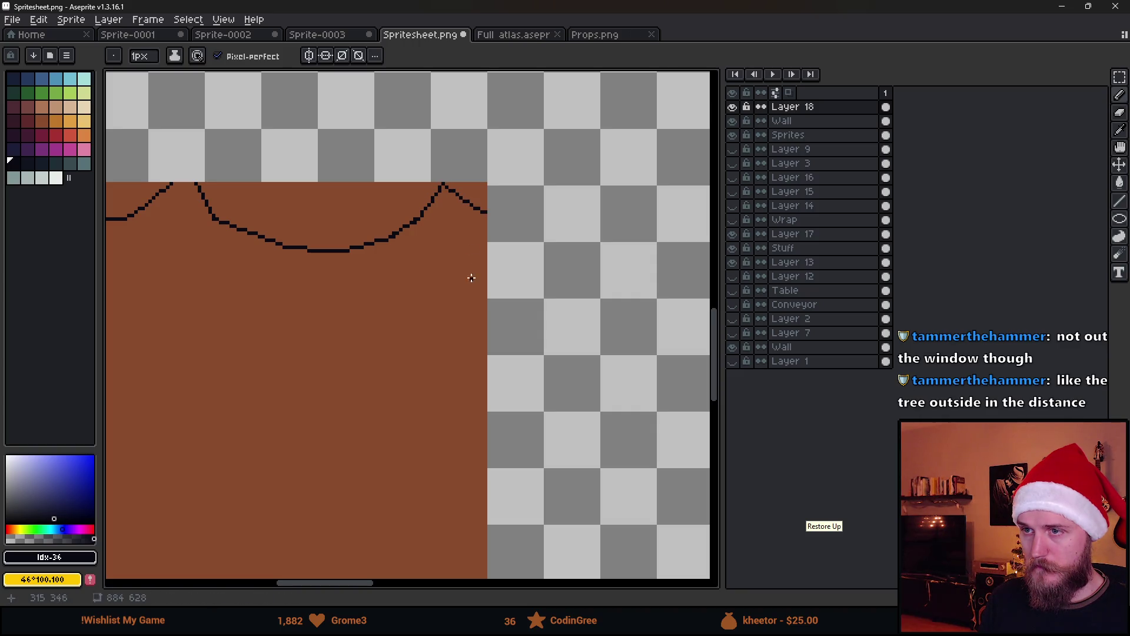
scroll(492, 254, down, 3)
scroll(507, 237, up, 1)
scroll(368, 336, up, 1)
Step: Save the spritesheet and view the updated room wall in Unity
key(ctrl+s)
key(alt+Tab)
click(799, 228)
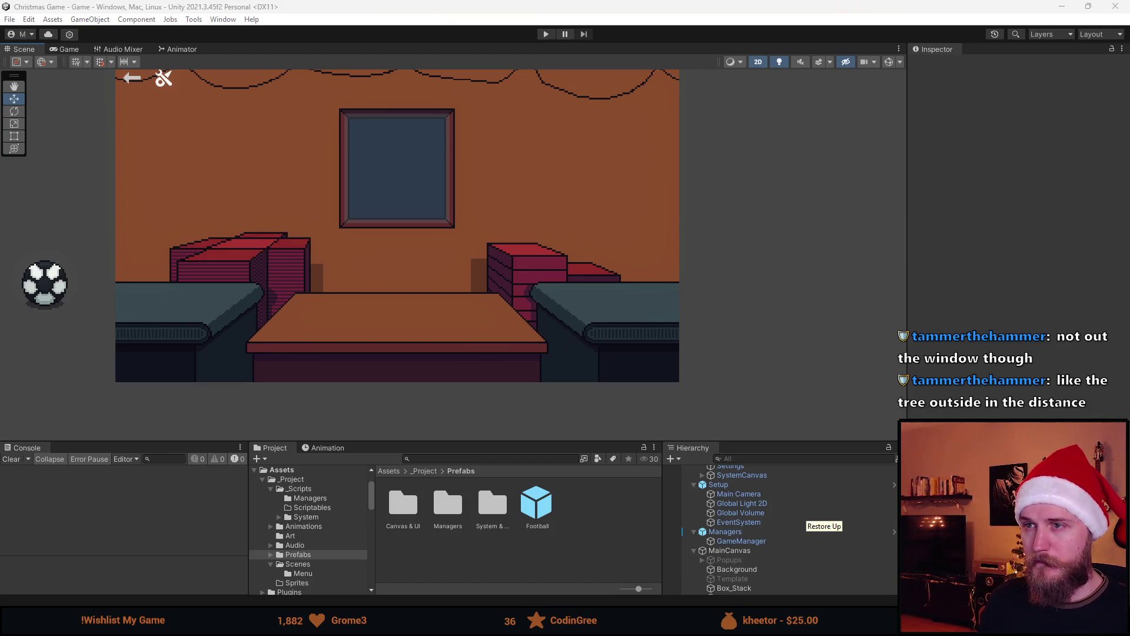
Step: Back in Aseprite, erase most of the existing garland line
key(alt+Tab)
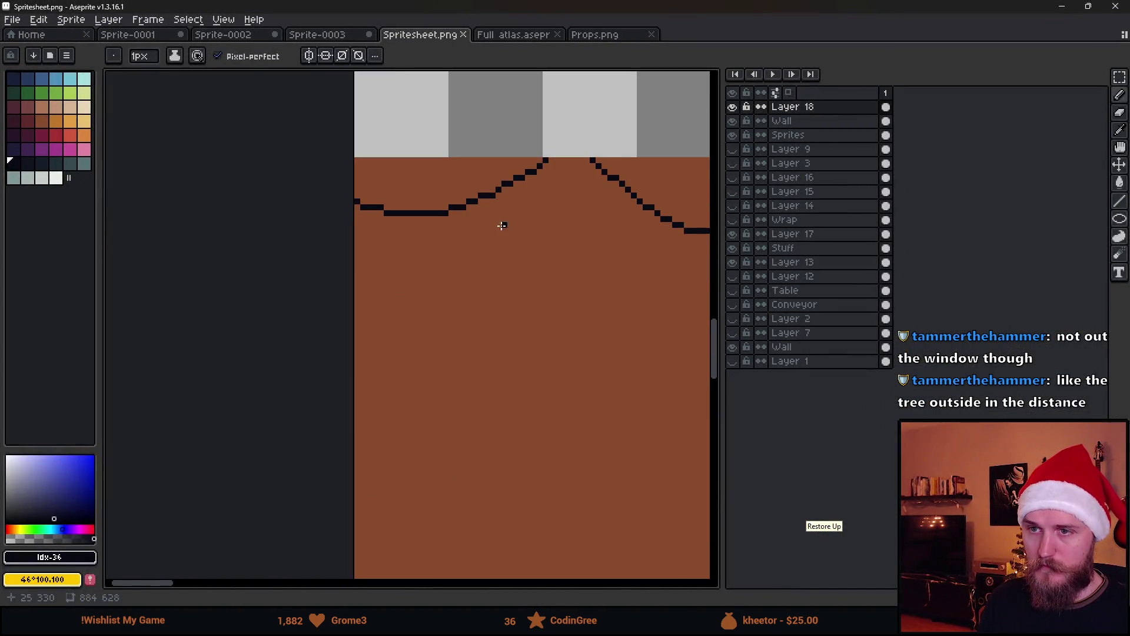
key(e)
mouse_move(325, 220)
mouse_down()
mouse_move(433, 212)
mouse_move(556, 168)
mouse_move(558, 187)
mouse_move(469, 266)
mouse_move(362, 306)
mouse_up()
key(b)
scroll(396, 295, down, 5)
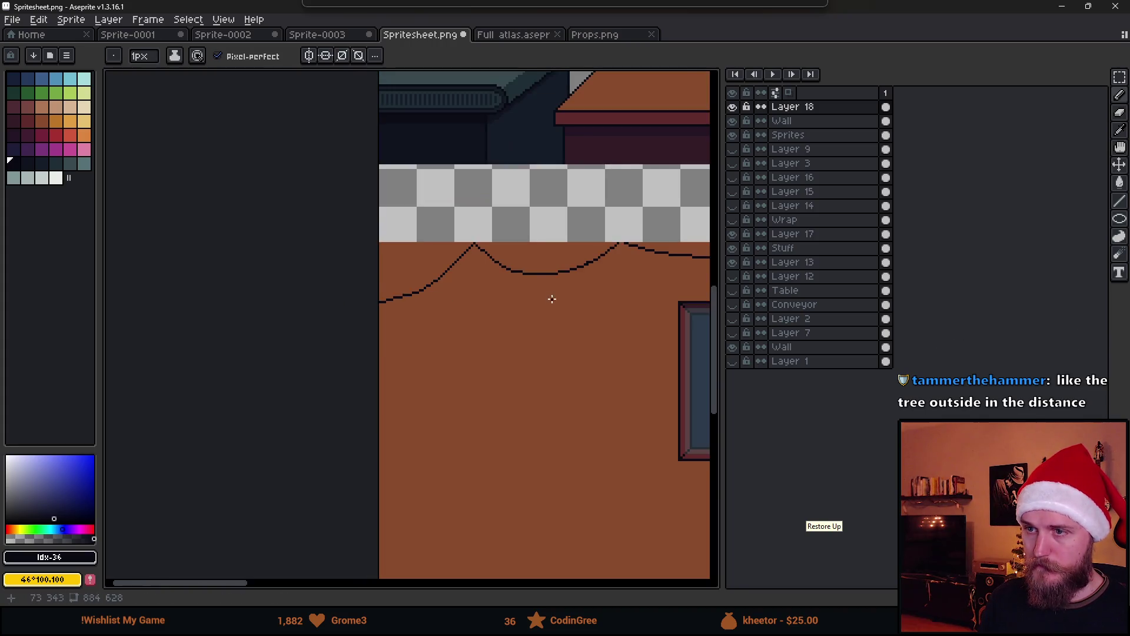
scroll(402, 309, up, 2)
scroll(402, 308, up, 3)
key(e)
mouse_move(348, 355)
mouse_down()
mouse_move(320, 335)
mouse_move(530, 269)
mouse_up()
scroll(465, 328, down, 2)
mouse_move(289, 312)
mouse_down()
mouse_move(255, 277)
mouse_move(279, 294)
mouse_move(348, 293)
mouse_move(521, 375)
mouse_up()
key(b)
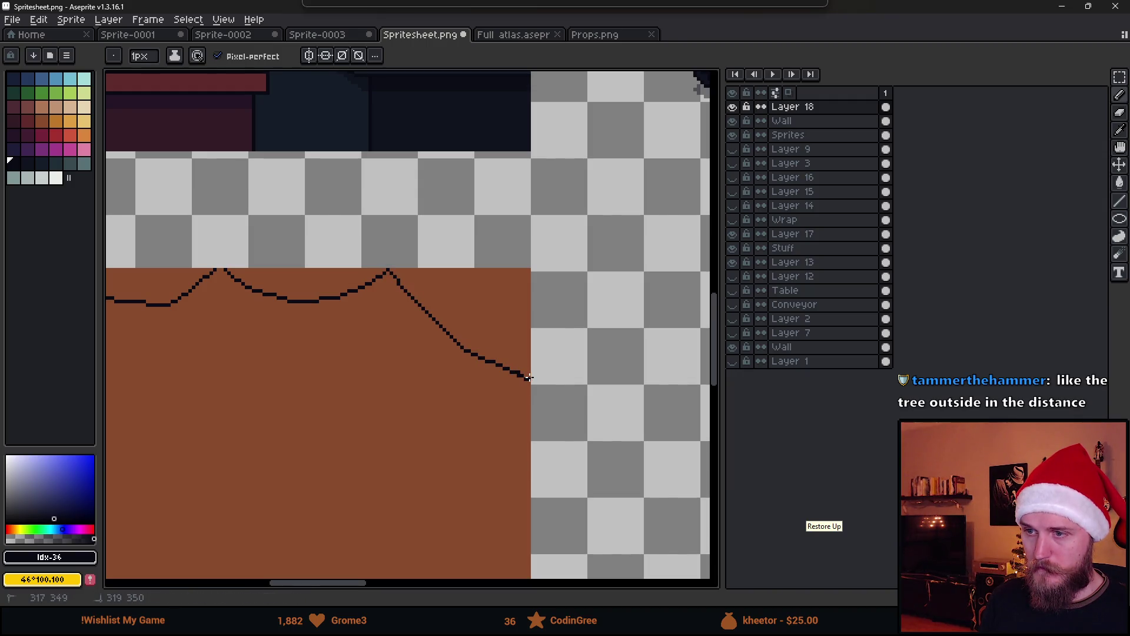
Step: Erase the remaining garland segments and stray dark pixels
scroll(528, 377, up, 2)
scroll(521, 400, down, 5)
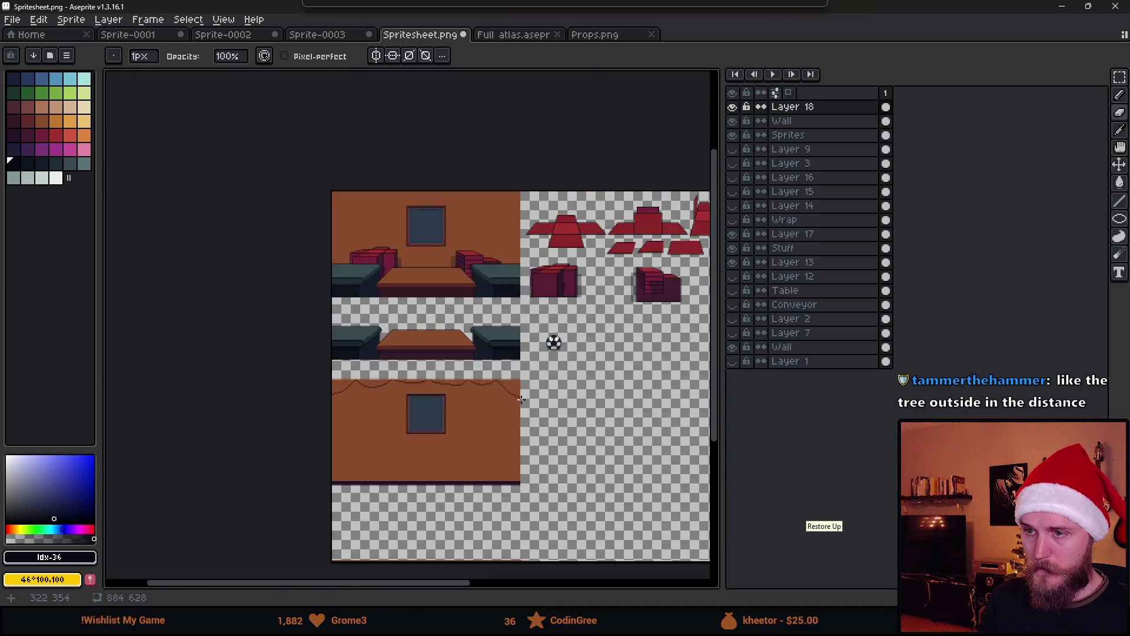
scroll(498, 421, up, 3)
scroll(307, 304, down, 3)
scroll(358, 313, up, 4)
key(e)
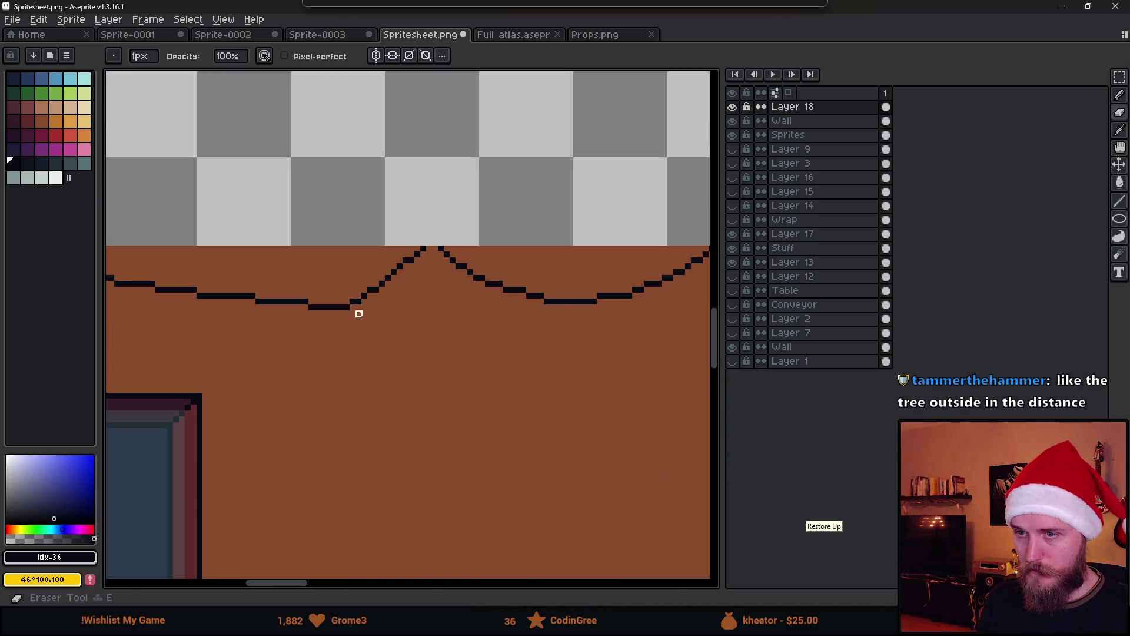
mouse_move(388, 289)
mouse_down()
mouse_move(330, 304)
mouse_move(194, 292)
mouse_move(428, 349)
mouse_move(298, 313)
mouse_move(355, 358)
mouse_move(439, 387)
mouse_move(533, 386)
mouse_move(601, 359)
mouse_move(644, 304)
mouse_up()
key(b)
key(e)
key(b)
key(e)
key(b)
scroll(662, 356, down, 5)
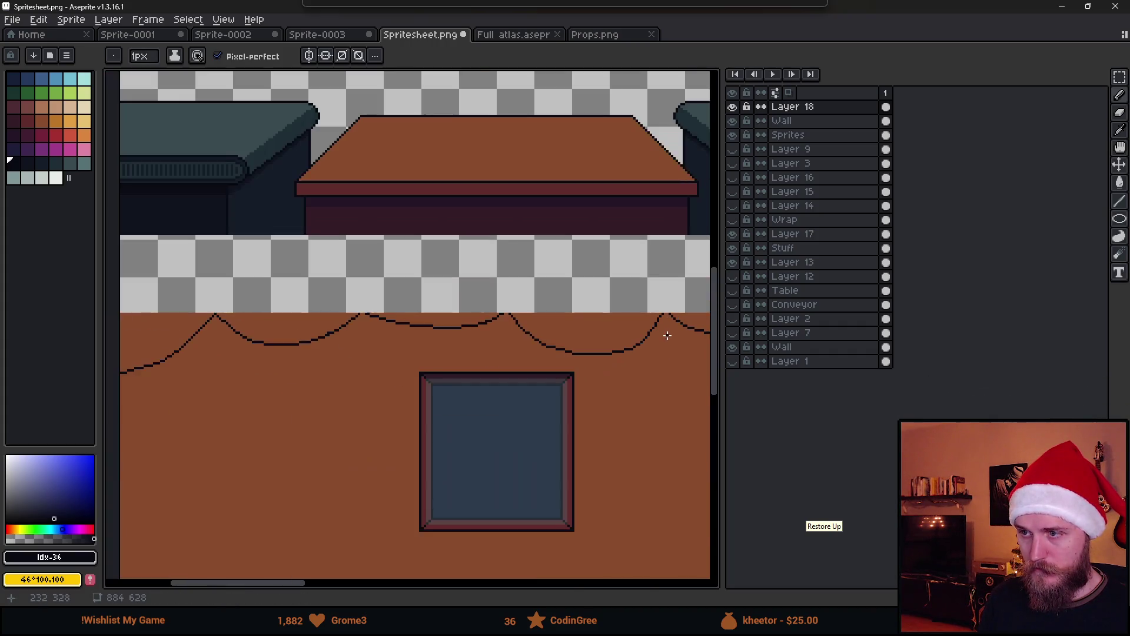
scroll(501, 361, up, 2)
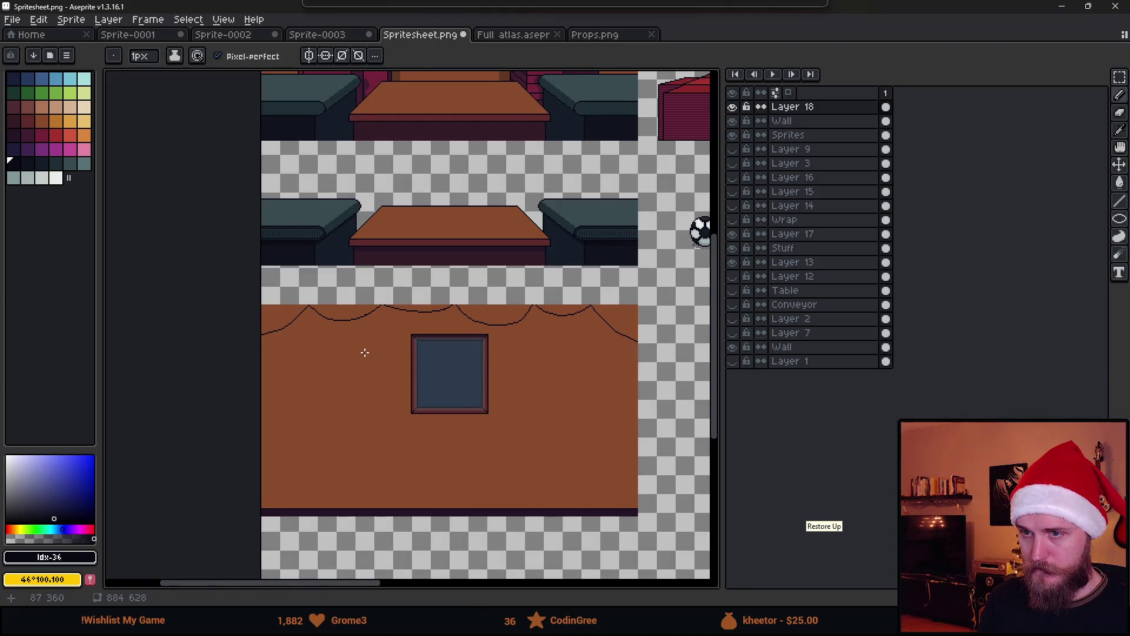
scroll(365, 352, up, 2)
Step: Add Layer 19, sample the line's near-black #090a14 and place a first pixel under it
click(41, 135)
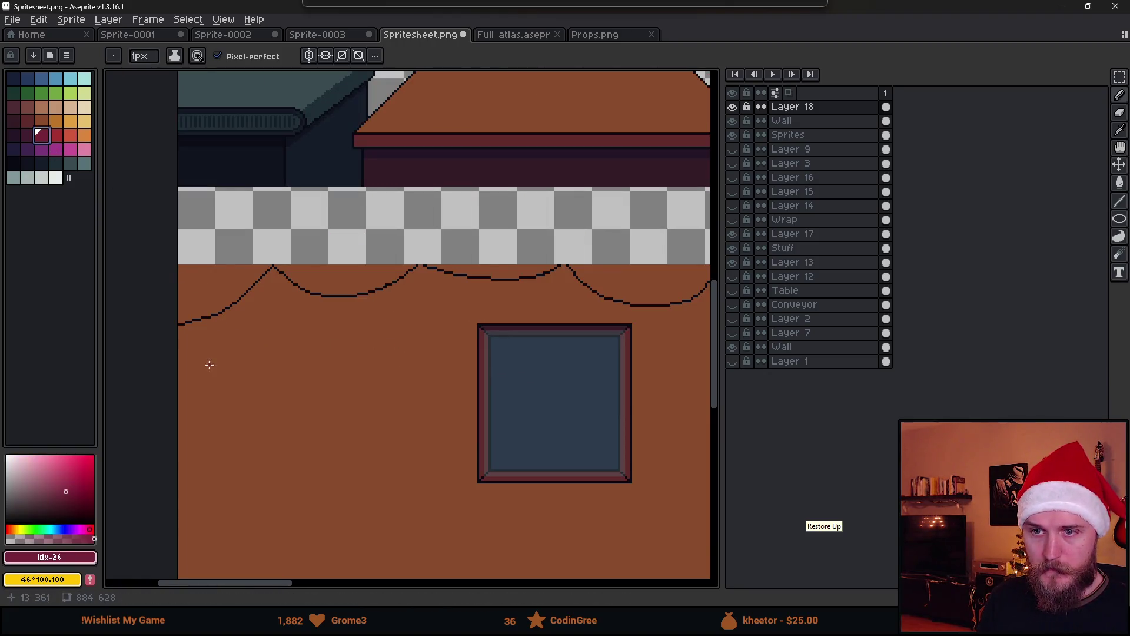
scroll(186, 336, up, 2)
drag(187, 336, 331, 384)
key(shift+n)
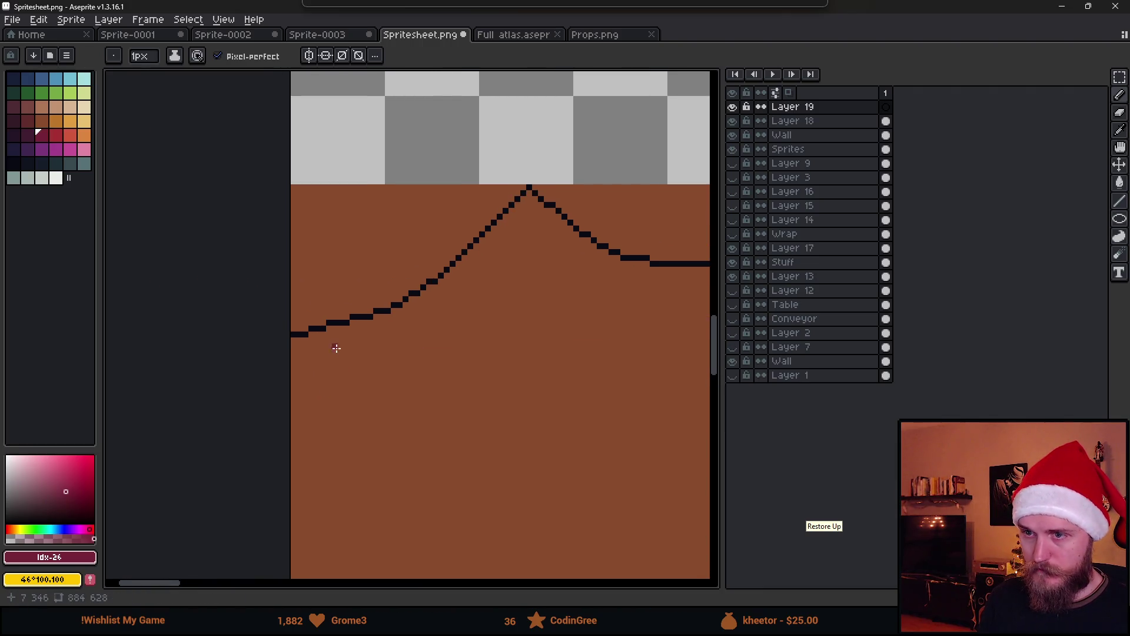
scroll(336, 348, up, 1)
key(plus)
key(plus)
key(plus)
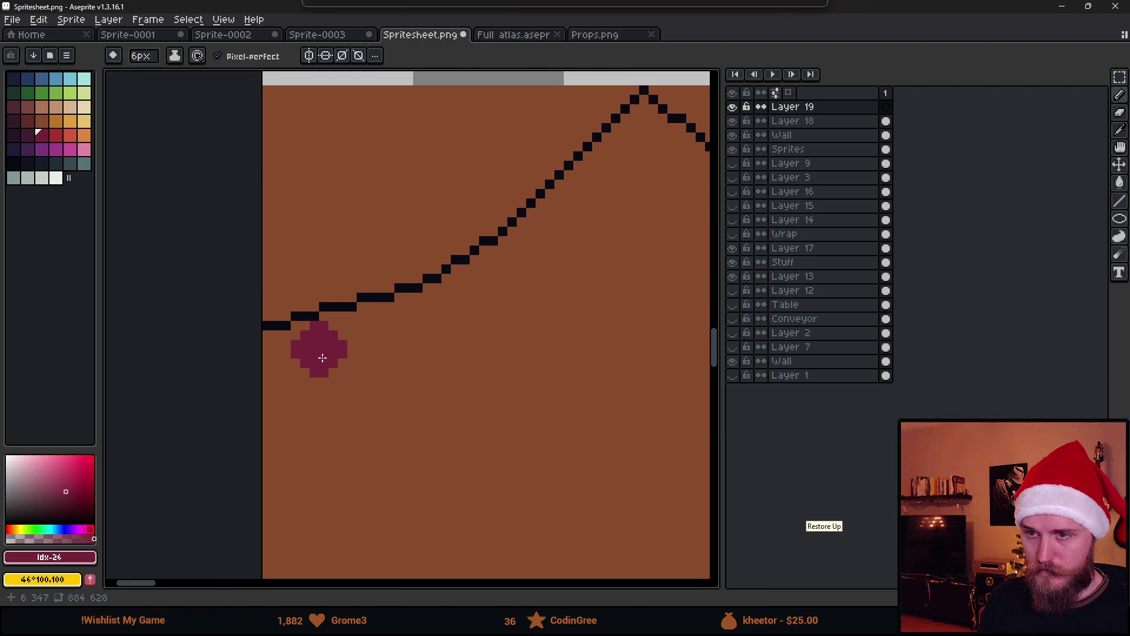
key(i)
click(308, 315)
key(b)
click(306, 327)
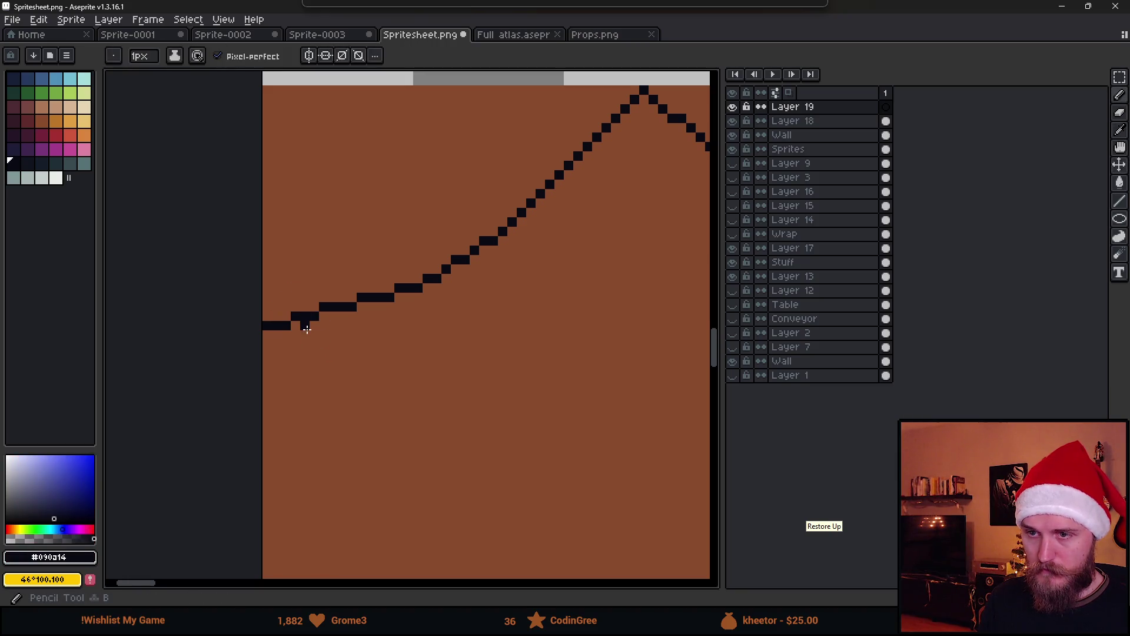
Step: Draw a two-pixel drop hanging under the garland line
scroll(305, 336, down, 6)
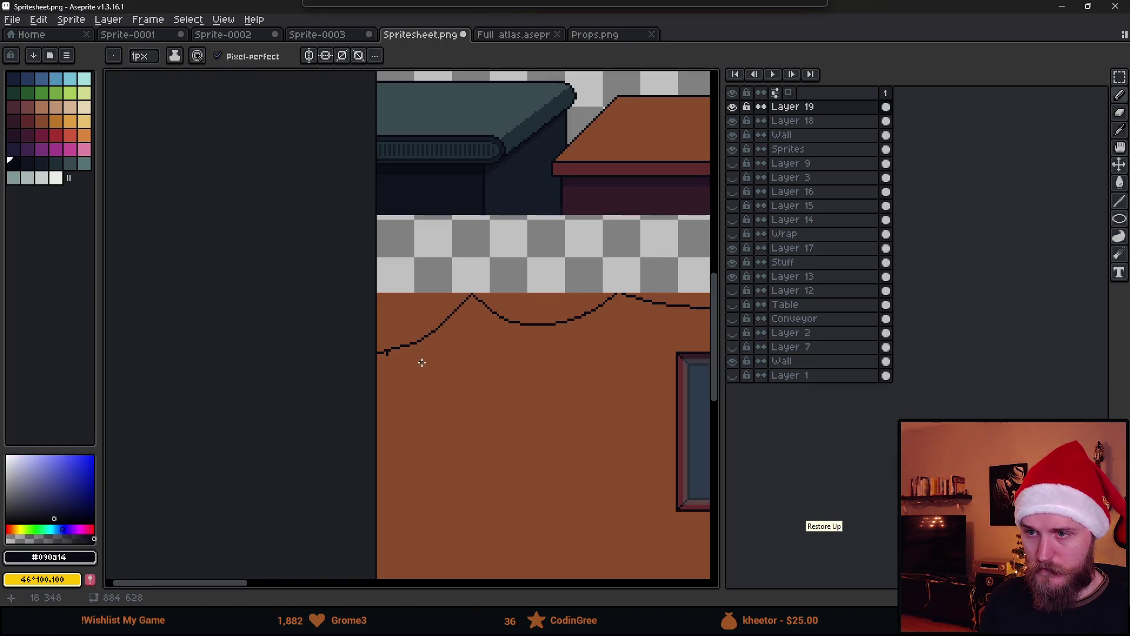
scroll(406, 363, up, 5)
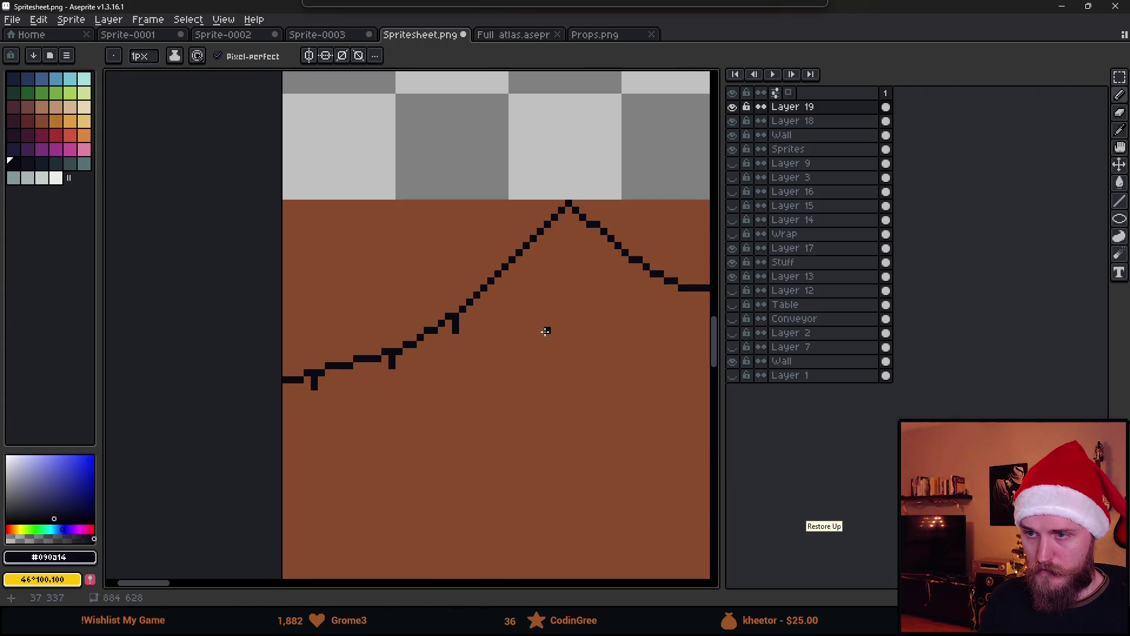
scroll(533, 281, up, 1)
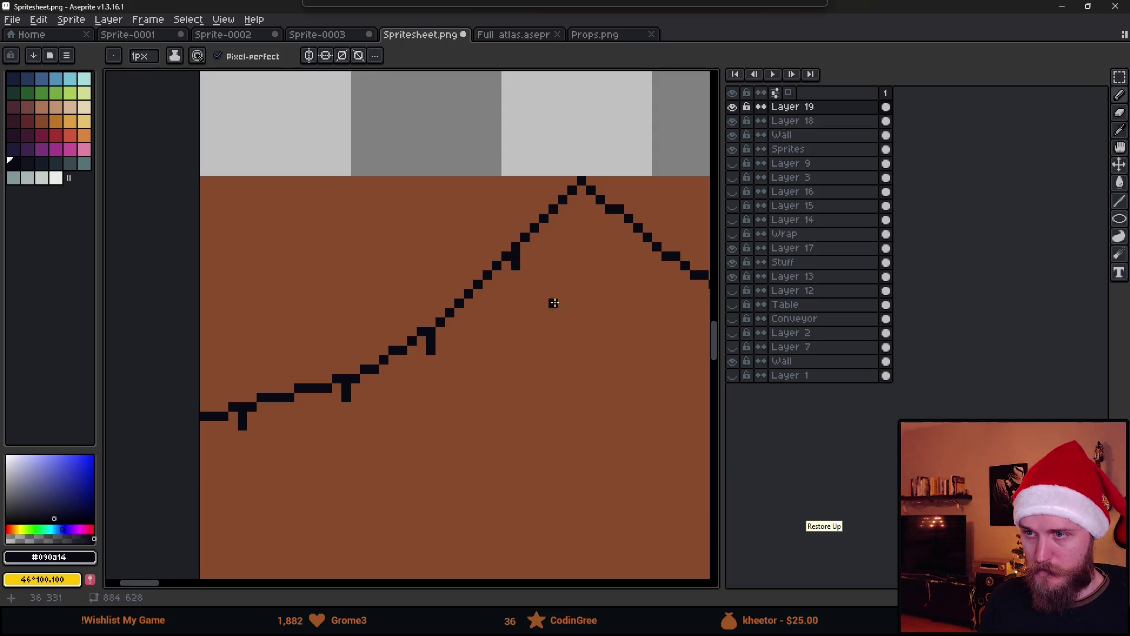
scroll(582, 323, down, 2)
scroll(576, 297, up, 2)
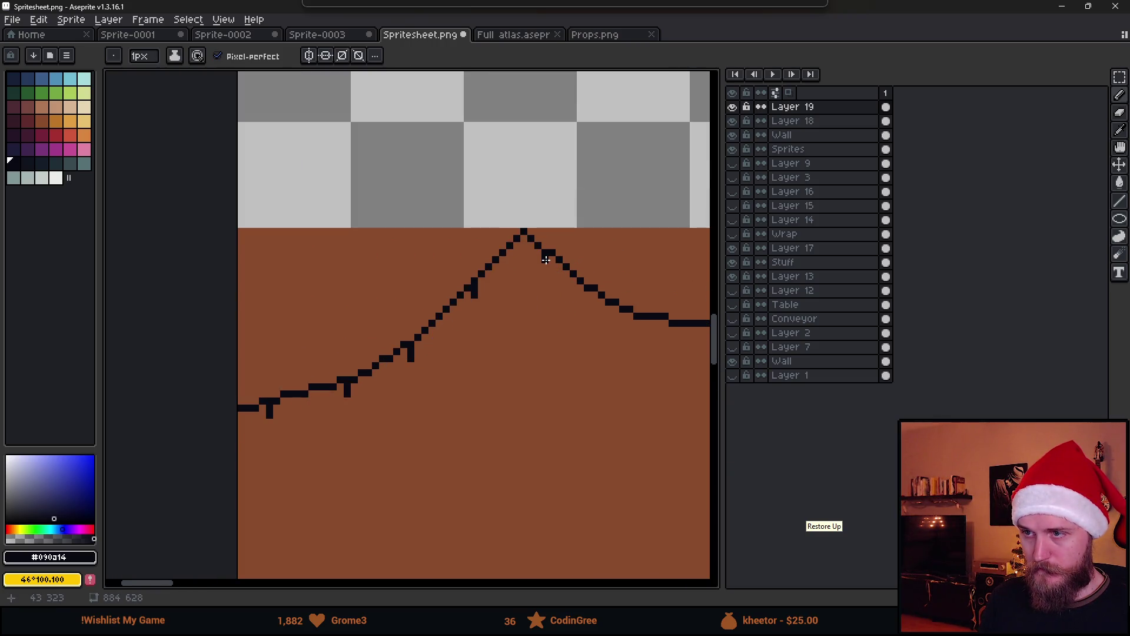
scroll(547, 266, right, 5)
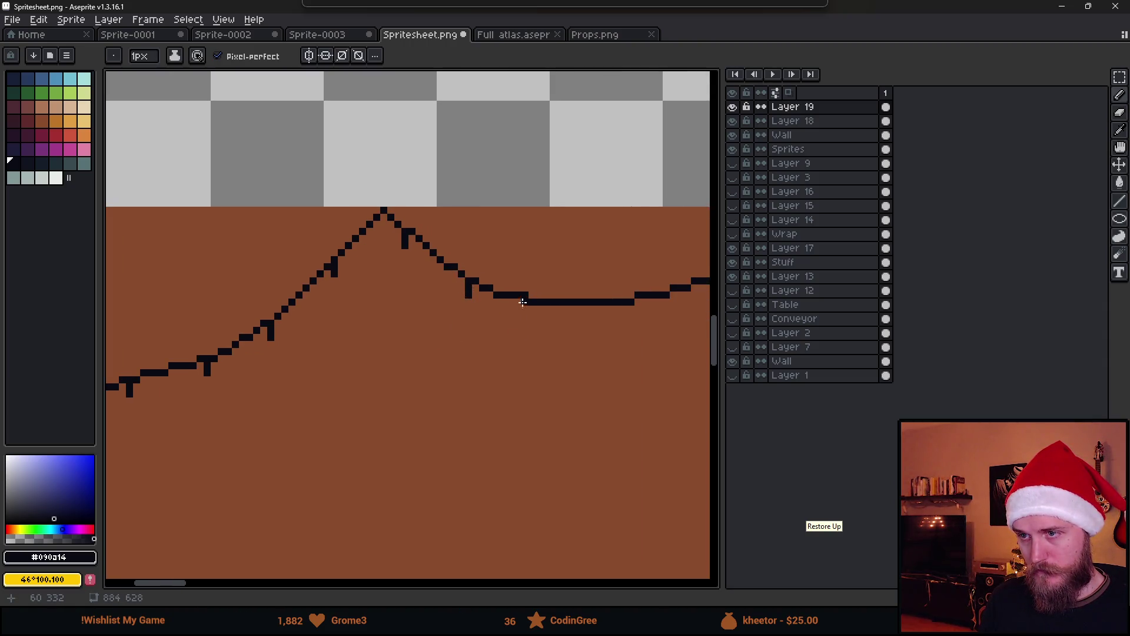
scroll(563, 353, down, 2)
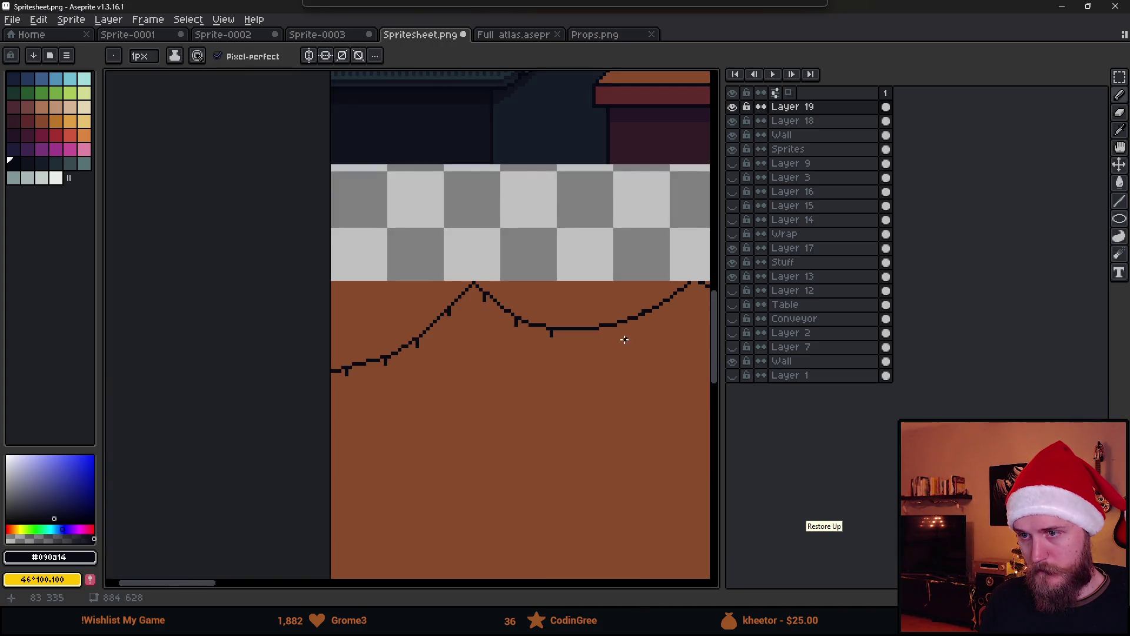
scroll(624, 340, up, 3)
drag(564, 355, 416, 366)
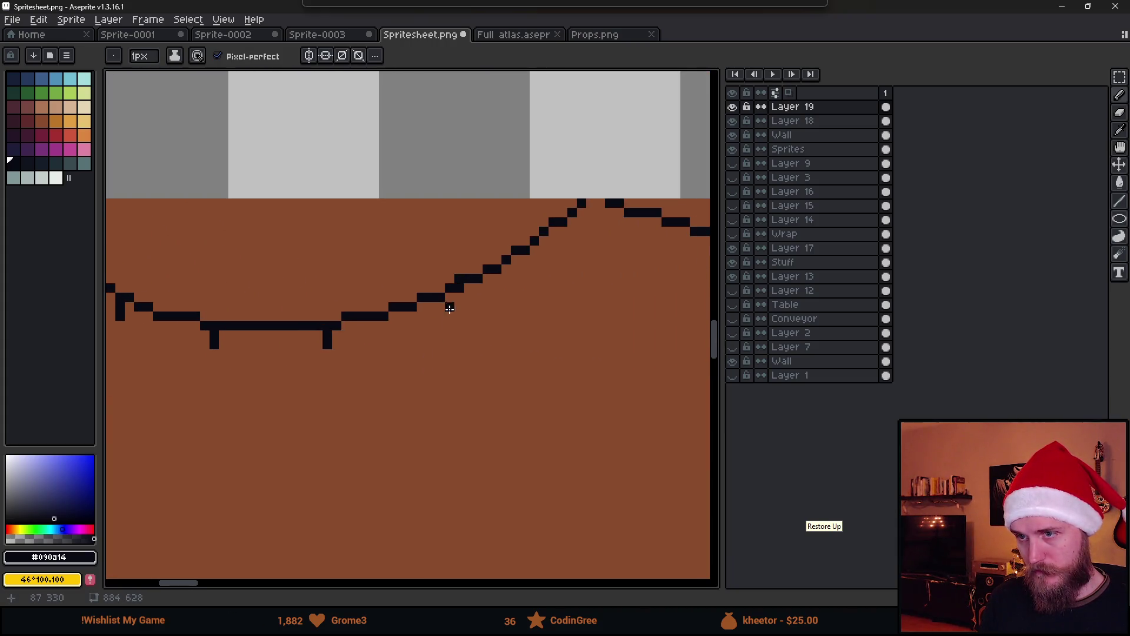
drag(459, 294, 459, 306)
key(e)
key(b)
Step: Add more short drops and a single pixel below the line further along
scroll(503, 336, down, 1)
scroll(503, 337, down, 1)
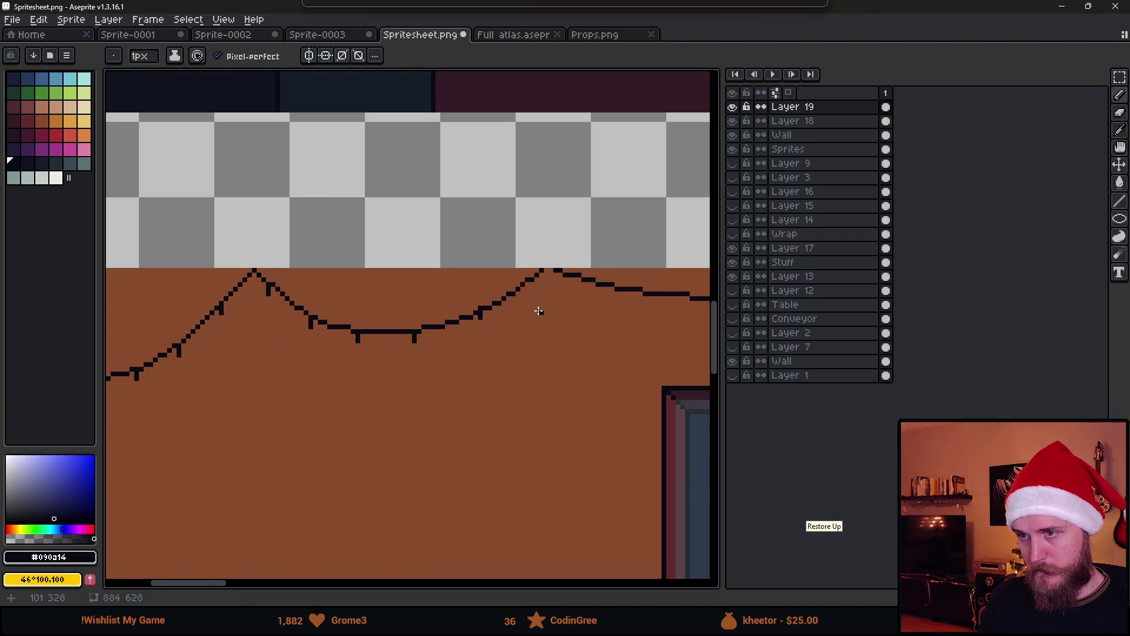
scroll(529, 308, up, 3)
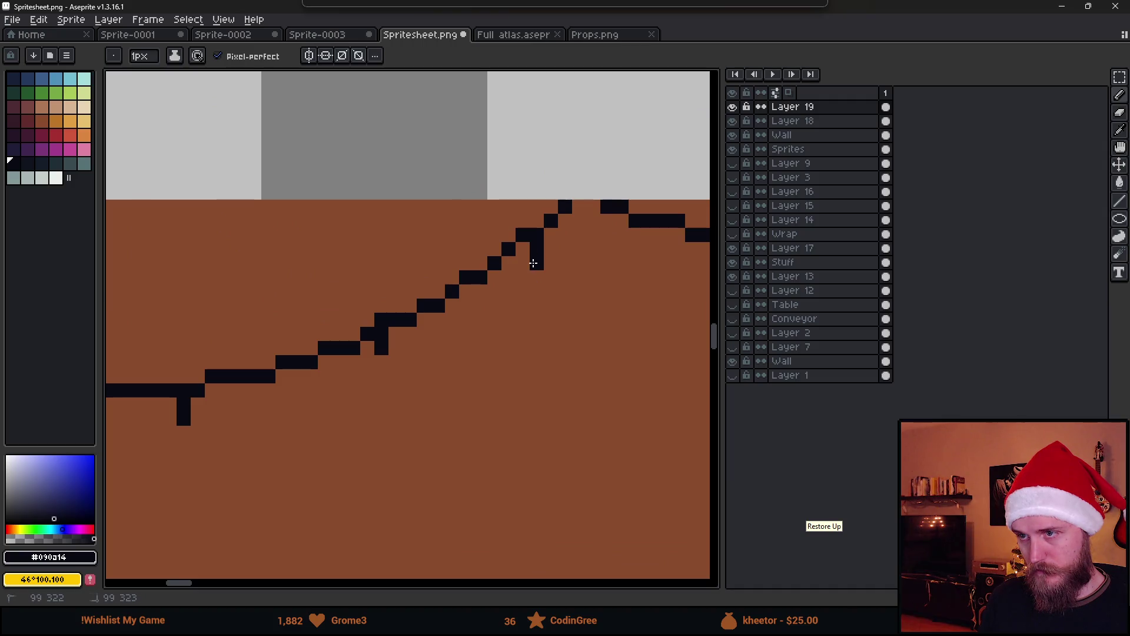
scroll(532, 260, right, 3)
drag(430, 262, 430, 278)
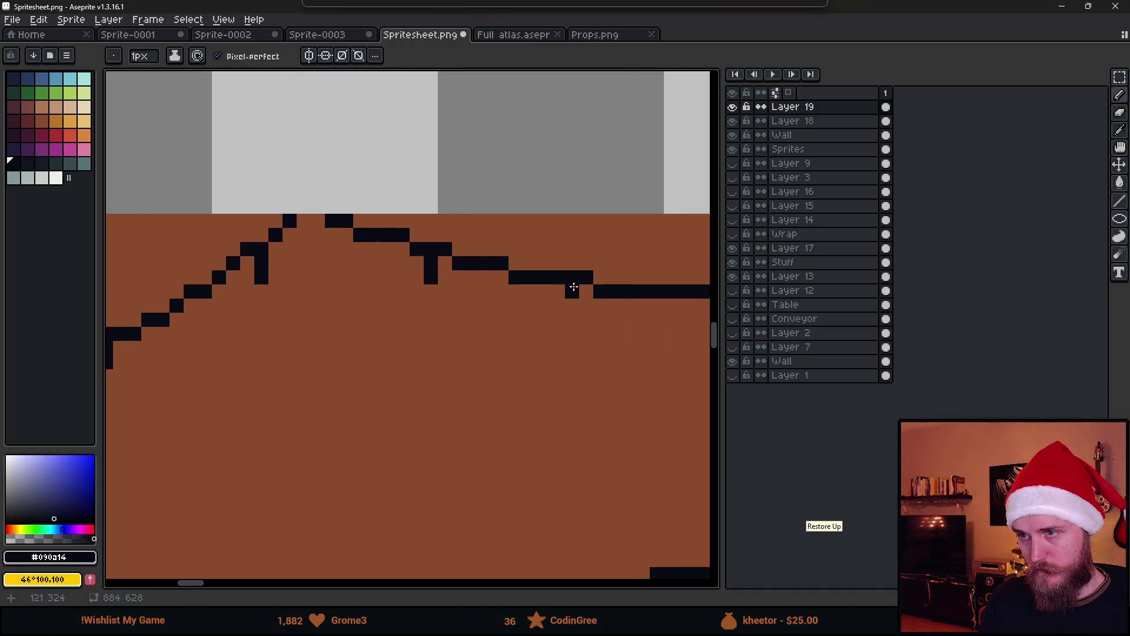
drag(571, 301, 571, 325)
scroll(574, 327, down, 5)
scroll(641, 353, down, 1)
scroll(645, 351, up, 3)
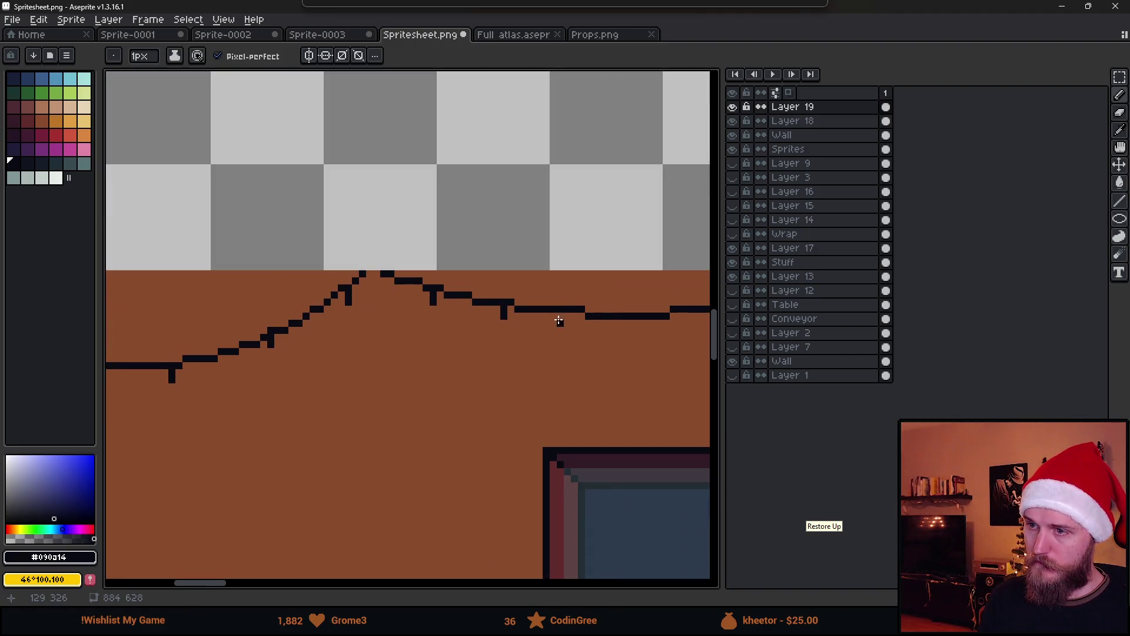
scroll(598, 323, right, 5)
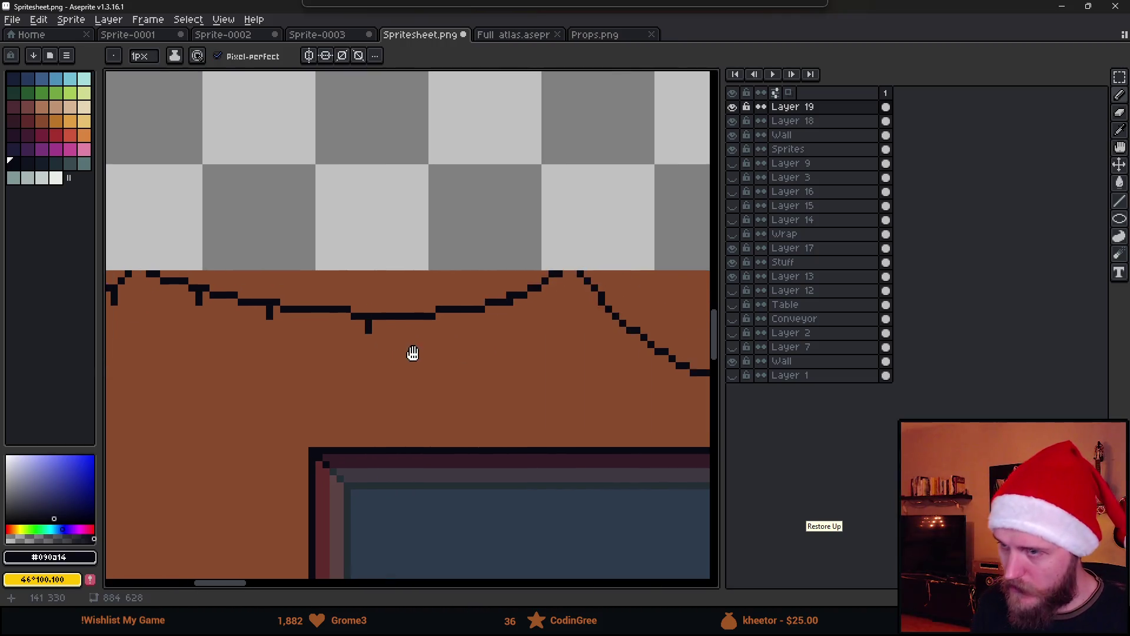
scroll(452, 313, up, 3)
key(e)
key(b)
click(593, 247)
Step: Erase a stray pixel, make Layer 19 active and add a black pixel below a step
key(e)
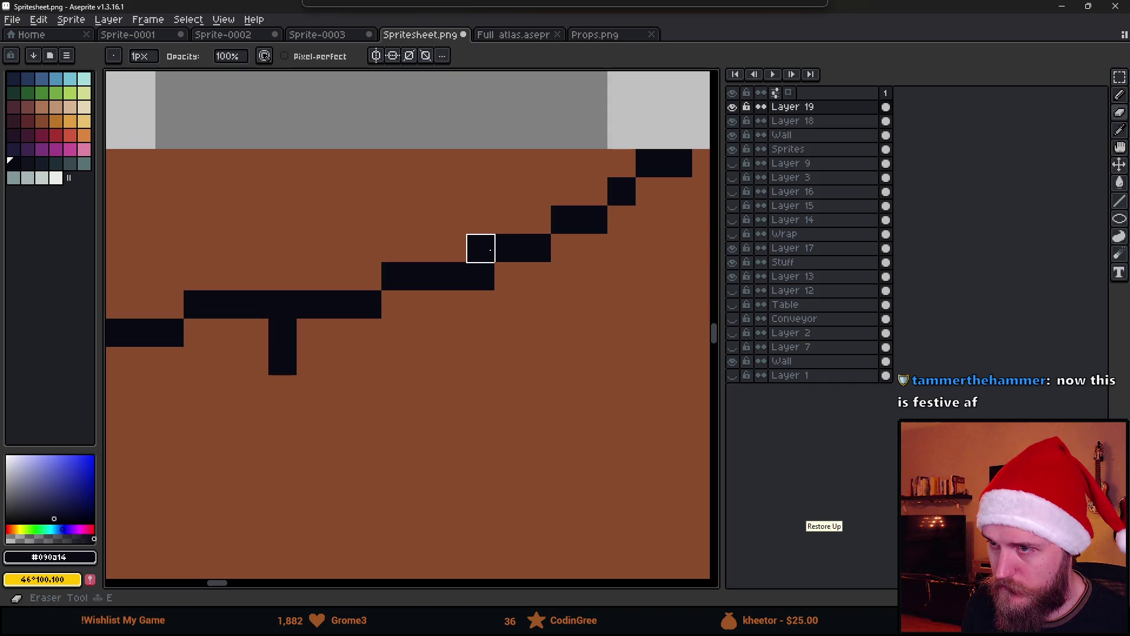
click(731, 121)
click(732, 121)
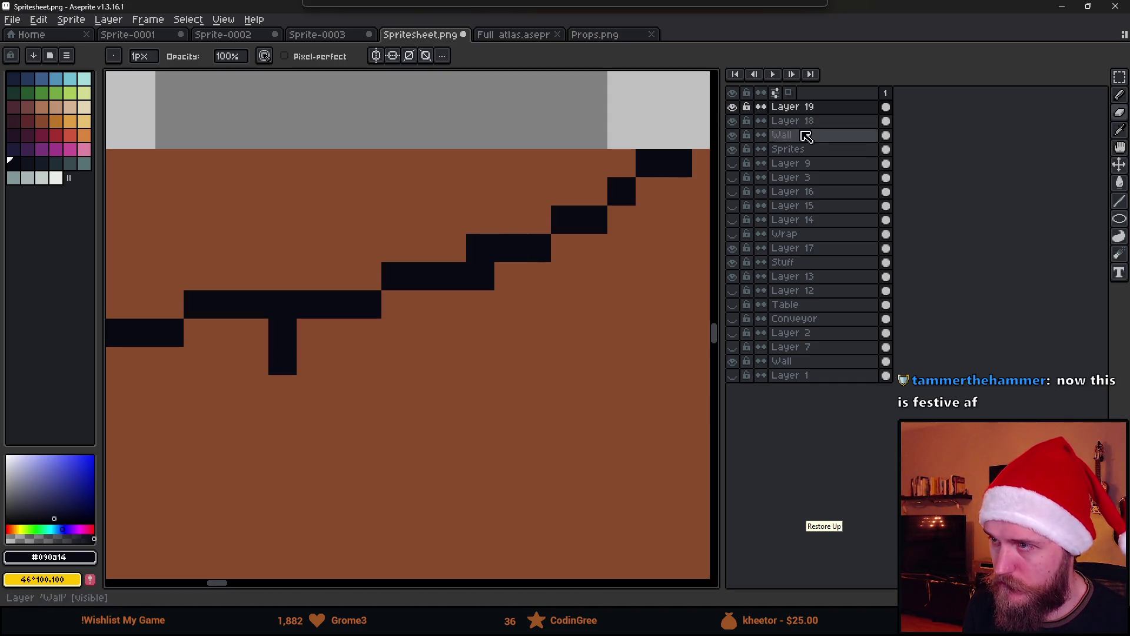
click(480, 247)
click(820, 109)
key(b)
click(532, 297)
Step: Fill the gap beside the diagonal and draw short two-pixel drops under the line
scroll(607, 307, down, 4)
scroll(609, 312, up, 2)
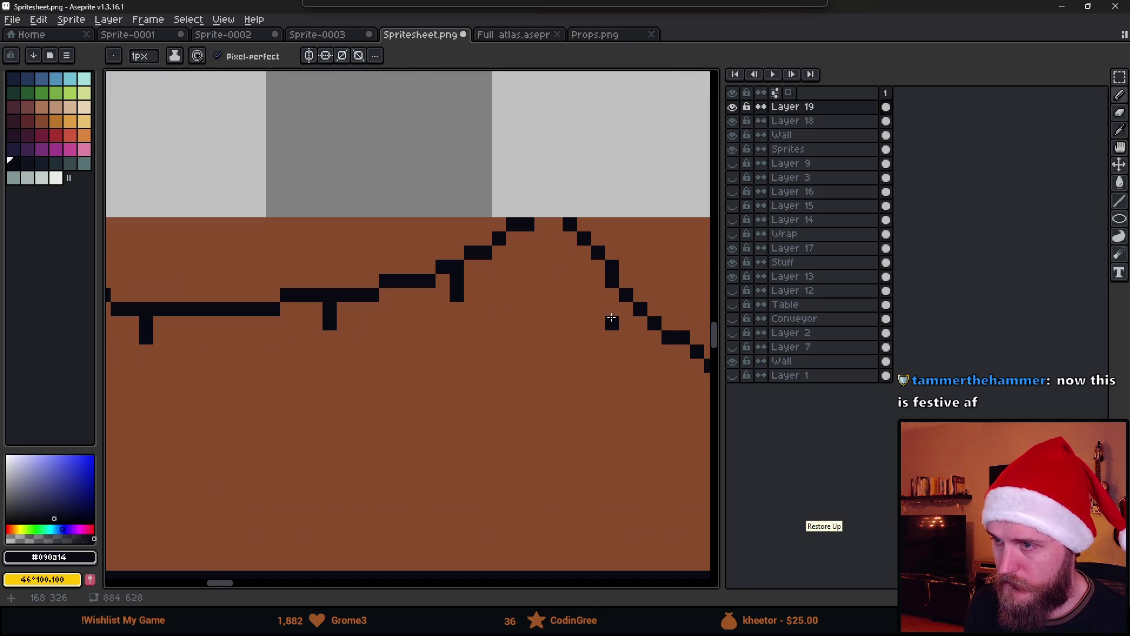
scroll(589, 318, up, 2)
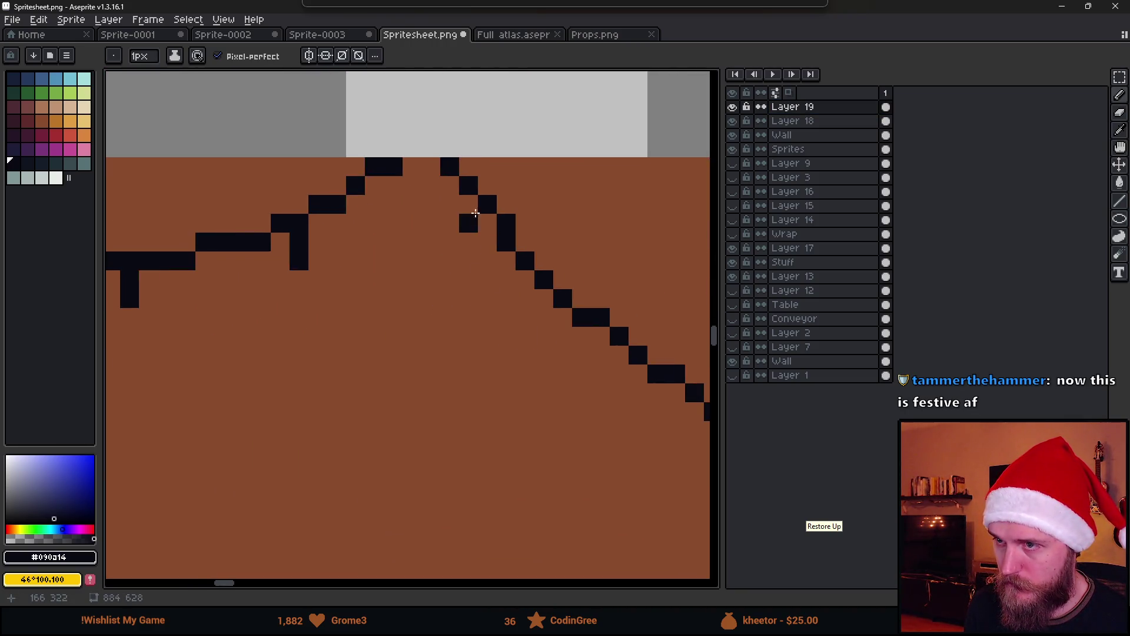
click(474, 210)
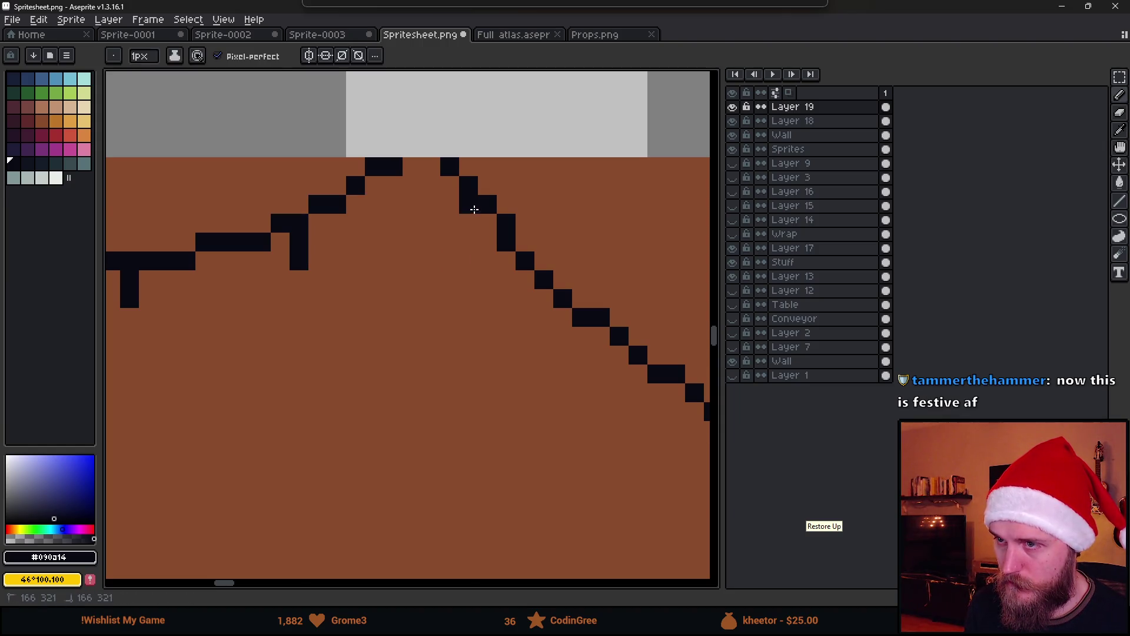
drag(581, 336, 580, 353)
scroll(610, 421, down, 3)
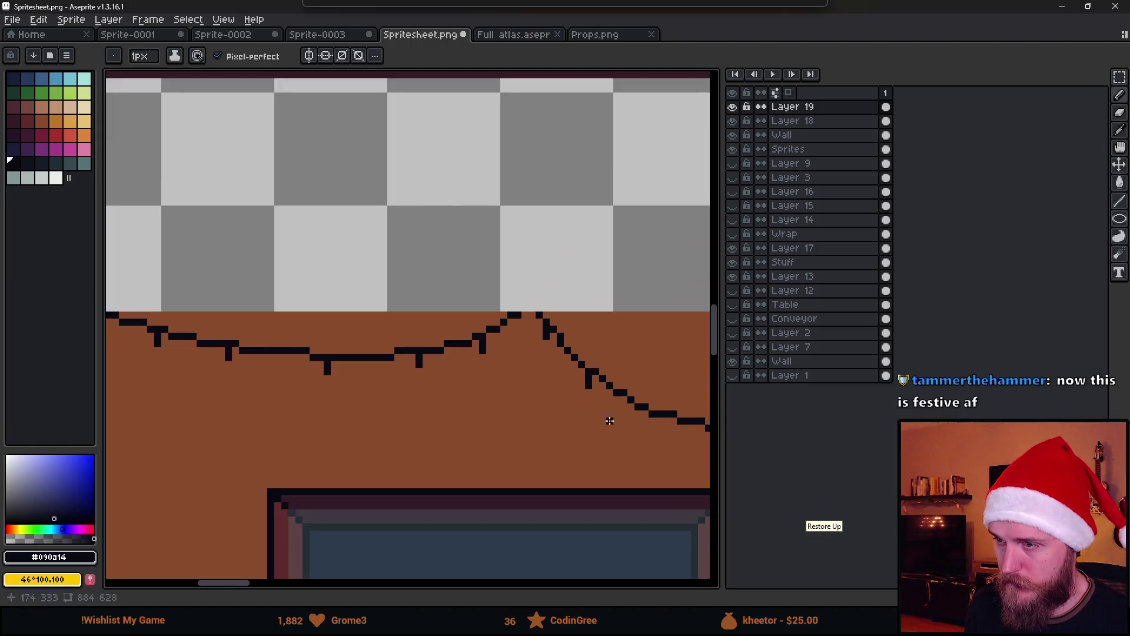
scroll(610, 421, down, 2)
scroll(503, 334, up, 3)
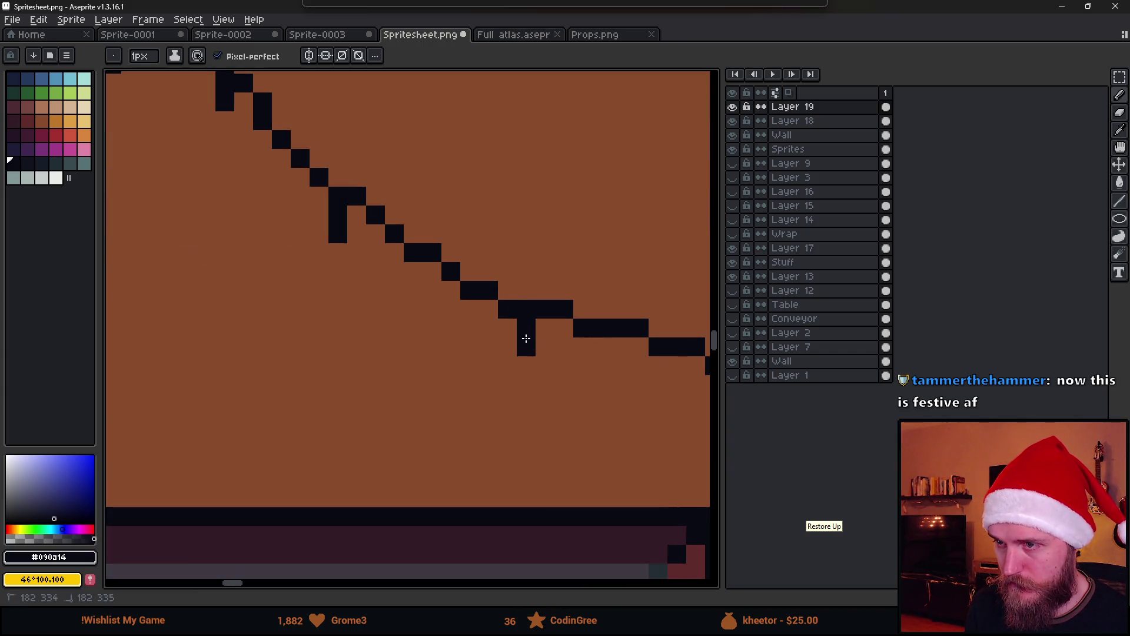
scroll(583, 384, down, 3)
scroll(379, 359, up, 3)
drag(451, 318, 451, 333)
drag(621, 320, 621, 334)
Step: Add one- and two-pixel drops under the garland around its peak
drag(653, 368, 373, 371)
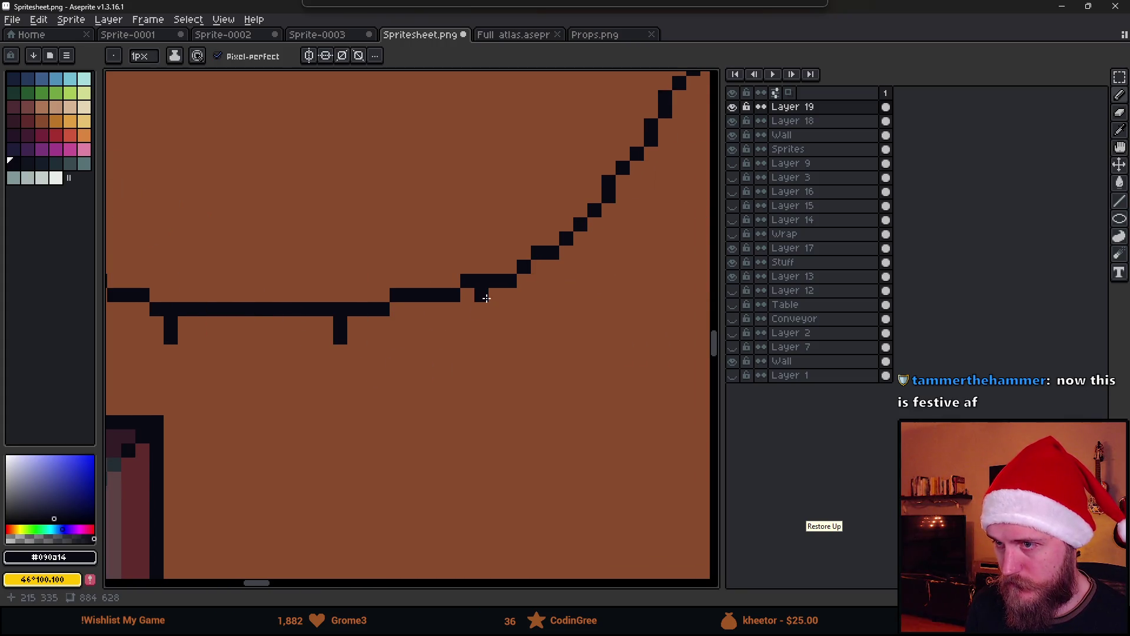
drag(636, 273, 533, 300)
drag(610, 236, 445, 276)
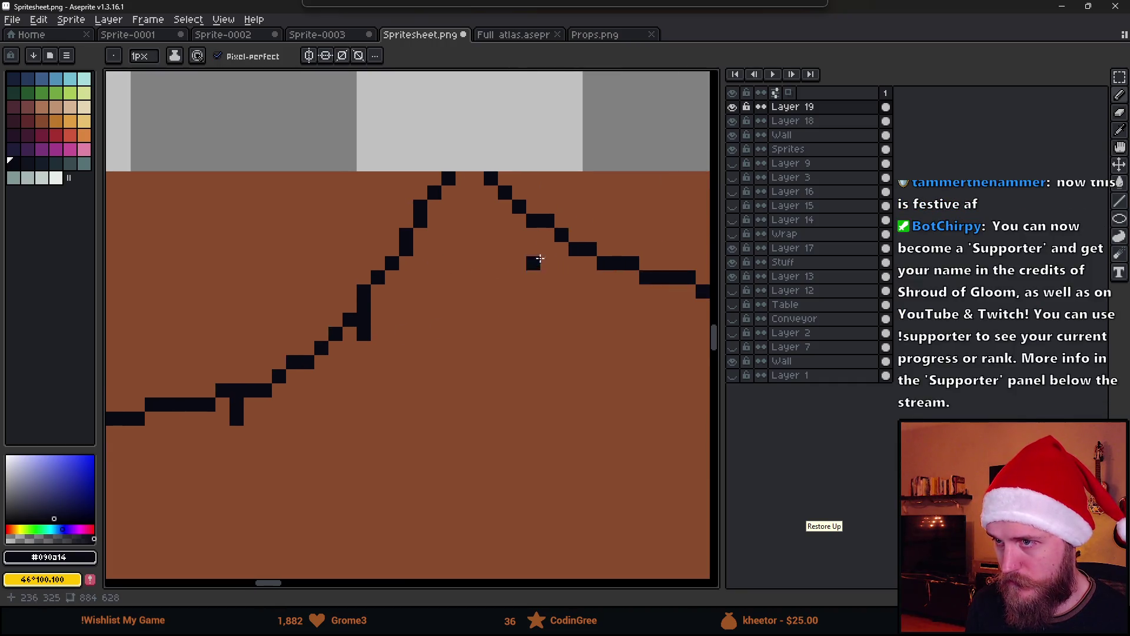
drag(604, 342, 388, 314)
click(440, 264)
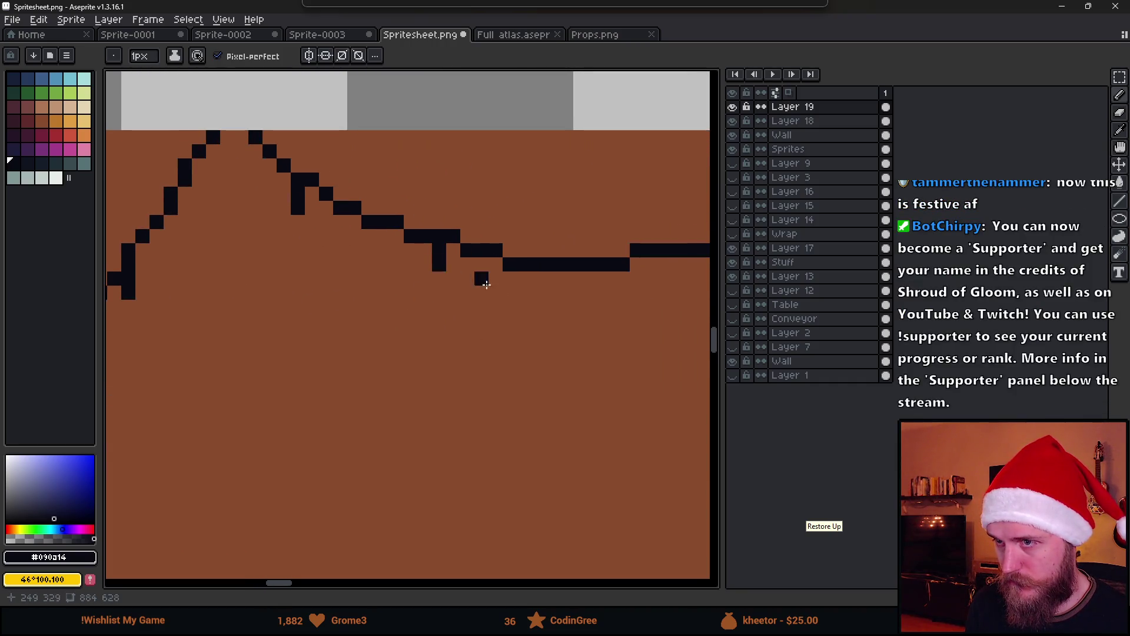
drag(634, 288, 449, 277)
click(423, 268)
click(424, 282)
mouse_move(594, 226)
mouse_down()
mouse_move(593, 240)
mouse_move(439, 301)
mouse_up()
click(441, 244)
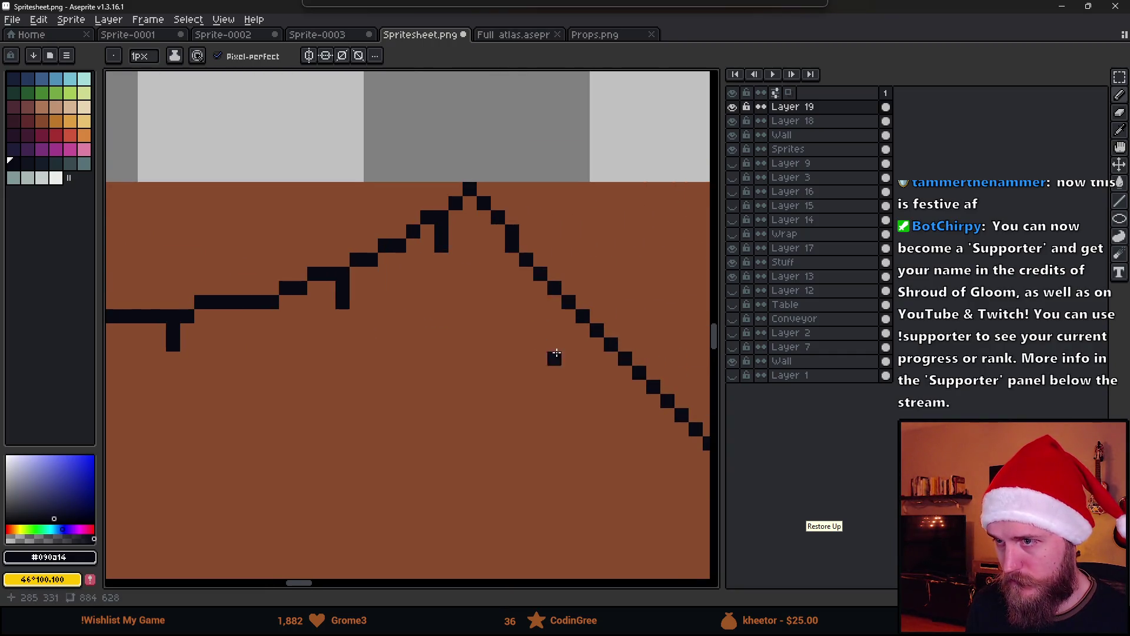
Step: Add drops under the remaining garland steps to the right end
drag(552, 356, 421, 288)
click(451, 263)
click(451, 277)
drag(497, 373, 416, 313)
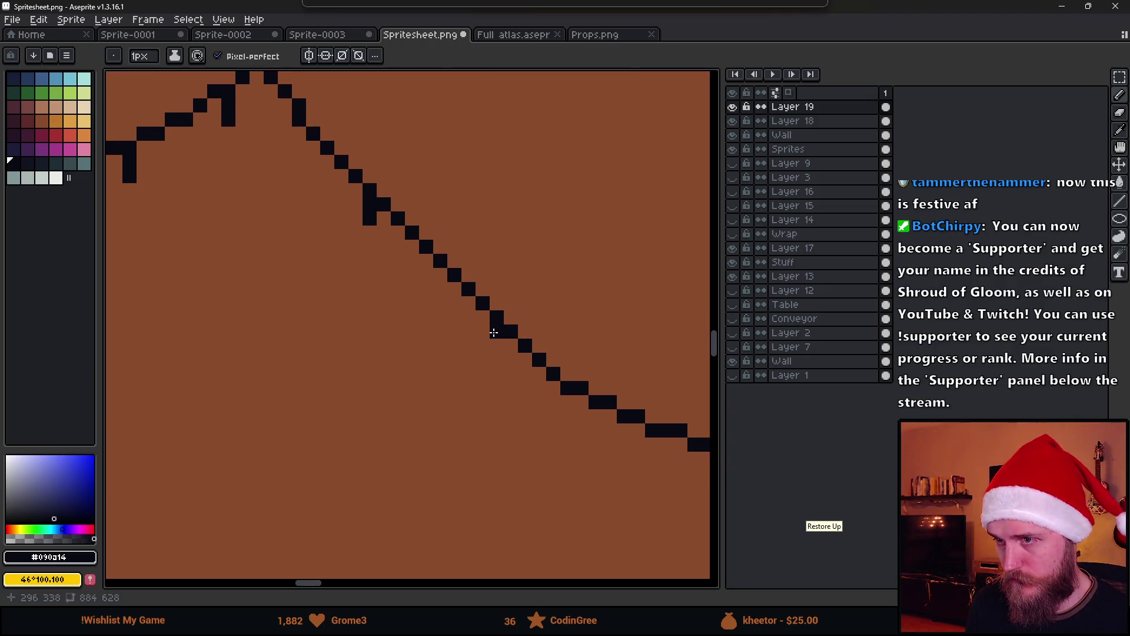
click(496, 347)
drag(538, 399, 428, 347)
click(514, 378)
click(514, 392)
drag(606, 472, 467, 383)
click(531, 359)
click(530, 372)
scroll(528, 372, down, 5)
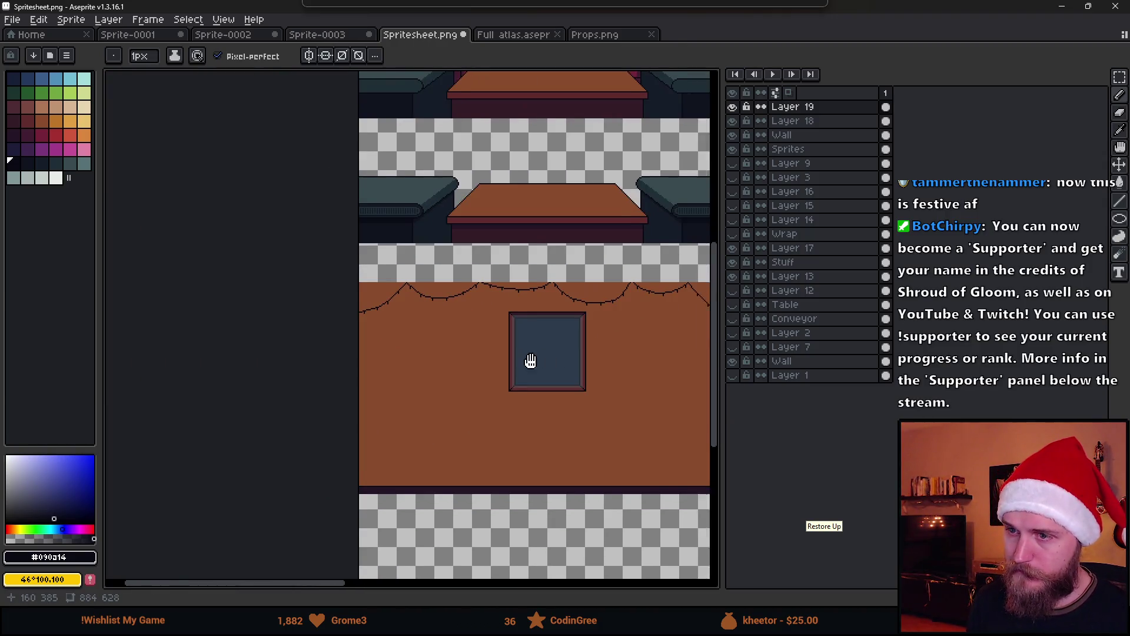
Step: Merge Layer 19 down into Layer 18
scroll(218, 306, up, 3)
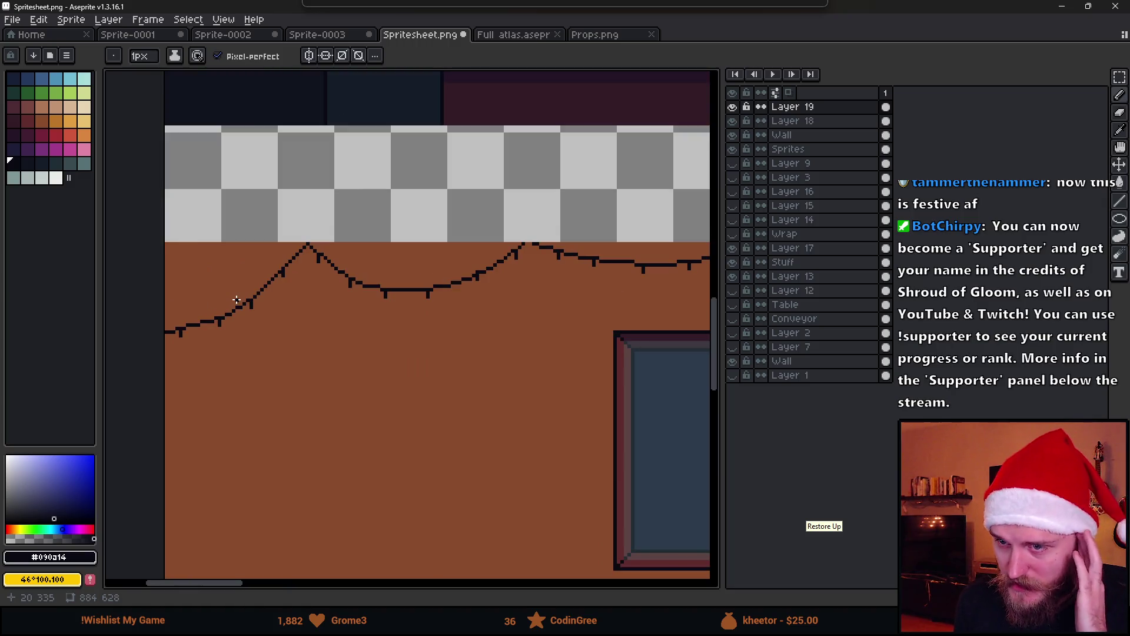
scroll(423, 327, down, 2)
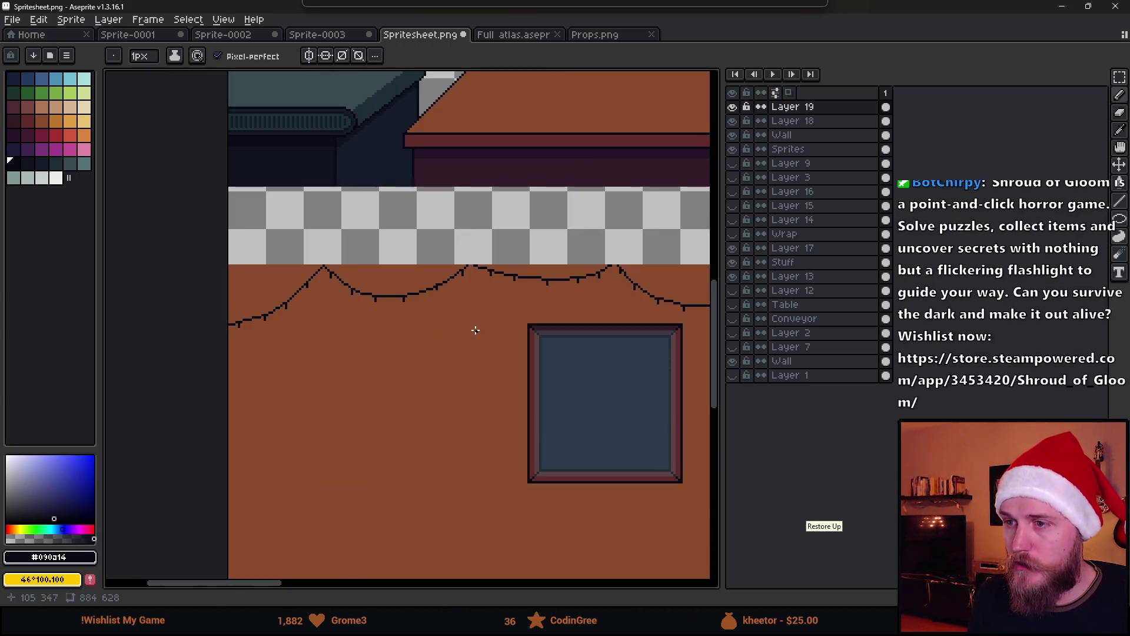
scroll(475, 330, down, 2)
right_click(812, 107)
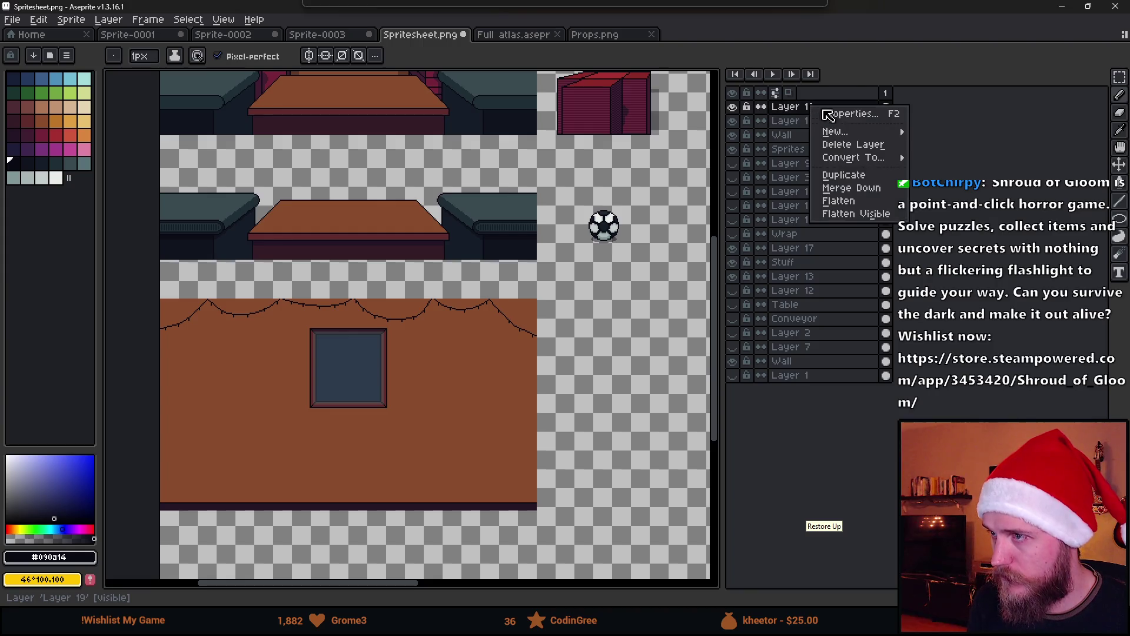
click(878, 188)
Step: Marquee-select the merged garland strip on the wall, then deselect it
key(m)
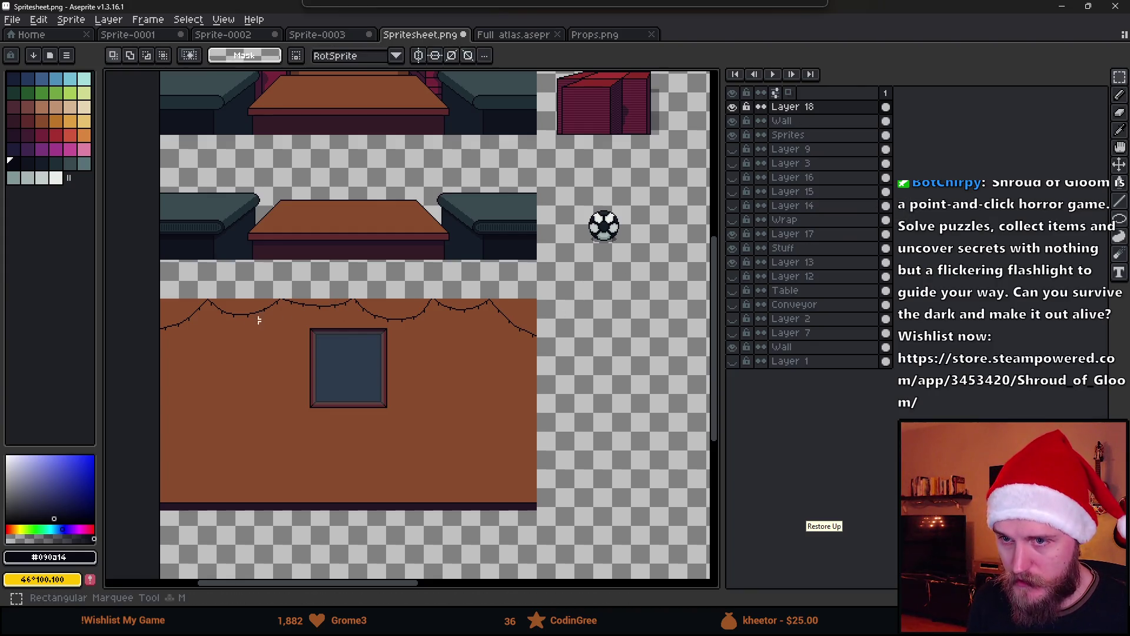
scroll(259, 320, right, 1)
mouse_move(137, 289)
mouse_down()
mouse_move(492, 379)
mouse_move(551, 382)
mouse_up()
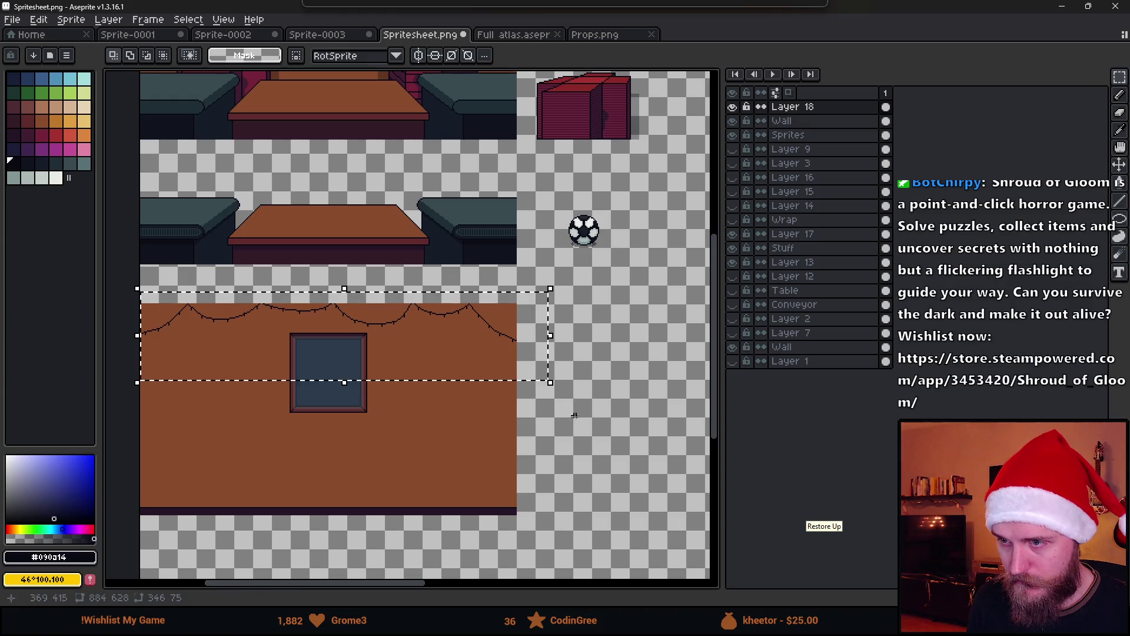
key(ctrl+d)
scroll(226, 330, up, 2)
scroll(167, 339, down, 2)
scroll(184, 348, up, 4)
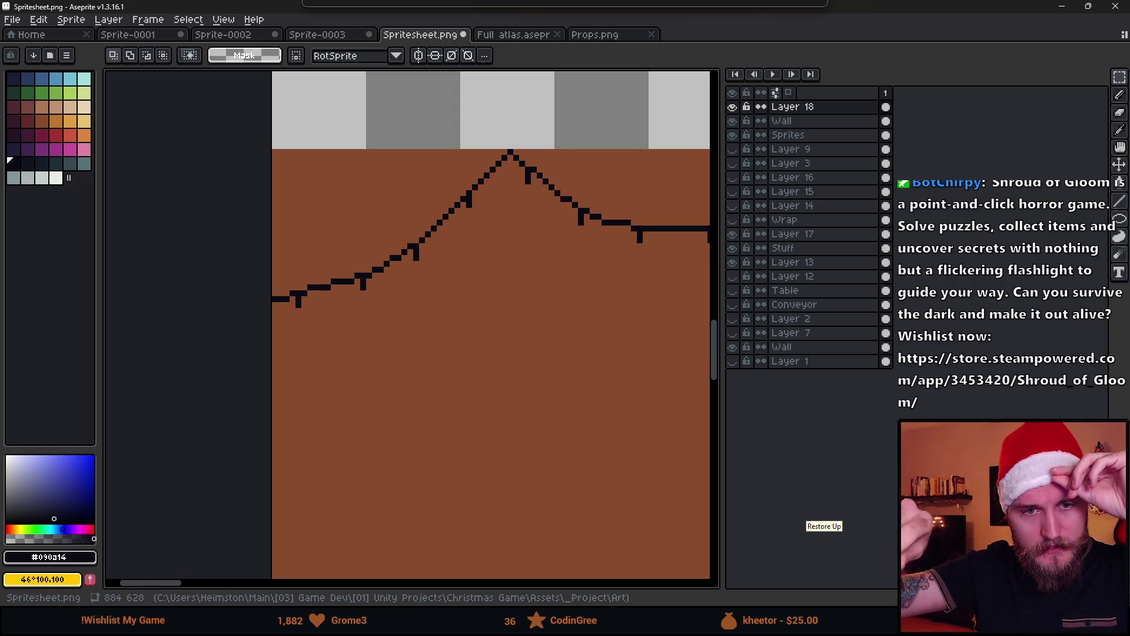
scroll(522, 350, down, 3)
scroll(273, 366, right, 5)
scroll(469, 295, down, 2)
scroll(463, 307, up, 5)
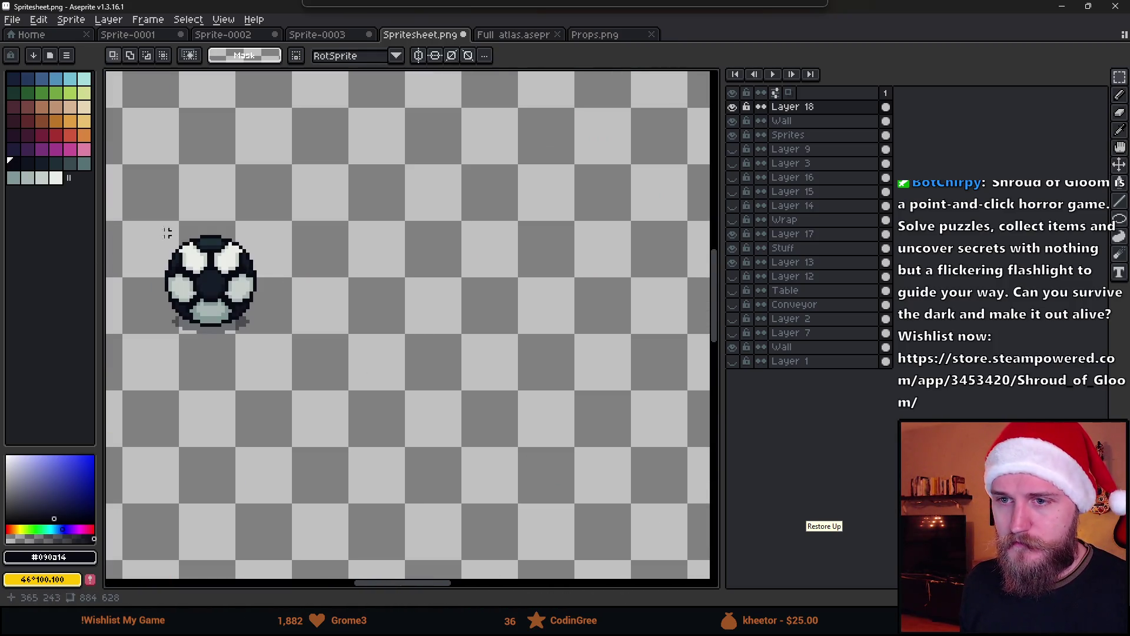
scroll(318, 300, left, 5)
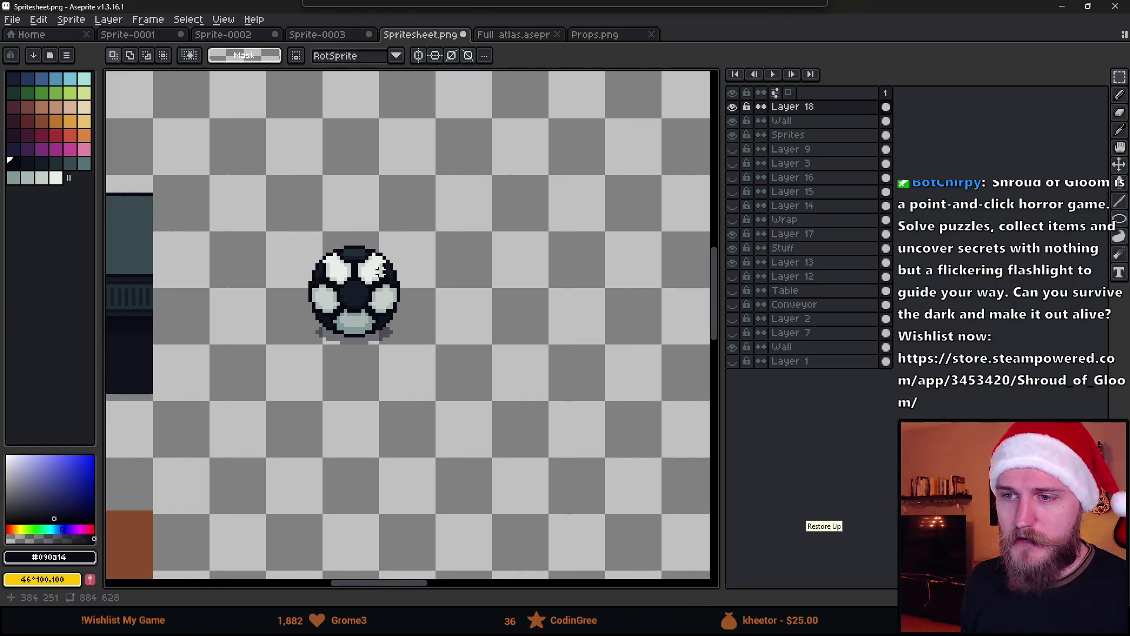
drag(267, 221, 506, 432)
click(377, 346)
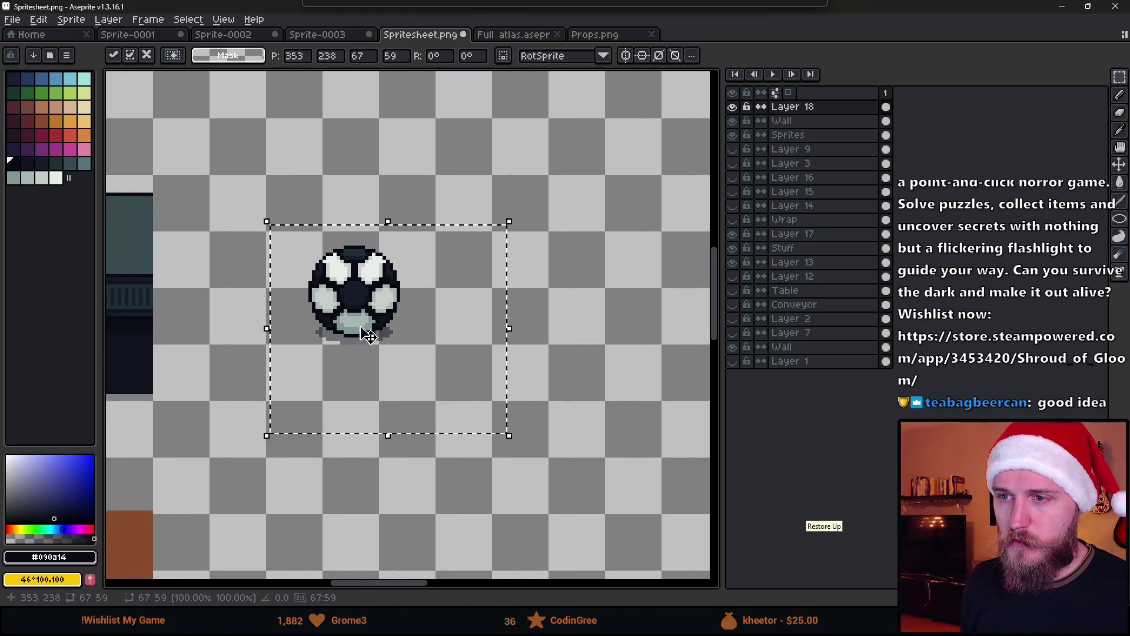
click(447, 474)
scroll(362, 377, down, 1)
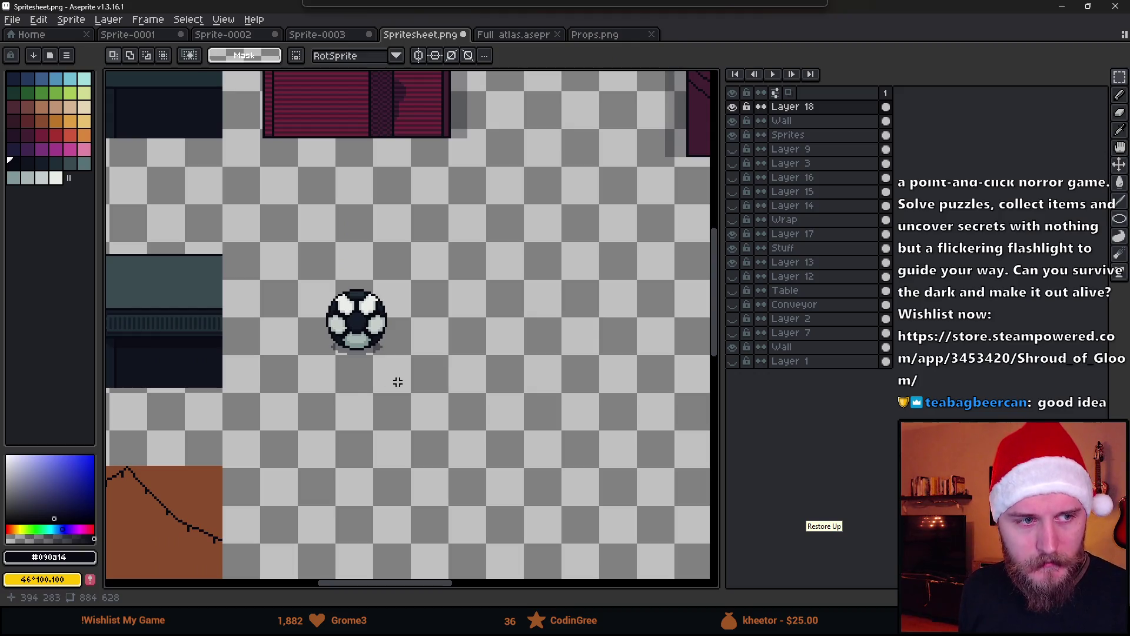
scroll(365, 379, down, 2)
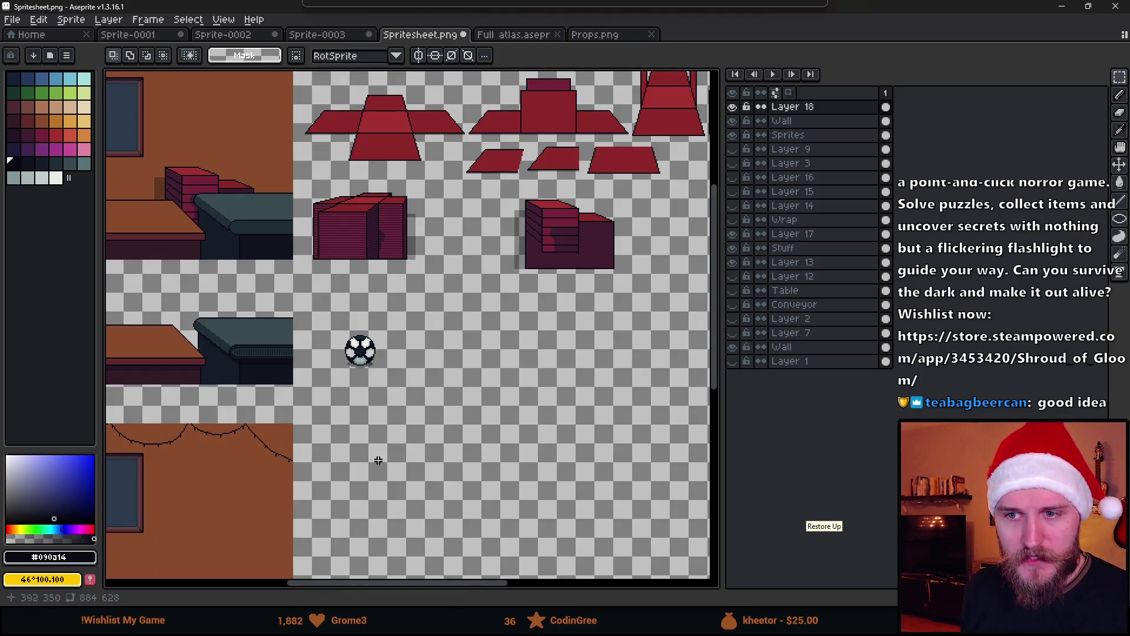
scroll(303, 468, down, 5)
scroll(304, 468, left, 5)
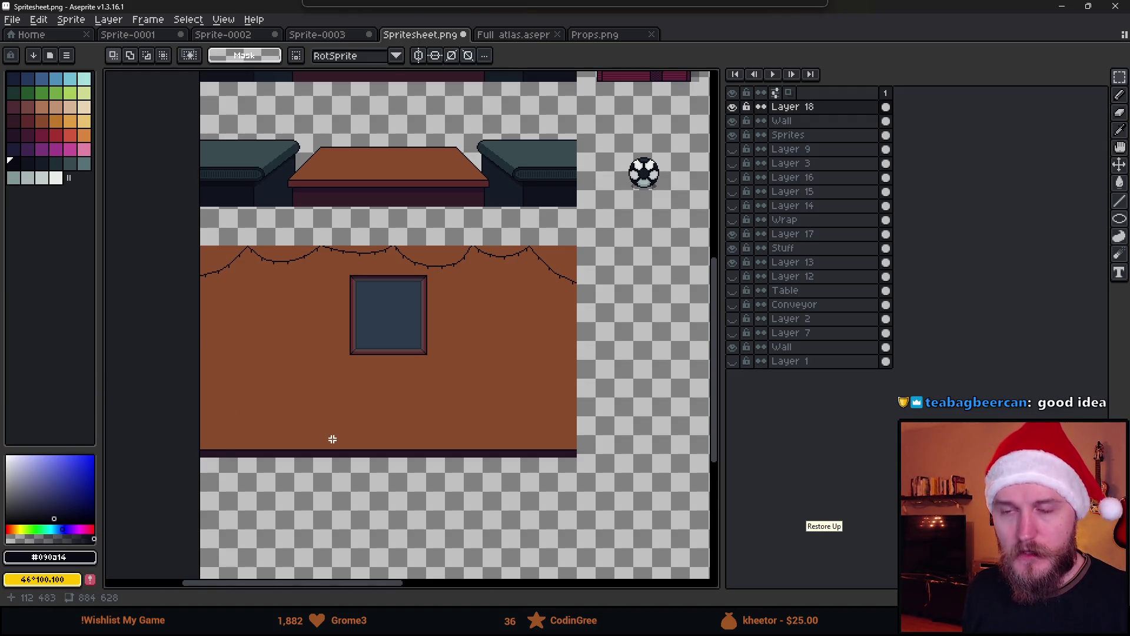
key(alt+Tab)
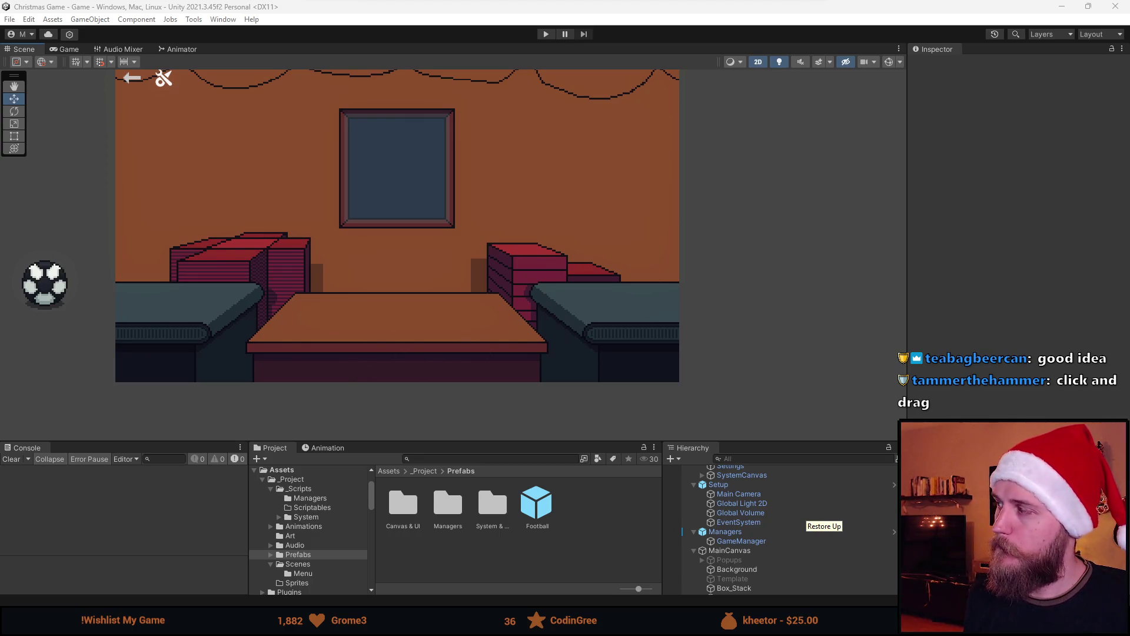
key(alt+Tab)
drag(539, 245, 539, 18)
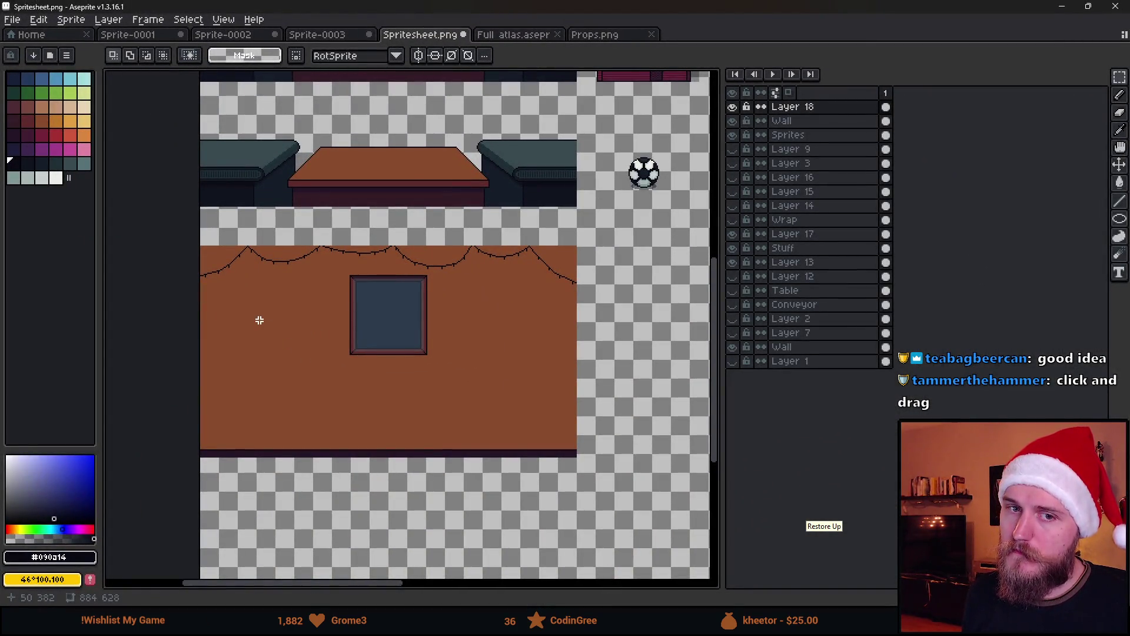
Step: Paint a round red (index 27) bauble with a 7px pencil under the left garland drop
scroll(264, 328, up, 1)
scroll(328, 280, up, 1)
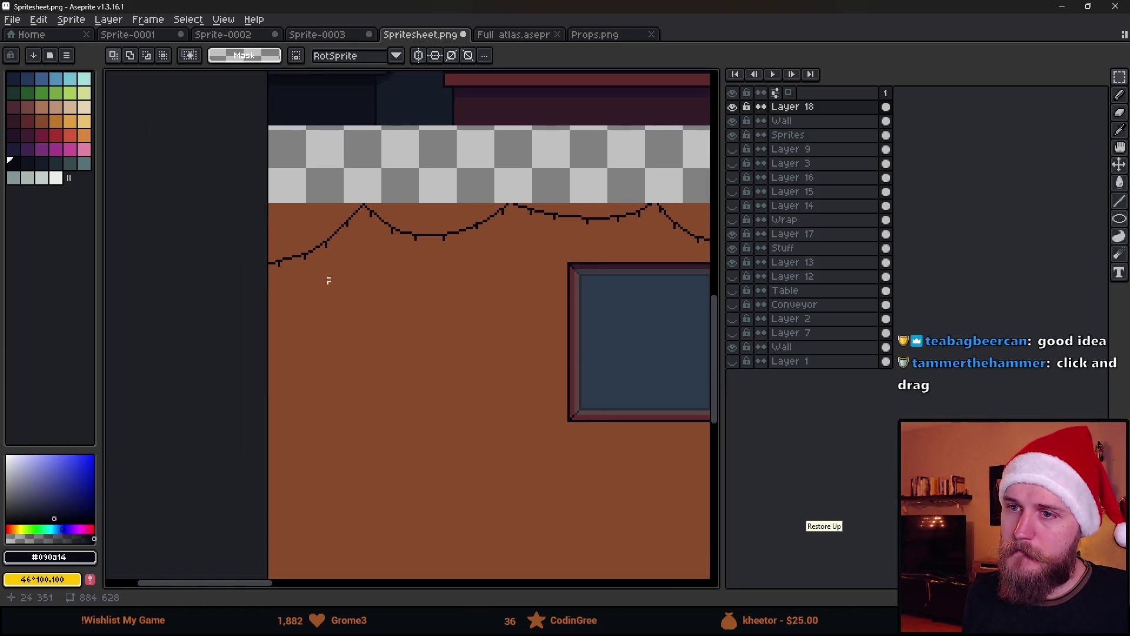
scroll(203, 231, up, 1)
click(56, 135)
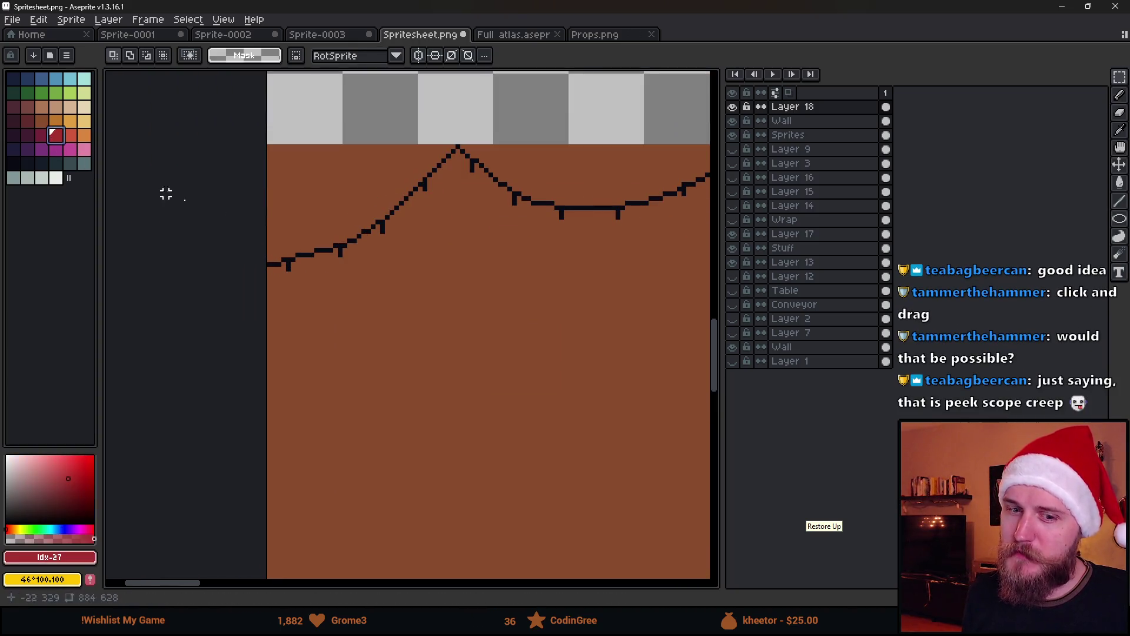
key(b)
drag(367, 325, 362, 345)
key(plus)
key(plus)
key(plus)
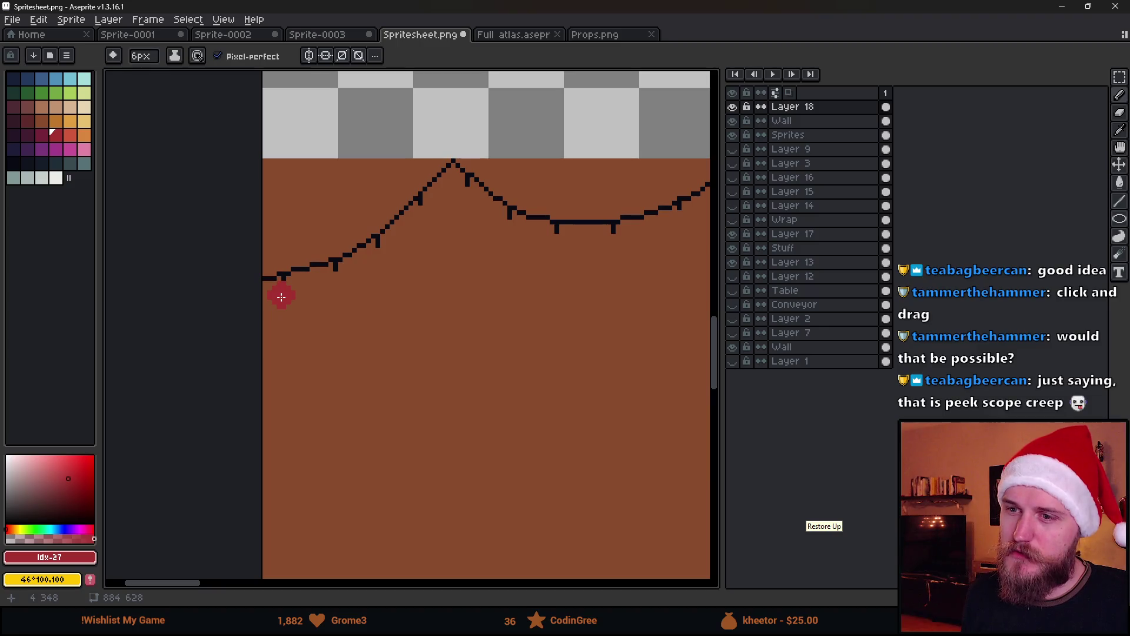
key(plus)
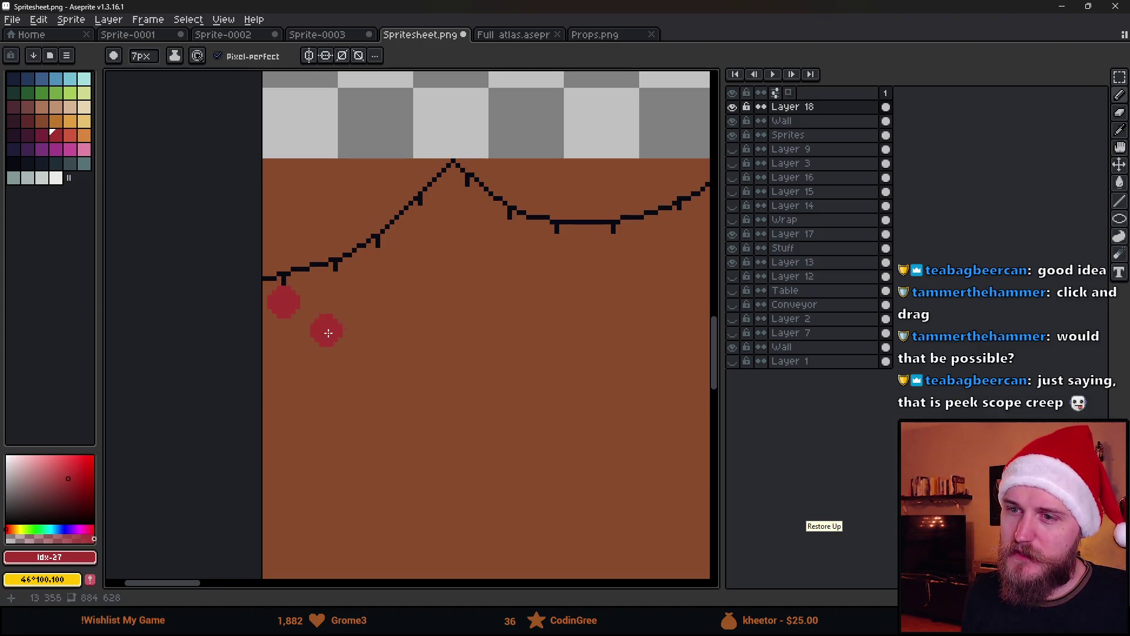
scroll(326, 341, down, 2)
scroll(302, 333, up, 3)
scroll(271, 324, up, 2)
click(266, 323)
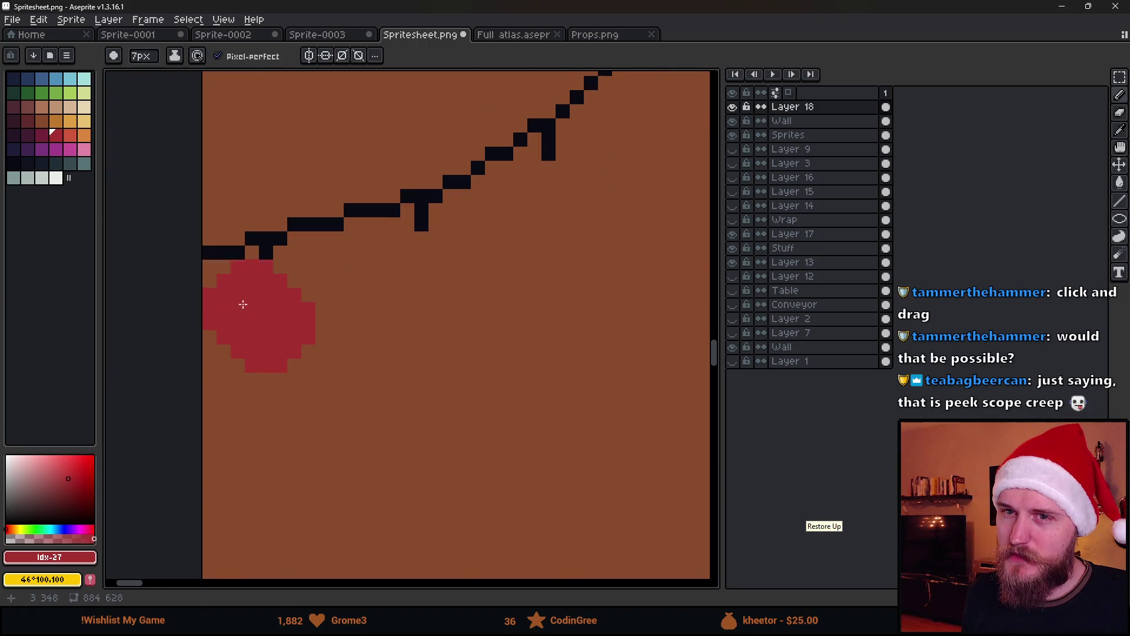
Step: Repaint the whole bauble dark magenta (index 26)
key(bracketleft)
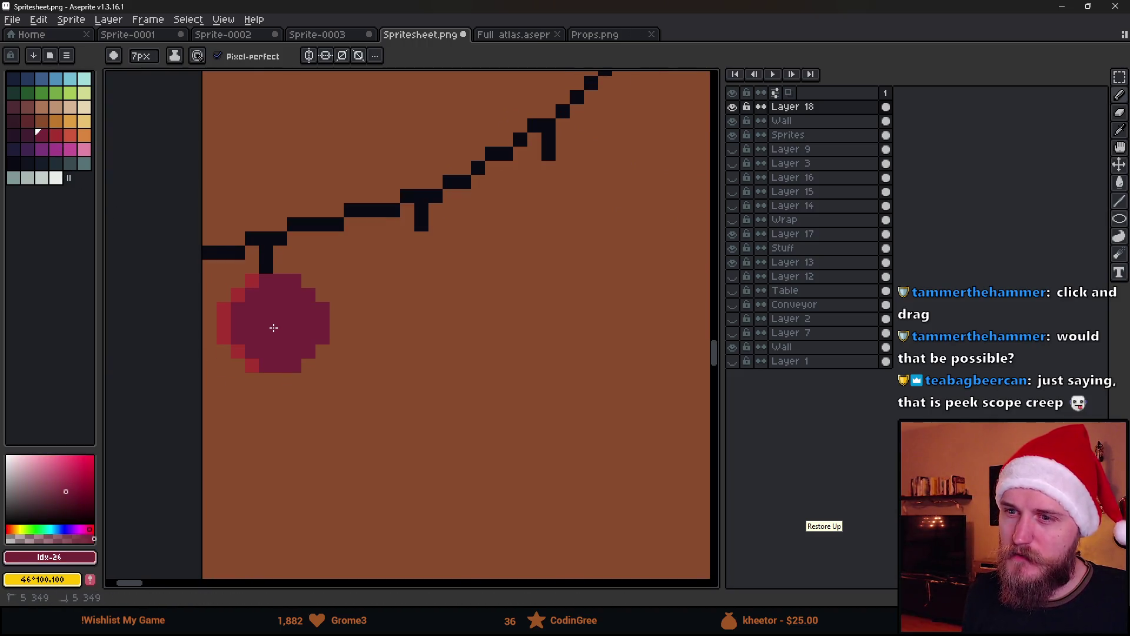
click(266, 323)
click(54, 140)
Step: Add three red highlight pixels to the bauble with a 1px brush
key(minus)
key(minus)
key(minus)
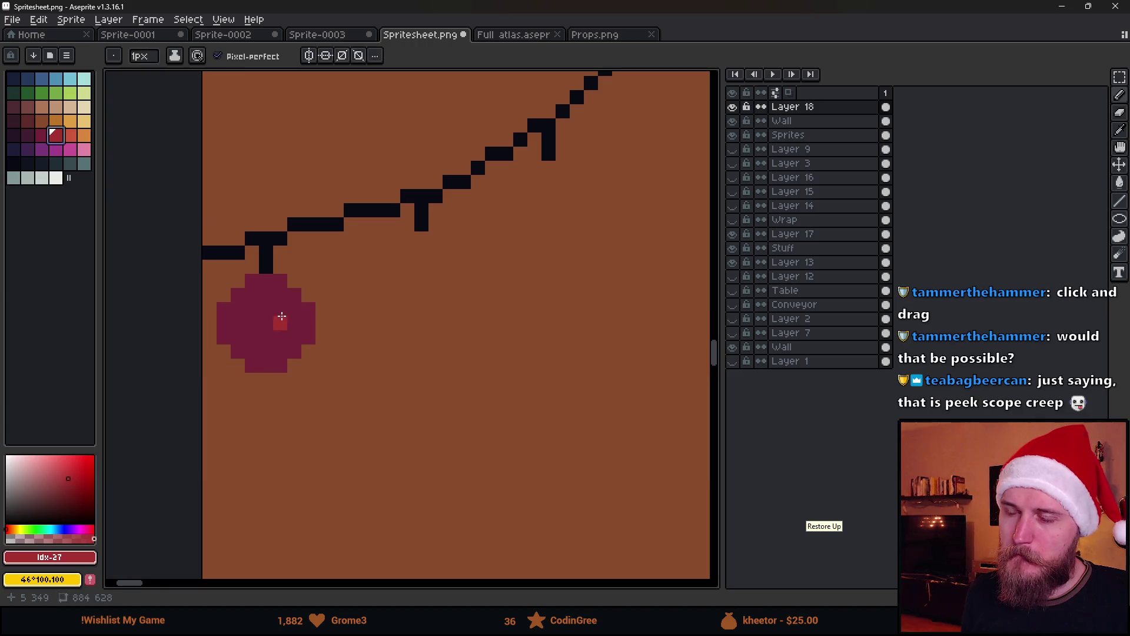
click(266, 294)
click(279, 308)
click(280, 323)
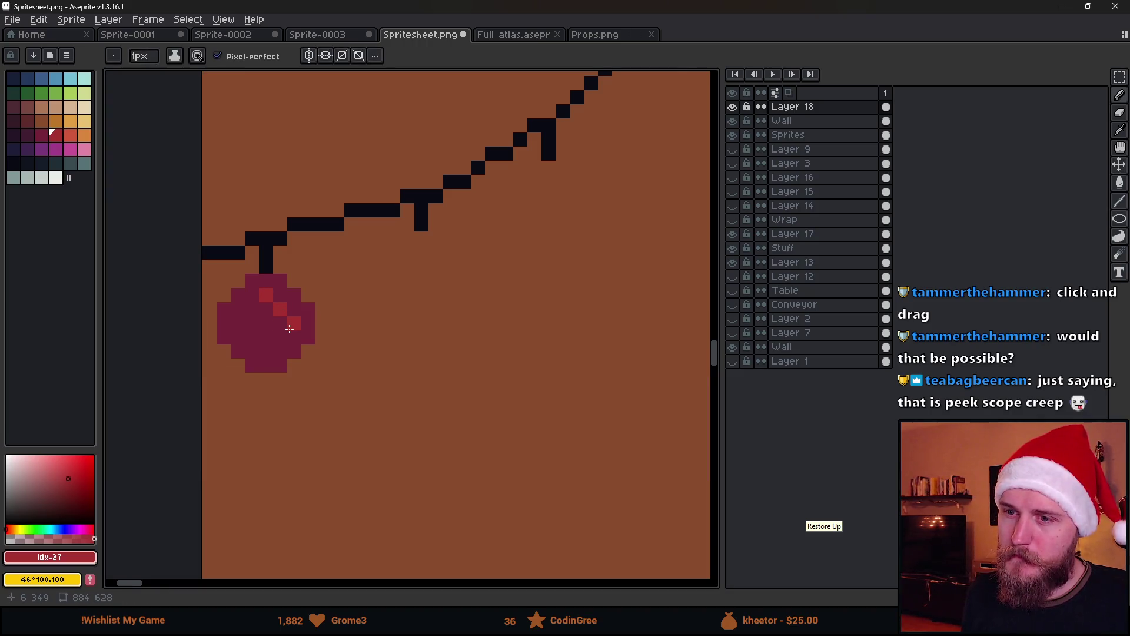
scroll(325, 352, down, 4)
scroll(369, 374, up, 1)
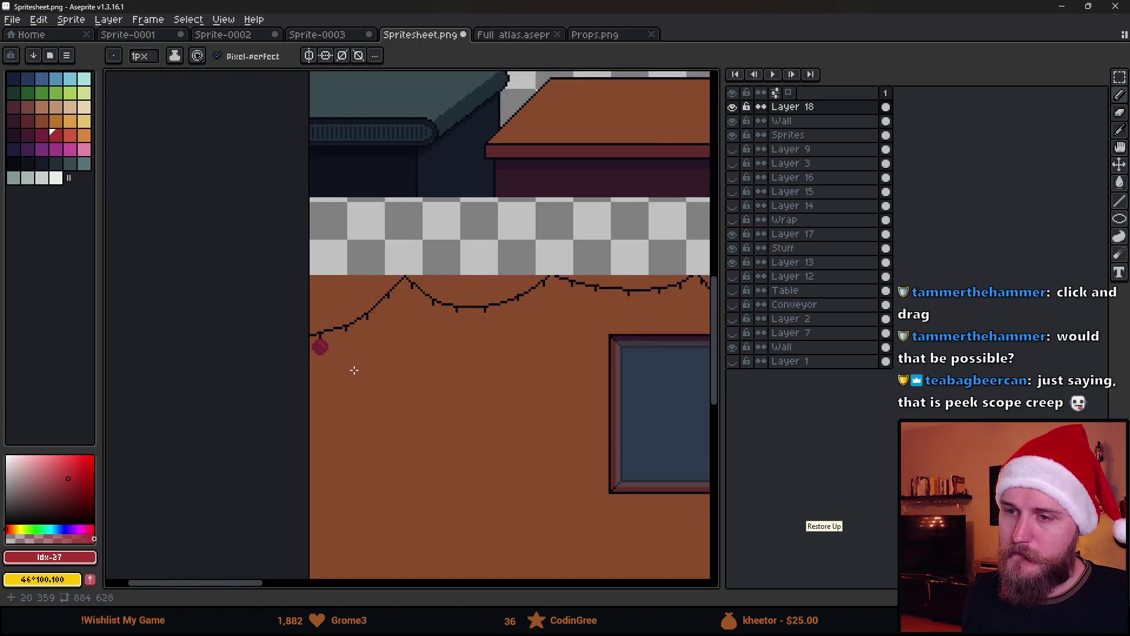
scroll(324, 353, up, 3)
scroll(391, 383, down, 2)
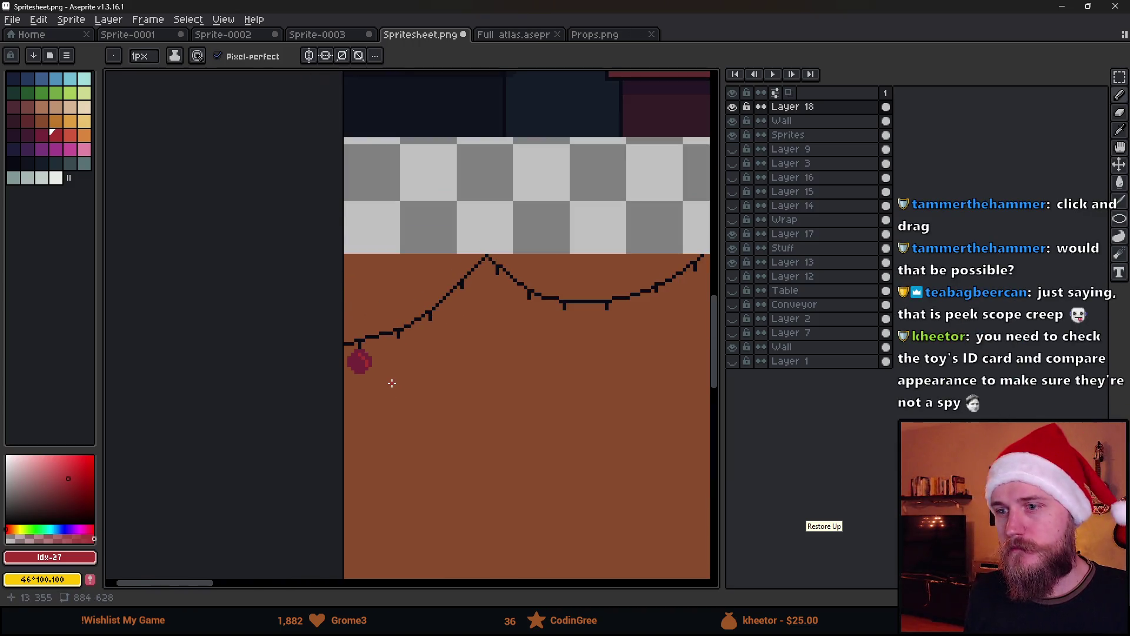
scroll(395, 385, up, 1)
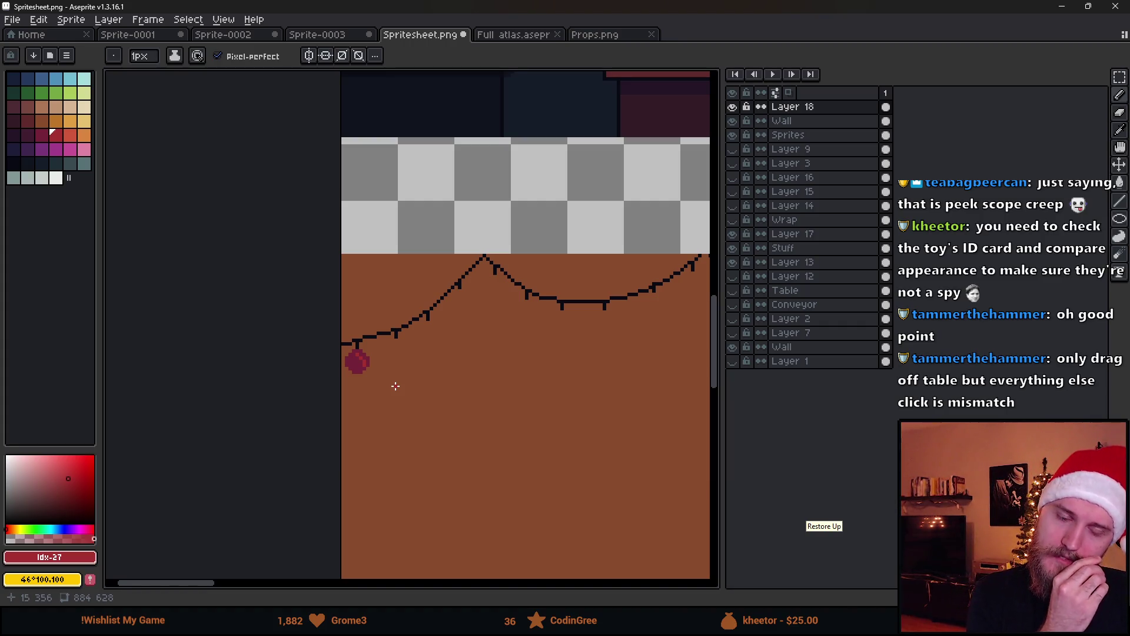
scroll(399, 393, down, 2)
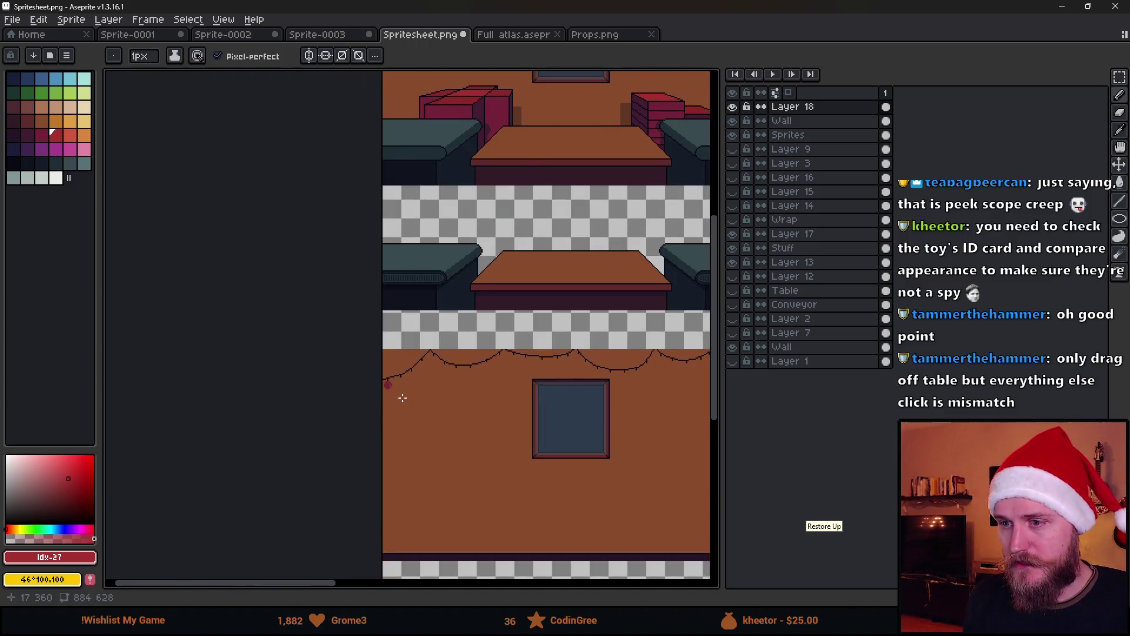
Step: Outline the bauble's left and bottom edges in dark purple, with a maroon top pixel
scroll(340, 350, up, 4)
scroll(340, 349, up, 1)
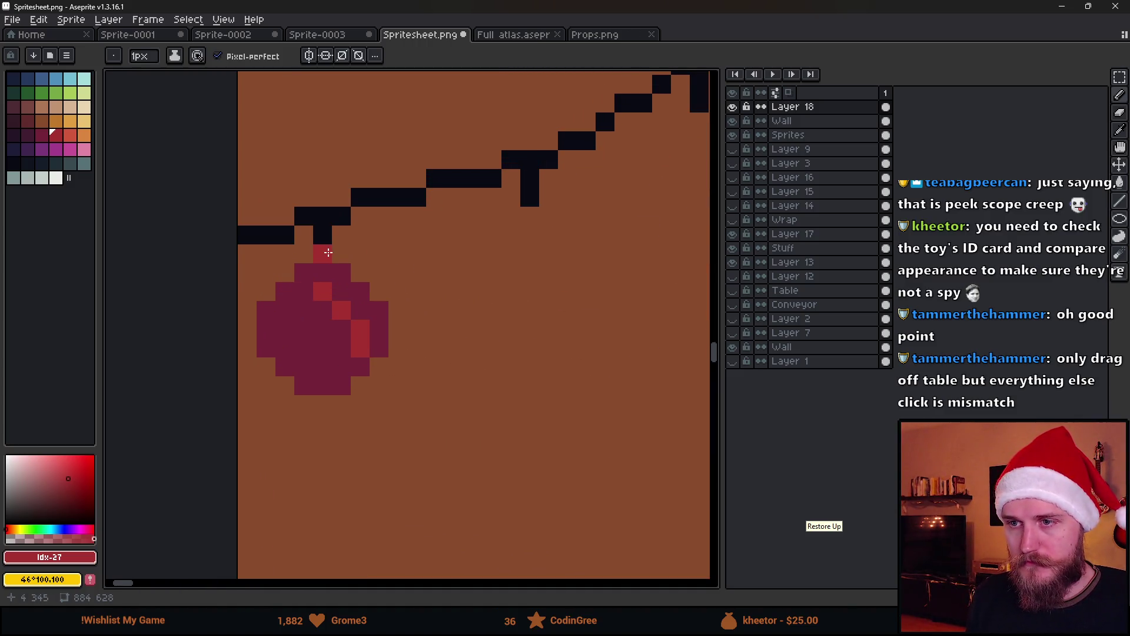
right_click(328, 266)
click(27, 136)
click(286, 278)
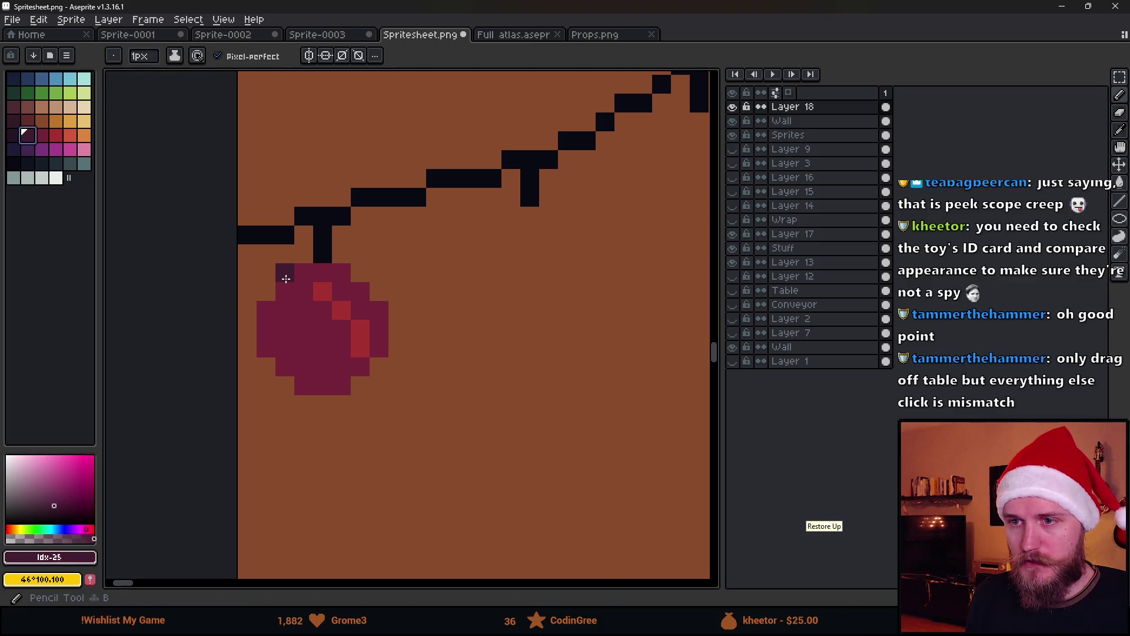
mouse_move(301, 257)
mouse_down()
mouse_move(247, 309)
mouse_move(246, 356)
mouse_move(302, 401)
mouse_move(345, 406)
mouse_move(390, 345)
mouse_move(391, 310)
mouse_move(340, 262)
mouse_up()
Step: Nudge the bauble up and left by one pixel with the Move tool
scroll(473, 339, down, 4)
scroll(474, 340, down, 3)
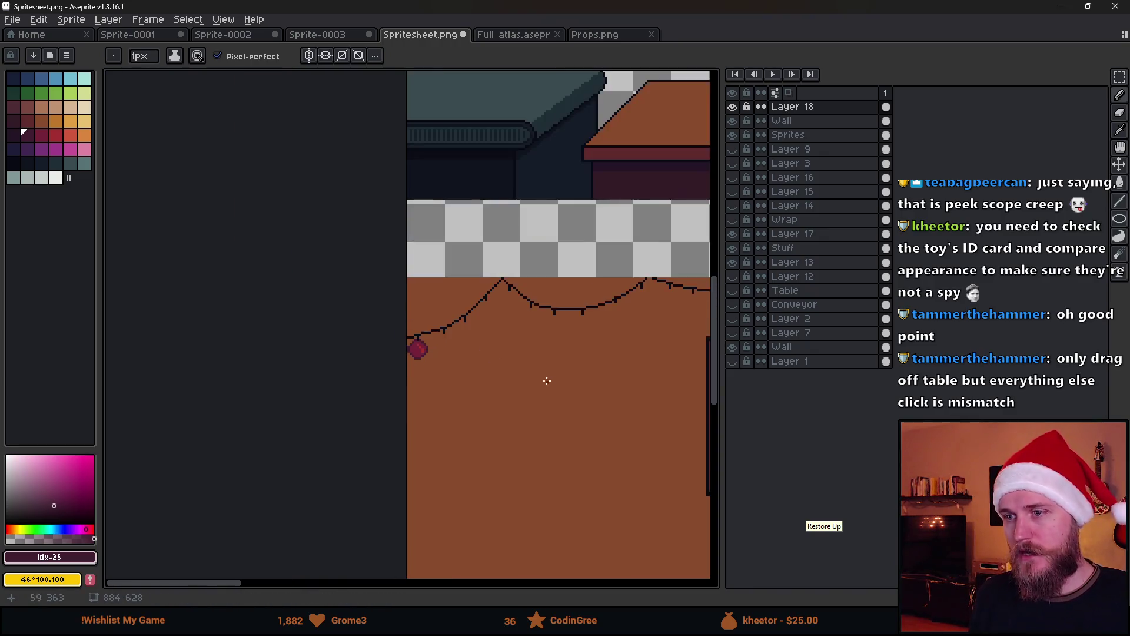
scroll(236, 312, up, 7)
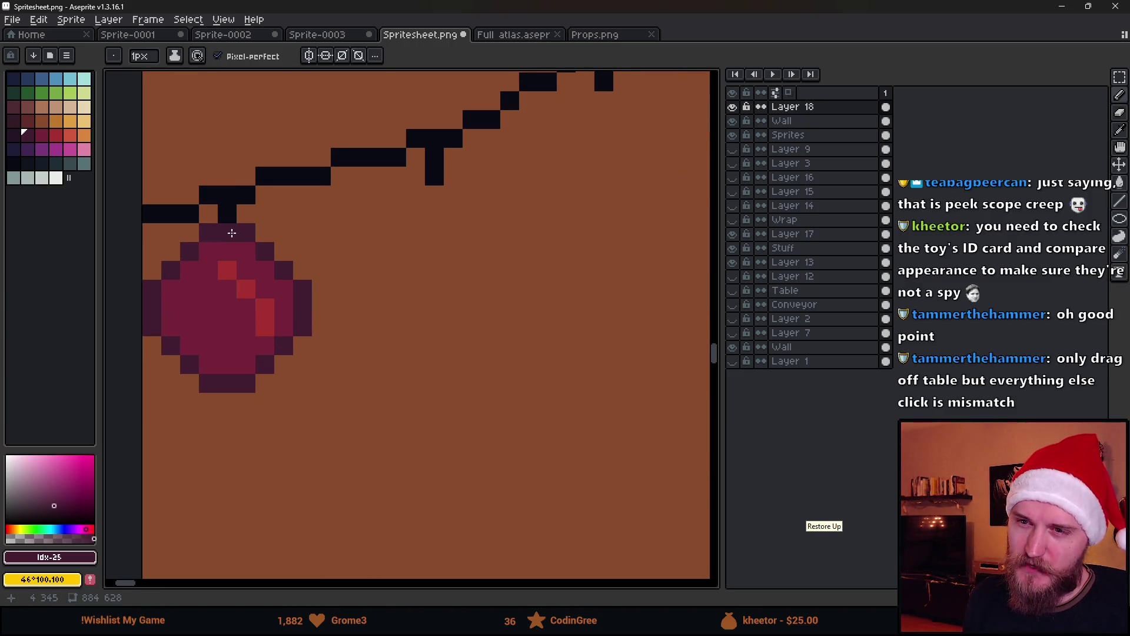
scroll(300, 335, down, 4)
scroll(315, 346, up, 3)
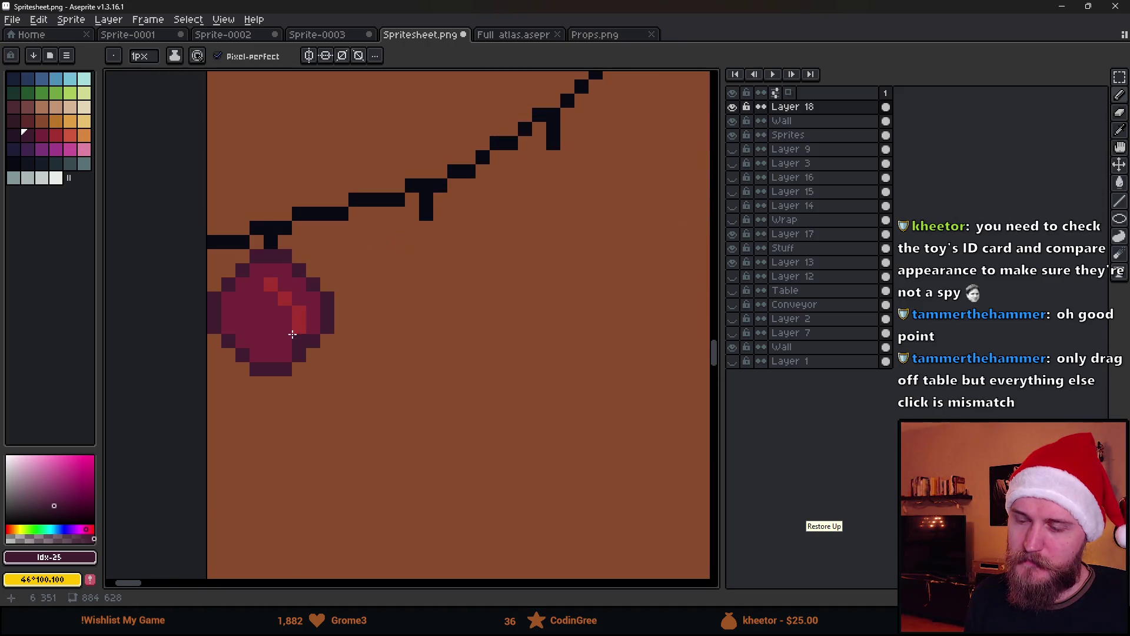
key(v)
mouse_move(300, 342)
mouse_down()
mouse_move(366, 361)
mouse_move(284, 328)
mouse_move(282, 350)
mouse_up()
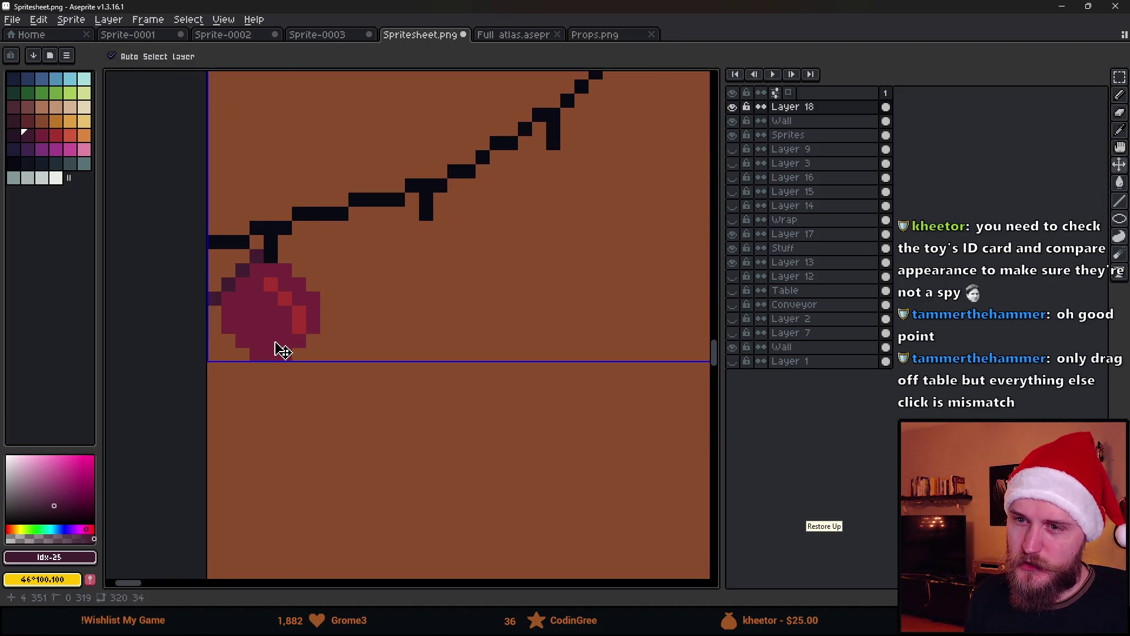
Step: Add a maroon pixel on the bauble's right side
key(b)
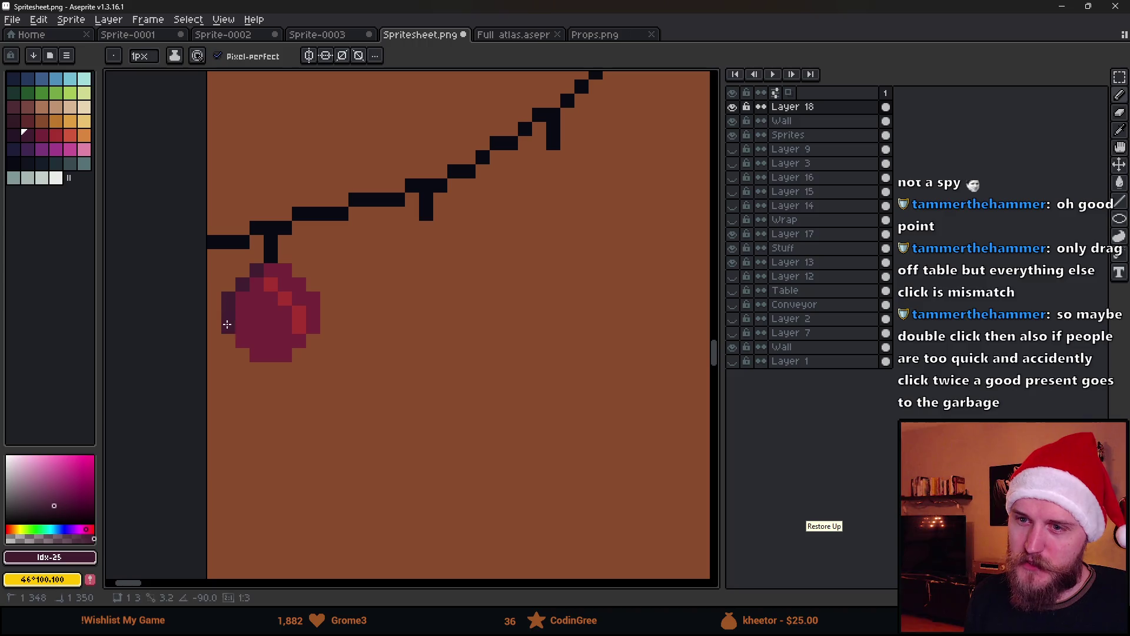
scroll(294, 393, down, 3)
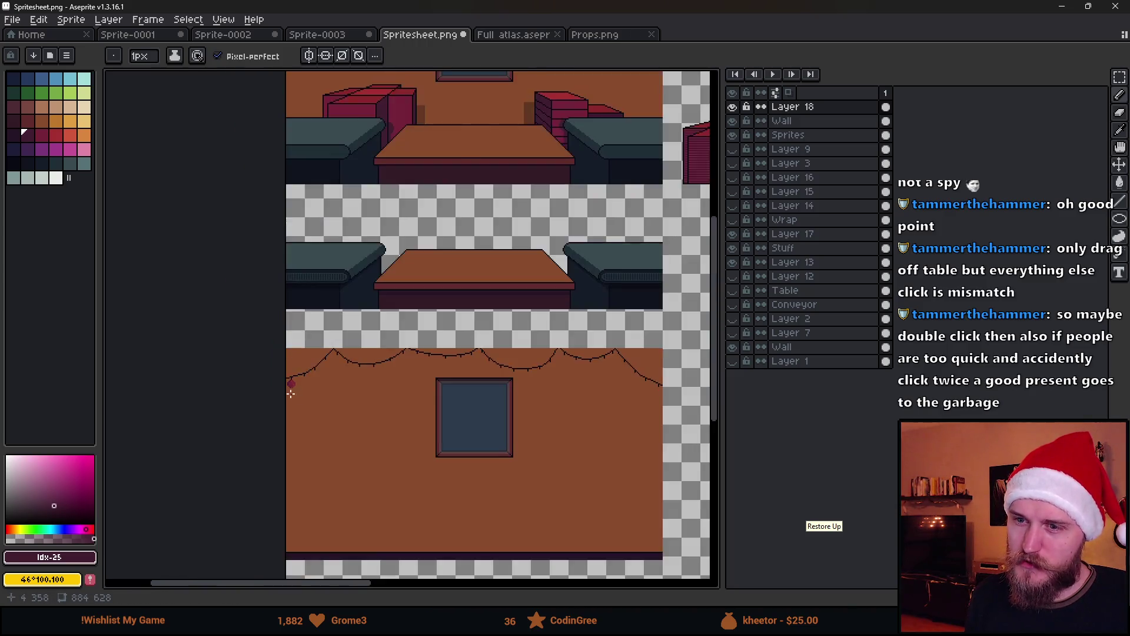
scroll(292, 392, up, 3)
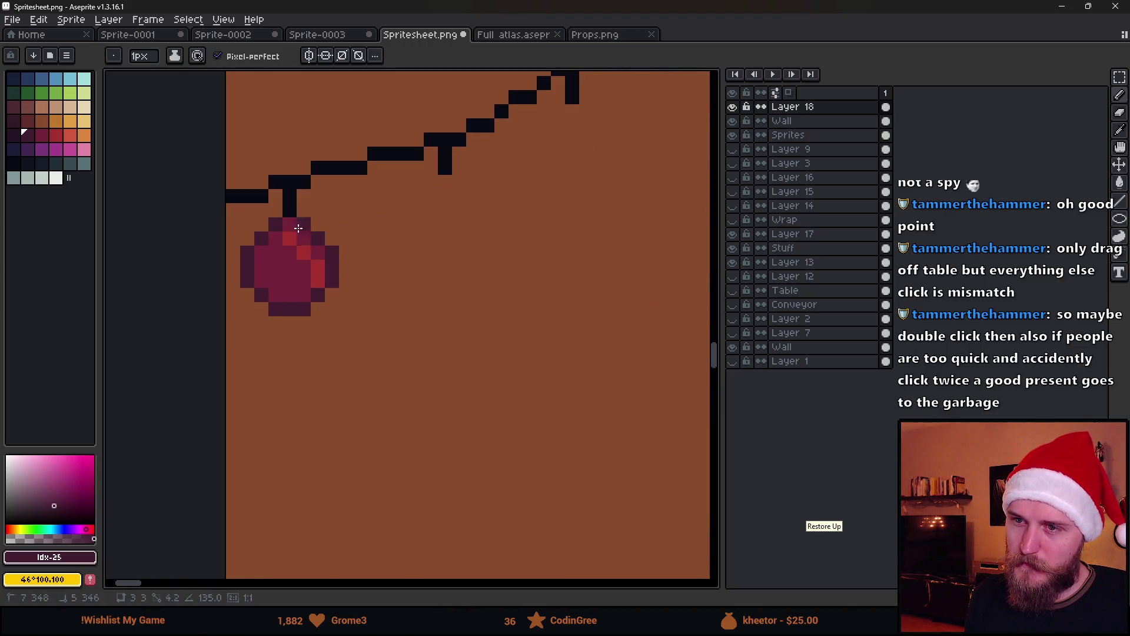
scroll(292, 224, down, 3)
scroll(366, 320, up, 3)
alt+click(341, 311)
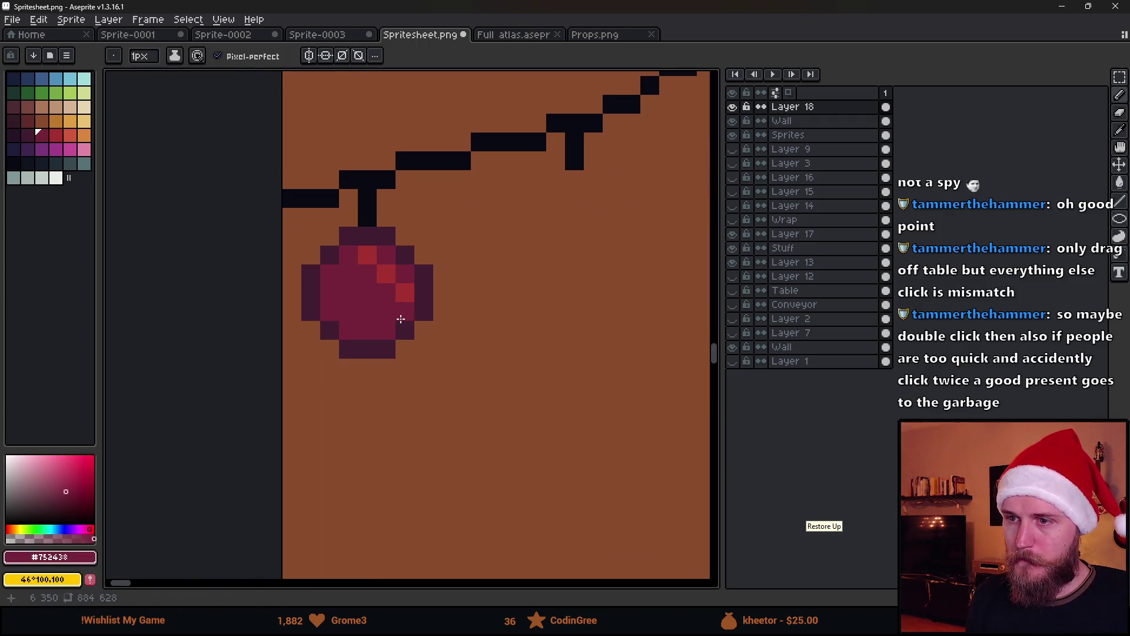
scroll(430, 352, down, 3)
click(431, 352)
scroll(431, 347, up, 3)
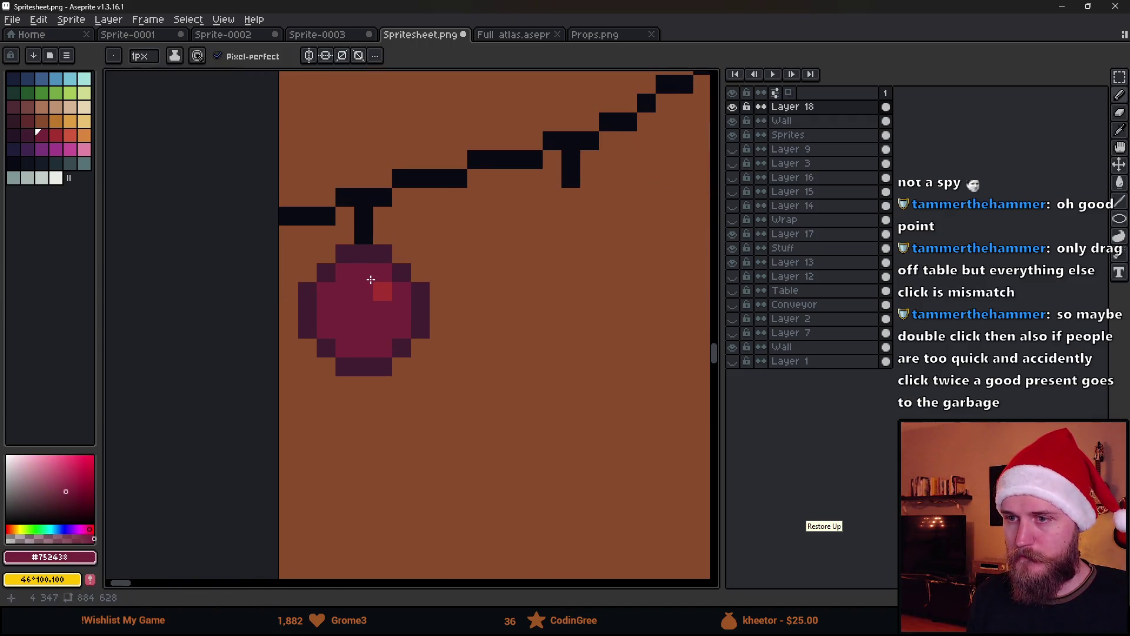
Step: Paint a single bright red highlight pixel on the bauble and save the spritesheet
click(56, 135)
click(380, 295)
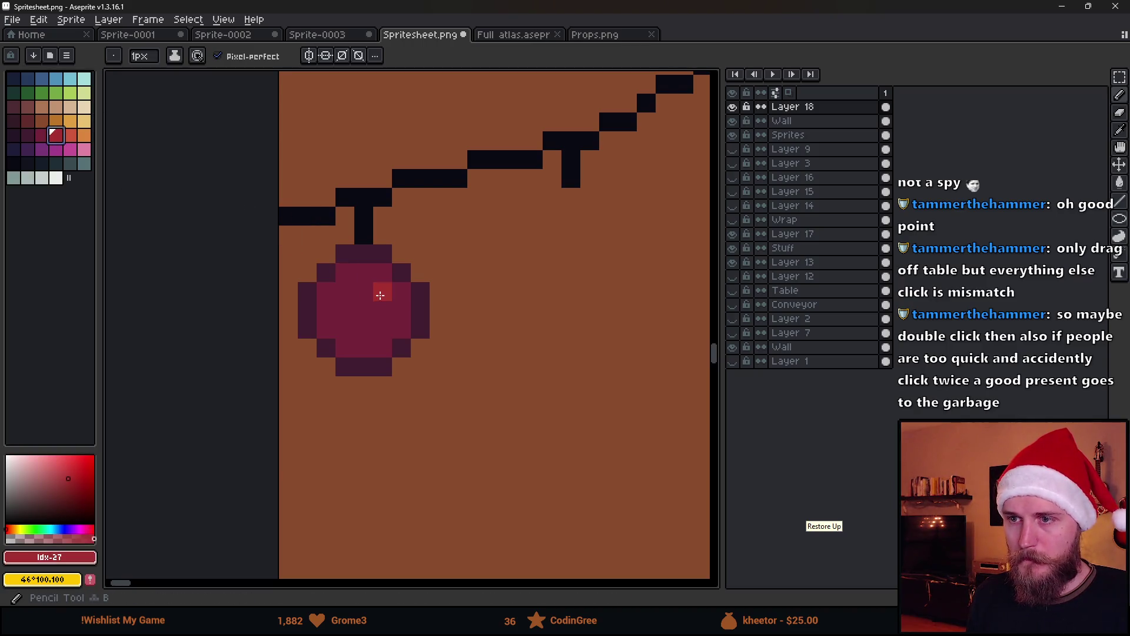
scroll(378, 304, down, 5)
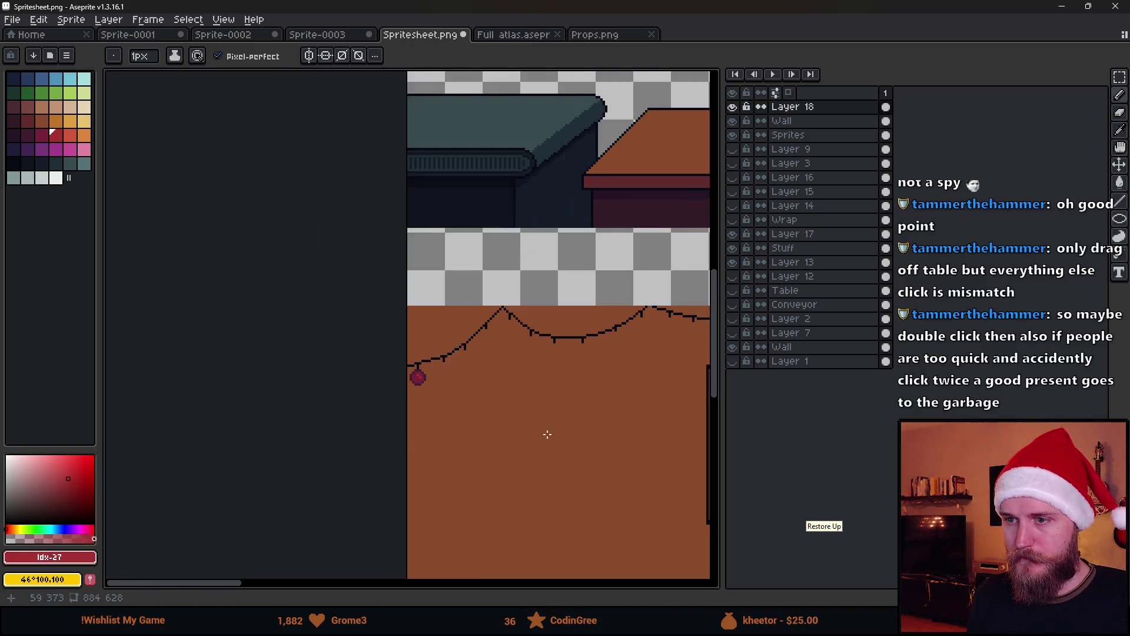
scroll(399, 343, up, 1)
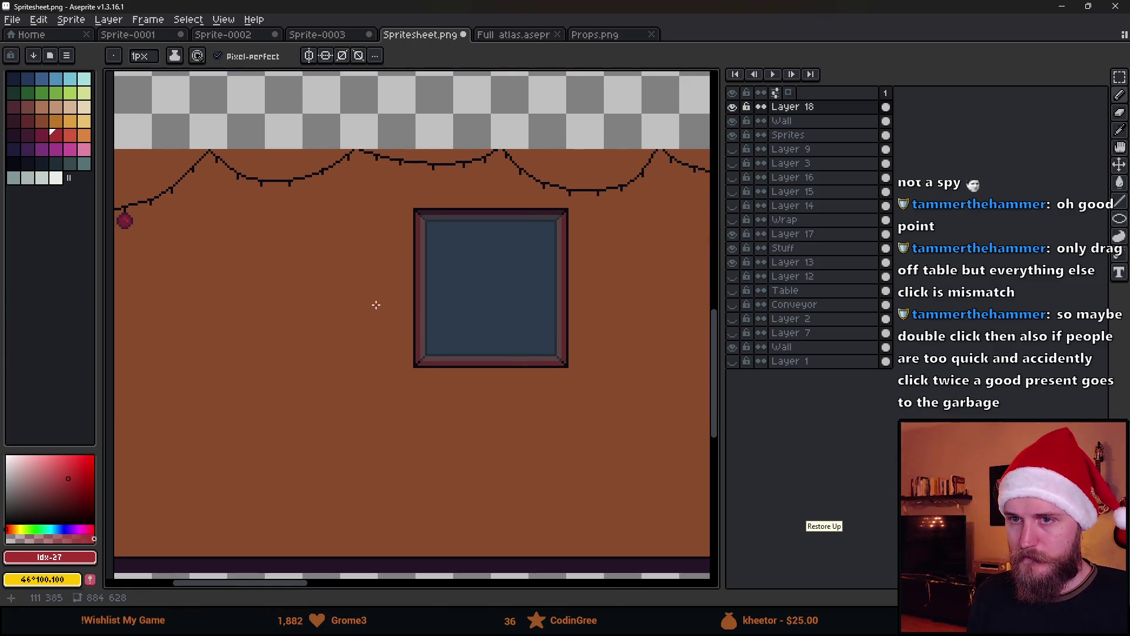
scroll(376, 303, down, 1)
key(ctrl+s)
key(alt+Tab)
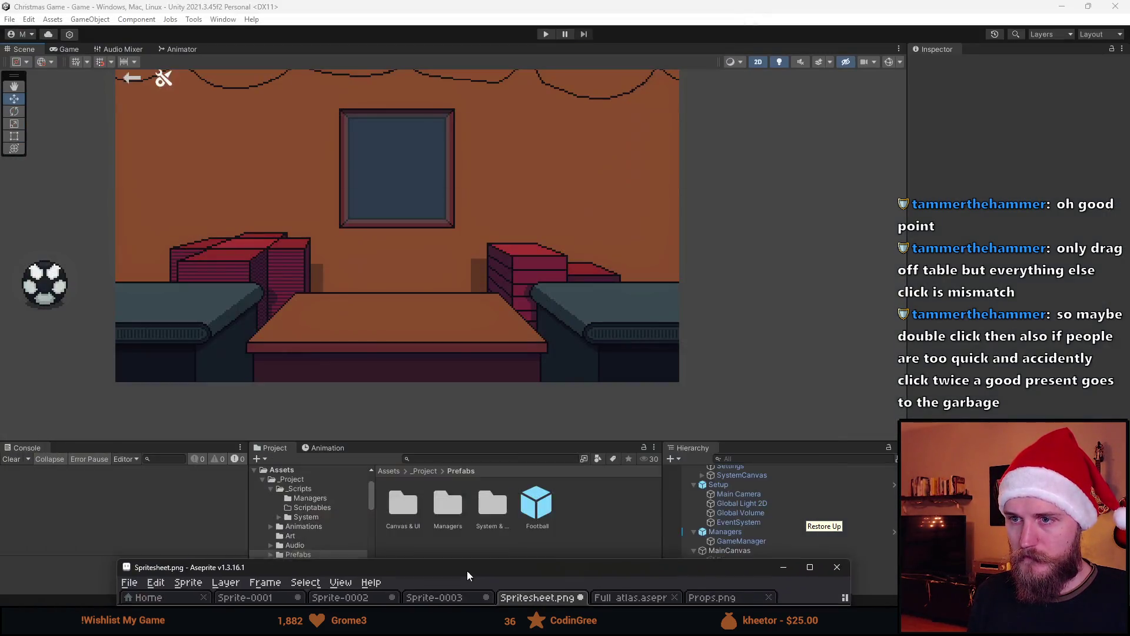
Step: Pan Unity's Scene view to view the new bauble on the wall, then return to Aseprite
key(alt+Tab)
key(alt+Tab)
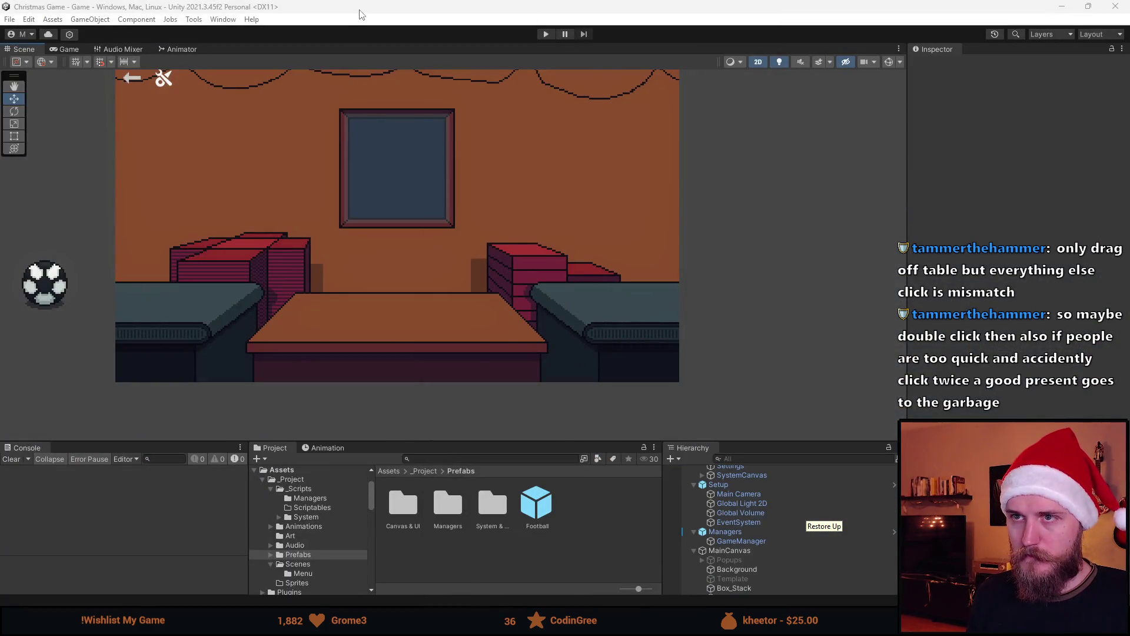
drag(345, 266, 339, 260)
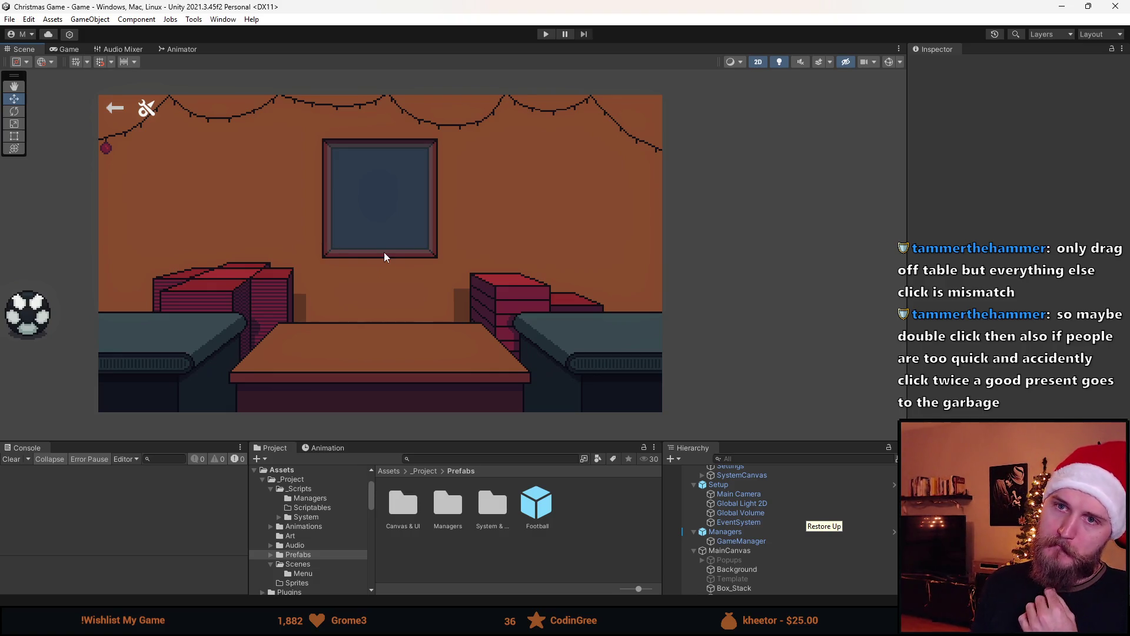
key(alt+Tab)
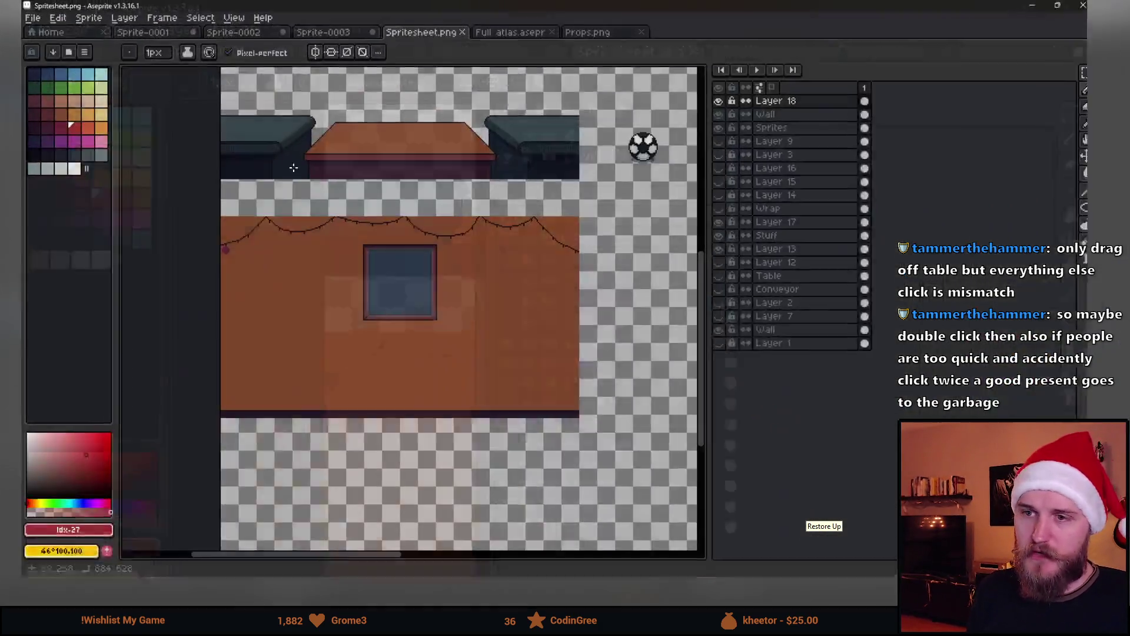
Step: Flood-fill the bauble's outline with near-black #090a14 using 8-connected fill
scroll(253, 288, up, 4)
scroll(253, 288, up, 2)
alt+click(197, 260)
key(g)
click(198, 295)
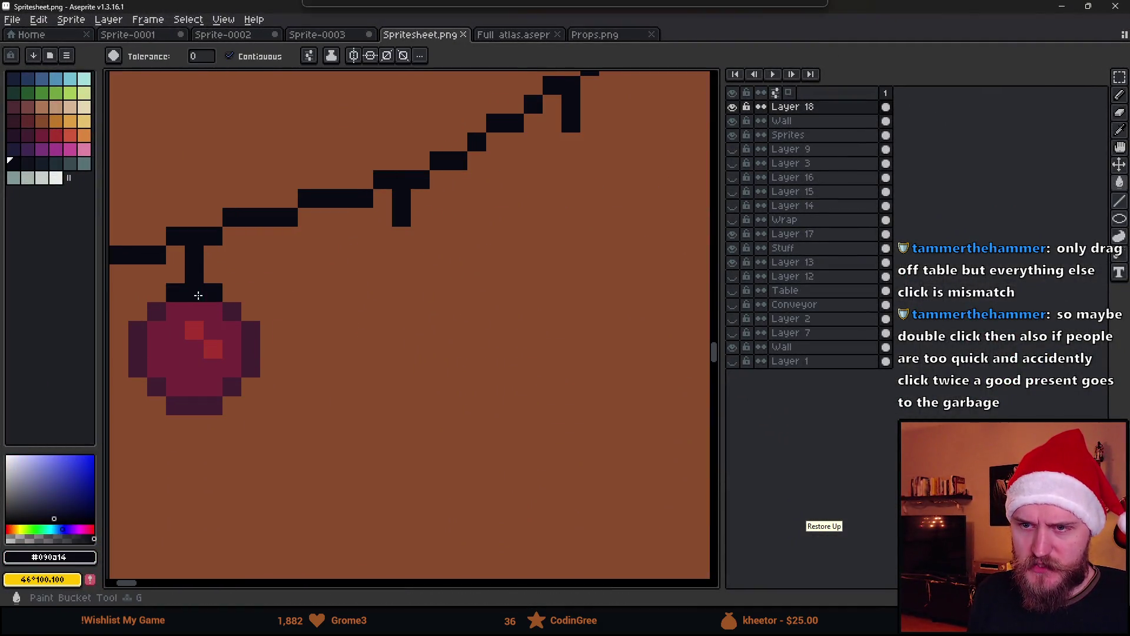
click(308, 58)
click(391, 141)
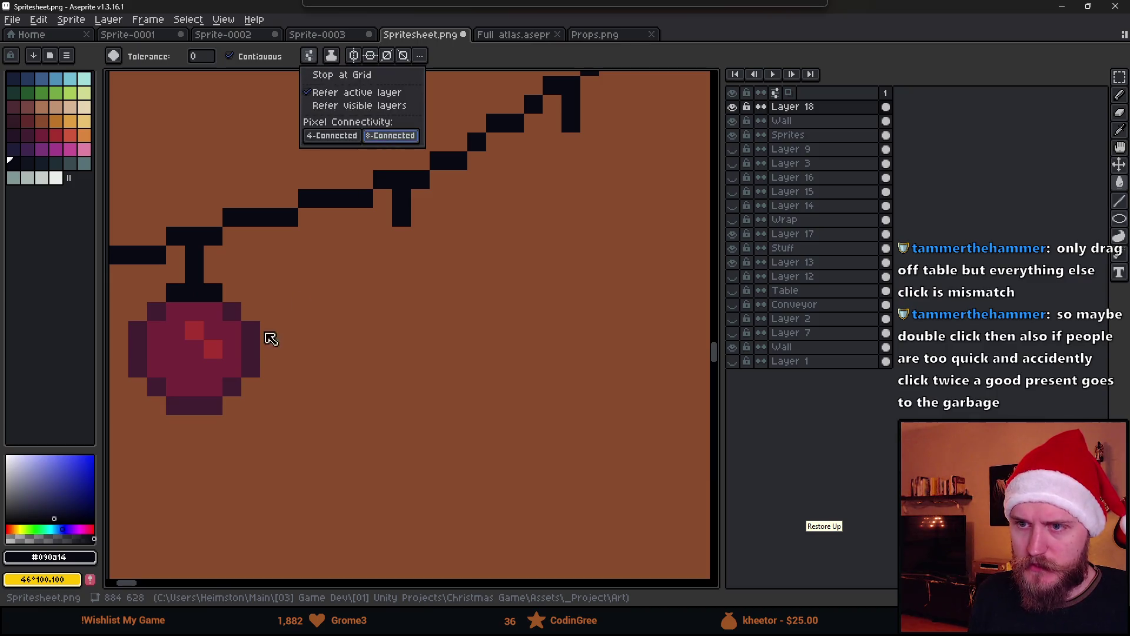
click(245, 344)
Step: Save the spritesheet and preview the recoloured bauble in Unity
key(ctrl+s)
key(alt+Tab)
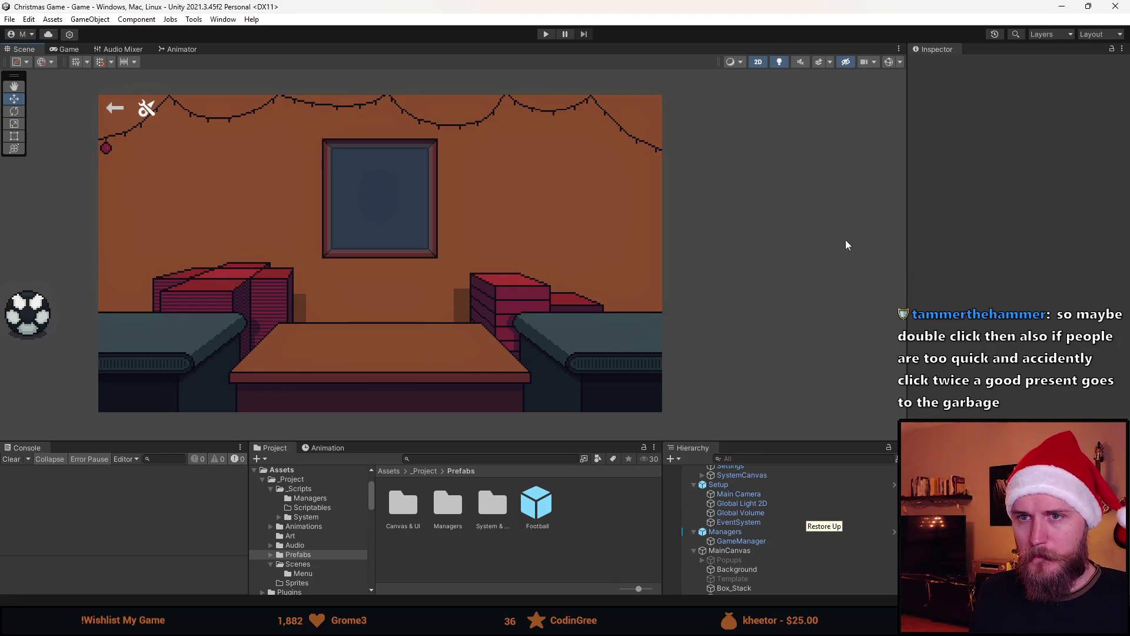
key(alt+Tab)
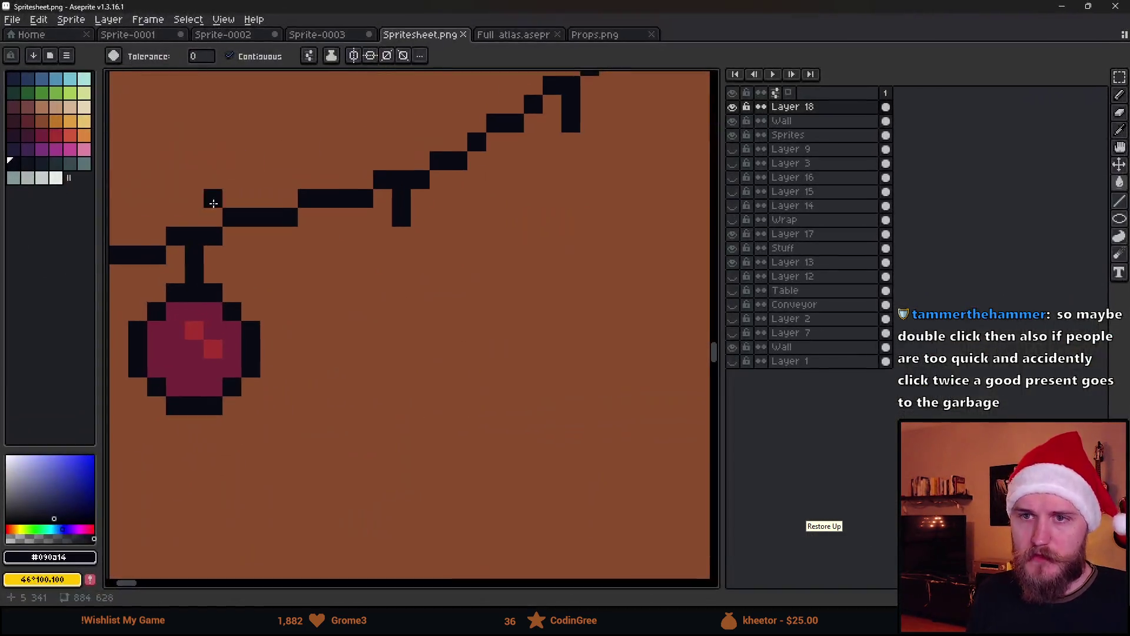
Step: Duplicate the bauble into a row of three copies under the garland
key(m)
drag(212, 270, 369, 447)
scroll(368, 446, down, 1)
mouse_move(176, 235)
mouse_down()
mouse_move(384, 345)
mouse_move(532, 391)
mouse_move(365, 285)
mouse_move(346, 353)
mouse_move(399, 396)
mouse_up()
mouse_move(277, 308)
mouse_down()
mouse_move(436, 318)
mouse_move(410, 316)
mouse_move(416, 333)
mouse_move(492, 346)
mouse_move(490, 324)
mouse_up()
click(306, 351)
Step: Copy the row of three beside itself to make six baubles
scroll(306, 350, down, 2)
drag(219, 255, 552, 381)
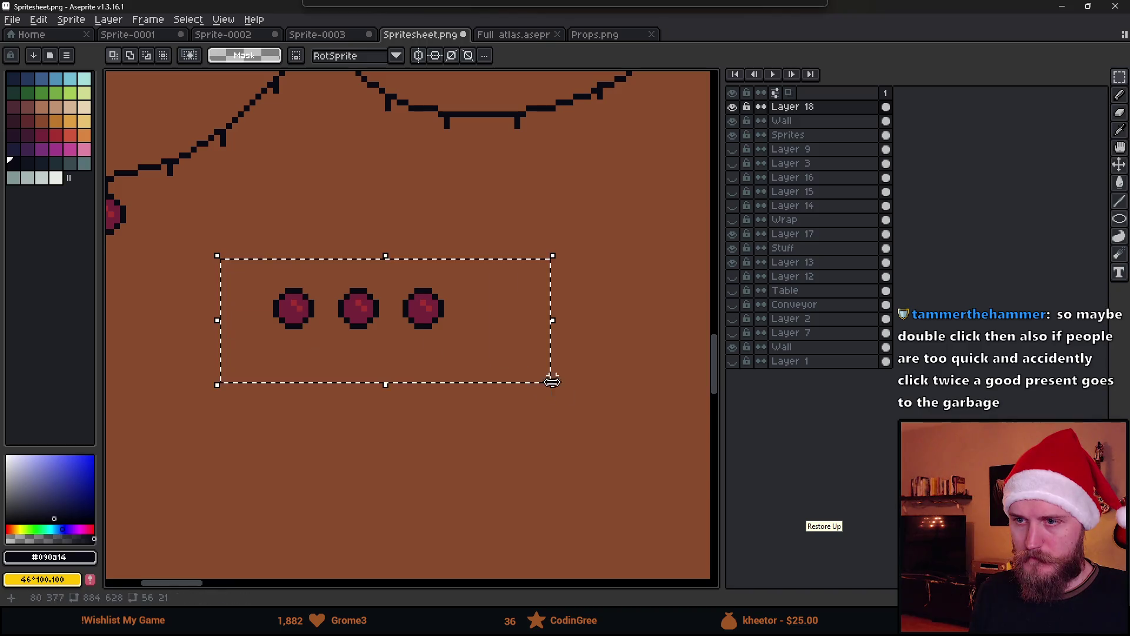
mouse_move(356, 324)
mouse_down()
mouse_move(375, 383)
mouse_move(524, 369)
mouse_move(564, 325)
mouse_up()
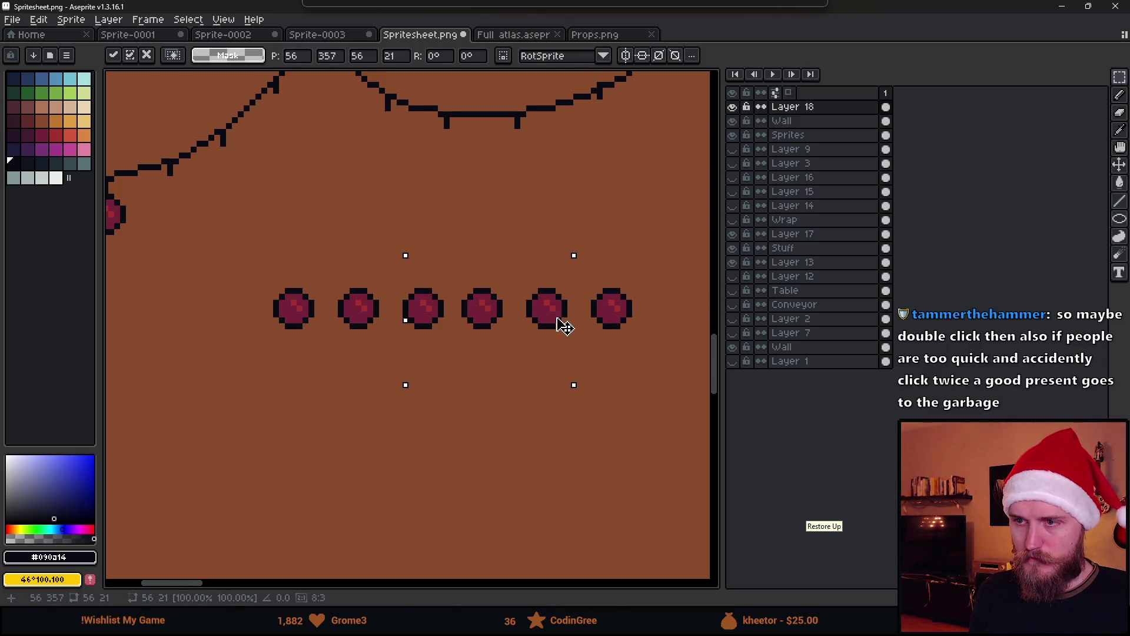
click(352, 444)
Step: Fill the second bauble green with the Paint Bucket
scroll(356, 418, down, 1)
scroll(390, 364, up, 1)
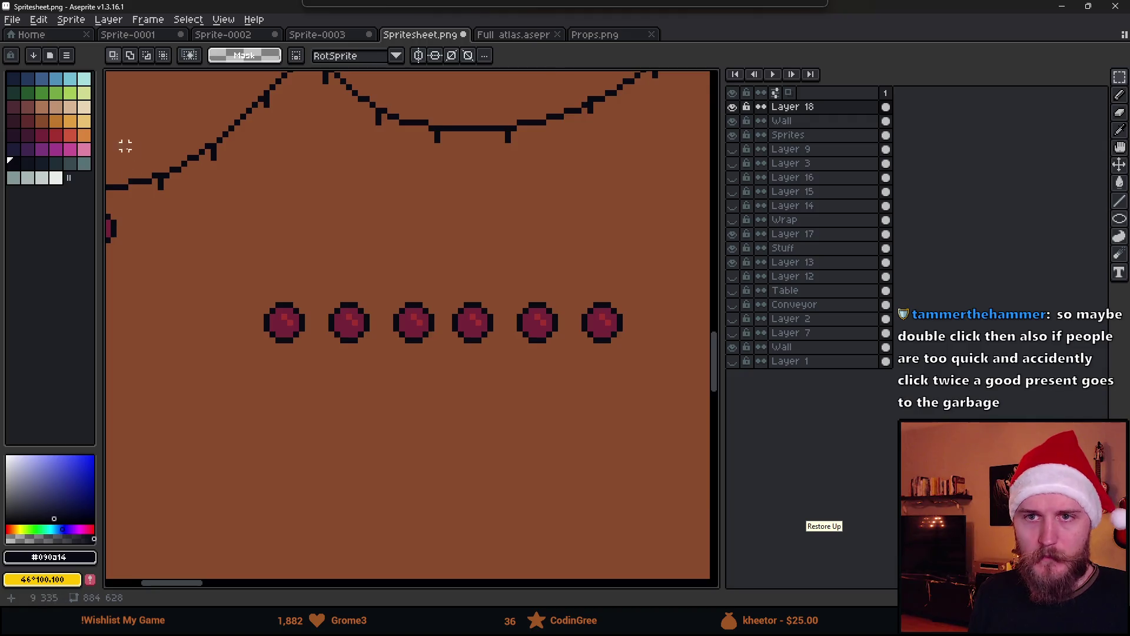
scroll(125, 146, down, 1)
click(41, 93)
key(g)
scroll(323, 306, up, 2)
click(322, 306)
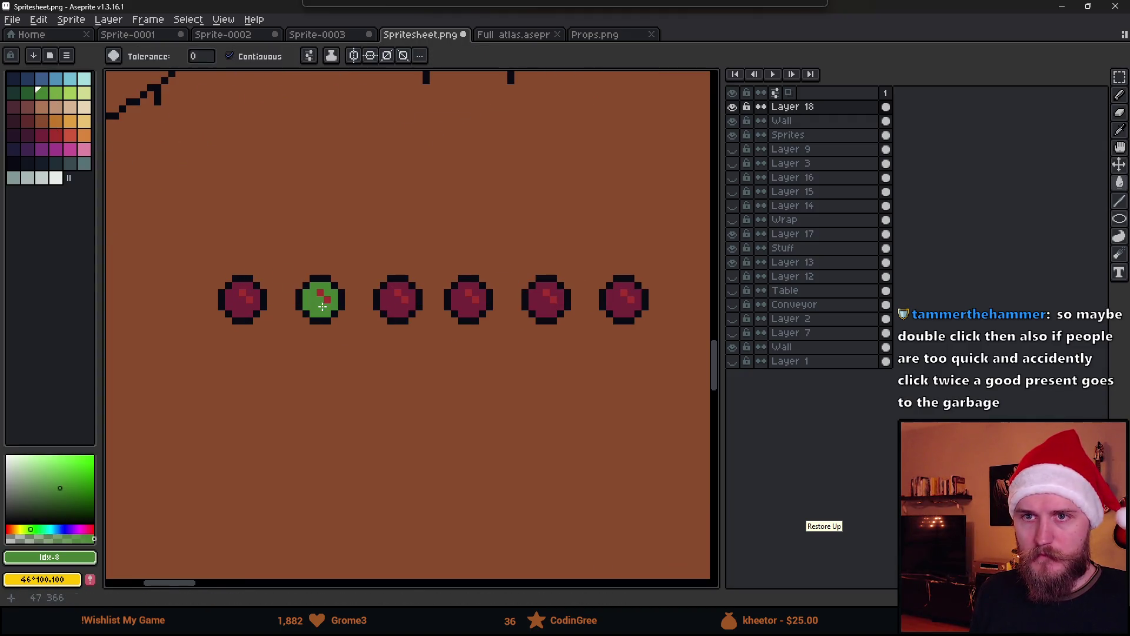
Step: Paint light green highlight pixels onto the green bauble
click(69, 93)
scroll(322, 289, up, 3)
click(323, 289)
click(302, 278)
click(340, 316)
scroll(353, 341, down, 4)
scroll(322, 338, down, 1)
scroll(323, 339, up, 1)
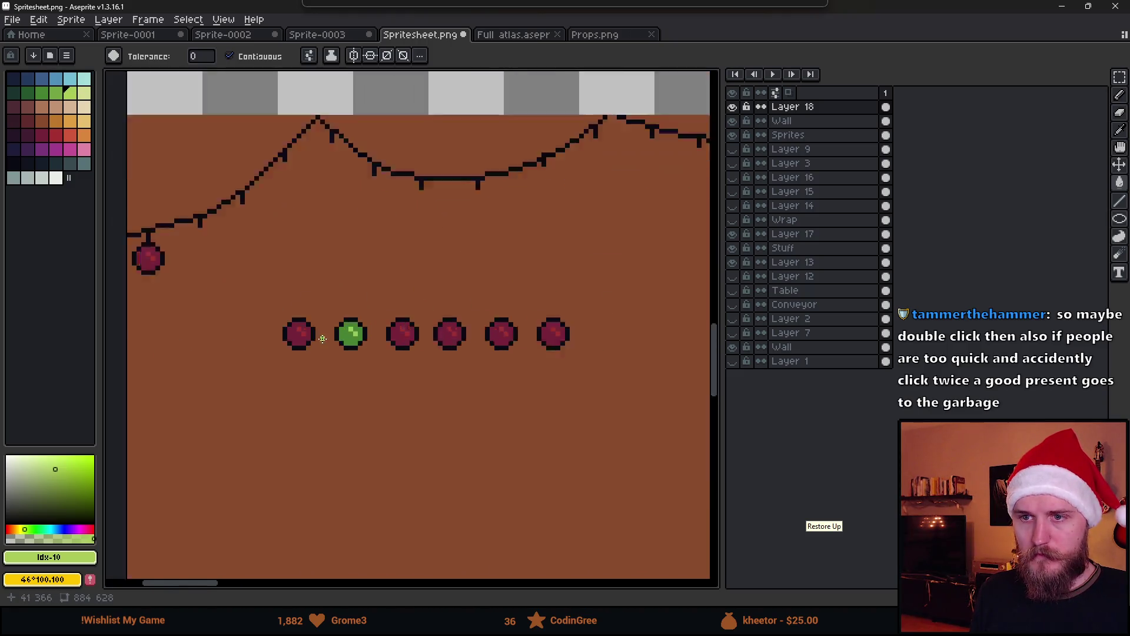
scroll(322, 339, up, 2)
Step: Sample the baubles' red, maroon body and lighter red highlight colours from the canvas
key(i)
click(271, 321)
key(g)
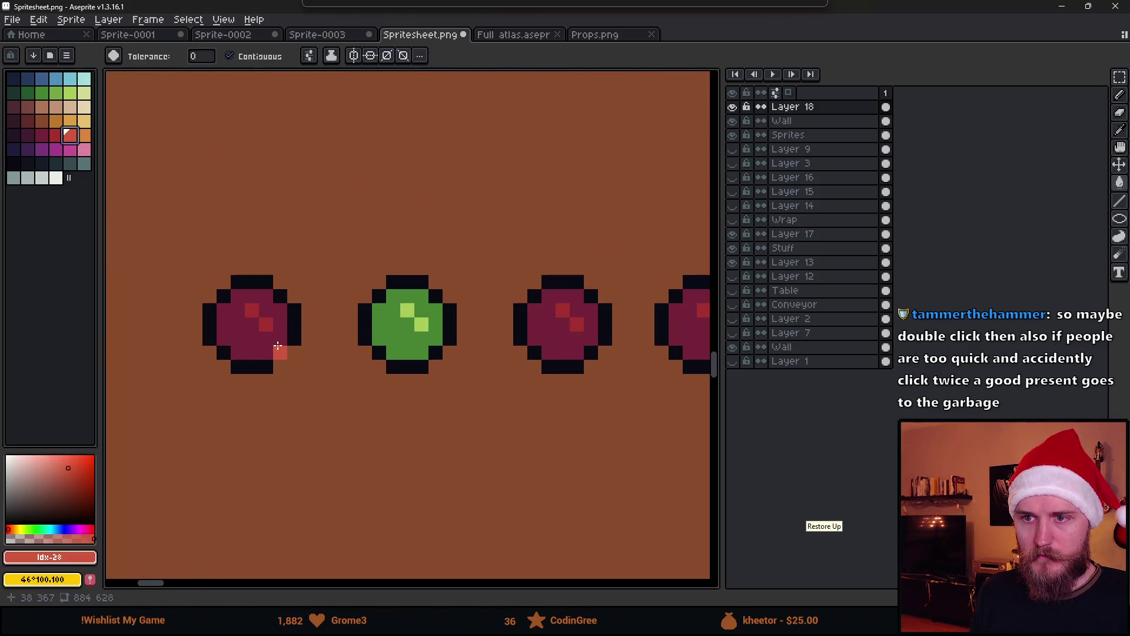
scroll(320, 378, down, 3)
scroll(319, 377, up, 7)
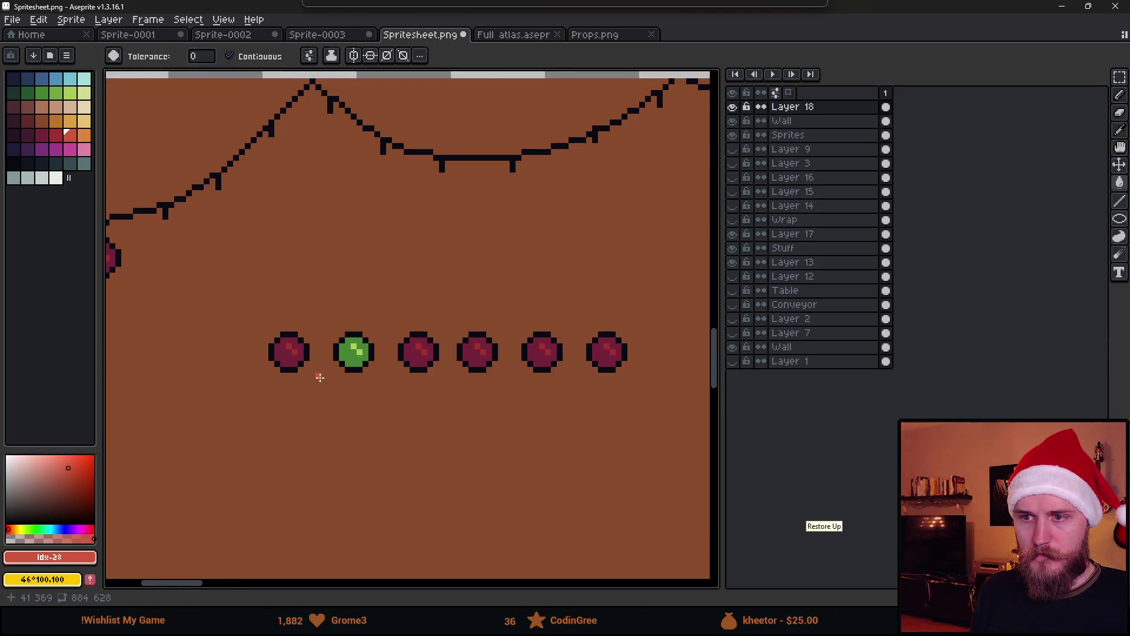
key(i)
click(219, 324)
click(250, 305)
click(226, 323)
click(250, 302)
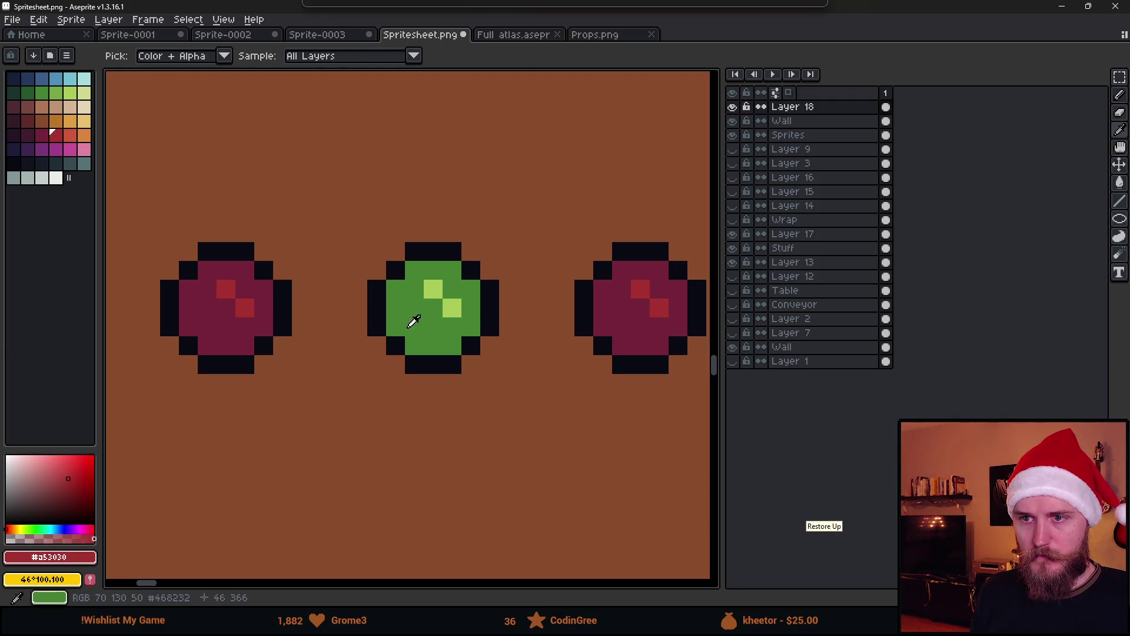
key(g)
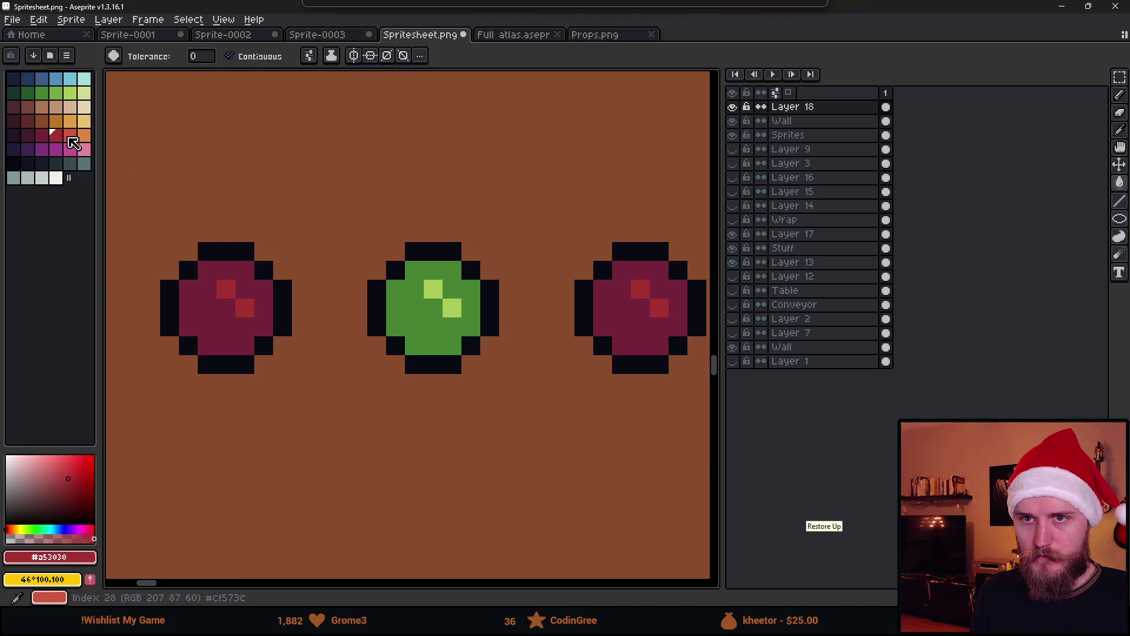
Step: Recolour the left bauble with lighter red highlight pixels and a brighter red body
click(70, 136)
click(245, 308)
click(226, 289)
click(59, 136)
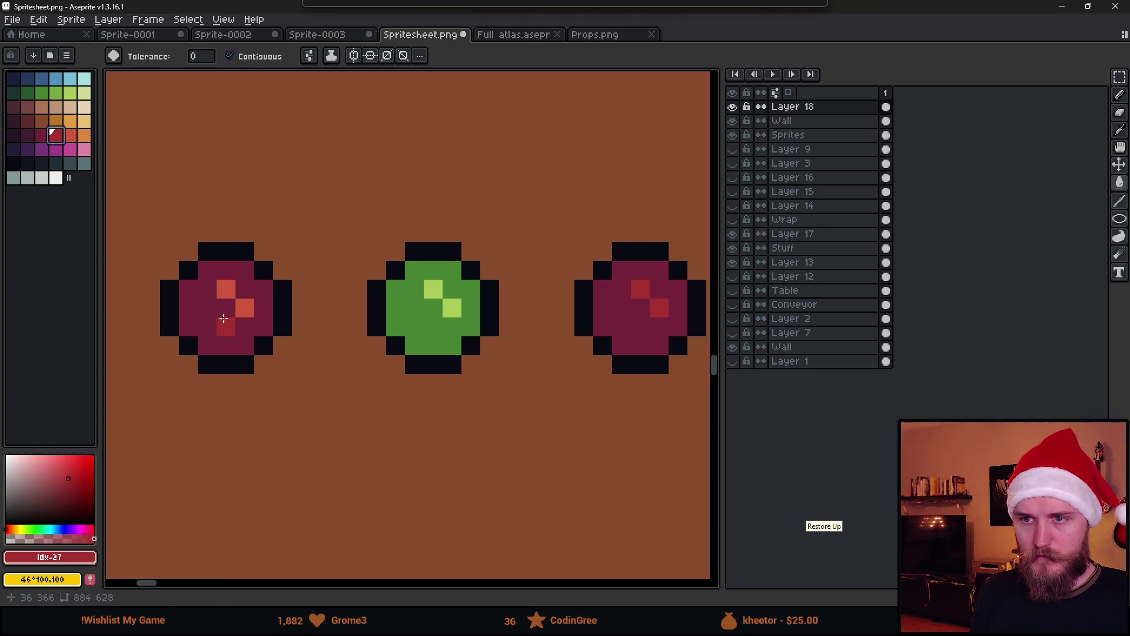
click(226, 329)
scroll(247, 342, down, 4)
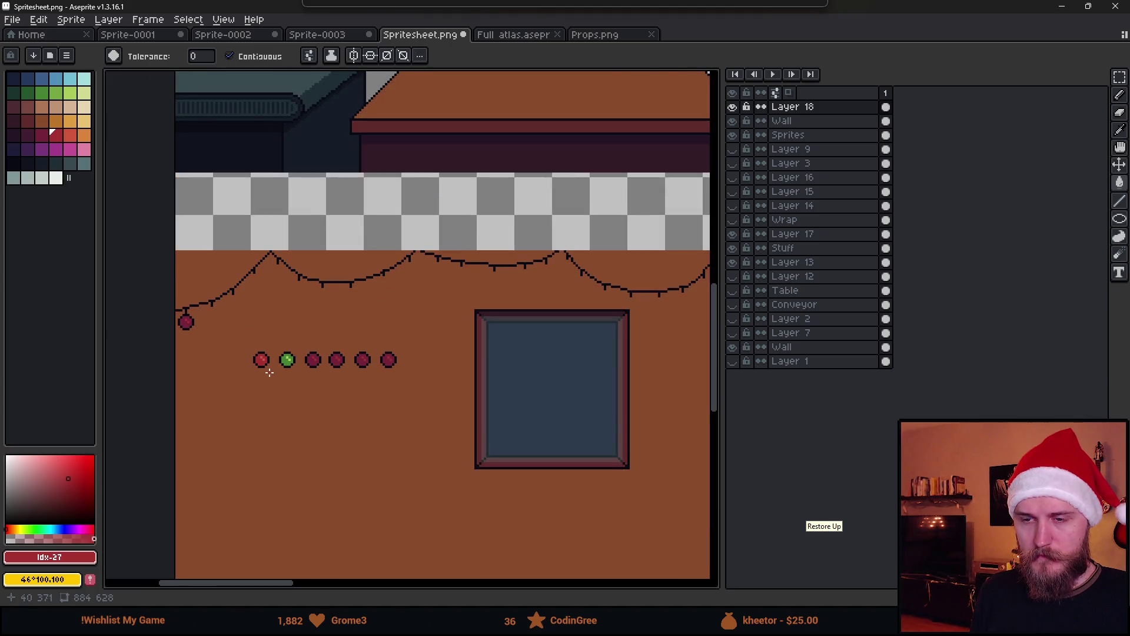
scroll(269, 371, up, 2)
Step: Move a bauble into the row's first slot and shift three baubles right to even spacing
key(m)
mouse_move(356, 311)
mouse_down()
mouse_move(408, 385)
mouse_move(259, 398)
mouse_move(202, 373)
mouse_move(213, 377)
mouse_up()
key(Return)
drag(137, 288, 353, 420)
mouse_move(310, 378)
mouse_down()
mouse_move(372, 378)
mouse_move(360, 377)
mouse_up()
key(ctrl+d)
scroll(514, 363, up, 2)
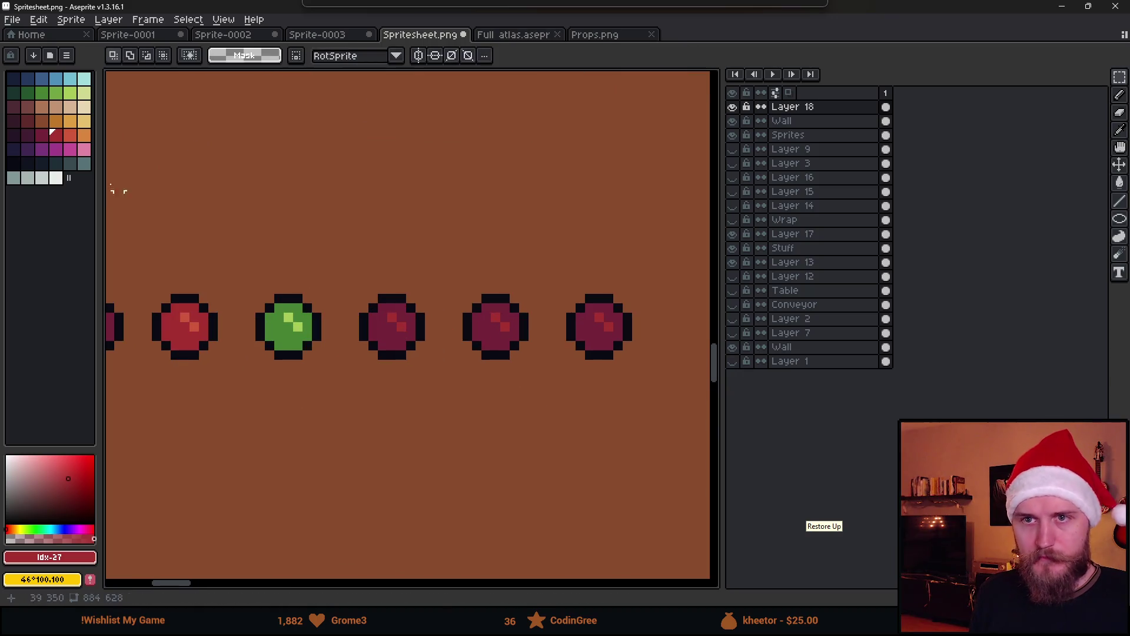
Step: Fill a dark red bauble's body blue with two light blue highlight pixels
click(56, 78)
key(g)
click(388, 341)
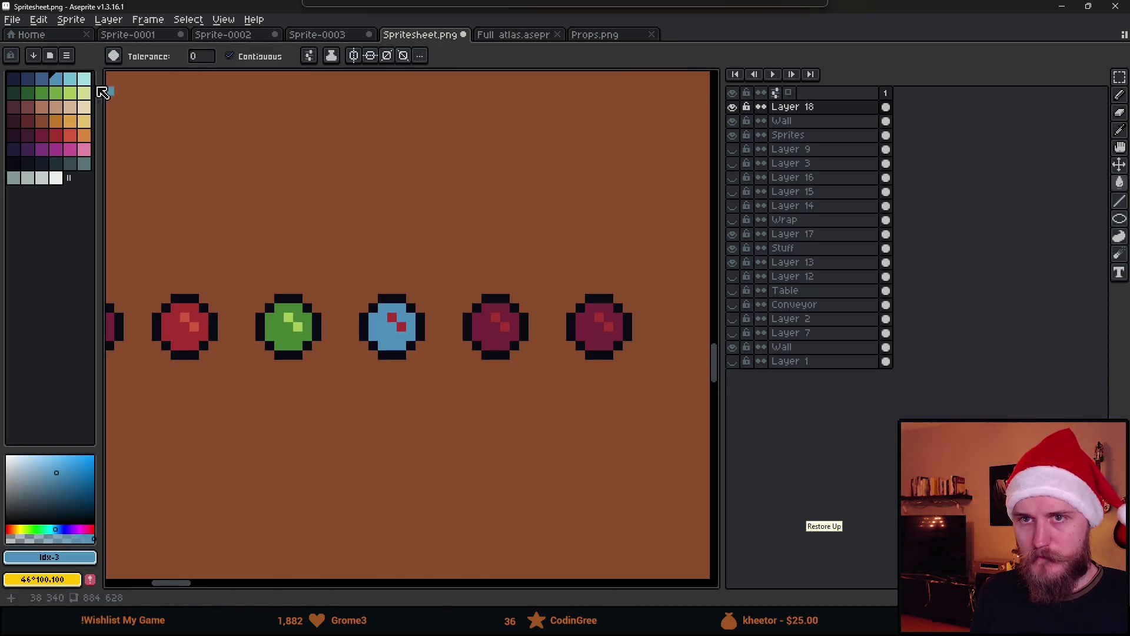
click(401, 327)
click(391, 318)
scroll(391, 324, down, 3)
scroll(367, 311, up, 2)
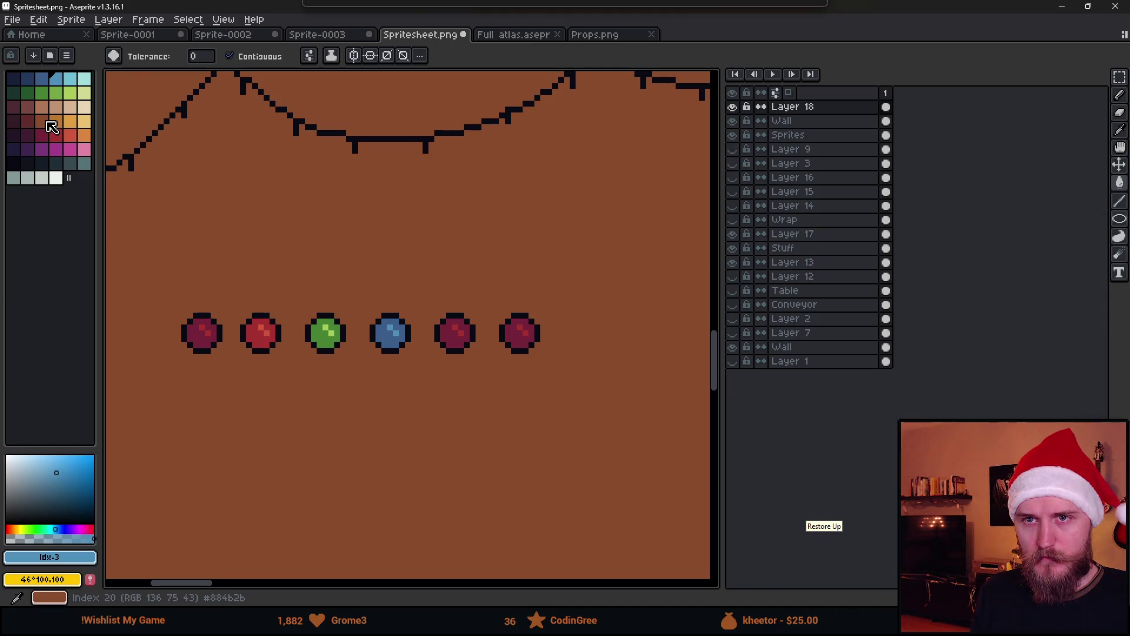
Step: Fill the fifth bauble's body with deep purple and choose a lighter purple highlight colour
click(70, 150)
click(56, 148)
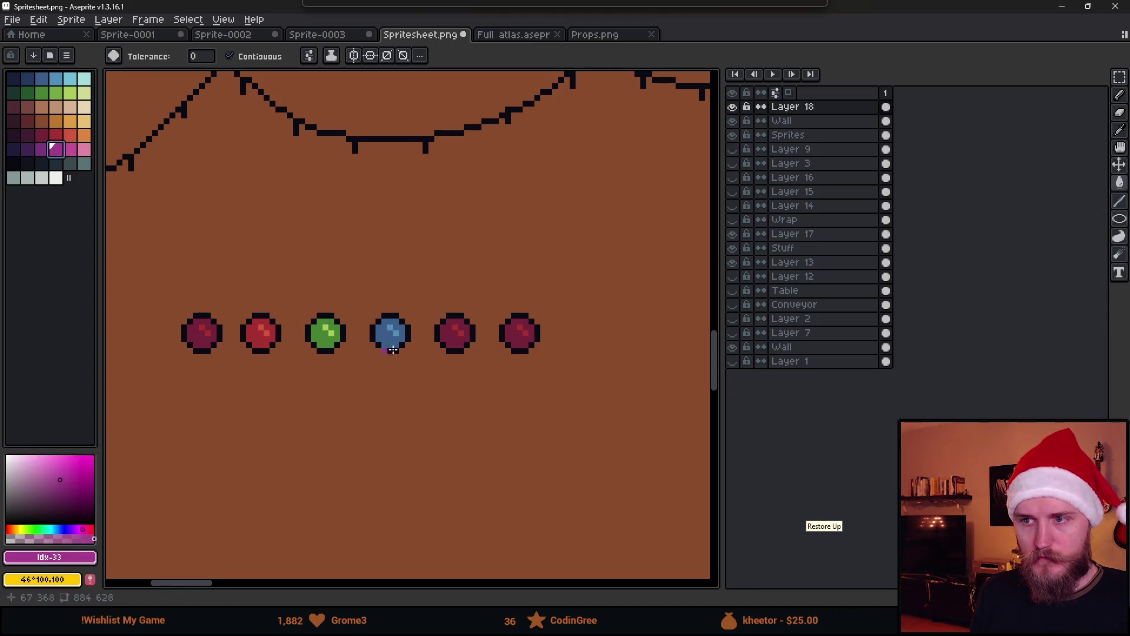
click(46, 147)
click(453, 345)
click(70, 151)
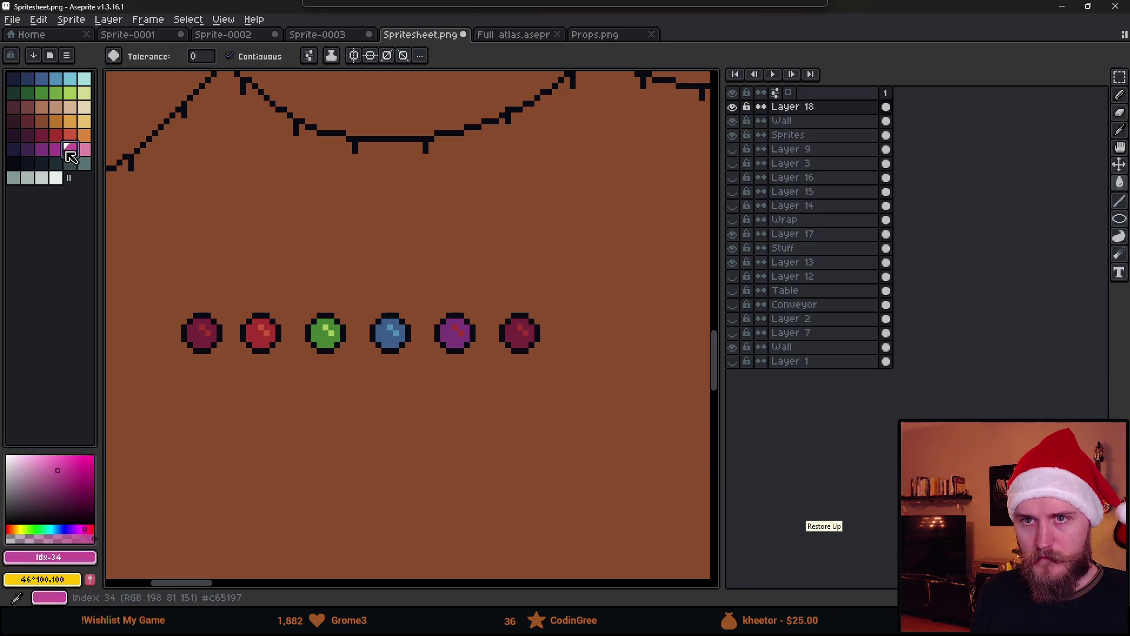
scroll(474, 325, up, 2)
click(55, 149)
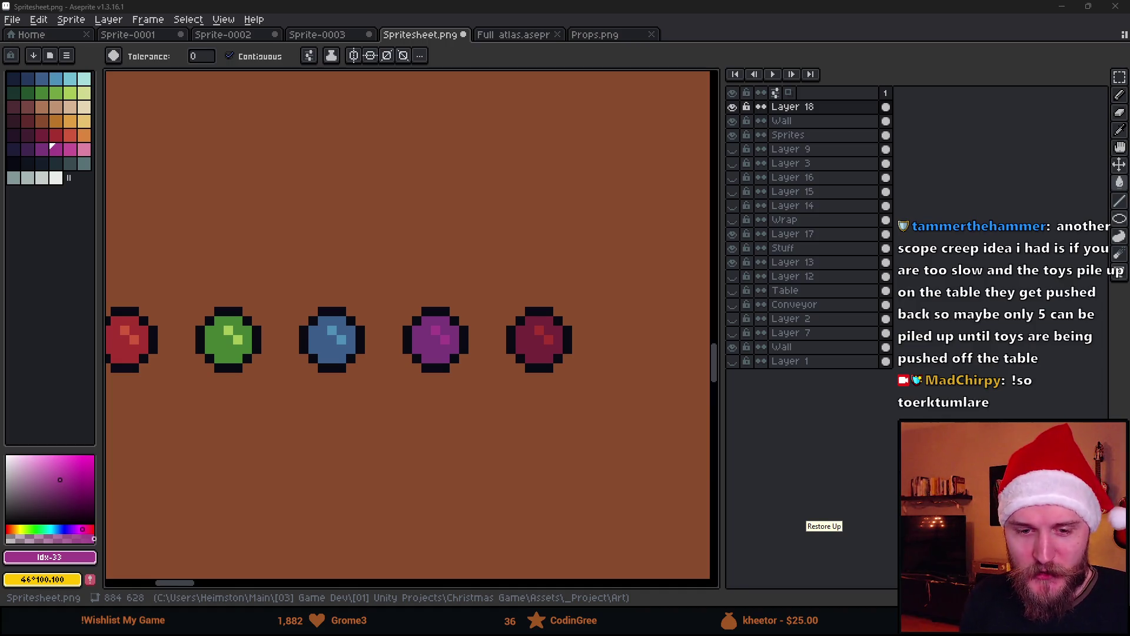
scroll(306, 235, down, 4)
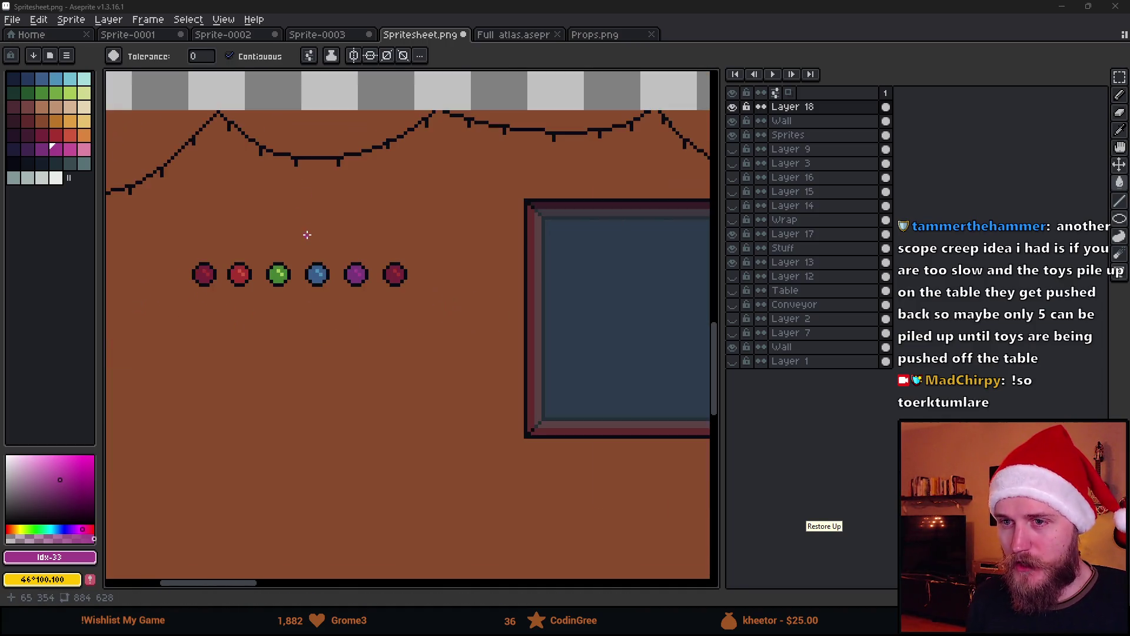
scroll(320, 283, up, 2)
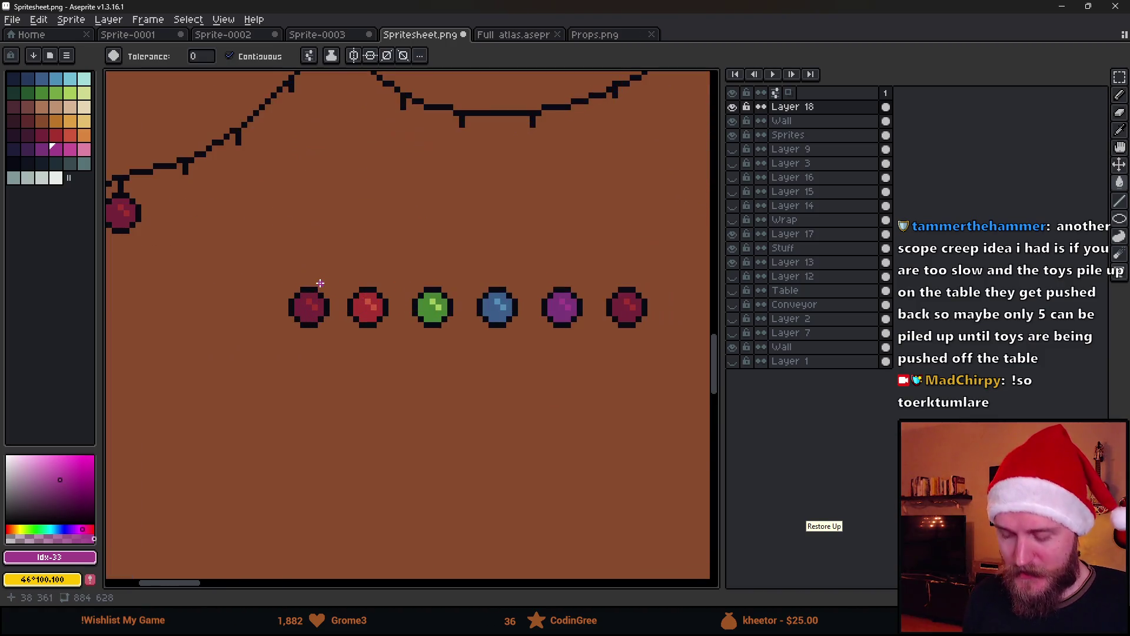
Step: Select the green bauble and drag a copy up-left, then undo the misplaced copy
key(m)
scroll(347, 275, up, 1)
drag(415, 270, 488, 371)
mouse_move(462, 335)
mouse_down()
mouse_move(163, 209)
mouse_move(173, 204)
mouse_up()
scroll(176, 219, down, 2)
key(Return)
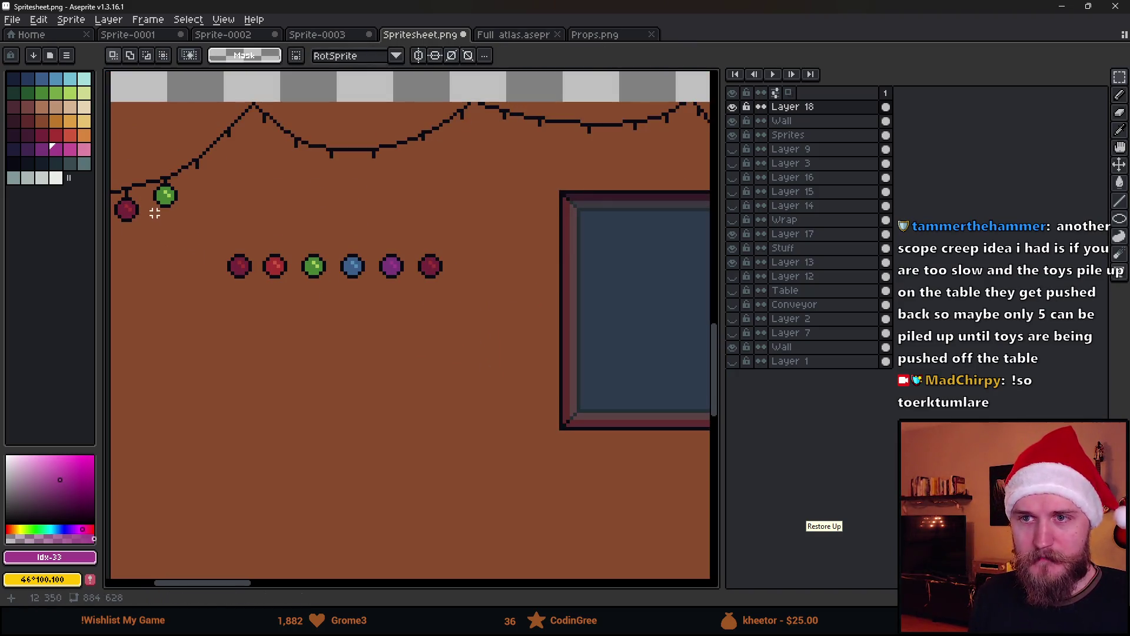
scroll(158, 209, up, 2)
key(ctrl+z)
Step: Hang the green copy near the garland's left hook and save the spritesheet
mouse_move(469, 285)
mouse_down()
mouse_move(434, 240)
mouse_move(442, 292)
mouse_move(470, 286)
mouse_up()
mouse_move(490, 340)
mouse_down()
mouse_move(198, 218)
mouse_move(194, 206)
mouse_up()
key(Return)
scroll(361, 202, down, 3)
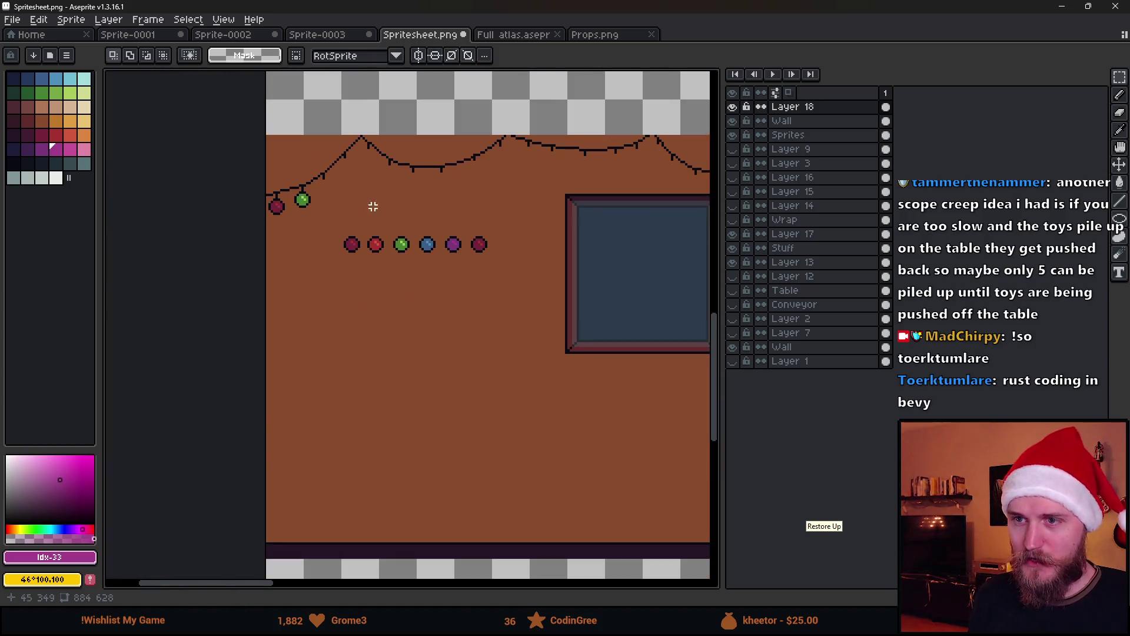
key(ctrl+s)
key(alt+Tab)
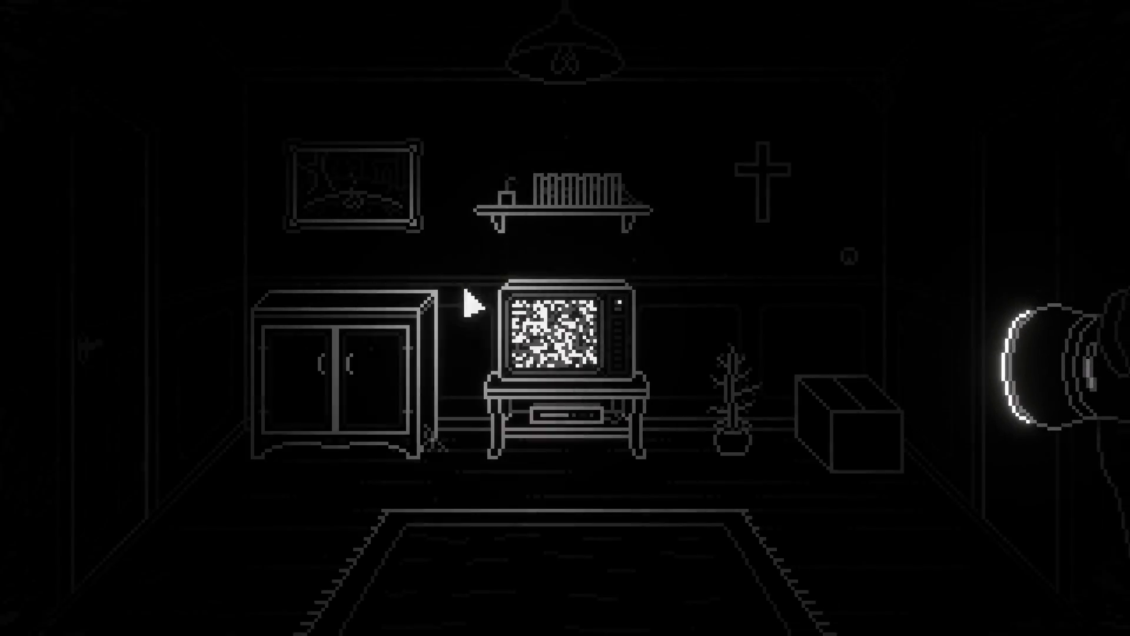
Step: Open the cabinet and box, dismiss the yearly roadtrip photo, then inspect the painting above the piano
click(360, 396)
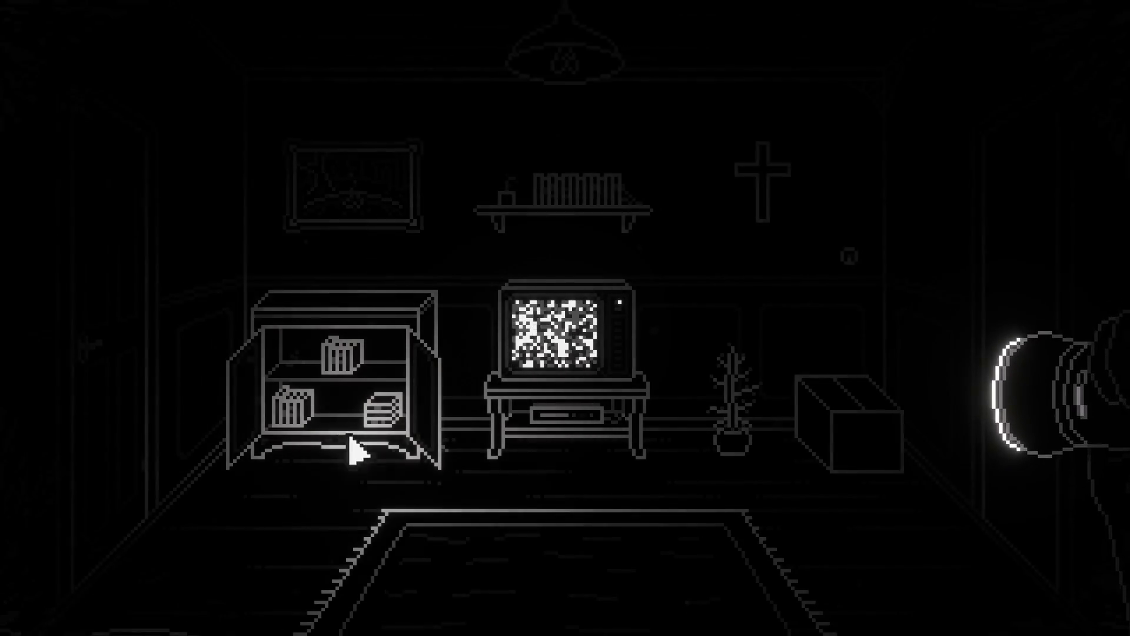
click(838, 418)
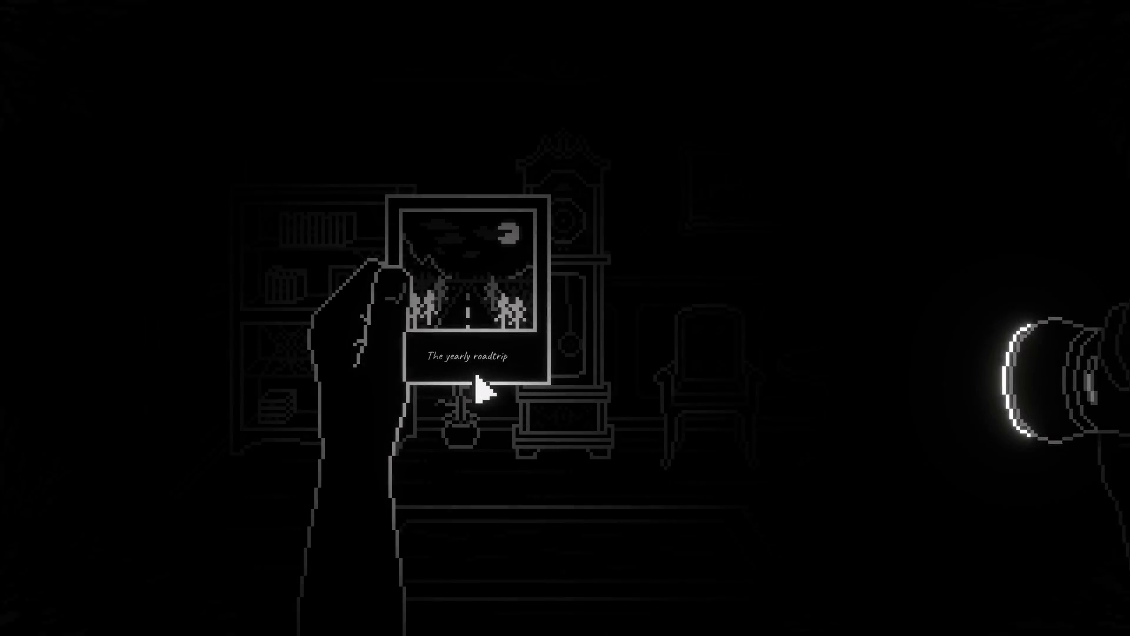
click(518, 385)
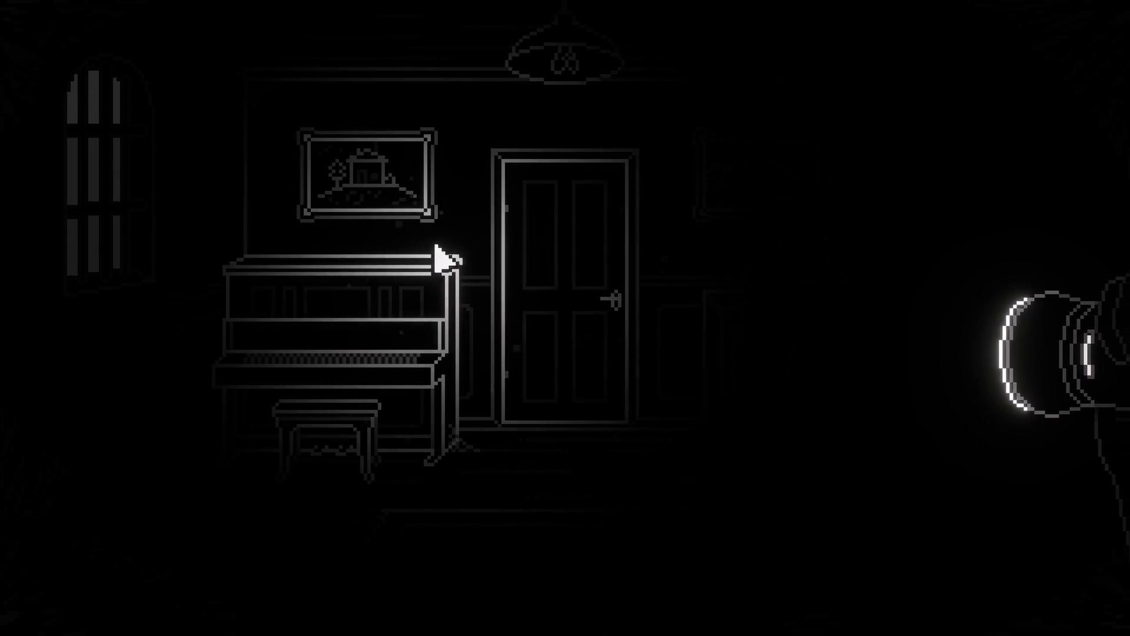
click(377, 233)
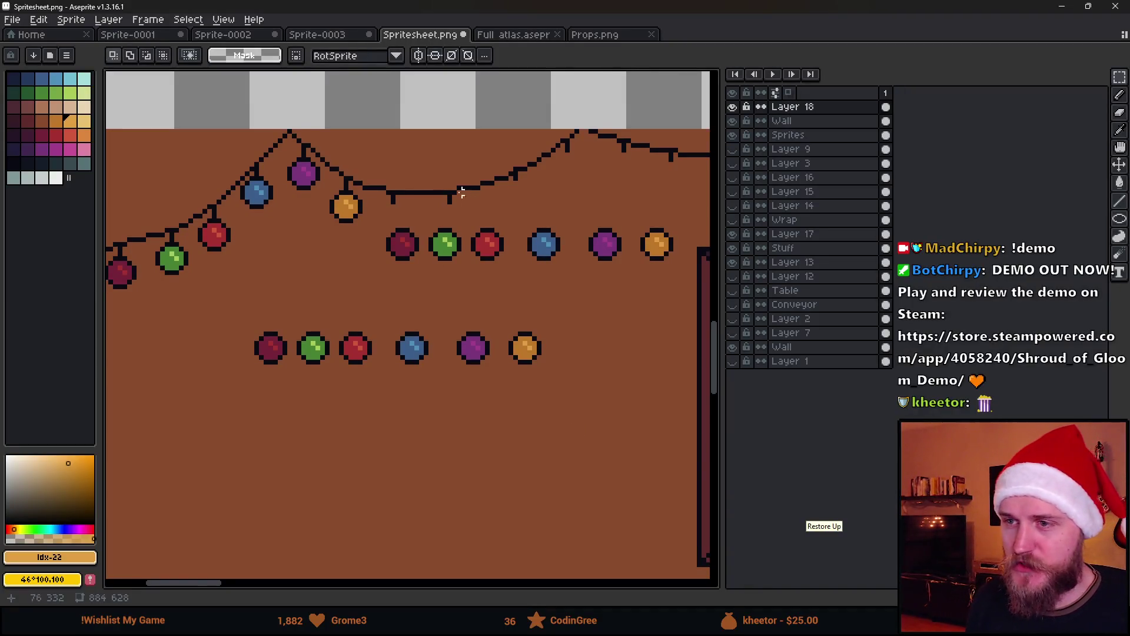
Step: Hang the dark red and green baubles under their garland stalks
scroll(430, 227, up, 1)
mouse_move(353, 210)
mouse_down()
mouse_move(418, 290)
mouse_move(396, 241)
mouse_up()
click(460, 309)
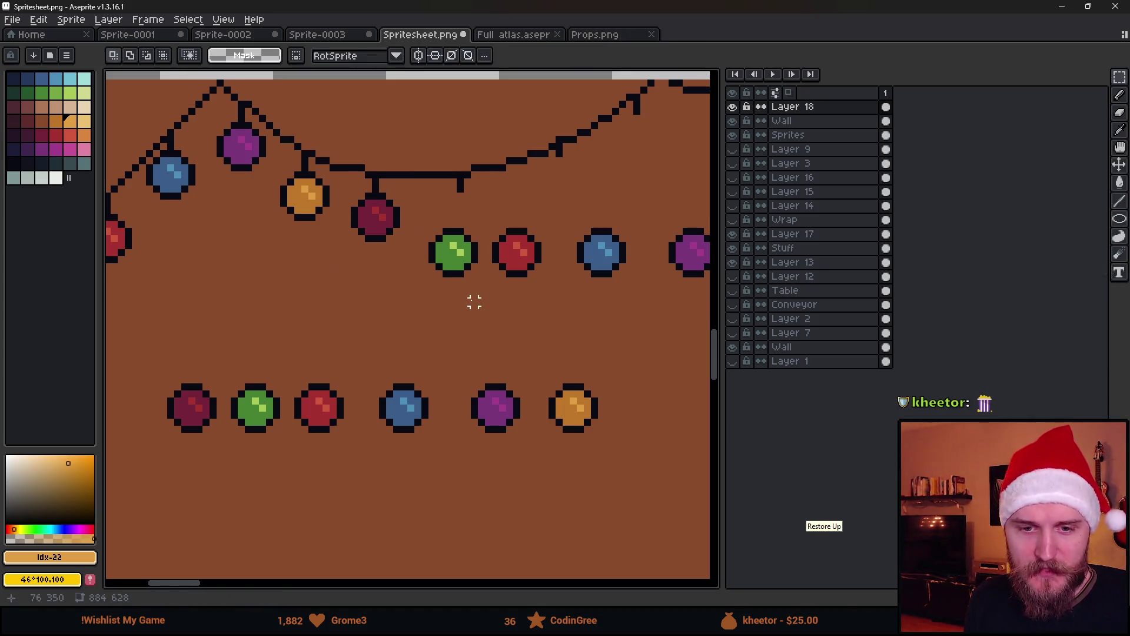
drag(523, 275, 433, 313)
scroll(406, 260, up, 2)
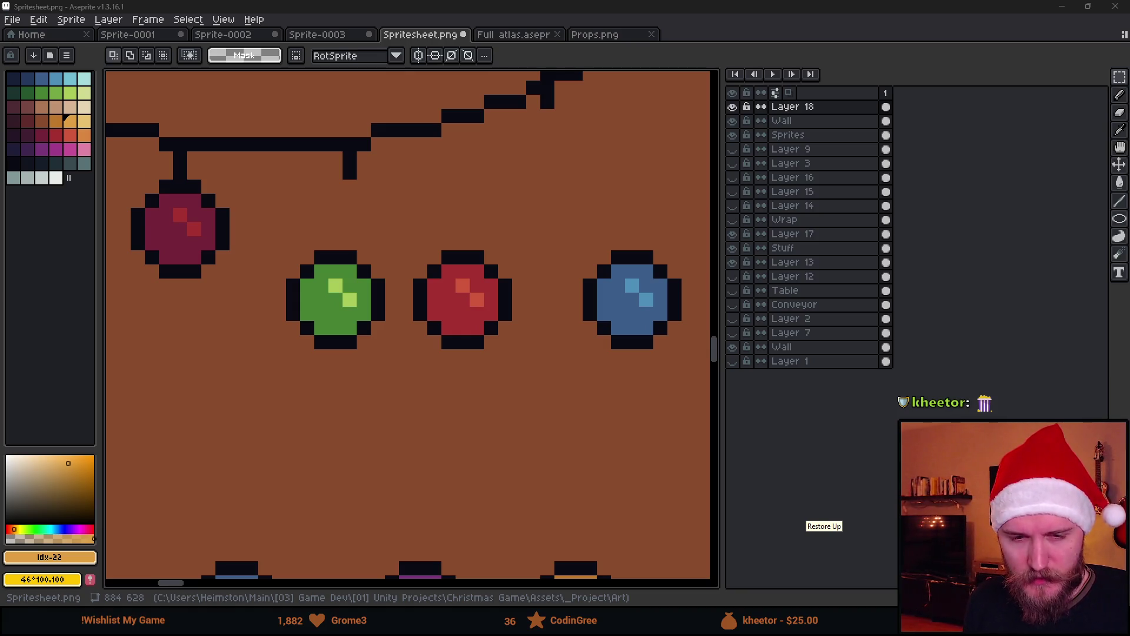
drag(279, 229, 383, 360)
mouse_move(323, 316)
mouse_down()
mouse_move(337, 245)
mouse_move(473, 413)
mouse_up()
click(419, 341)
Step: Hang the red and blue baubles on the garland and save the spritesheet
scroll(420, 341, down, 2)
scroll(453, 306, up, 2)
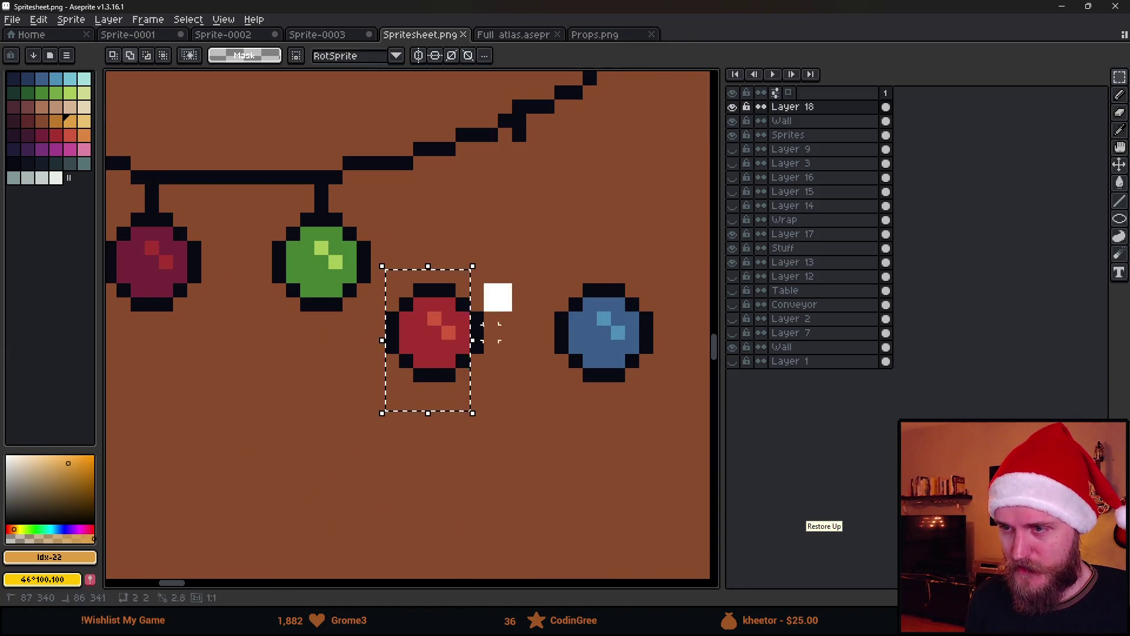
drag(412, 373, 500, 237)
click(490, 430)
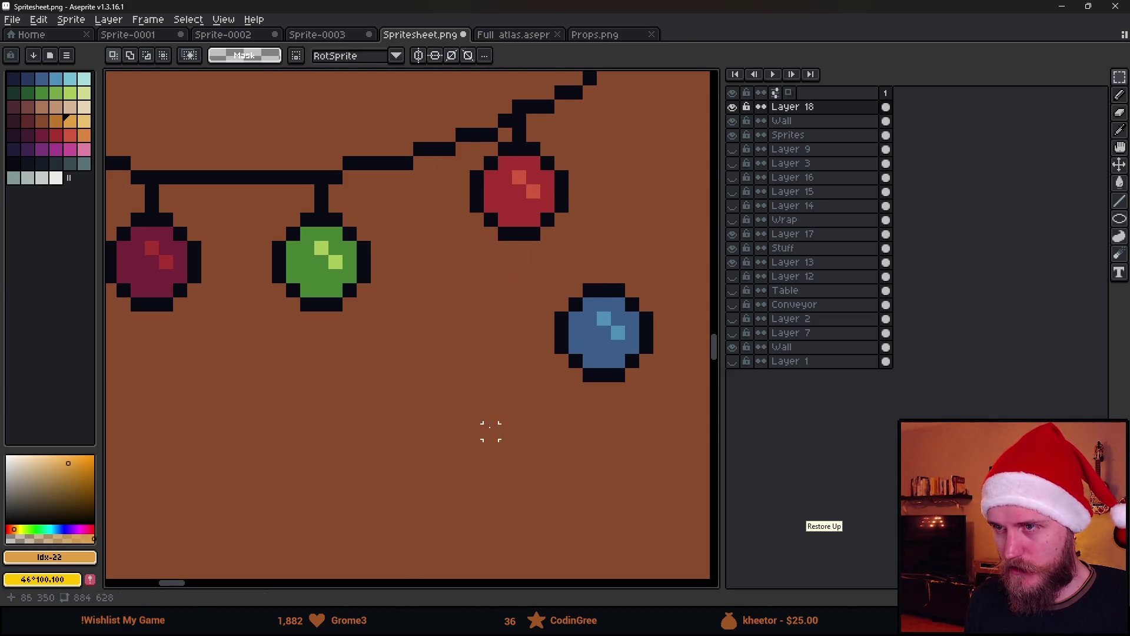
scroll(608, 355, down, 3)
scroll(373, 374, up, 2)
drag(307, 352, 387, 438)
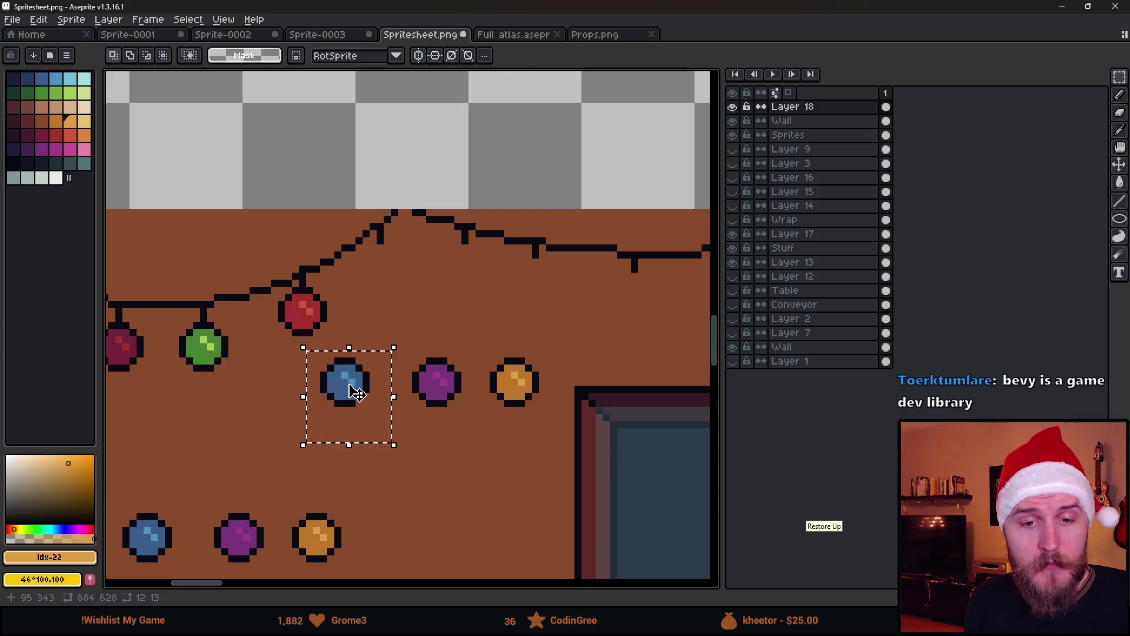
drag(360, 397, 393, 281)
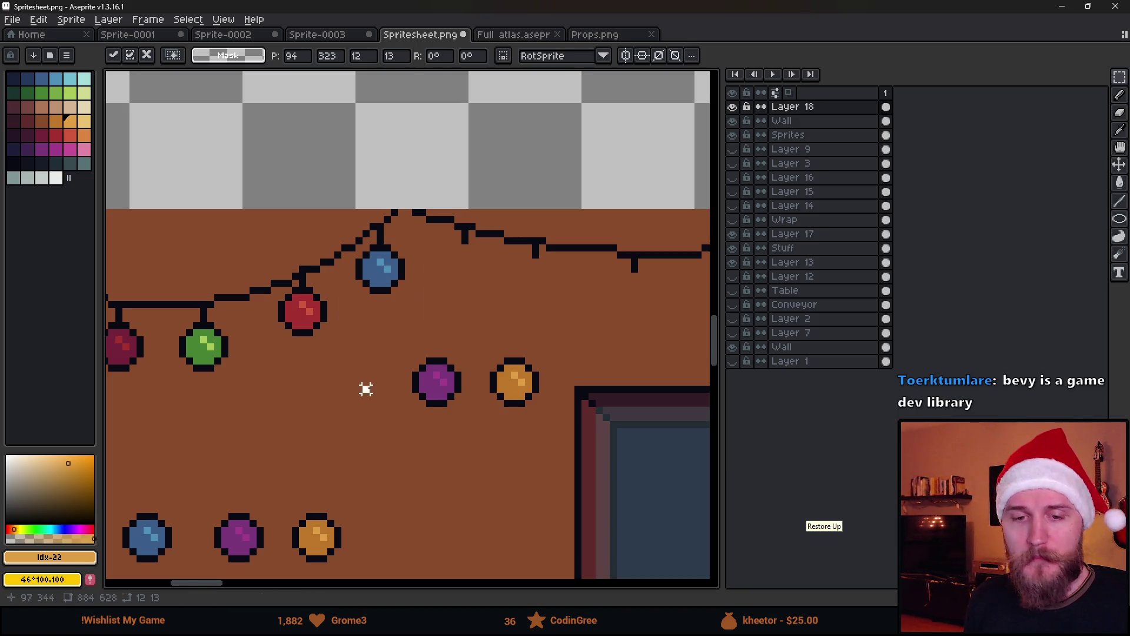
key(Return)
key(ctrl+s)
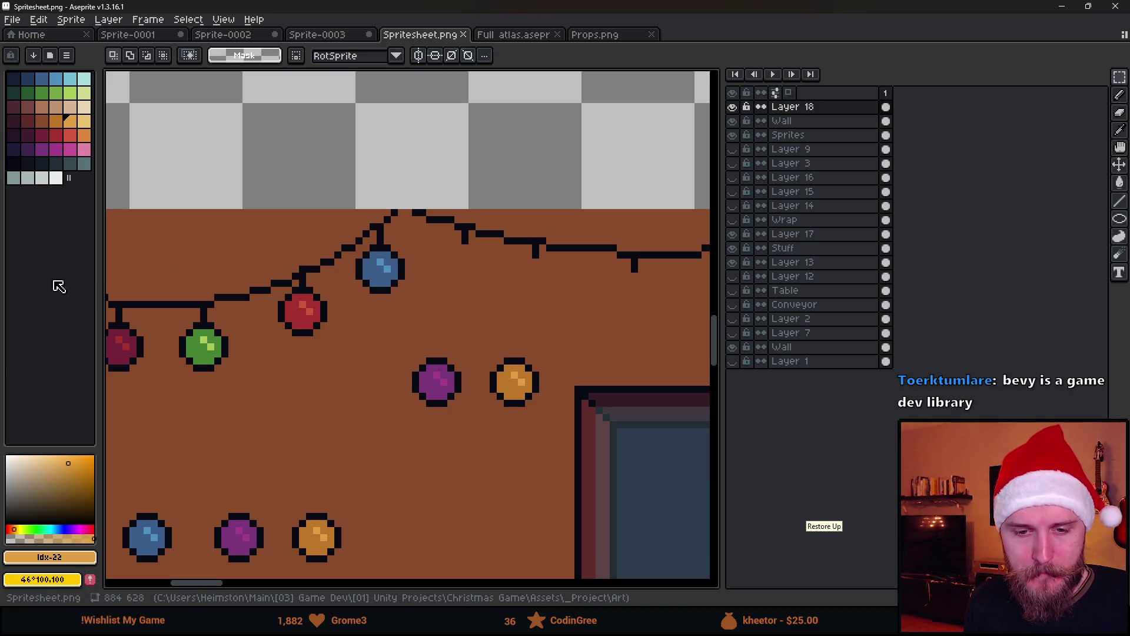
Step: Hang the purple and orange baubles from the garland
mouse_move(408, 354)
mouse_down()
mouse_move(464, 438)
mouse_move(466, 293)
mouse_up()
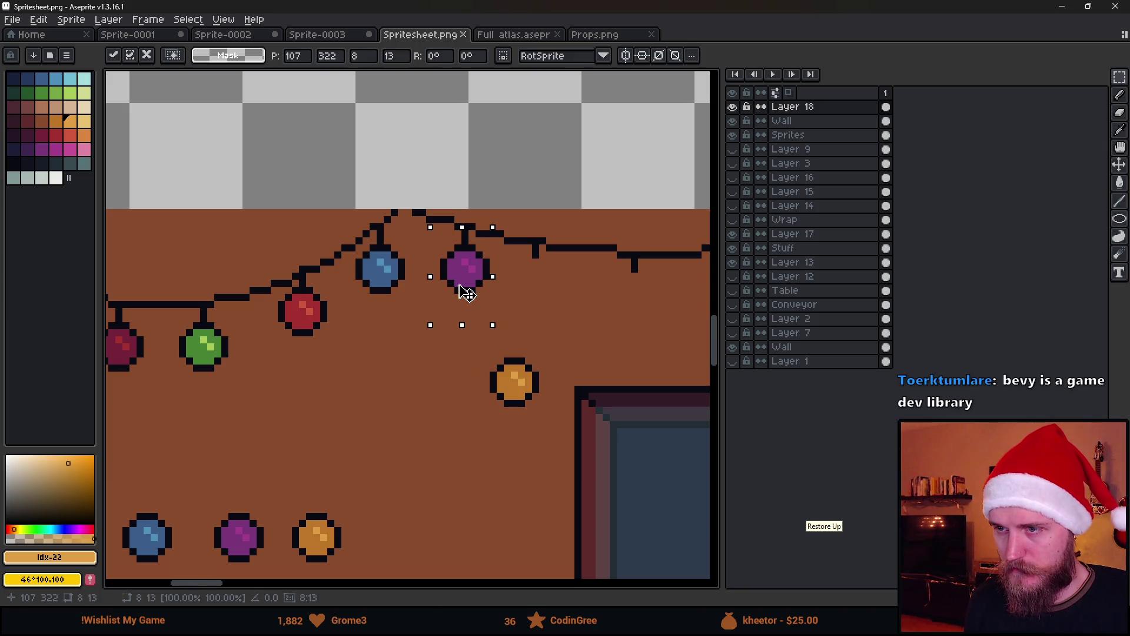
click(454, 416)
drag(460, 342, 583, 449)
drag(545, 414, 567, 316)
click(406, 457)
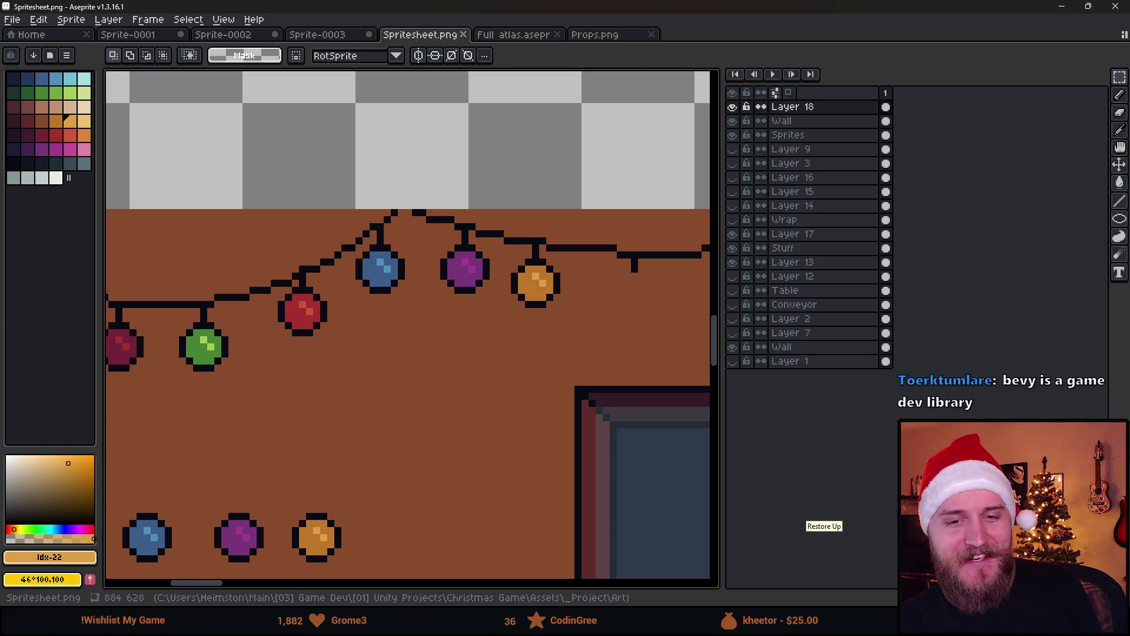
scroll(371, 421, down, 5)
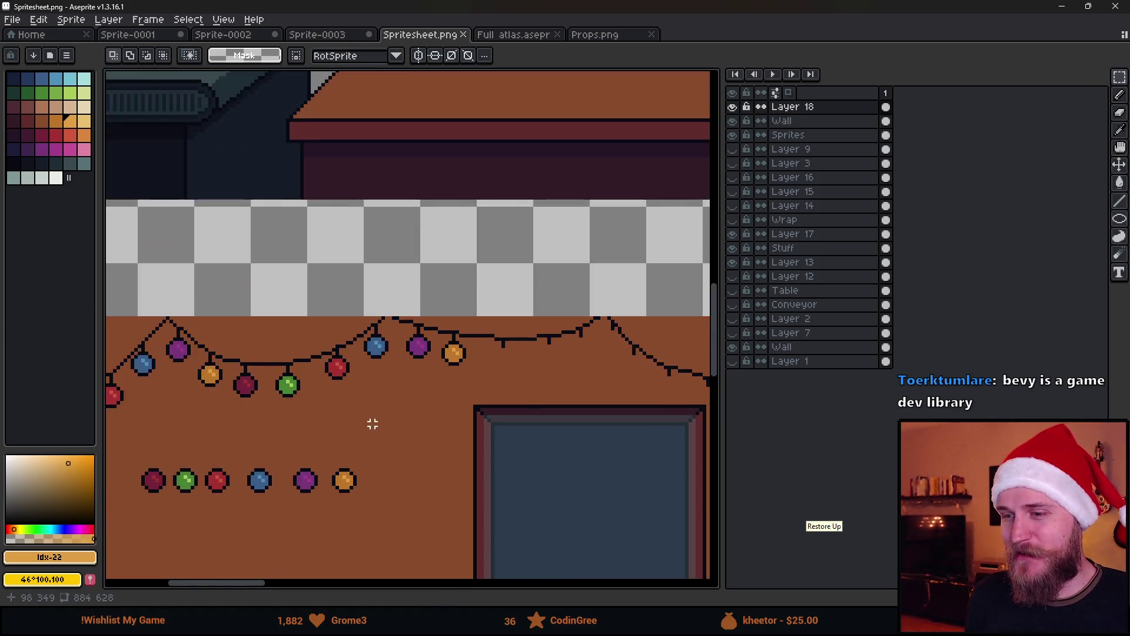
Step: Copy the bottom row of baubles and place the copy up and to the right
scroll(246, 375, up, 4)
drag(320, 417, 526, 447)
mouse_move(396, 409)
mouse_down()
mouse_move(640, 393)
mouse_move(356, 416)
mouse_move(412, 396)
mouse_move(440, 357)
mouse_up()
key(ctrl+d)
Step: Move the dark red, green and red baubles up onto the garland
scroll(298, 296, up, 2)
mouse_move(243, 321)
mouse_down()
mouse_move(309, 380)
mouse_move(332, 281)
mouse_move(356, 289)
mouse_move(379, 395)
mouse_move(456, 297)
mouse_move(436, 284)
mouse_up()
key(ctrl+d)
key(ctrl+d)
mouse_move(351, 310)
mouse_down()
mouse_move(461, 391)
mouse_move(449, 394)
mouse_up()
drag(432, 348, 525, 248)
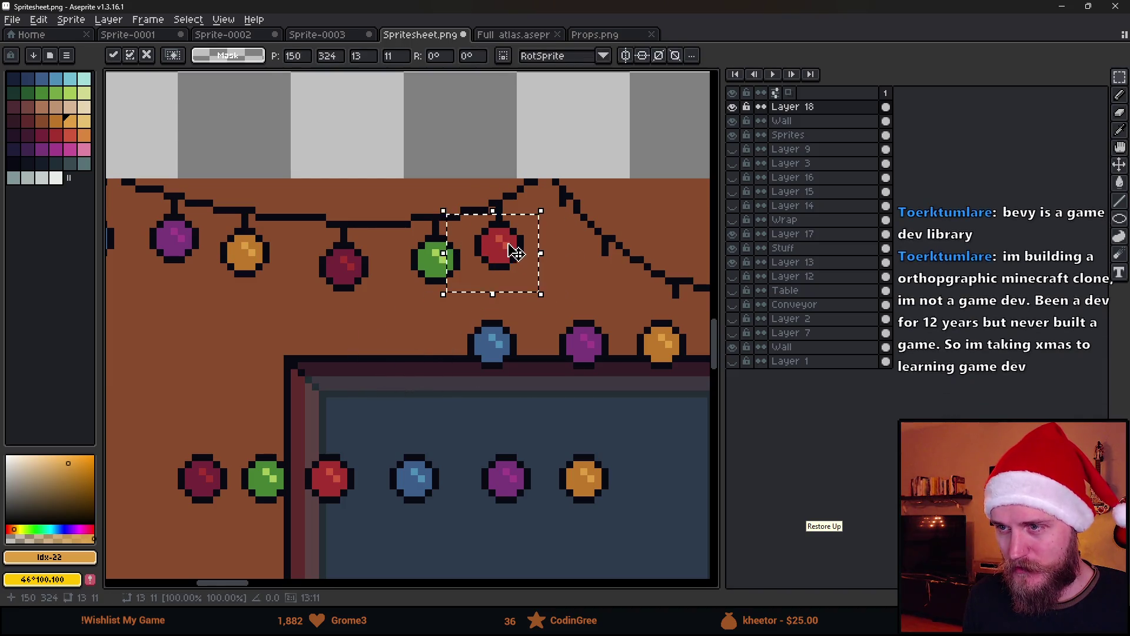
key(ctrl+d)
Step: Hang the blue and upper purple bulbs on the garland string
mouse_move(454, 306)
mouse_down()
mouse_move(527, 380)
mouse_move(575, 256)
mouse_up()
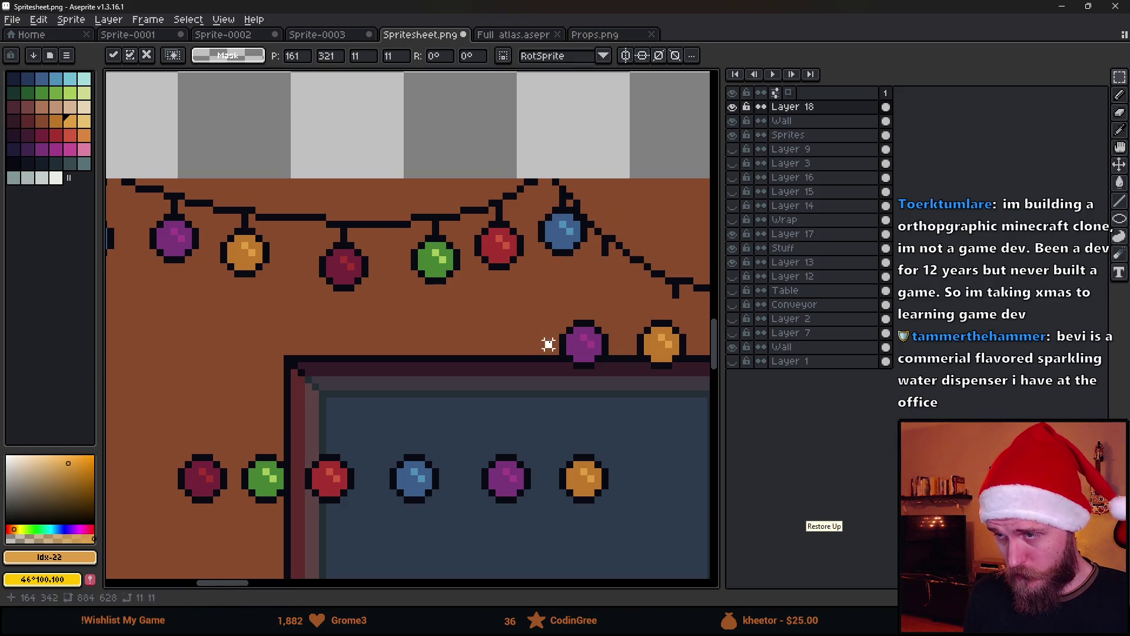
key(ctrl+d)
scroll(548, 344, down, 1)
scroll(589, 357, up, 1)
scroll(589, 356, down, 1)
mouse_move(516, 306)
mouse_down()
mouse_move(577, 342)
mouse_move(603, 375)
mouse_move(601, 307)
mouse_up()
key(ctrl+d)
Step: Nudge the orange bulb up onto the string
scroll(464, 374, up, 1)
scroll(388, 318, up, 1)
mouse_move(383, 282)
mouse_down()
mouse_move(487, 412)
mouse_move(521, 419)
mouse_up()
key(Up)
key(ctrl+d)
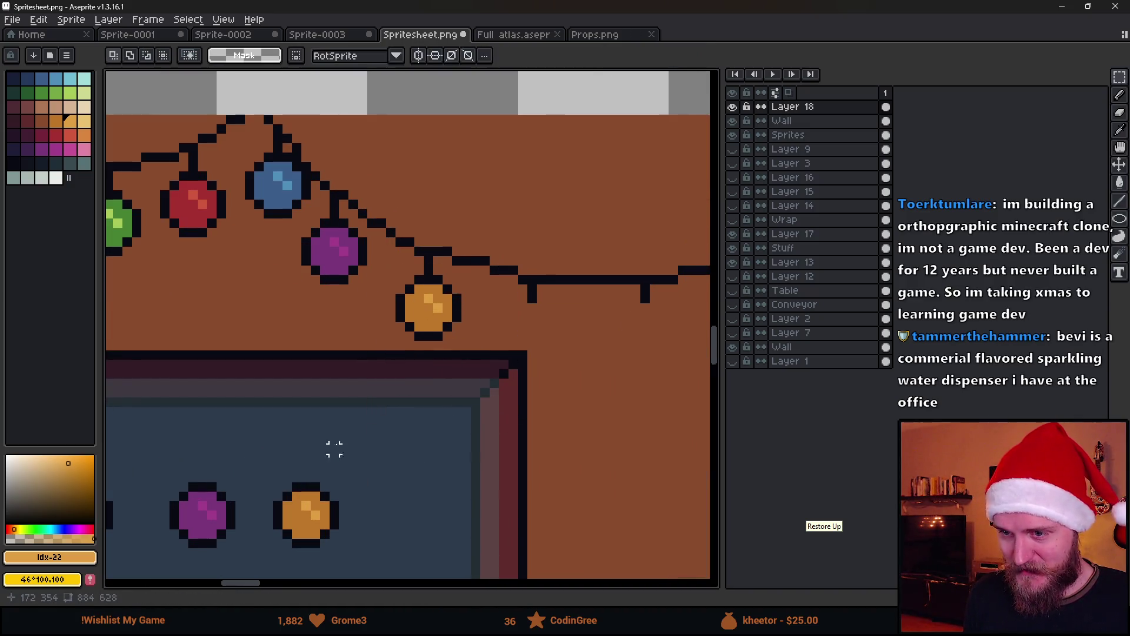
Step: Move the row of spare bulbs beside the window frame
drag(333, 446, 527, 350)
scroll(524, 356, down, 1)
drag(196, 353, 613, 444)
scroll(500, 422, down, 1)
mouse_move(500, 421)
mouse_down()
mouse_move(239, 412)
mouse_move(436, 412)
mouse_move(392, 391)
mouse_move(401, 395)
mouse_up()
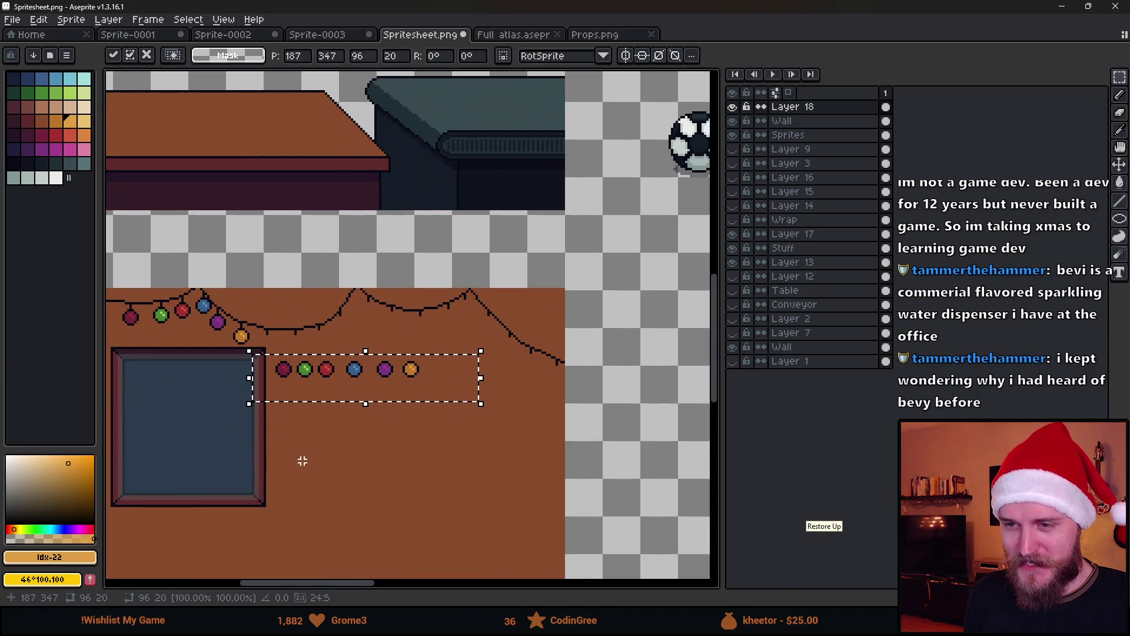
key(ctrl+d)
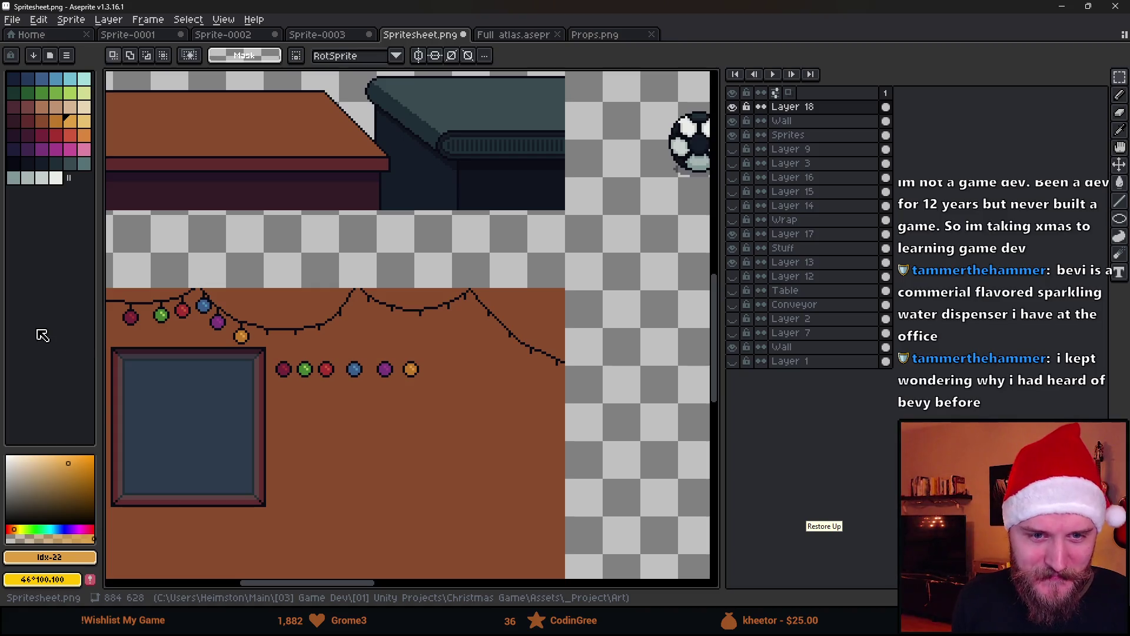
Step: Hang the first red, green and red bulbs from the spare row on the string
scroll(244, 365, up, 2)
drag(318, 331, 392, 431)
mouse_move(336, 386)
mouse_down()
mouse_move(316, 371)
mouse_move(290, 307)
mouse_up()
click(404, 404)
mouse_move(366, 333)
mouse_down()
mouse_move(447, 424)
mouse_move(412, 320)
mouse_move(514, 423)
mouse_move(476, 312)
mouse_up()
click(474, 361)
click(524, 342)
Step: Hang the blue, purple and orange bulbs along the string
mouse_move(539, 329)
mouse_down()
mouse_move(610, 427)
mouse_move(537, 252)
mouse_move(537, 261)
mouse_up()
click(602, 315)
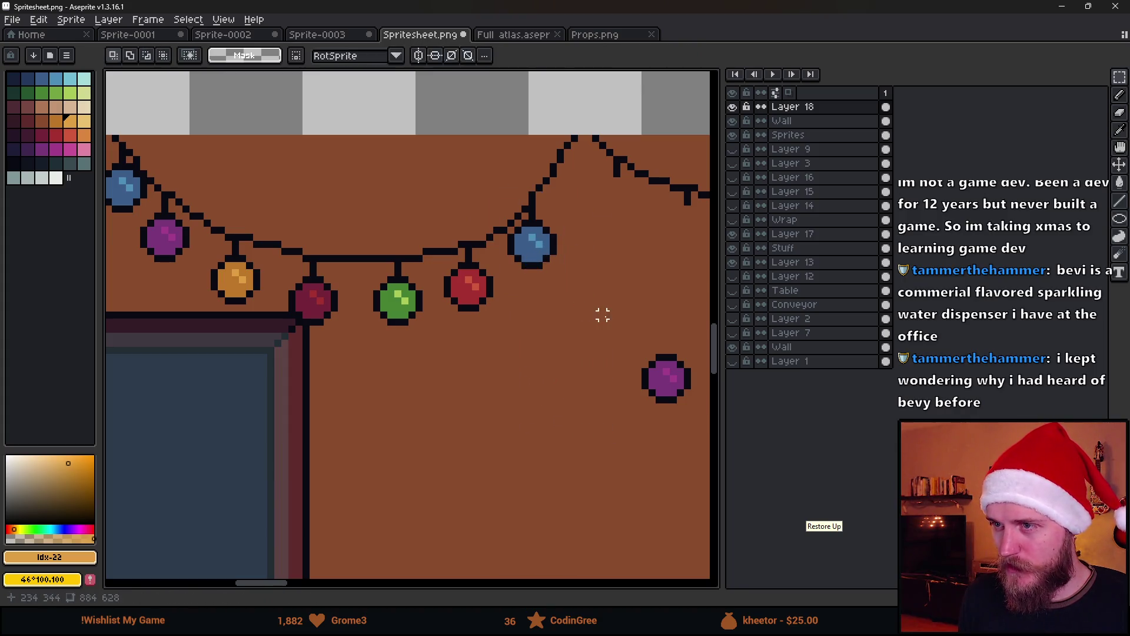
mouse_move(688, 410)
mouse_down()
mouse_move(628, 231)
mouse_move(639, 232)
mouse_up()
scroll(626, 252, down, 2)
scroll(630, 290, down, 1)
click(668, 302)
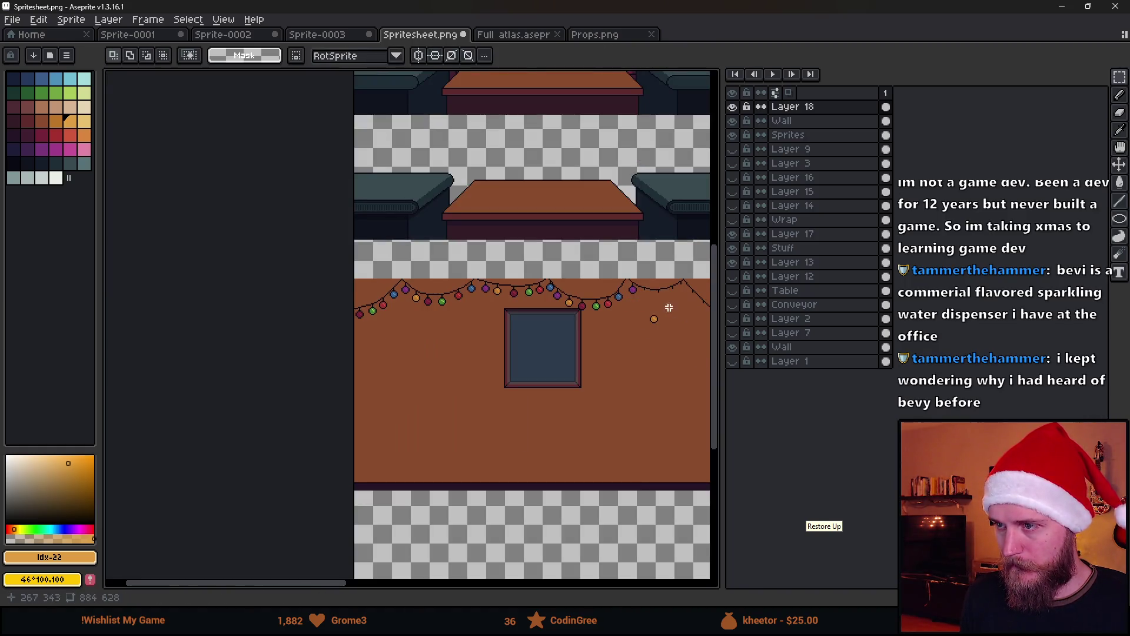
scroll(583, 334, up, 3)
drag(604, 382, 561, 259)
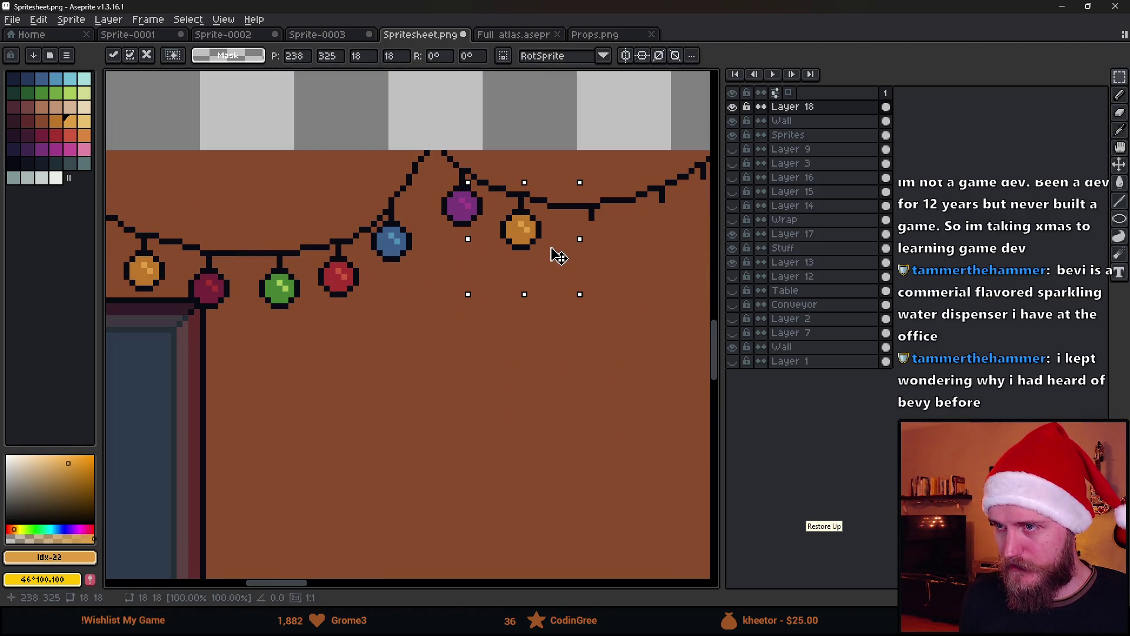
click(528, 353)
Step: Shift the remaining row of bulbs to the right
scroll(595, 416, down, 2)
scroll(462, 353, right, 3)
mouse_move(191, 325)
mouse_down()
mouse_move(393, 394)
mouse_move(558, 349)
mouse_up()
click(454, 292)
Step: Hang the dark-red, green and lower red bulbs on the string
scroll(454, 293, up, 3)
mouse_move(278, 299)
mouse_down()
mouse_move(345, 401)
mouse_move(408, 200)
mouse_up()
click(356, 305)
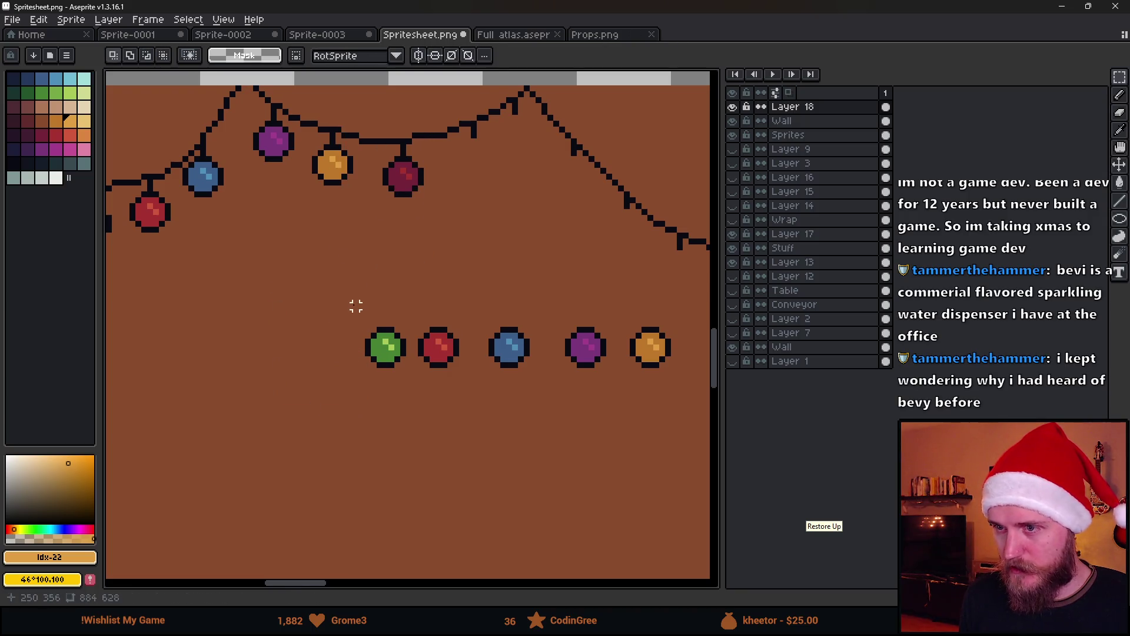
drag(397, 393, 475, 191)
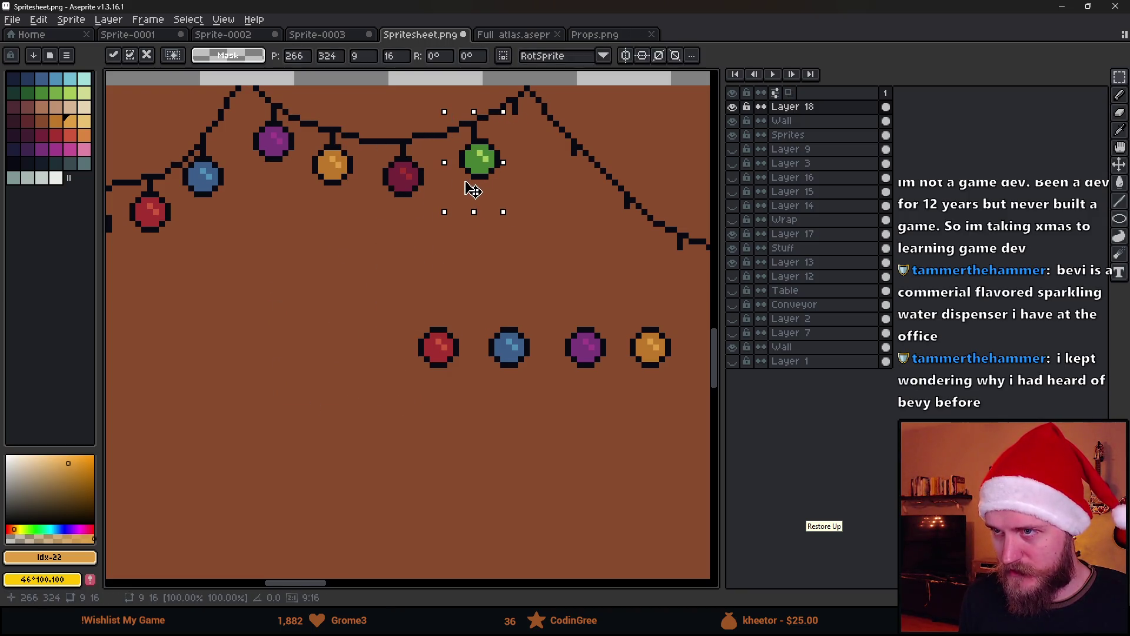
click(509, 241)
mouse_move(387, 307)
mouse_down()
mouse_move(469, 394)
mouse_move(526, 167)
mouse_up()
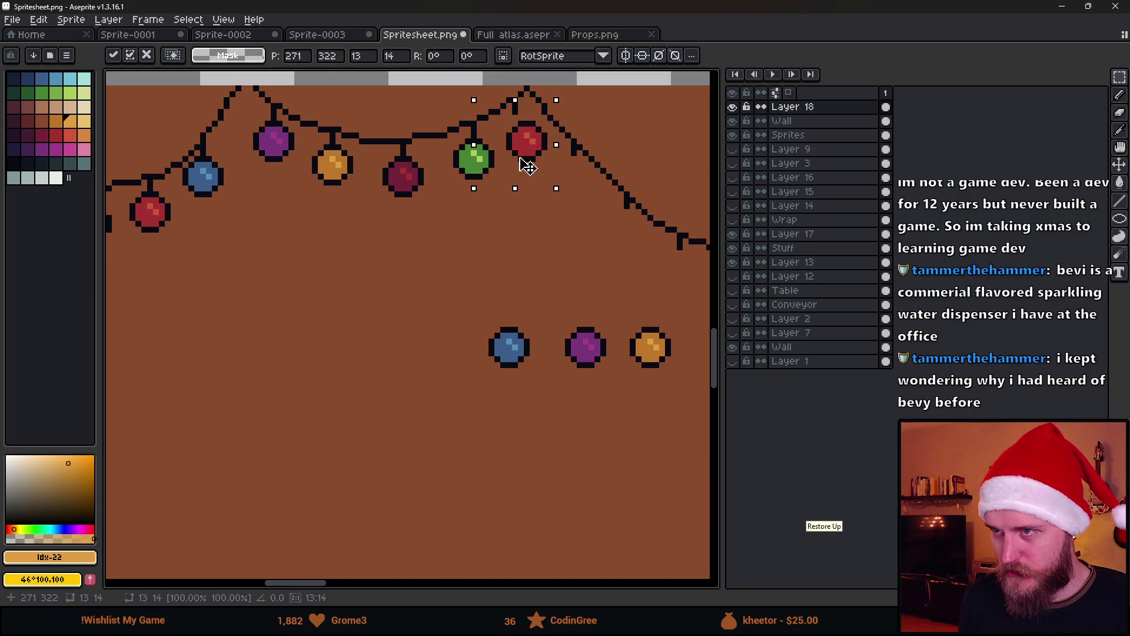
click(505, 216)
Step: Hang the lower blue, lower purple and last orange bulbs on the string
drag(465, 303, 530, 409)
drag(510, 381, 574, 210)
click(493, 300)
mouse_move(519, 285)
mouse_down()
mouse_move(608, 409)
mouse_move(644, 252)
mouse_up()
scroll(644, 252, right, 3)
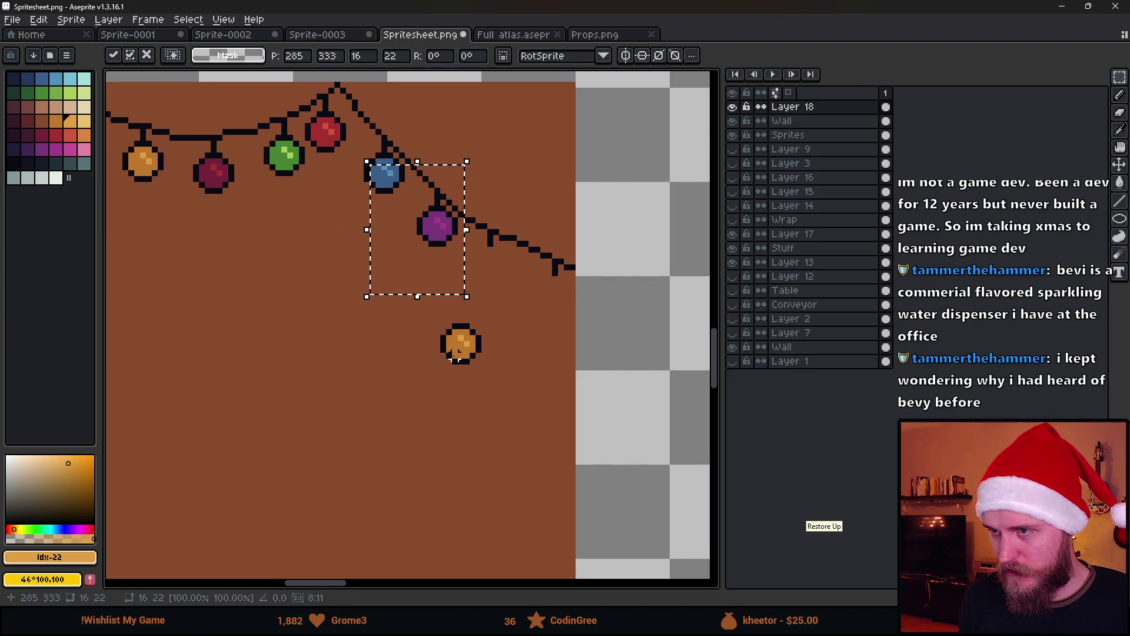
click(418, 325)
mouse_move(402, 315)
mouse_down()
mouse_move(526, 419)
mouse_move(535, 315)
mouse_up()
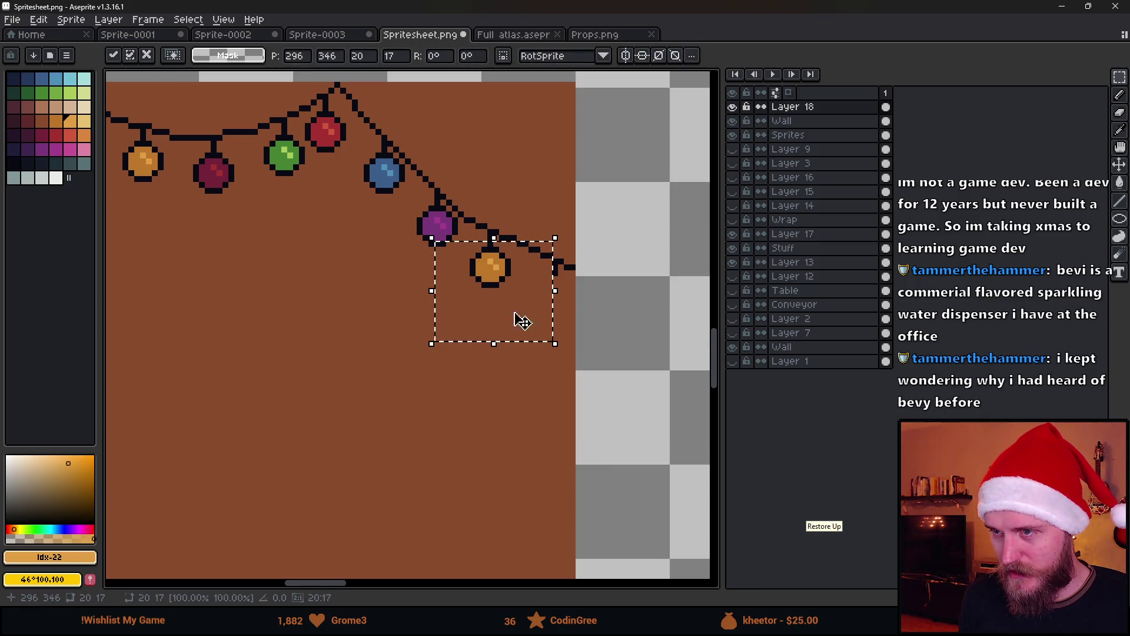
key(Return)
Step: Paste another row of six bulbs and place it off to the right
scroll(373, 377, down, 4)
drag(373, 391, 413, 390)
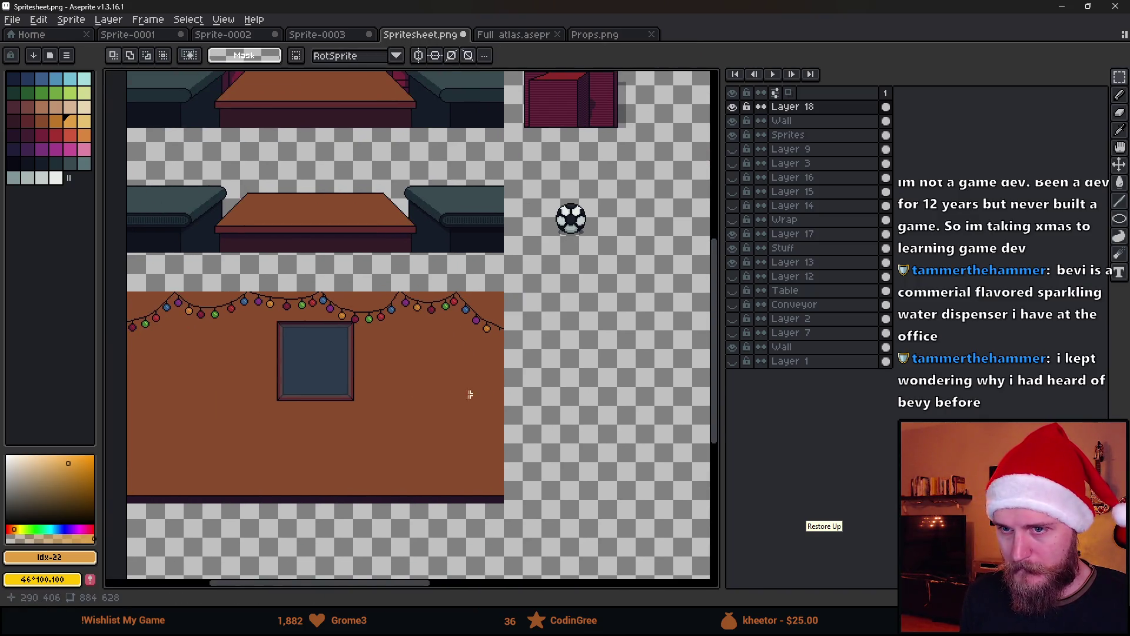
key(ctrl+v)
mouse_move(323, 369)
mouse_down()
mouse_move(600, 390)
mouse_move(591, 356)
mouse_up()
key(Return)
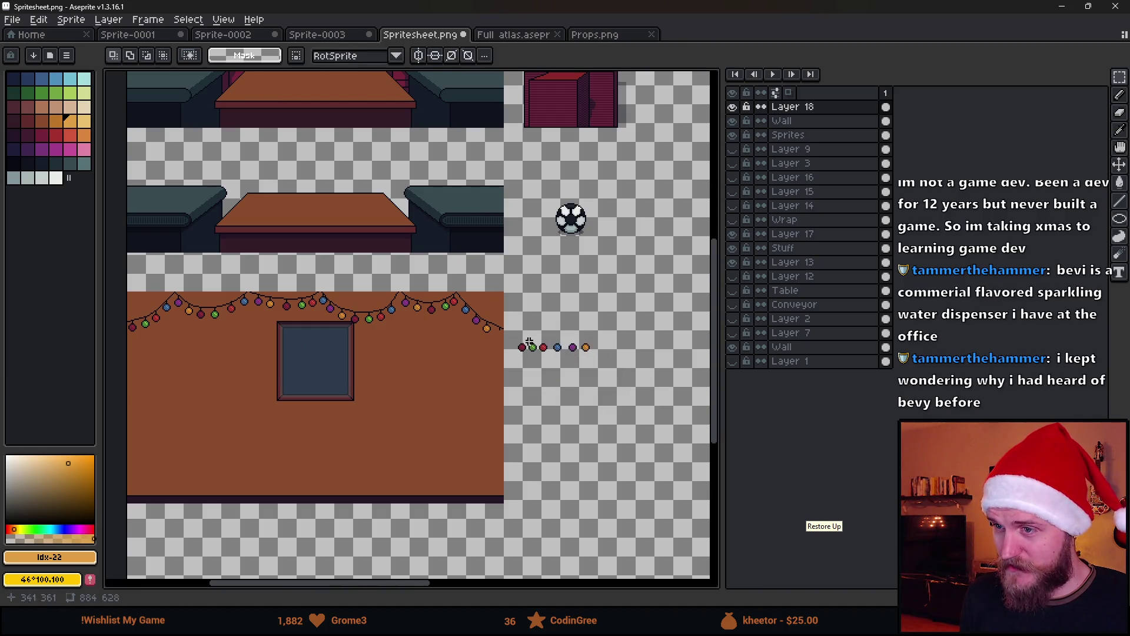
Step: Hang a red bulb at the right end of the string
scroll(529, 343, up, 3)
mouse_move(449, 335)
mouse_down()
mouse_move(528, 446)
mouse_move(371, 366)
mouse_move(380, 336)
mouse_up()
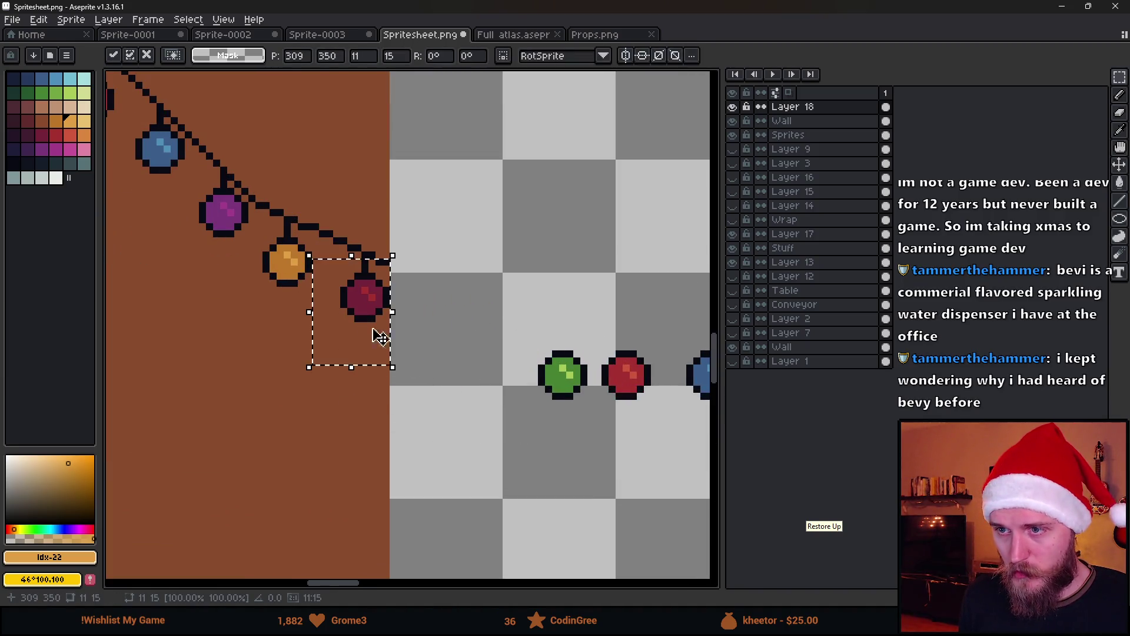
scroll(380, 337, down, 3)
key(Return)
Step: Delete the leftover bulbs off the wall, save the spritesheet and return to Unity
drag(471, 356, 711, 457)
key(Delete)
scroll(489, 385, down, 3)
key(ctrl+s)
key(alt+Tab)
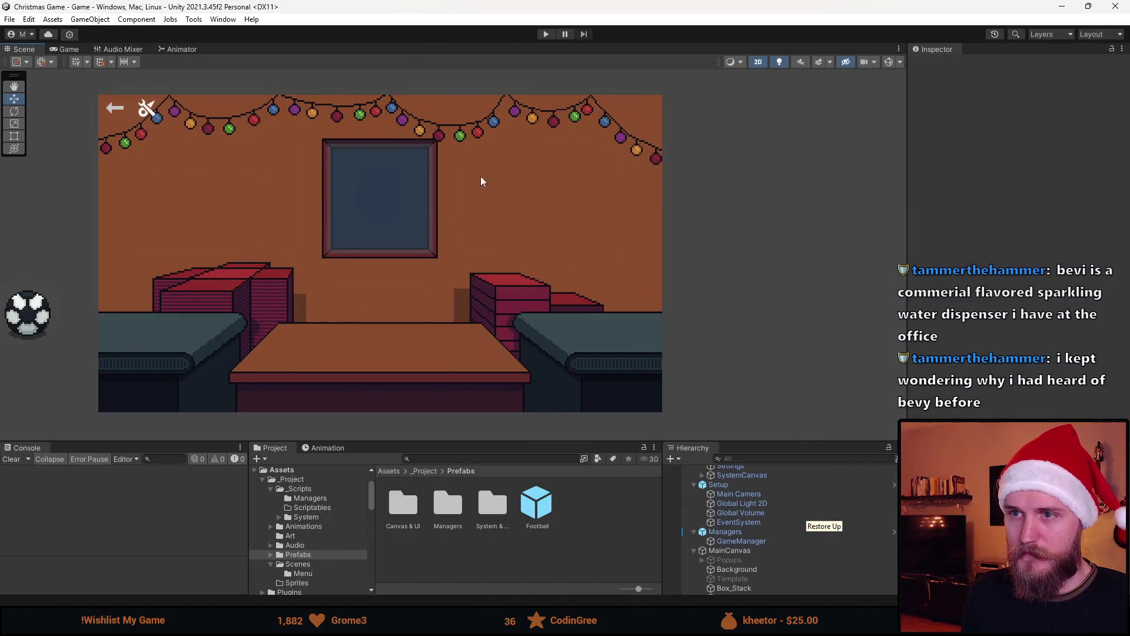
Step: Play the game in an enlarged Game view, putting the football, red tablecloth and gift box on the table
click(545, 34)
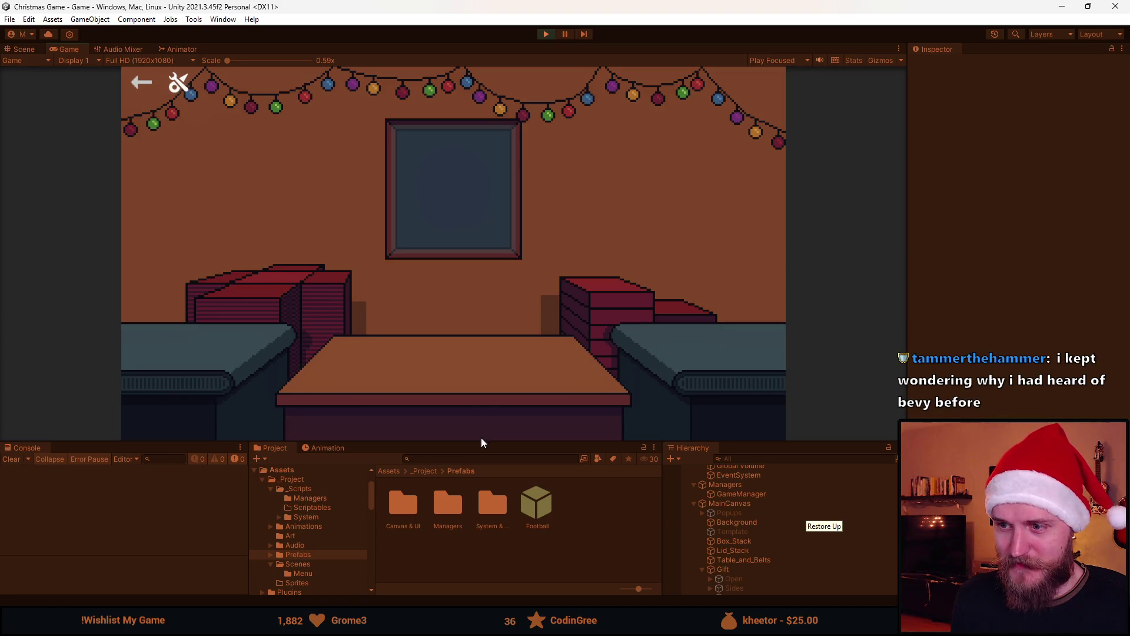
drag(482, 440, 481, 497)
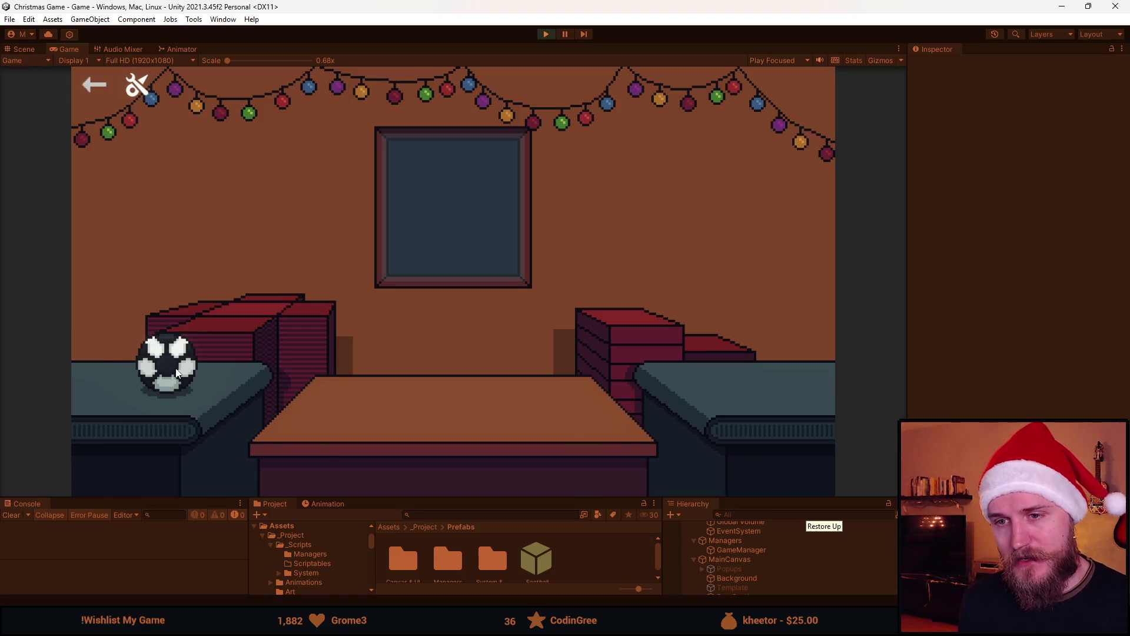
click(176, 372)
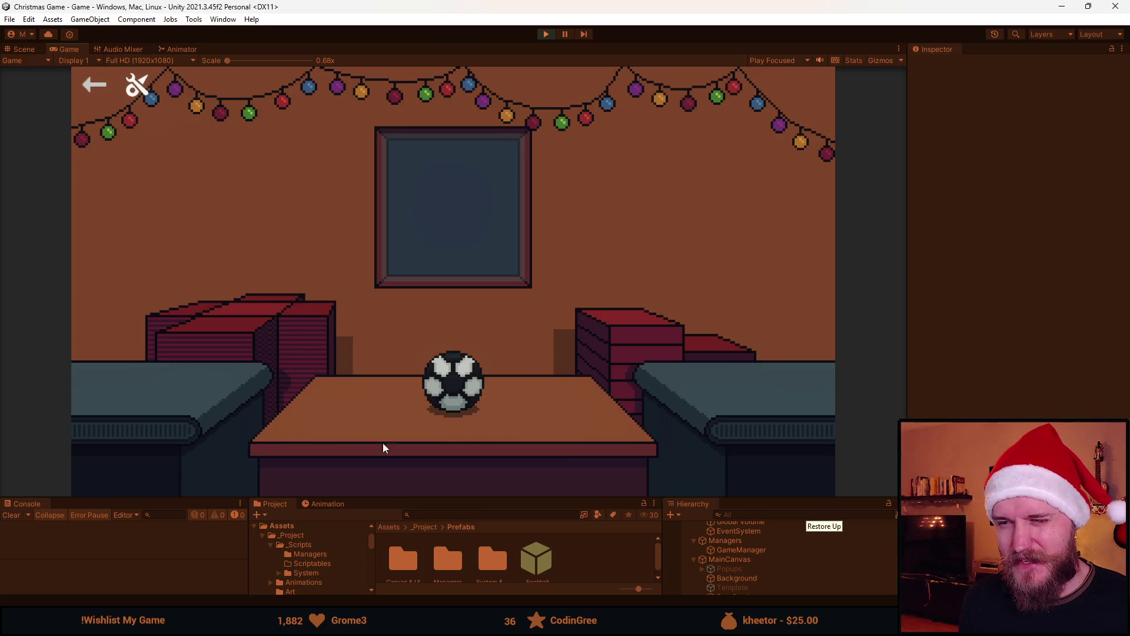
click(245, 325)
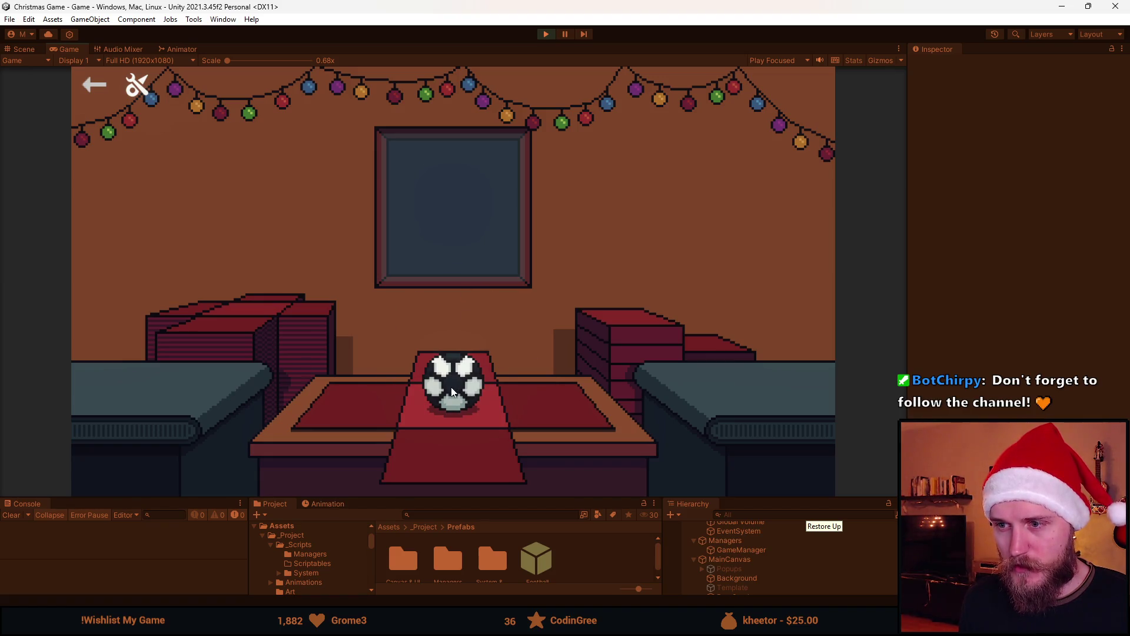
click(347, 404)
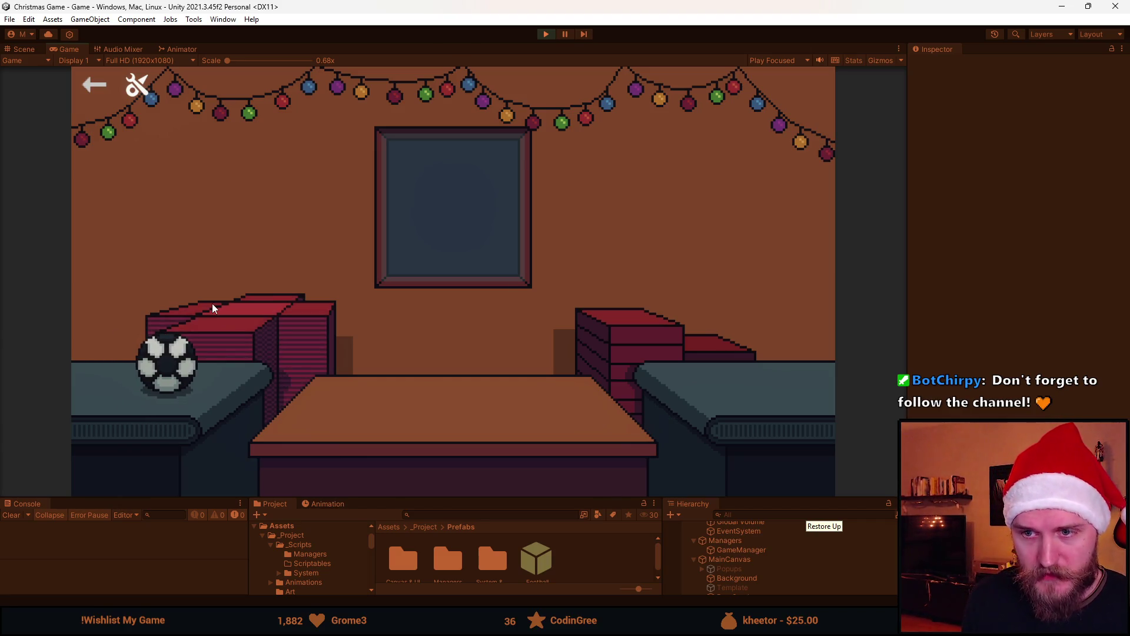
drag(181, 365, 475, 392)
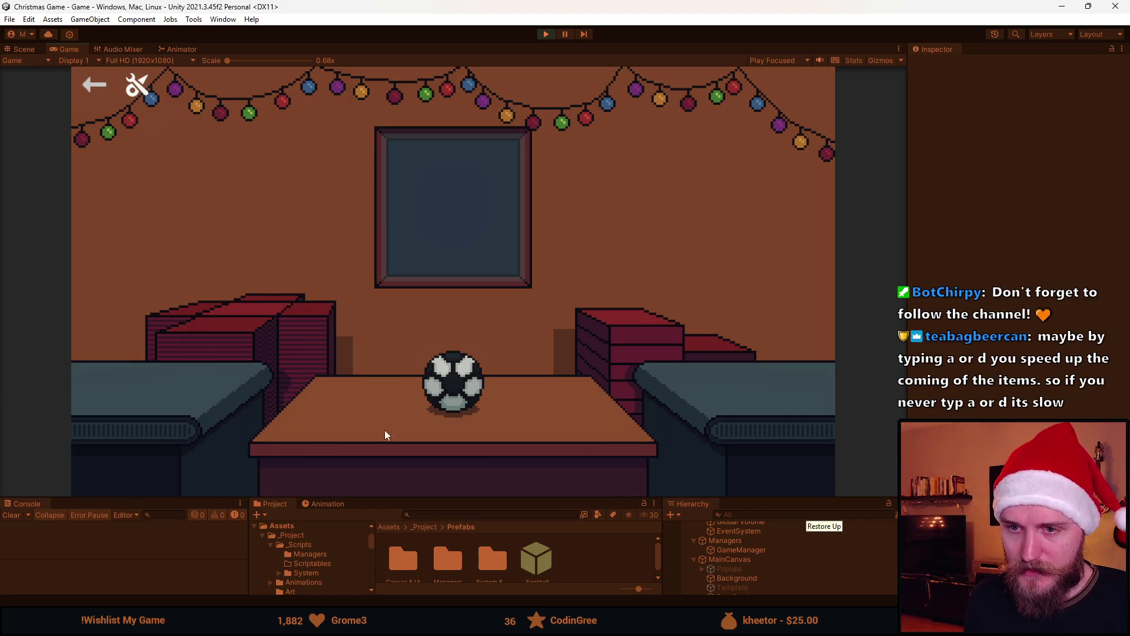
drag(256, 337, 365, 415)
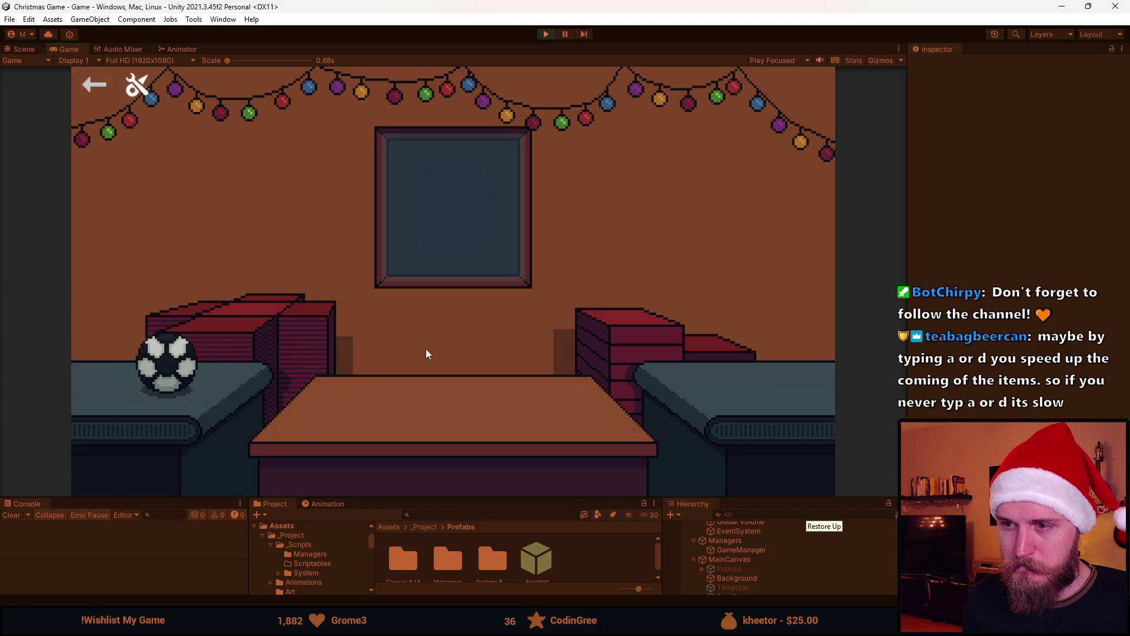
click(177, 365)
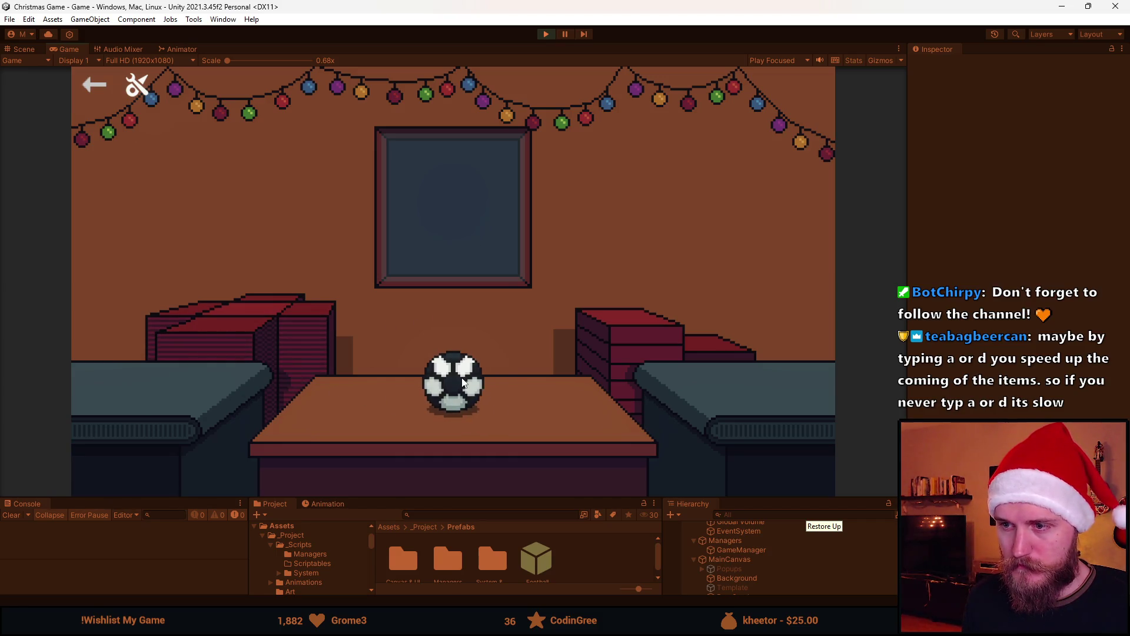
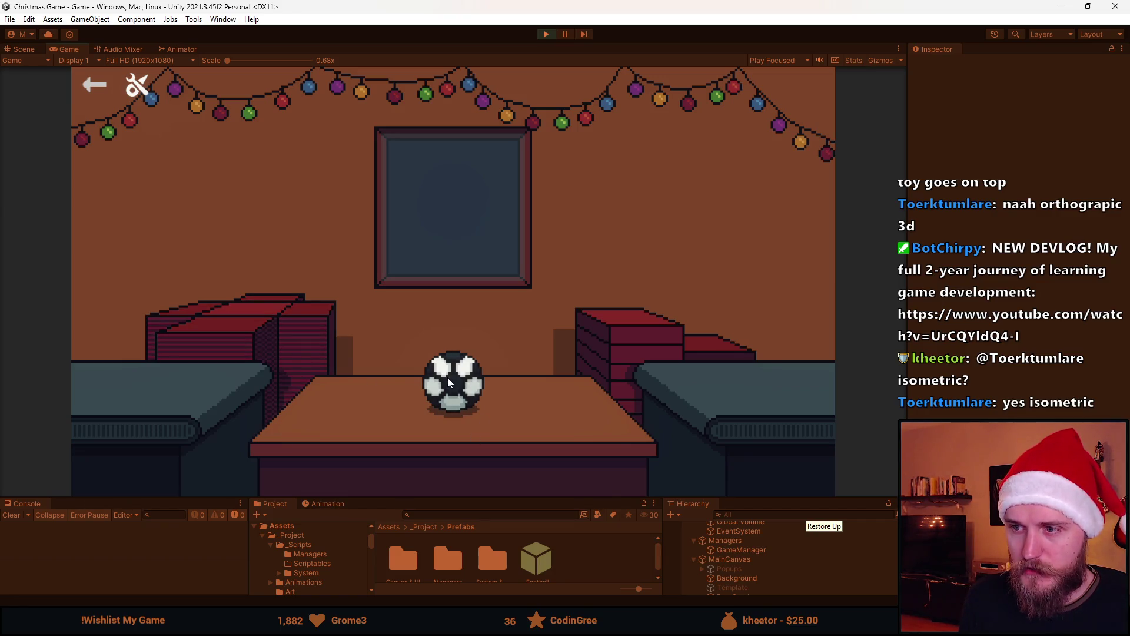
Step: Cycle the tablecloth, football and red box on the table in the Unity game, then clear the table
click(227, 312)
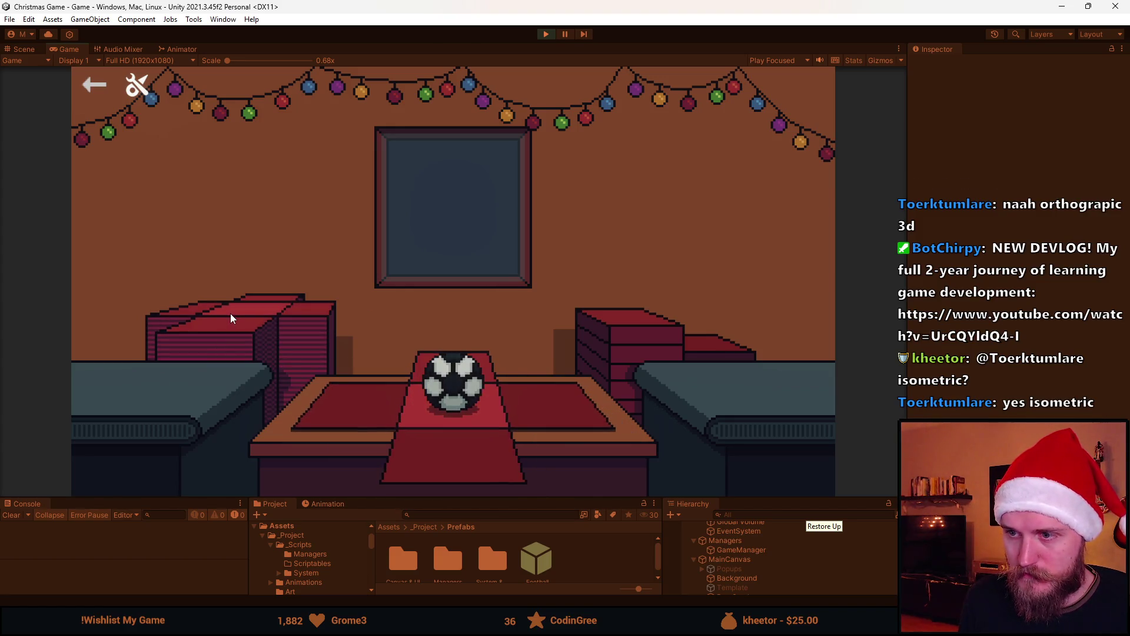
click(370, 418)
click(480, 366)
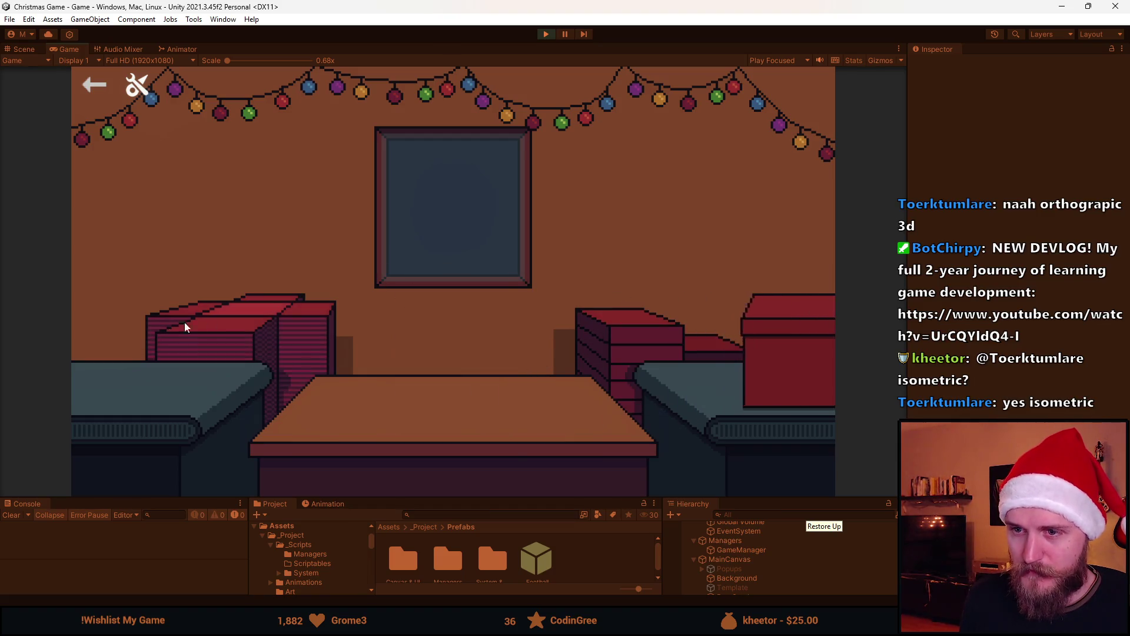
click(247, 315)
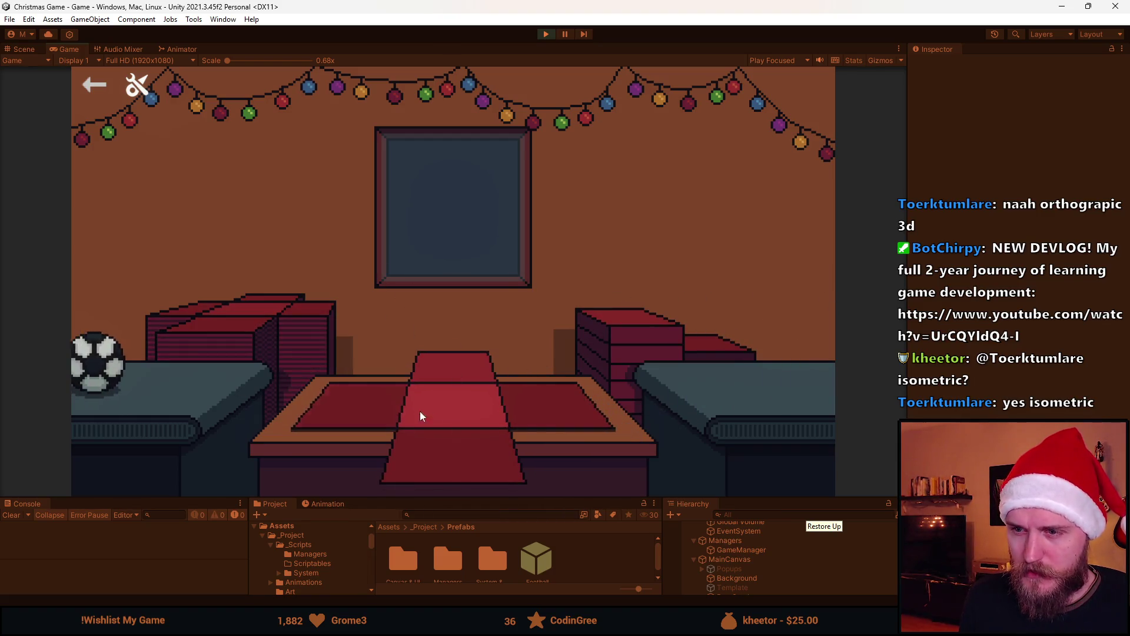
click(469, 467)
click(357, 404)
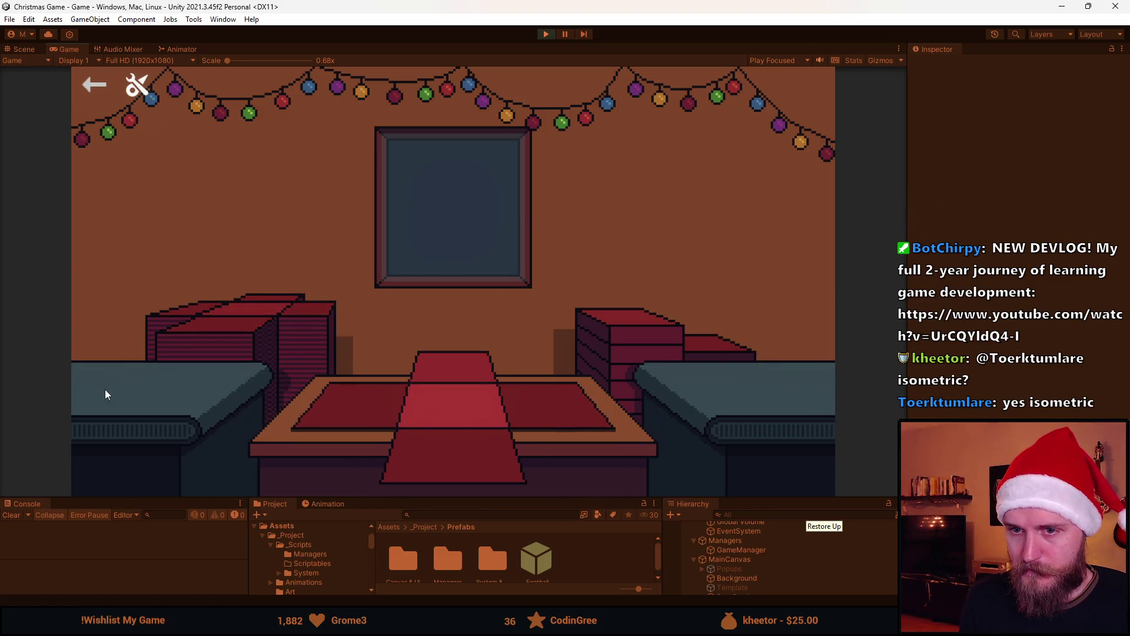
click(365, 401)
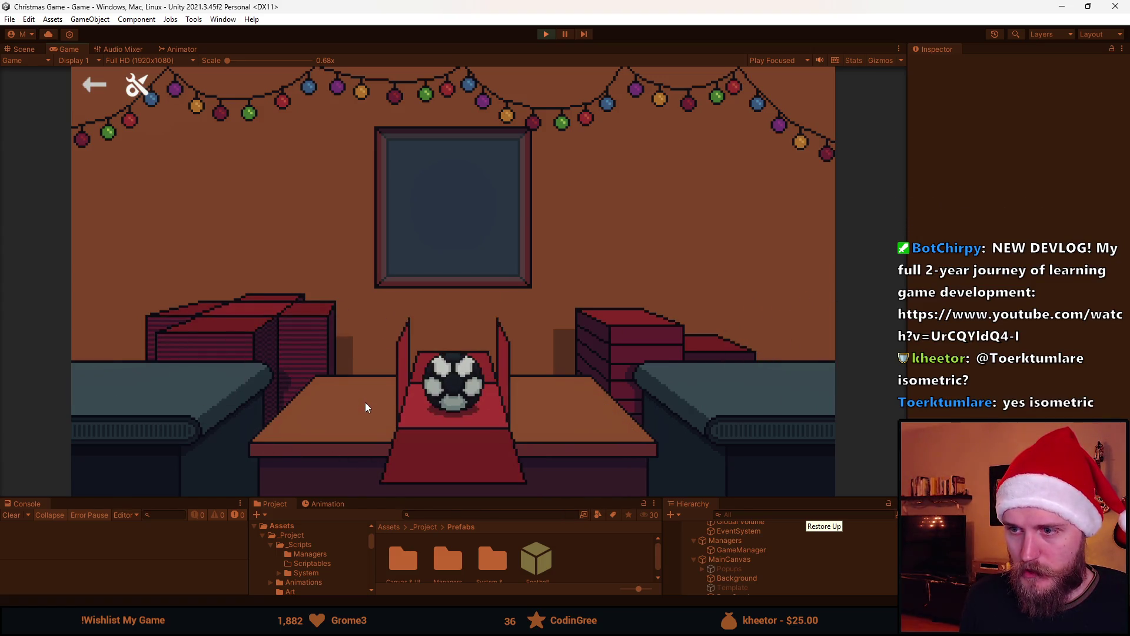
click(465, 362)
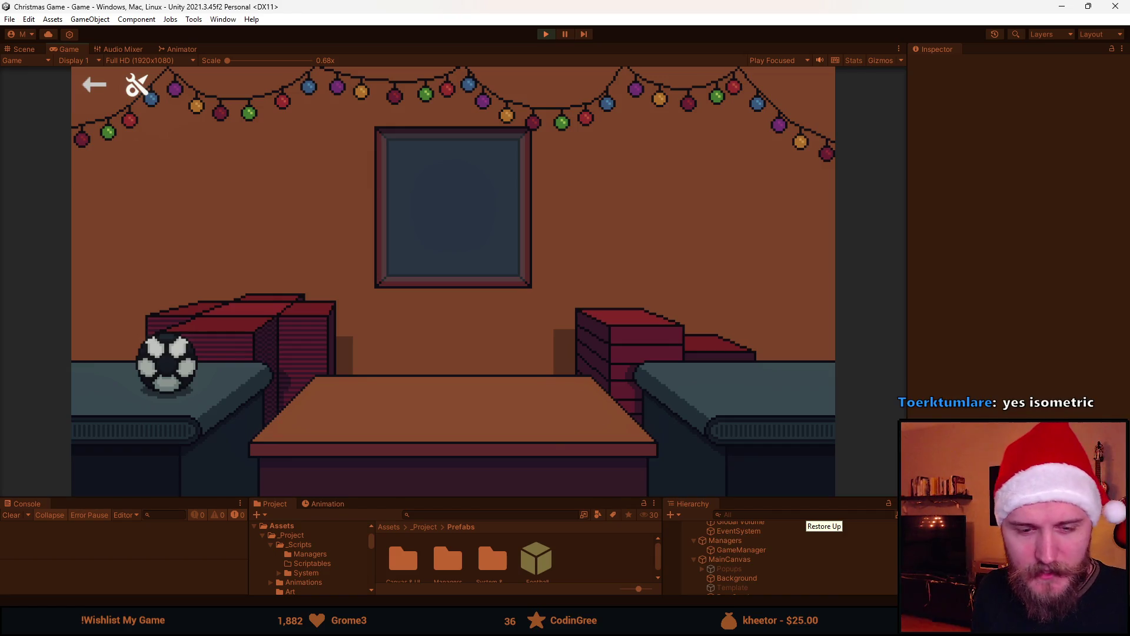
Step: Bring footballs onto the table and send the resulting red and gift boxes to the right shelf
click(197, 364)
click(465, 361)
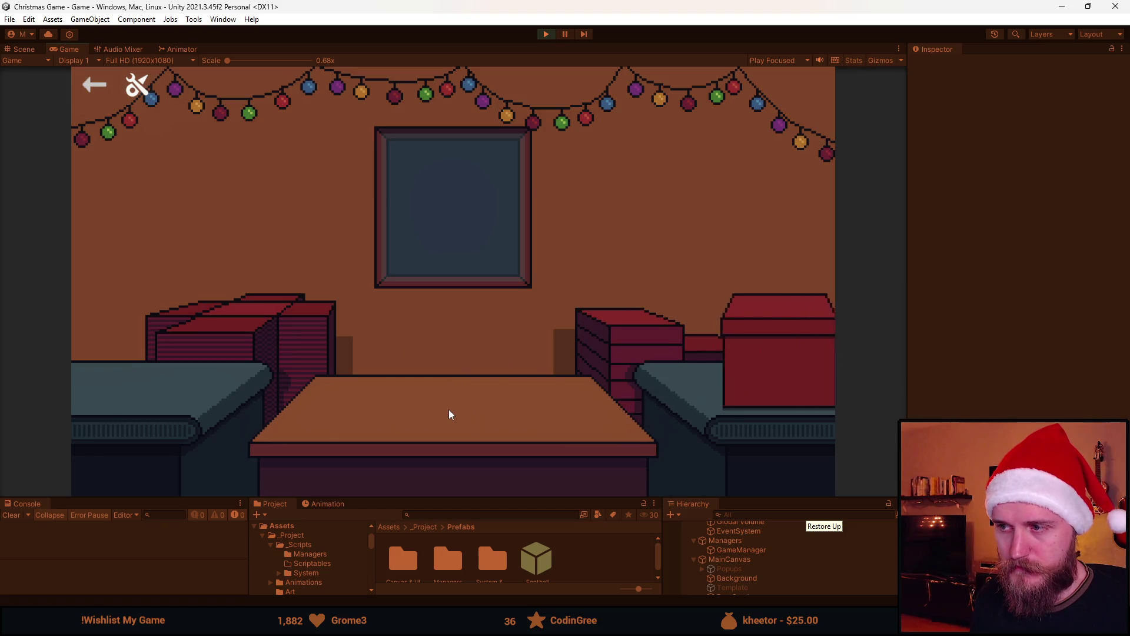
click(136, 372)
click(477, 383)
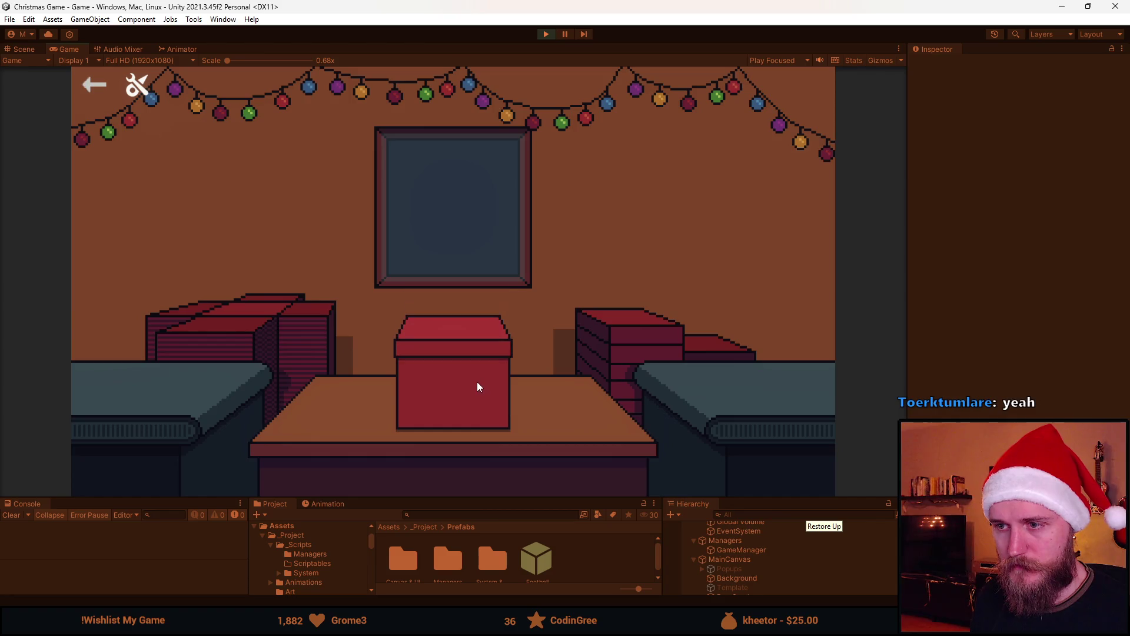
click(256, 443)
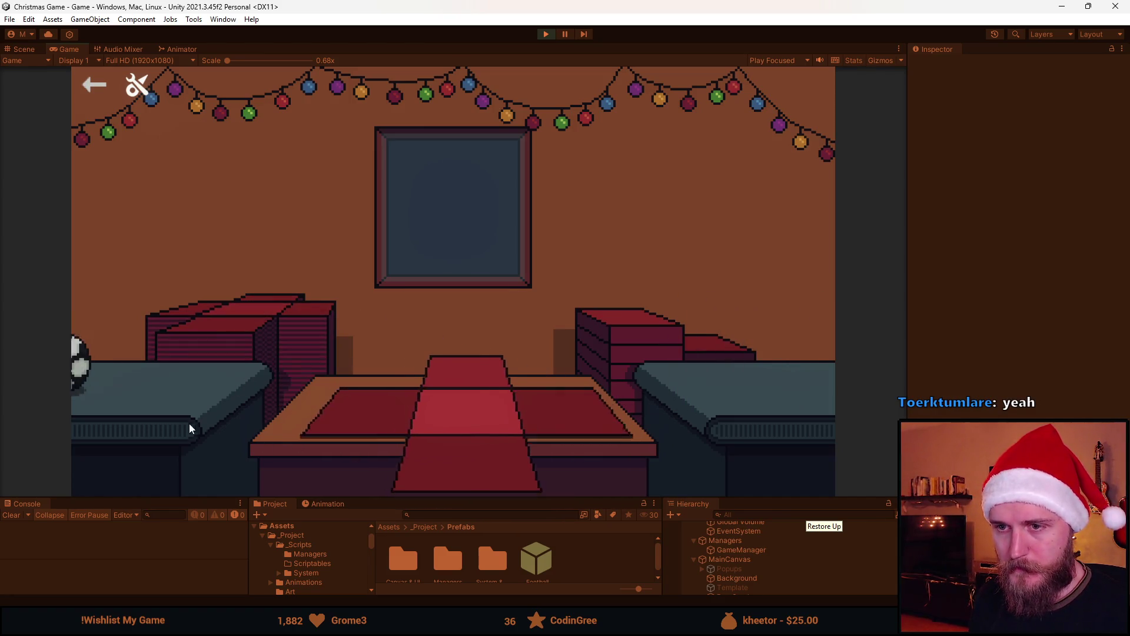
click(485, 392)
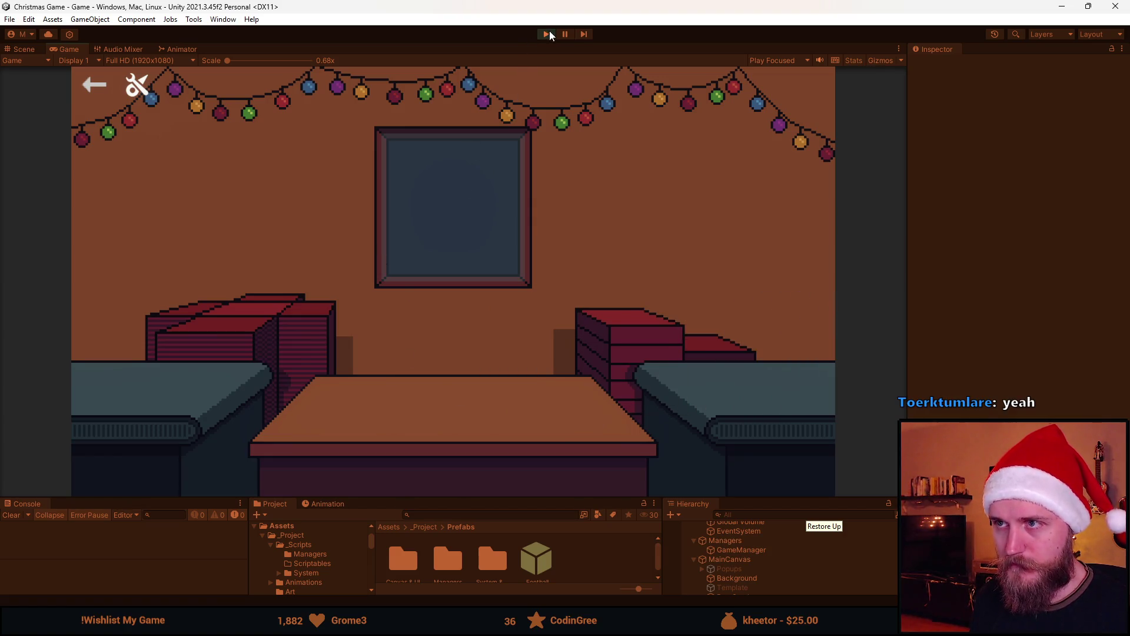
Step: Stop the Unity game preview and bring Aseprite forward, maximized
click(546, 34)
click(1070, 302)
double_click(1070, 302)
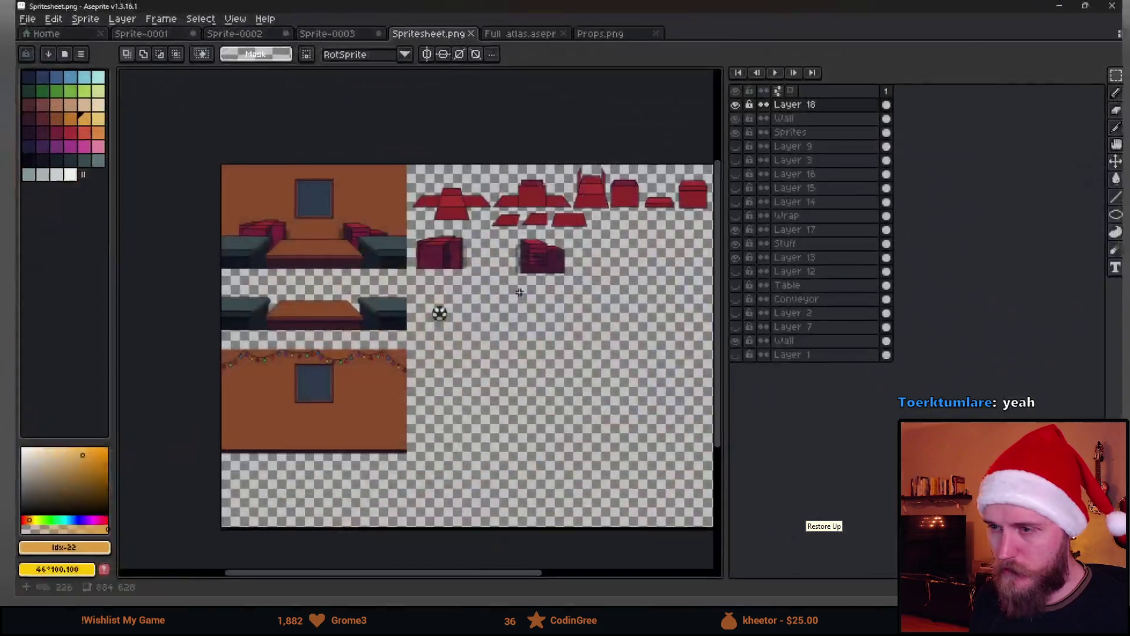
Step: Marquee-select the string of lights along the wall top and move it down into the empty area
scroll(426, 247, up, 5)
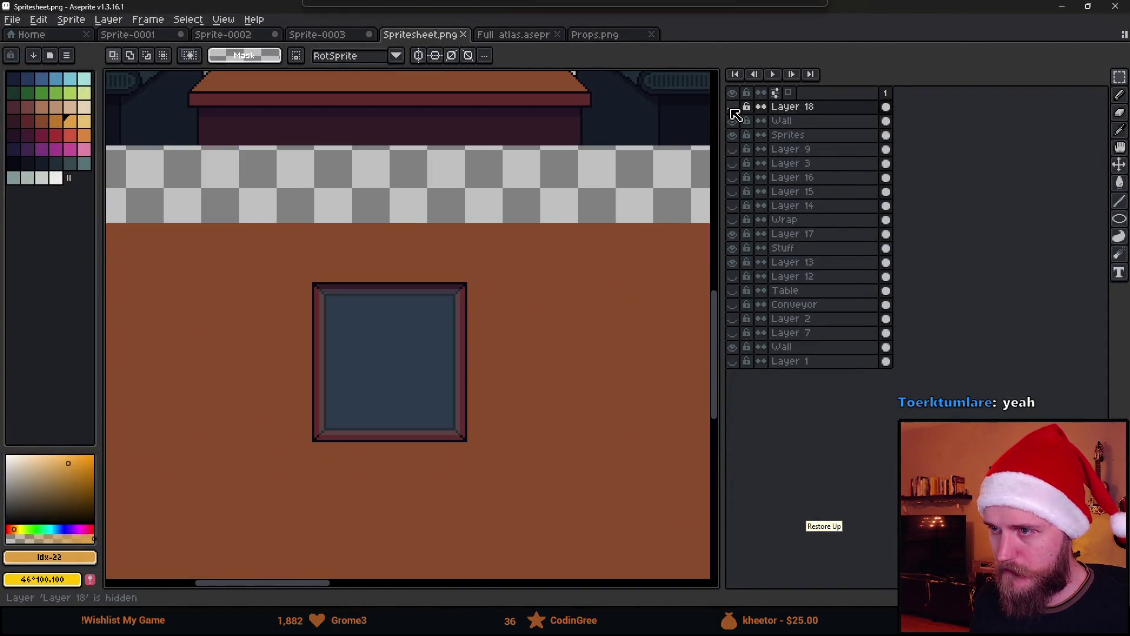
scroll(634, 227, down, 2)
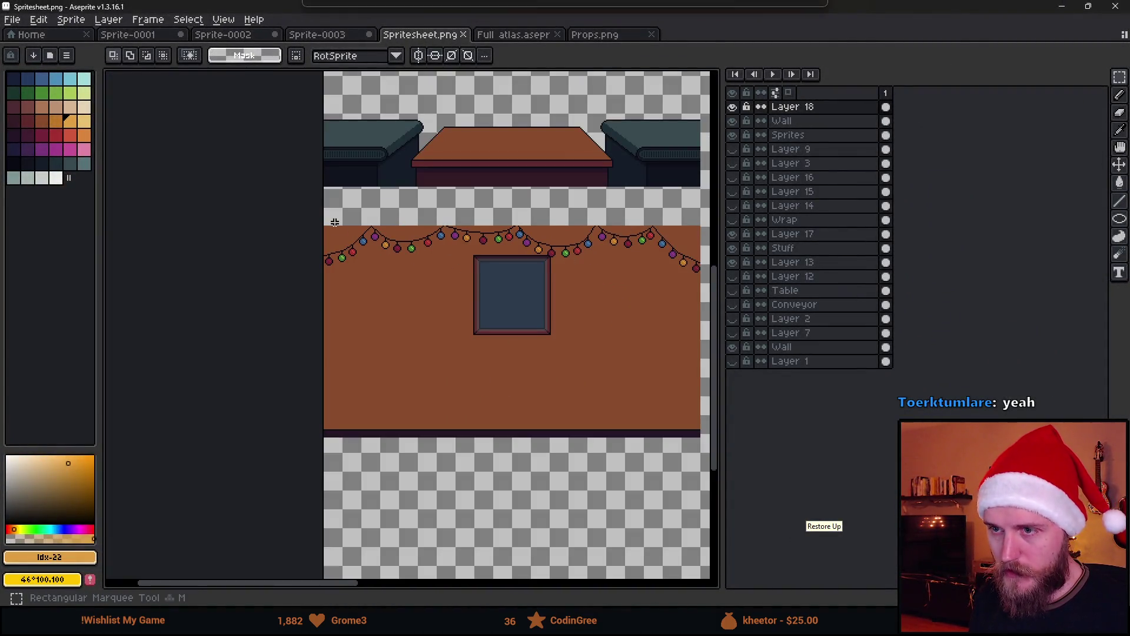
scroll(575, 252, right, 2)
key(ctrl+shift+d)
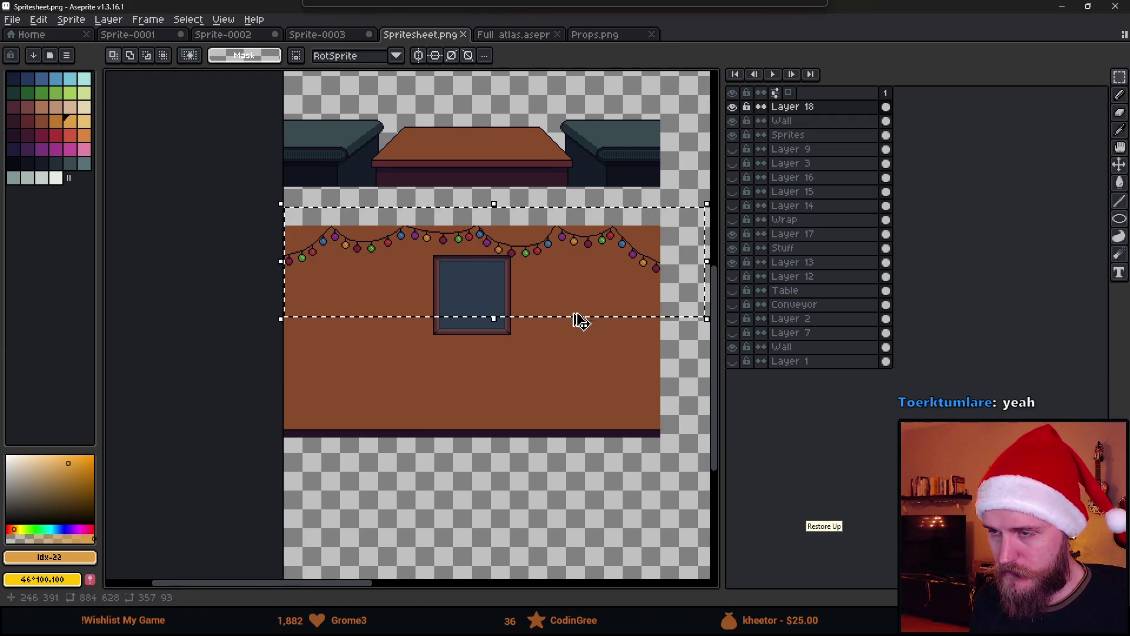
drag(545, 425, 474, 328)
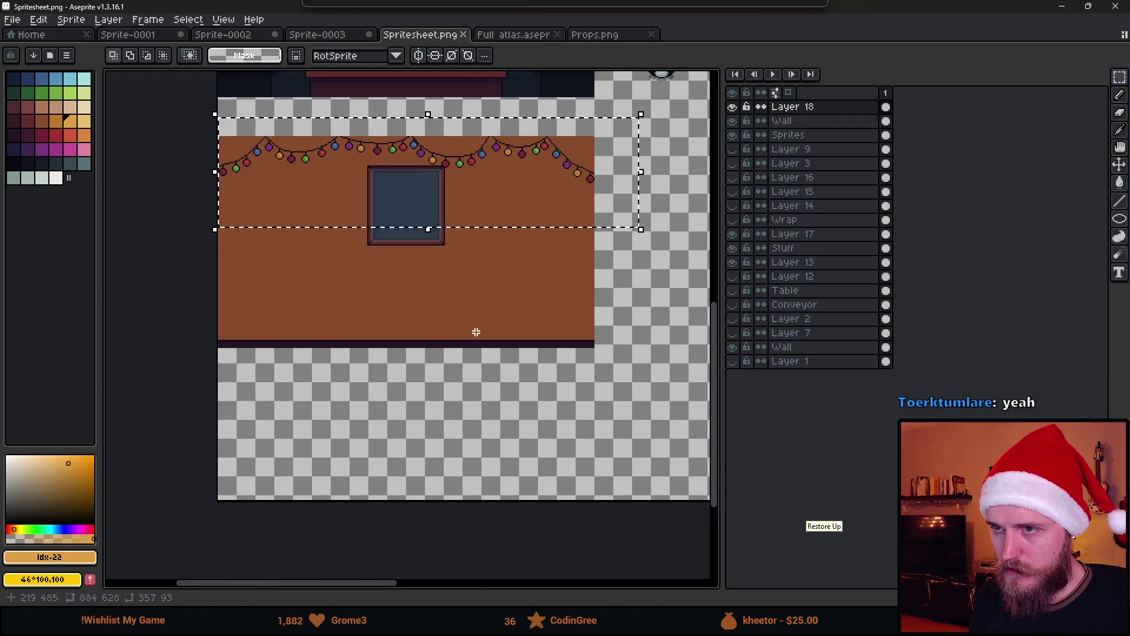
mouse_move(450, 233)
mouse_down()
mouse_move(457, 220)
mouse_move(481, 463)
mouse_move(483, 444)
mouse_up()
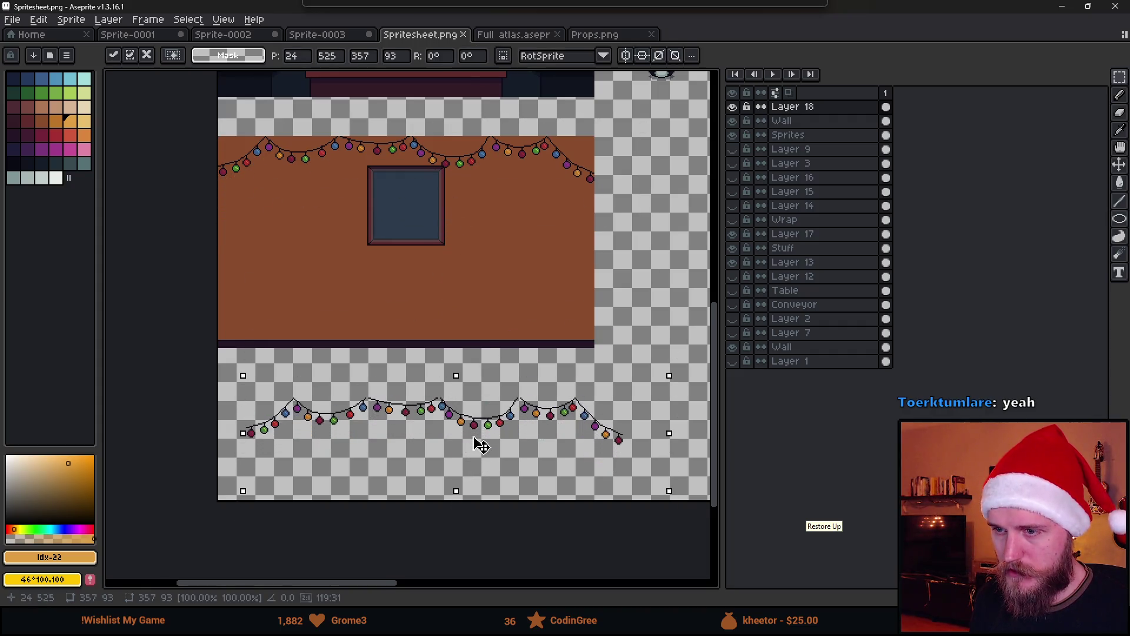
scroll(296, 357, up, 2)
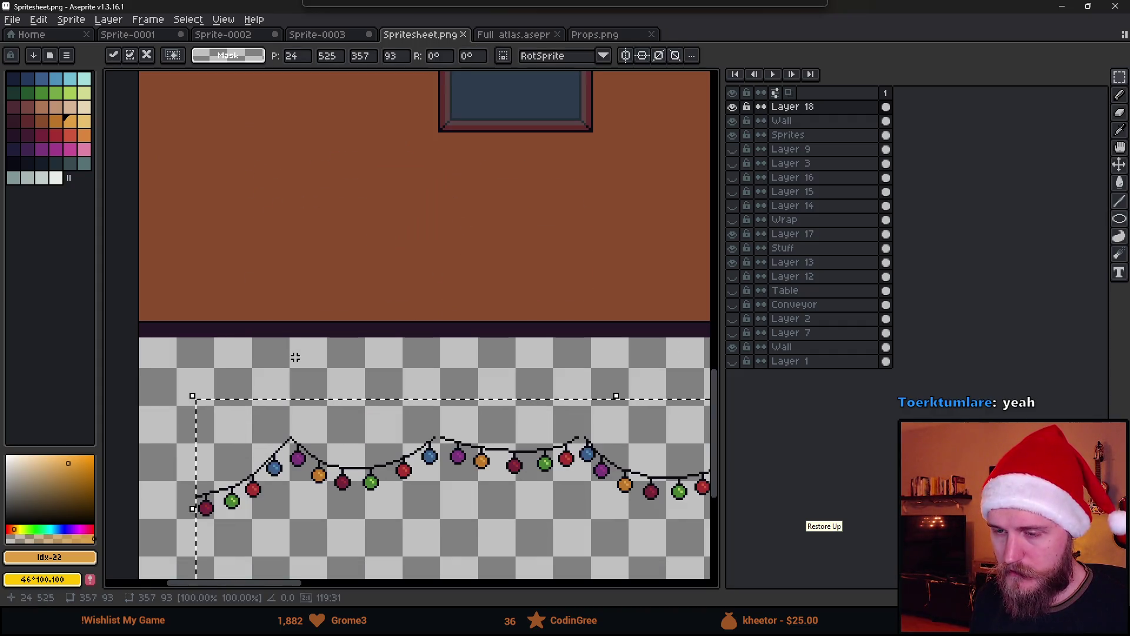
drag(295, 357, 291, 269)
click(291, 269)
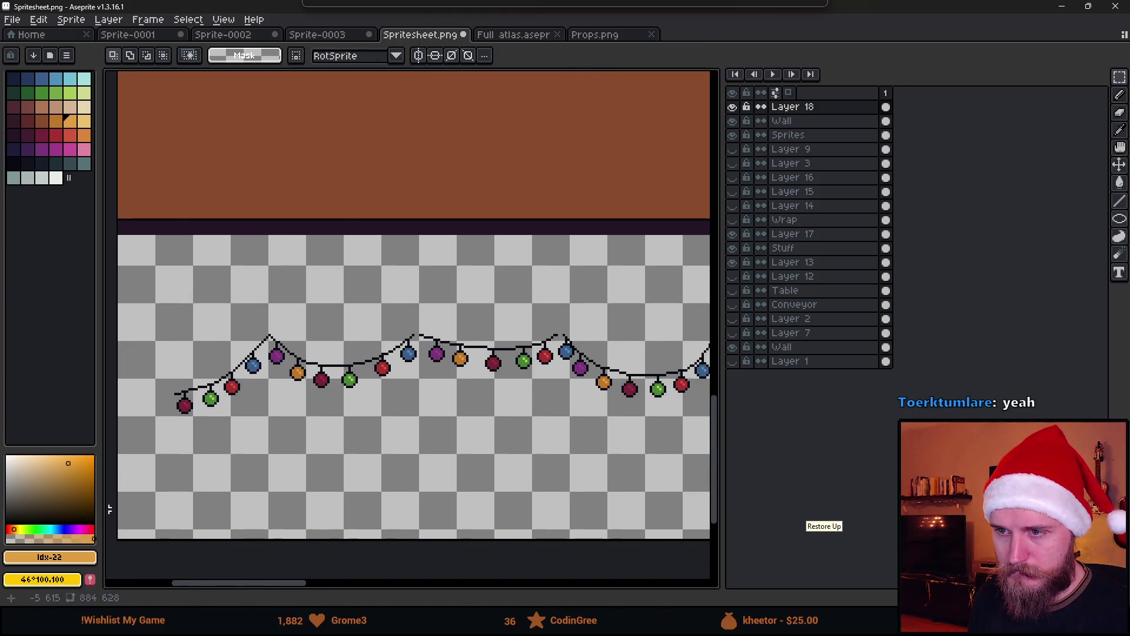
Step: Delete the stray lower copy of the lights, checking the lights layer's visibility
click(733, 109)
click(733, 109)
scroll(628, 106, down, 2)
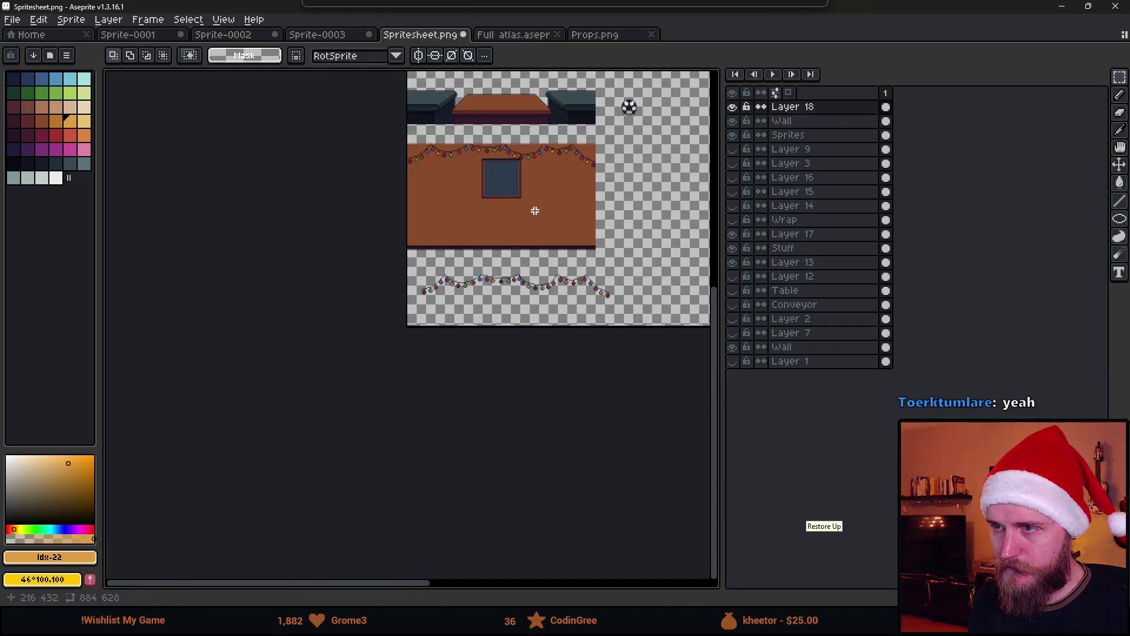
scroll(456, 315, up, 1)
mouse_move(304, 323)
mouse_down()
mouse_move(520, 445)
mouse_move(683, 441)
mouse_up()
key(Delete)
click(733, 106)
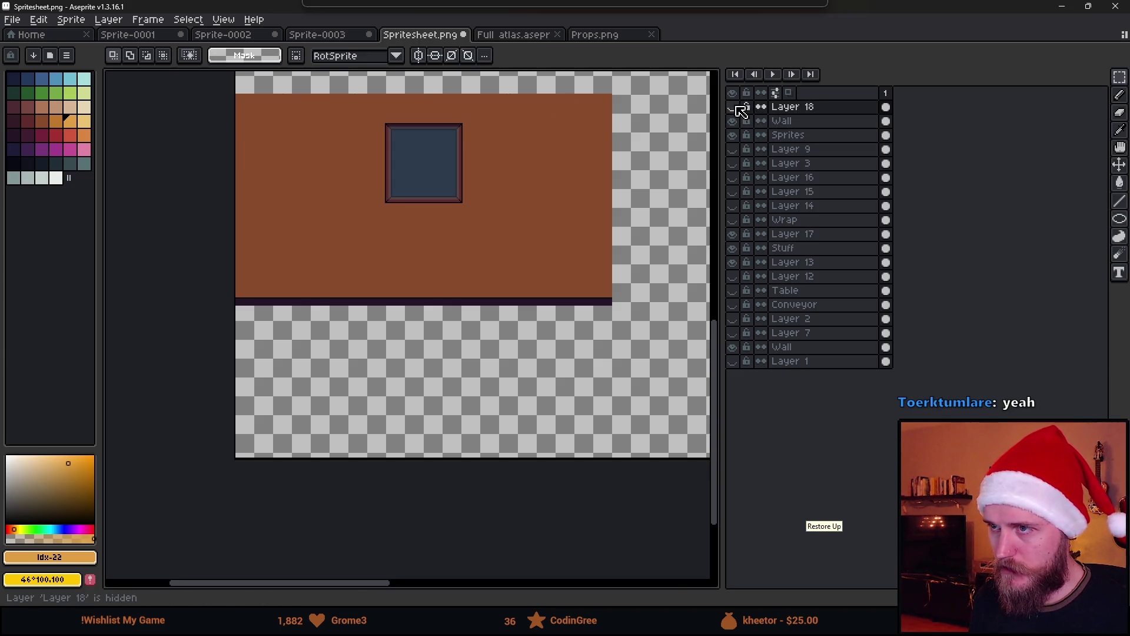
click(732, 107)
Step: Paste the lights onto a new Layer 19, placed below the wall
key(shift+n)
key(ctrl+v)
click(351, 272)
scroll(291, 383, up, 2)
scroll(292, 382, down, 3)
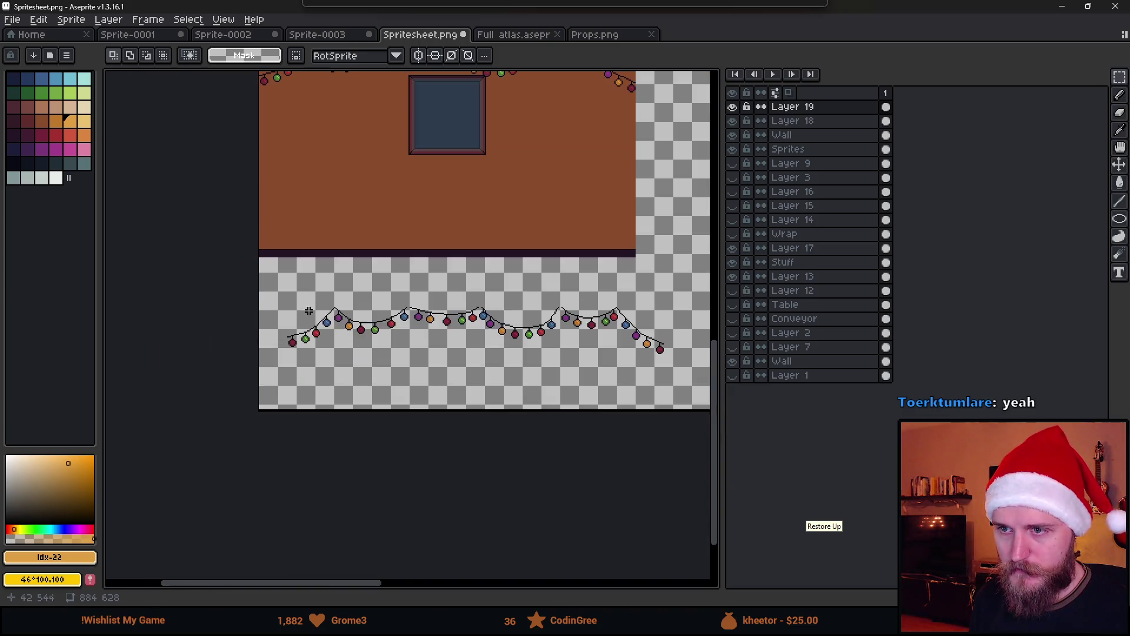
key(g)
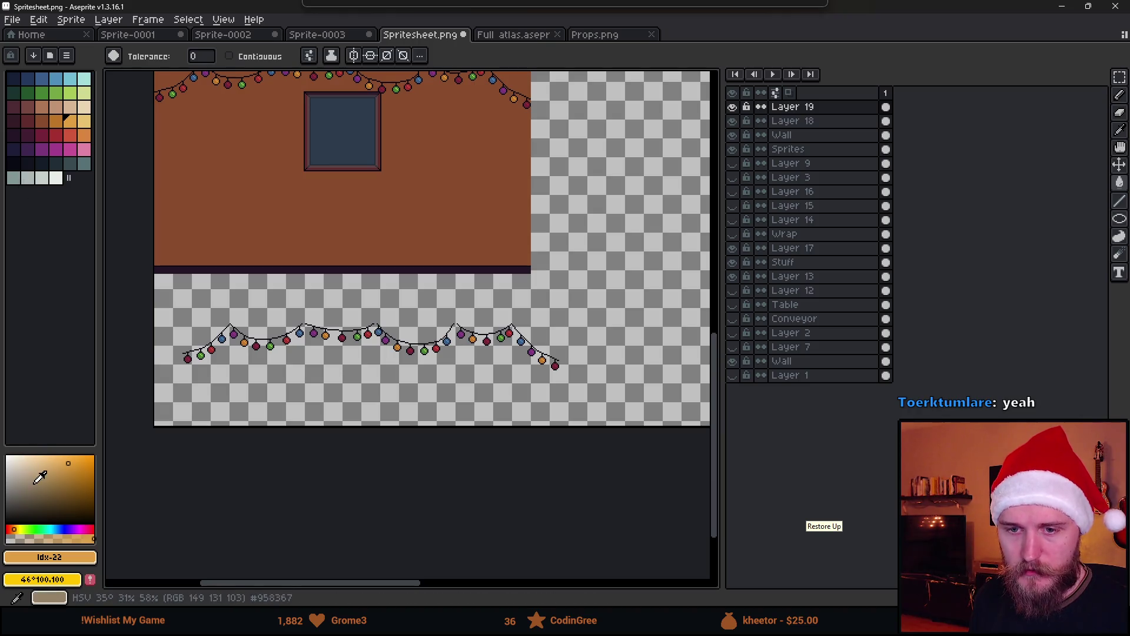
Step: Fill the maroon, green, red and blue baubles and their highlights solid black
click(21, 169)
scroll(226, 273, up, 5)
scroll(234, 231, up, 2)
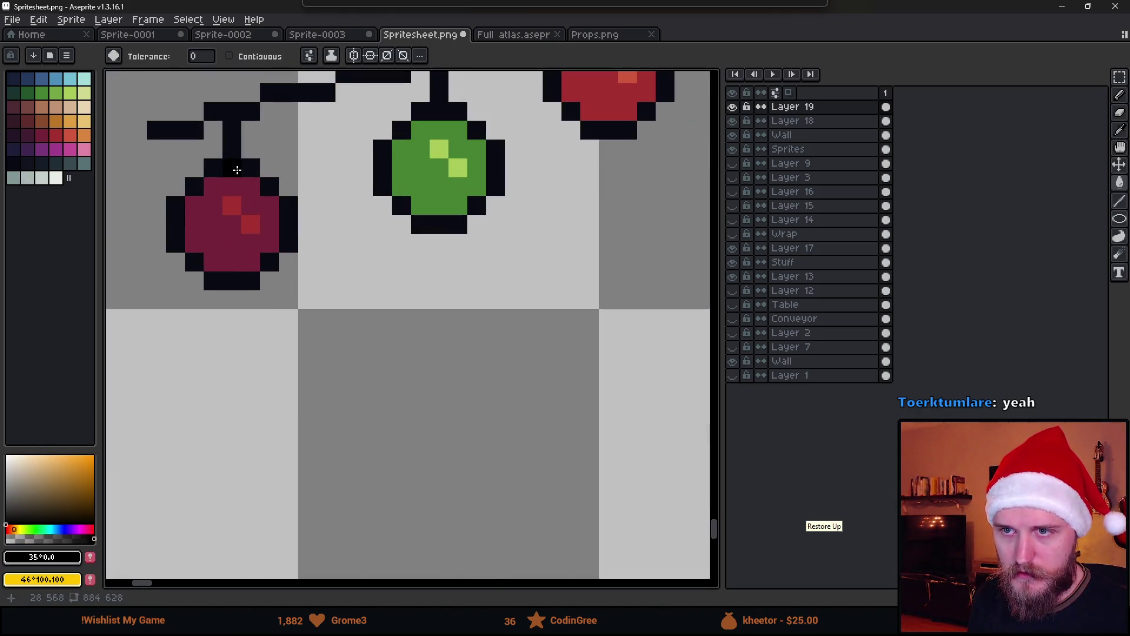
click(232, 201)
click(212, 230)
click(414, 171)
click(452, 165)
drag(626, 94, 401, 343)
click(402, 322)
click(383, 304)
click(533, 176)
click(570, 154)
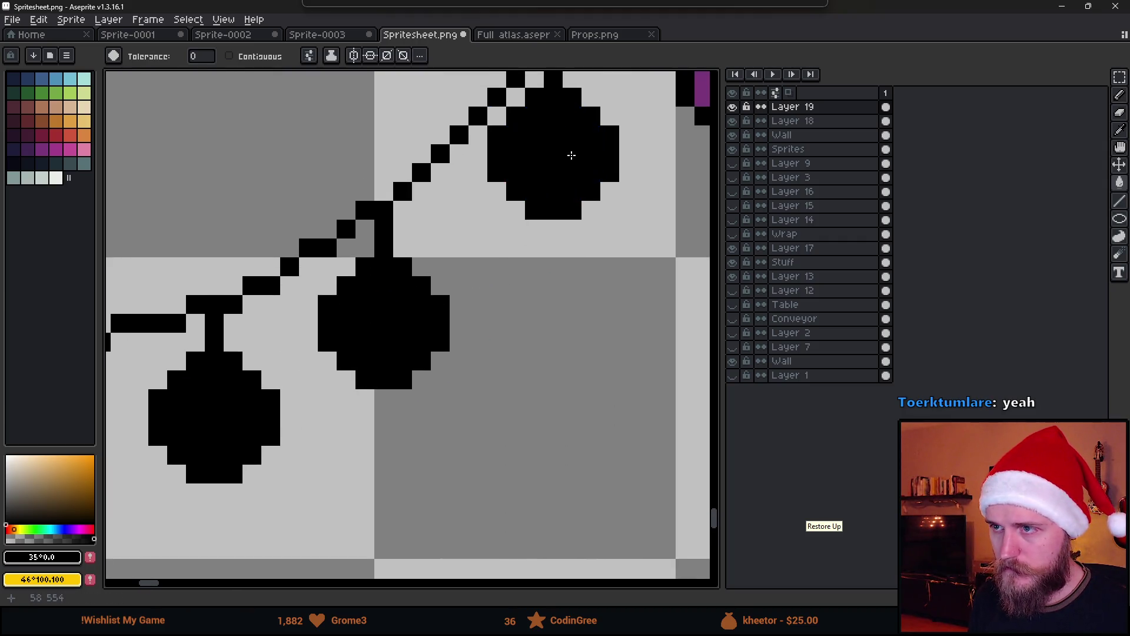
Step: Fill the purple and orange baubles and remaining coloured pixels black
drag(648, 195, 392, 392)
click(450, 299)
click(431, 280)
click(431, 311)
click(431, 312)
click(618, 430)
click(600, 411)
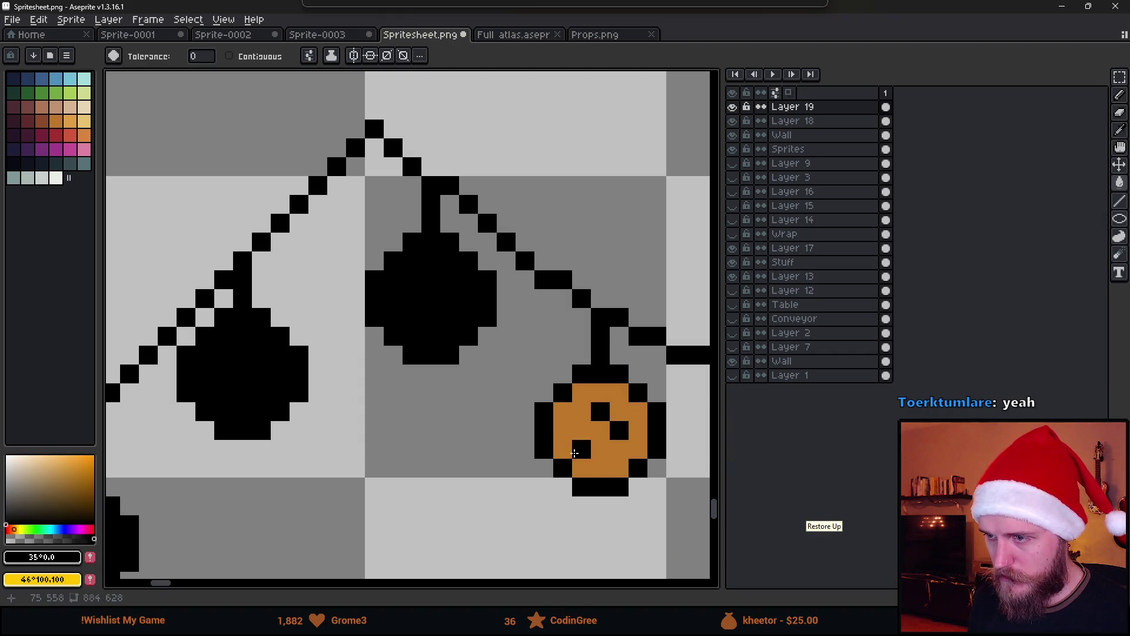
click(588, 447)
scroll(462, 387, down, 5)
scroll(463, 387, up, 2)
scroll(462, 387, down, 4)
scroll(537, 384, up, 2)
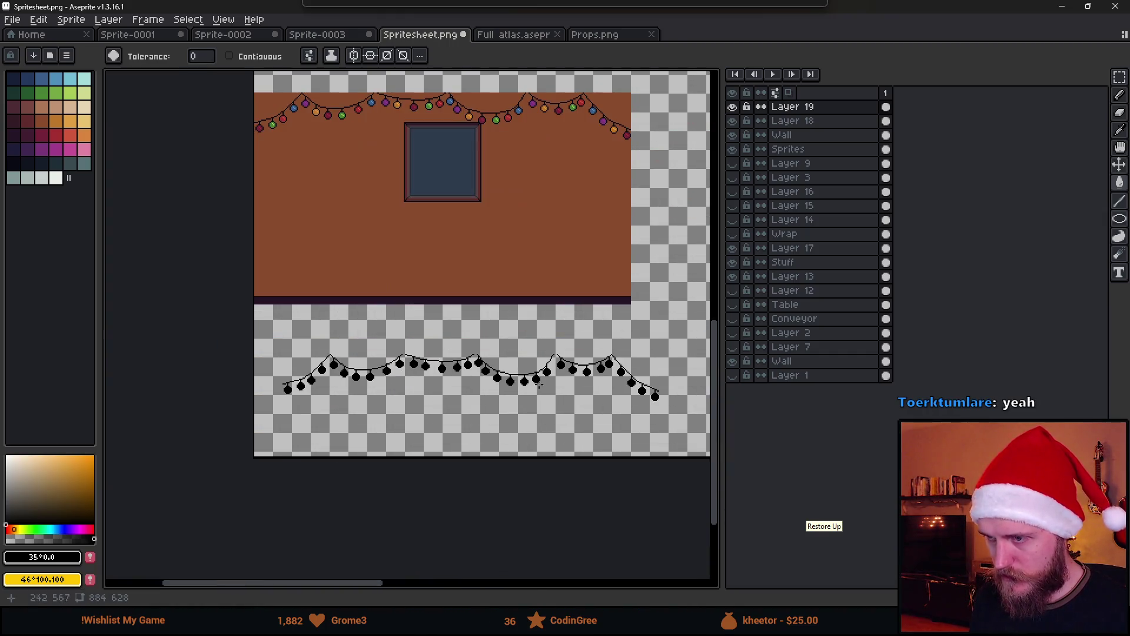
Step: Move the black light string up onto the wall and place Layer 19 beneath Layer 18
key(m)
drag(262, 344, 707, 504)
mouse_move(527, 400)
mouse_down()
mouse_move(471, 292)
mouse_move(474, 167)
mouse_move(569, 292)
mouse_move(573, 303)
mouse_move(530, 308)
mouse_move(543, 312)
mouse_up()
key(ctrl+d)
mouse_move(830, 108)
mouse_down()
mouse_move(827, 133)
mouse_move(815, 117)
mouse_move(820, 136)
mouse_move(821, 122)
mouse_up()
double_click(821, 122)
Step: Lower Layer 19's opacity to 18% and move the faded lights up beneath the lit string
drag(873, 330, 808, 336)
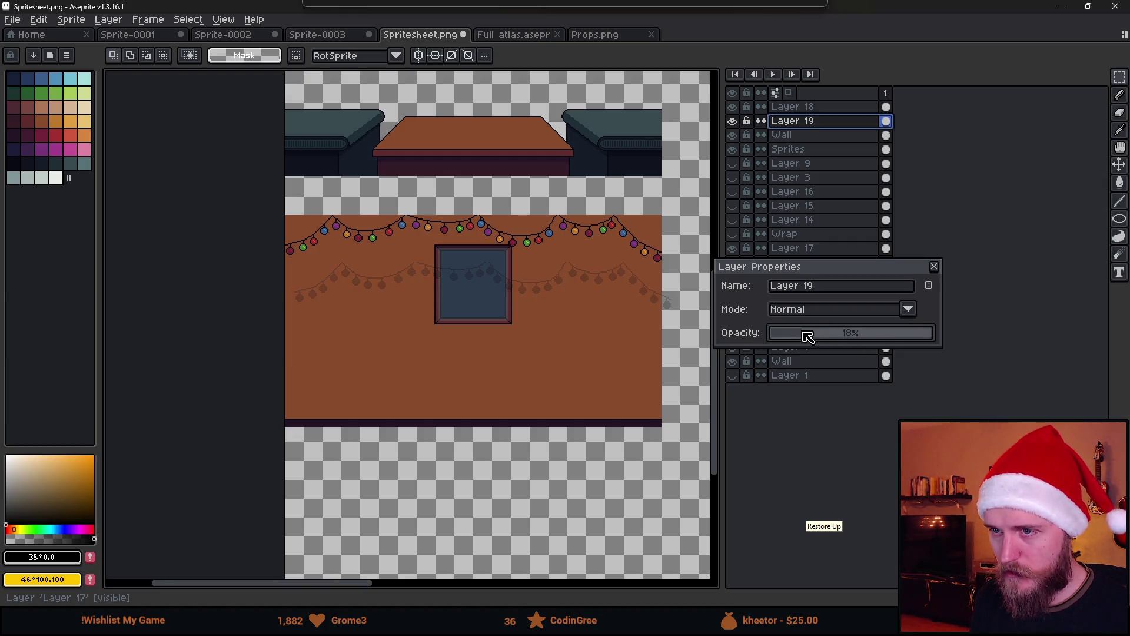
click(935, 267)
scroll(500, 270, up, 2)
key(v)
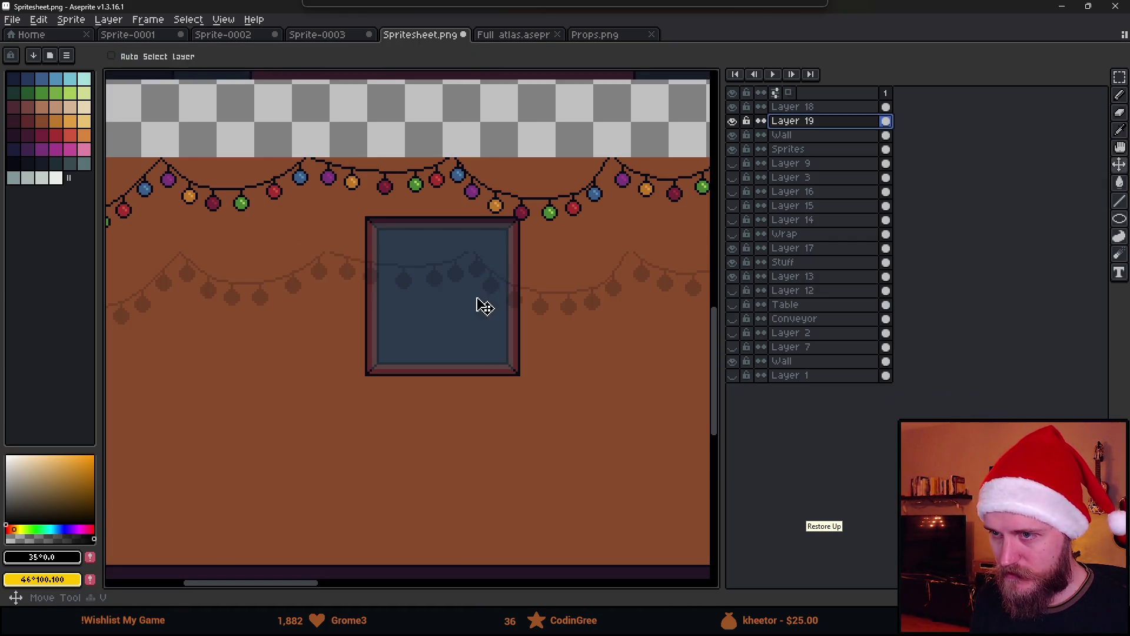
scroll(548, 353, left, 3)
mouse_move(548, 353)
mouse_down()
mouse_move(494, 280)
mouse_move(497, 263)
mouse_up()
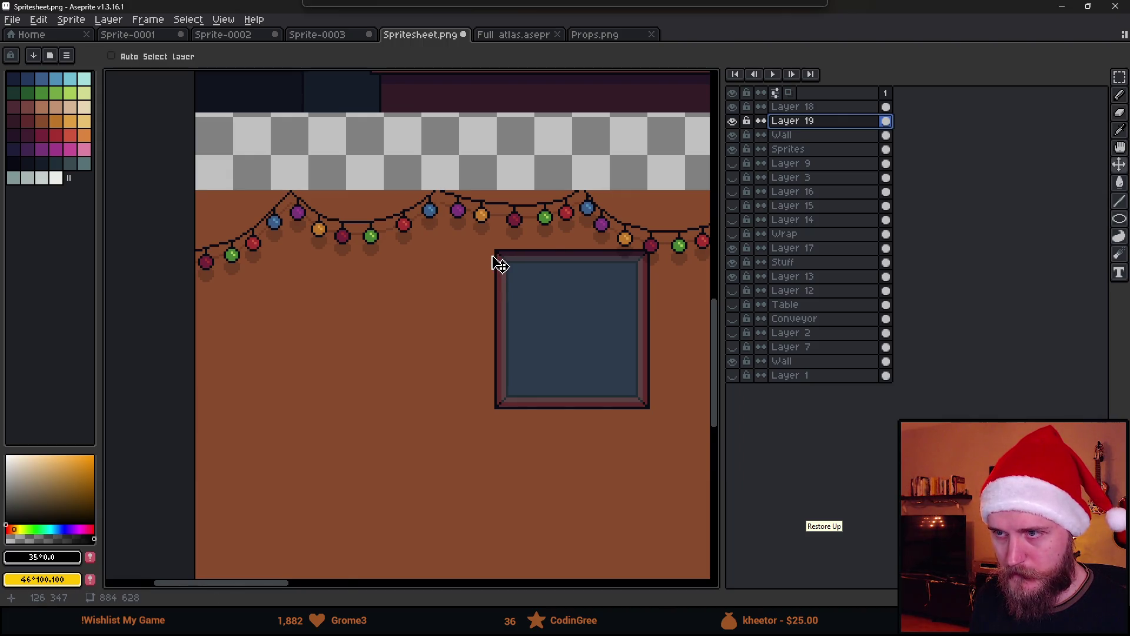
Step: Pencil a dark-brown shadow line under the wire beside the blue bulb
scroll(497, 262, down, 2)
drag(610, 294, 434, 285)
scroll(396, 323, up, 5)
scroll(403, 325, down, 1)
scroll(403, 326, down, 2)
drag(466, 341, 371, 333)
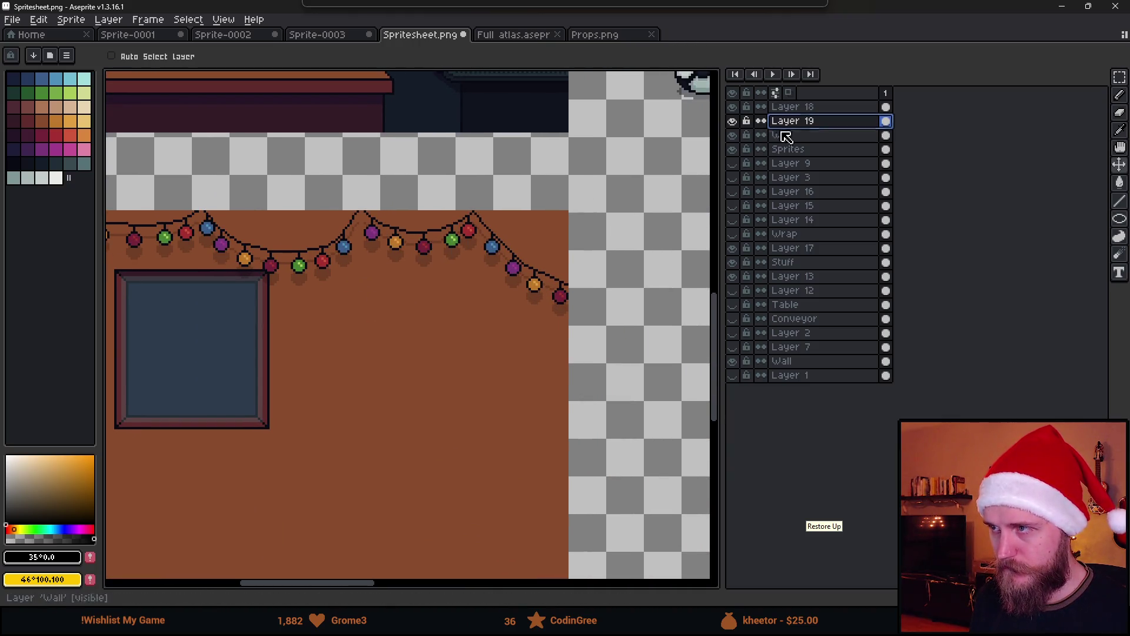
key(b)
scroll(475, 241, up, 2)
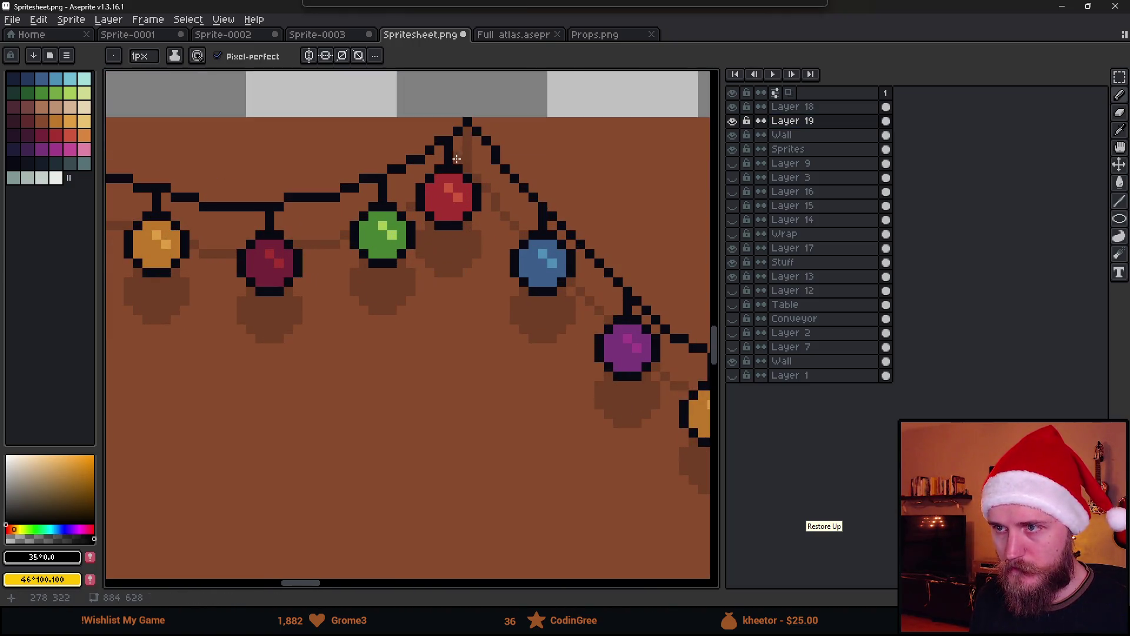
scroll(456, 187, down, 4)
scroll(474, 247, up, 4)
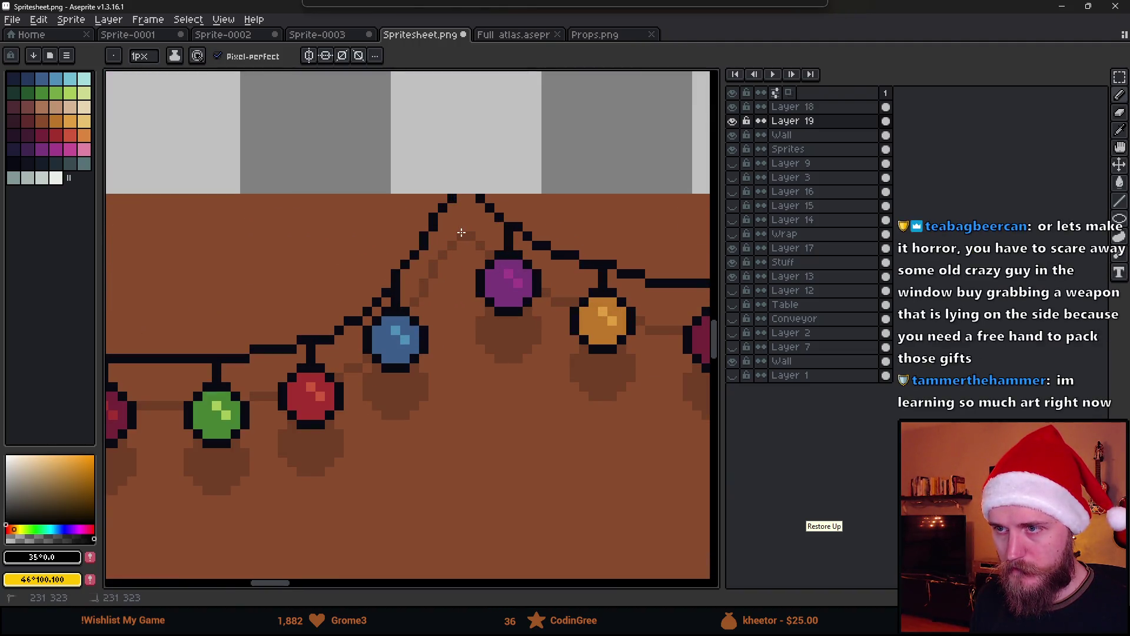
scroll(529, 306, down, 4)
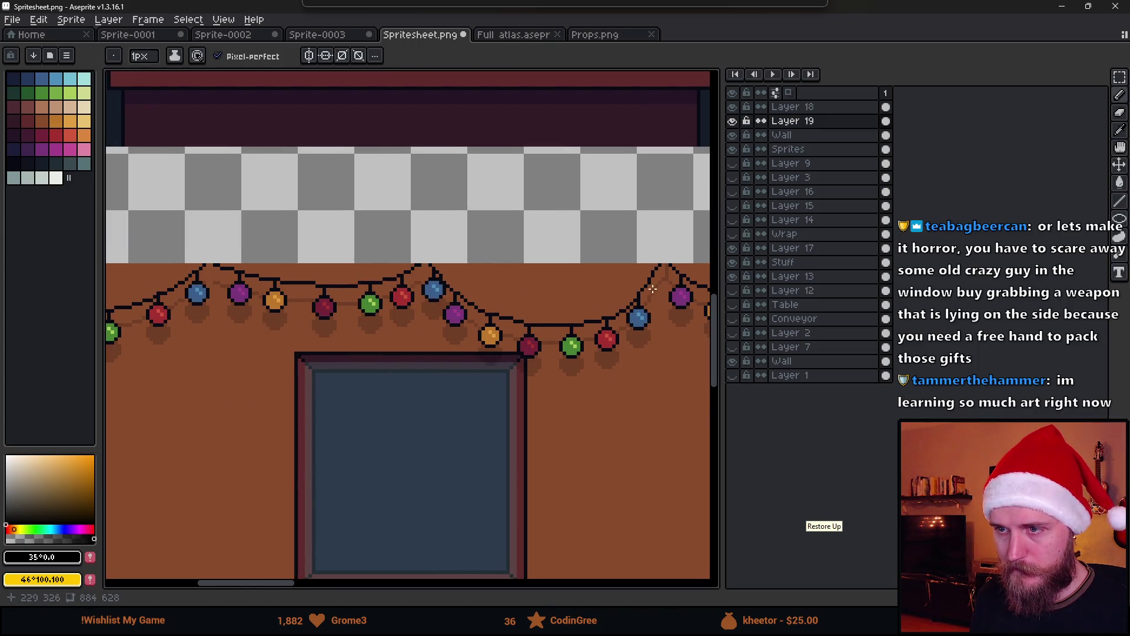
scroll(421, 279, up, 4)
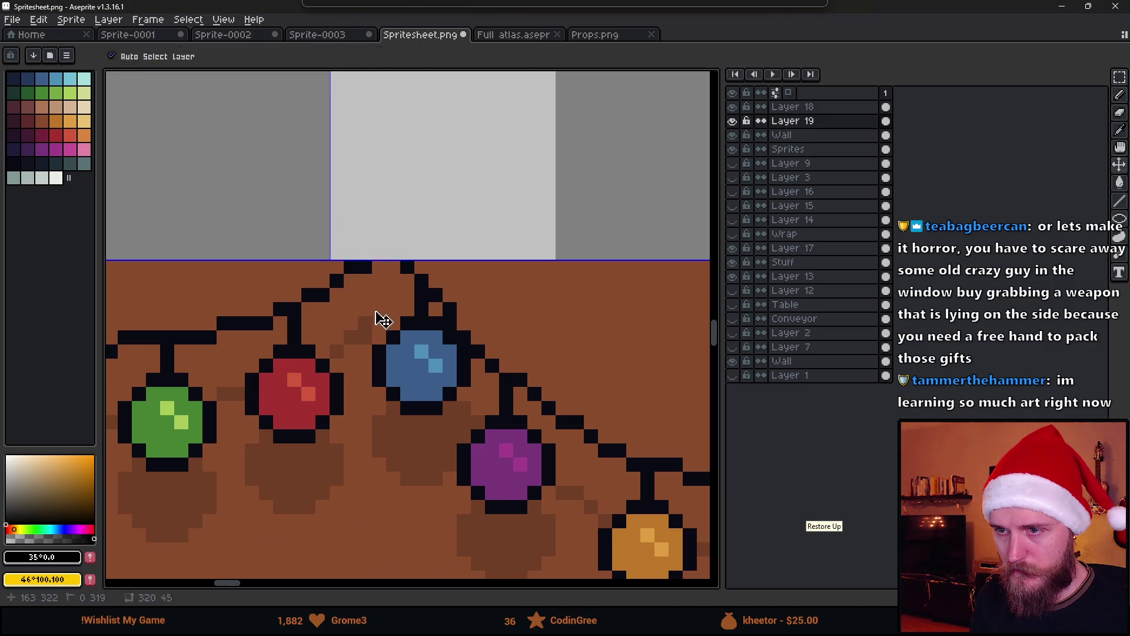
drag(379, 316, 392, 270)
scroll(392, 270, down, 3)
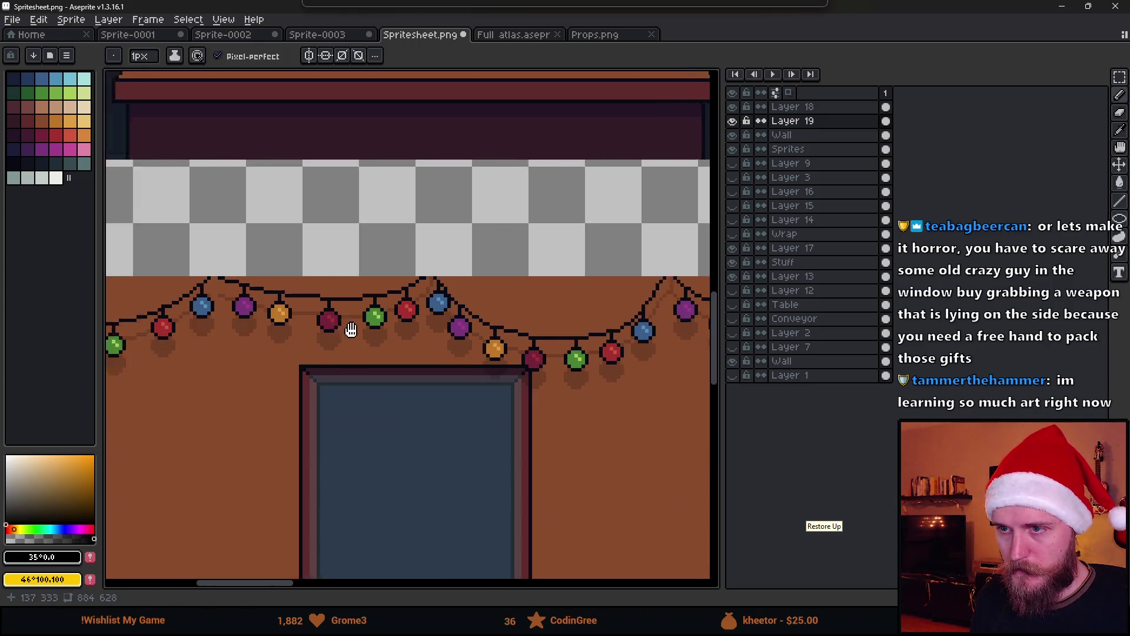
scroll(294, 274, up, 3)
Step: Add more dark-brown shadow strokes under the wire and save the sprite sheet
drag(309, 279, 294, 221)
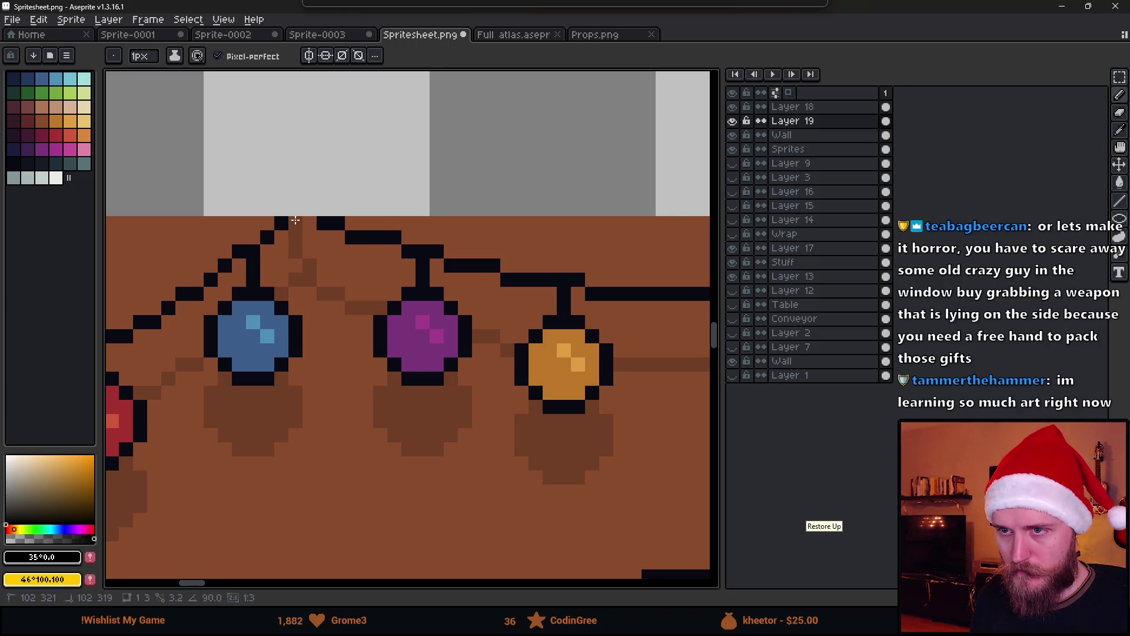
scroll(248, 307, down, 3)
scroll(248, 306, up, 1)
scroll(248, 307, up, 2)
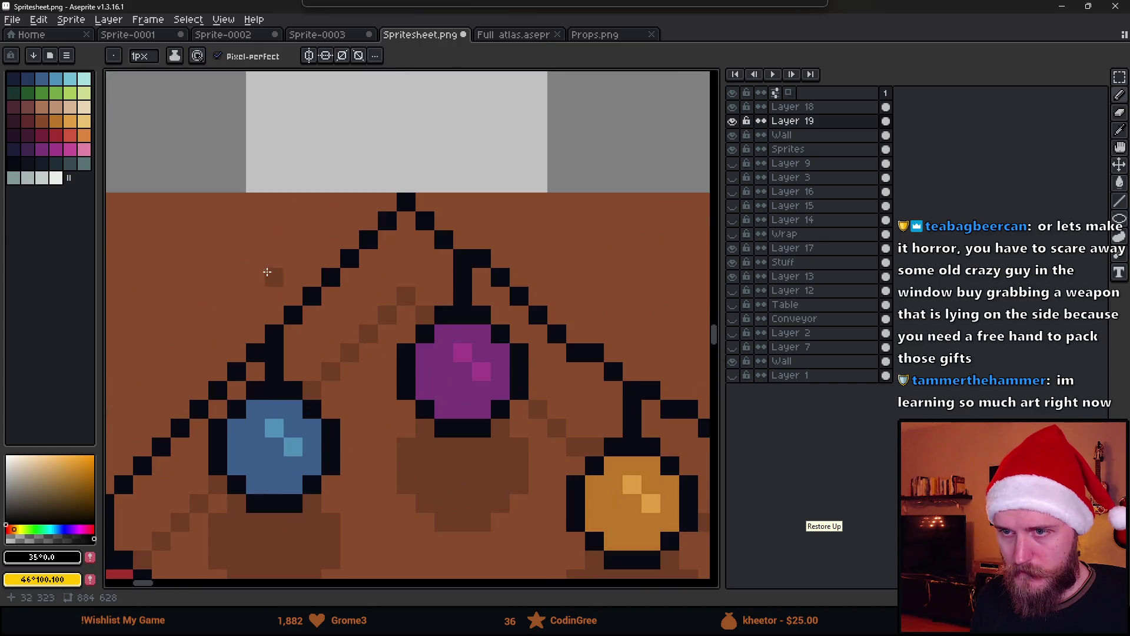
drag(406, 270, 406, 218)
scroll(273, 343, down, 2)
scroll(272, 343, down, 3)
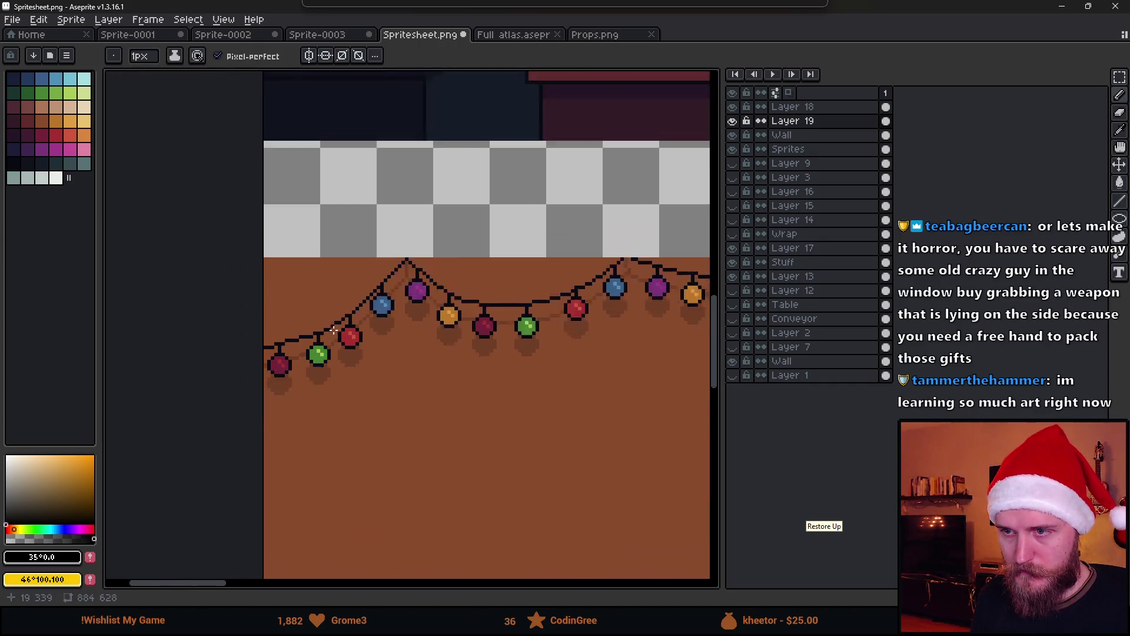
scroll(548, 284, up, 2)
key(ctrl+s)
key(alt+Tab)
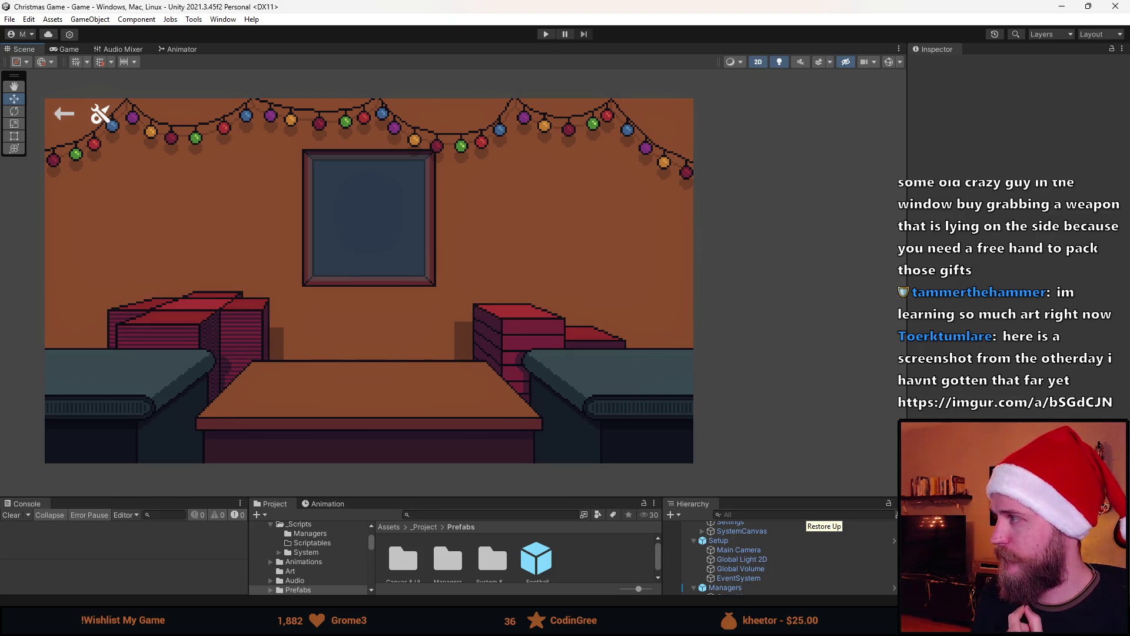
Step: Return from the Unity preview to Spritesheet.png in Aseprite
key(alt+Tab)
scroll(496, 369, up, 2)
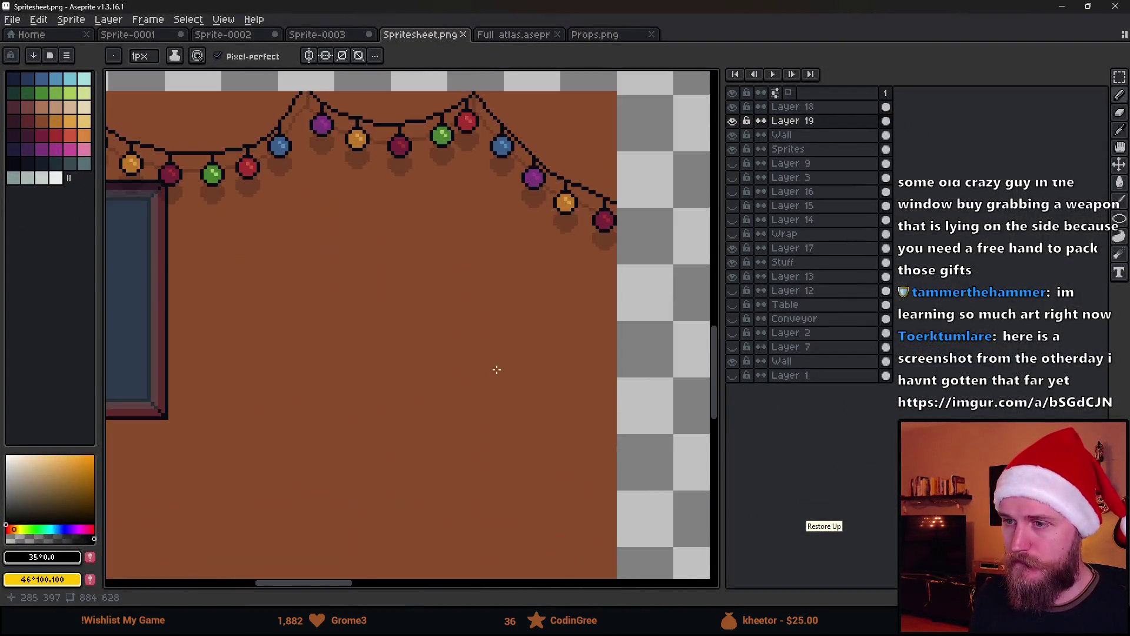
Step: Pick the dark outline colour and add a new empty layer above Layer 18
scroll(496, 369, down, 2)
drag(506, 371, 486, 209)
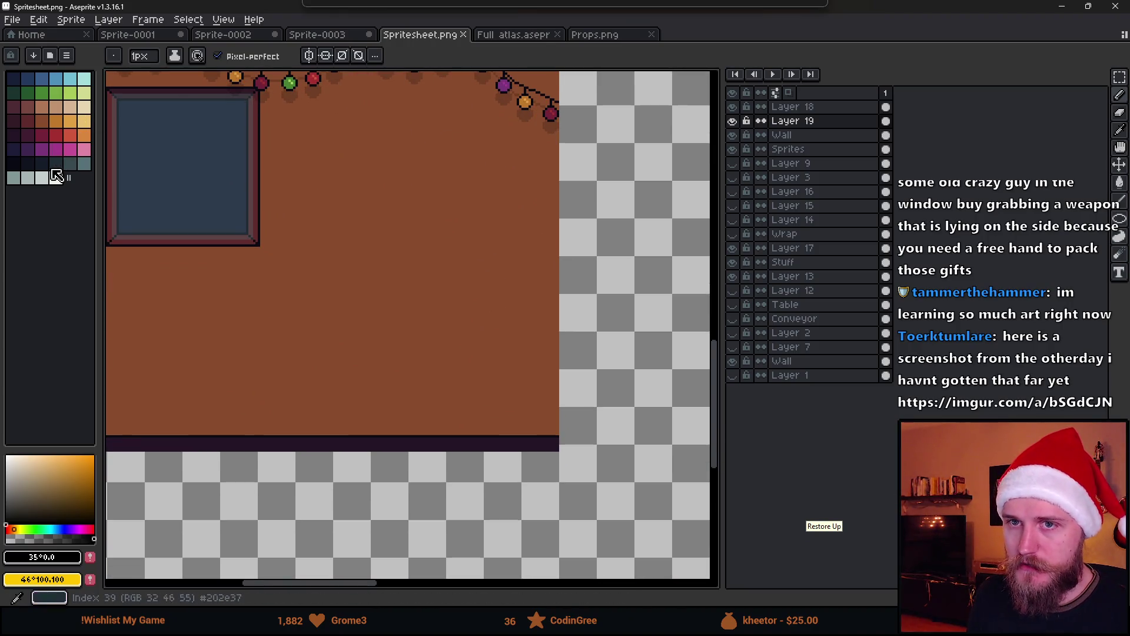
click(13, 164)
click(843, 108)
key(shift+n)
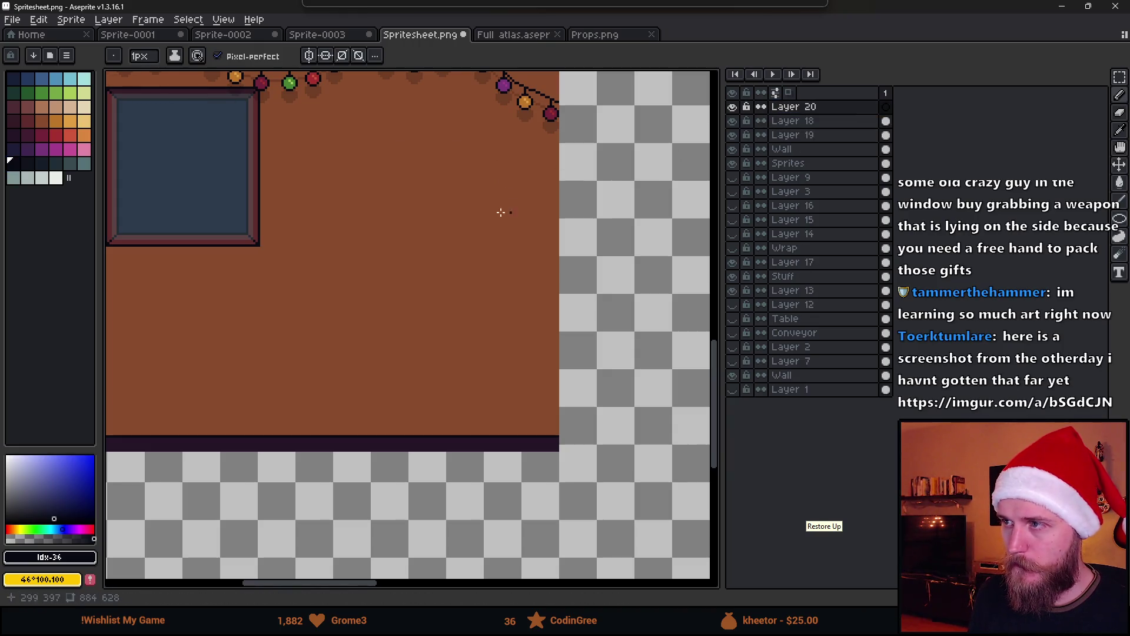
scroll(530, 217, up, 2)
scroll(554, 206, down, 2)
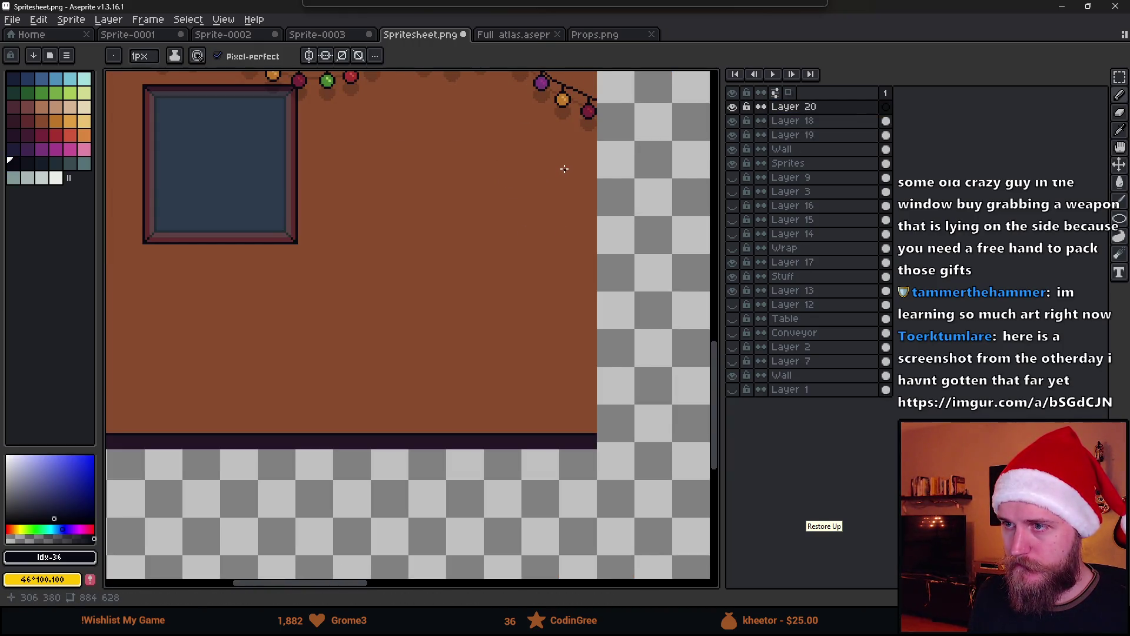
click(553, 170)
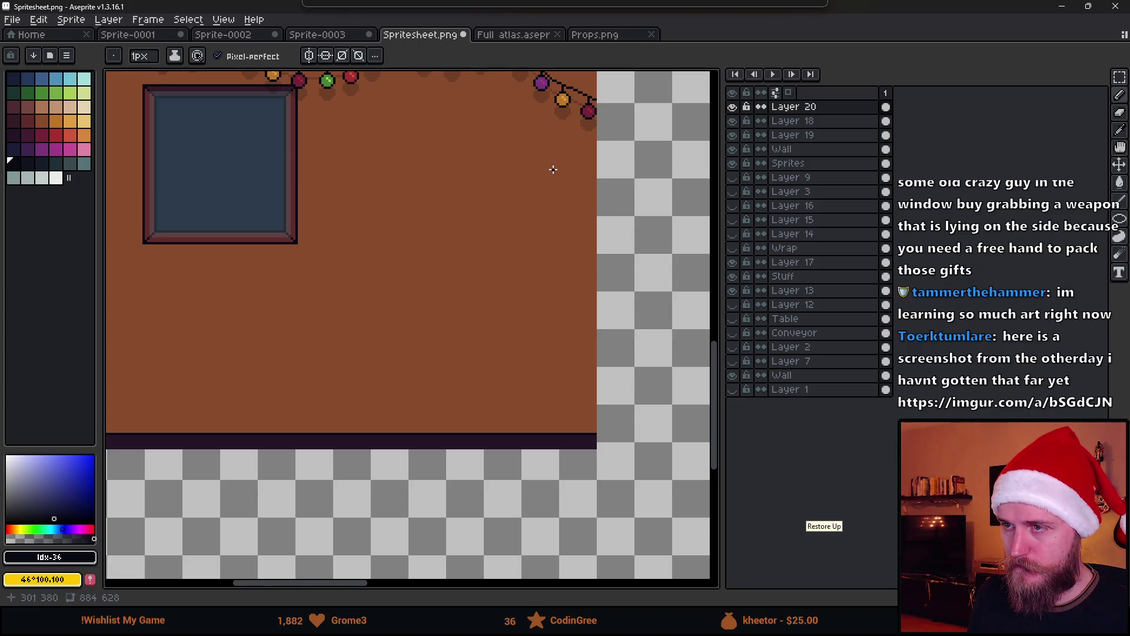
key(ctrl+z)
Step: Turn on vertical symmetry with its axis right of the window and draw the tree's mirrored edges
click(309, 56)
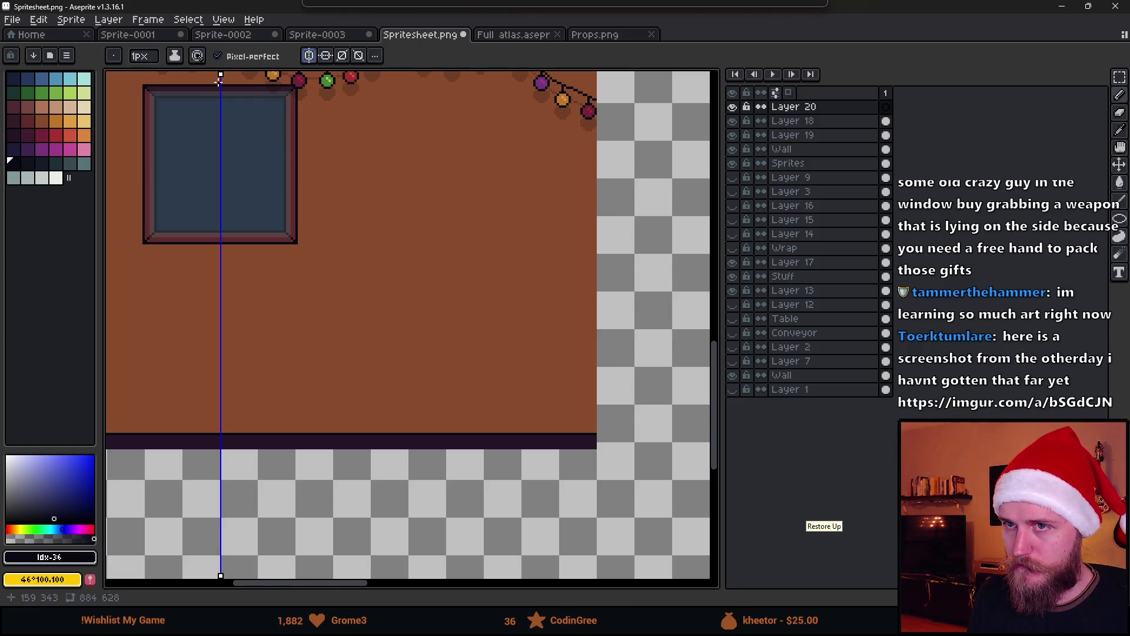
drag(220, 75, 575, 82)
scroll(570, 177, up, 3)
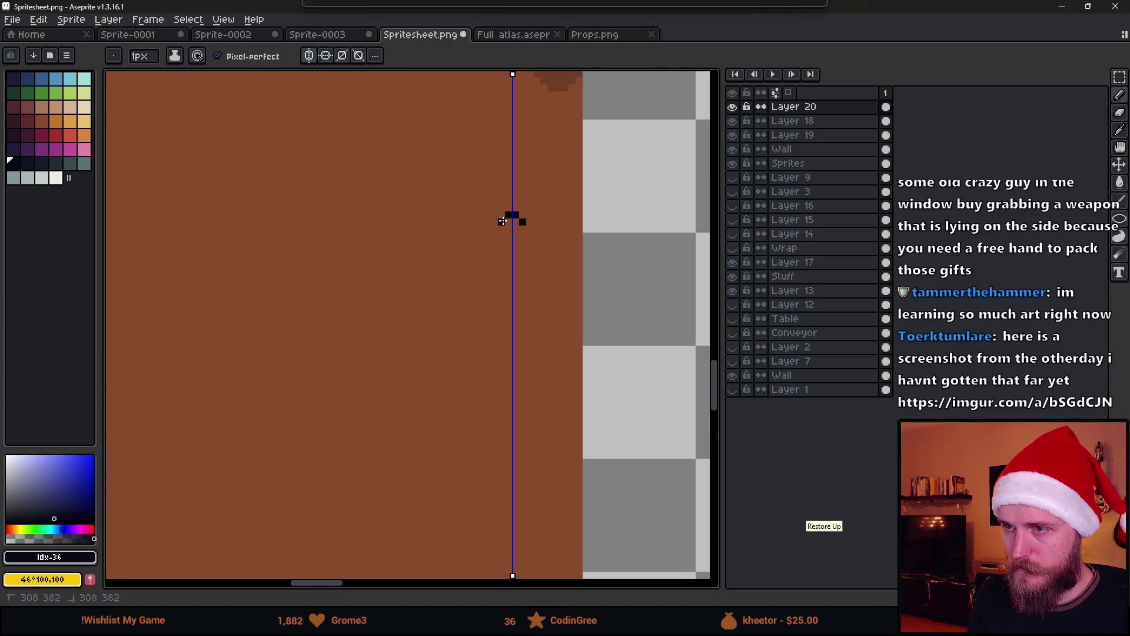
mouse_move(494, 243)
mouse_down()
mouse_move(450, 307)
mouse_move(335, 375)
mouse_move(322, 405)
mouse_move(340, 425)
mouse_move(418, 448)
mouse_move(500, 453)
mouse_up()
scroll(500, 453, down, 2)
scroll(396, 319, up, 1)
Step: Erase the shape's lower outline with an enlarged eraser and draw a branch line inward
key(e)
key(plus)
key(plus)
key(plus)
drag(391, 310, 404, 348)
key(b)
mouse_move(385, 288)
mouse_down()
mouse_move(477, 277)
mouse_move(360, 387)
mouse_move(424, 392)
mouse_move(646, 312)
mouse_move(543, 338)
mouse_up()
scroll(469, 369, down, 3)
scroll(446, 382, up, 2)
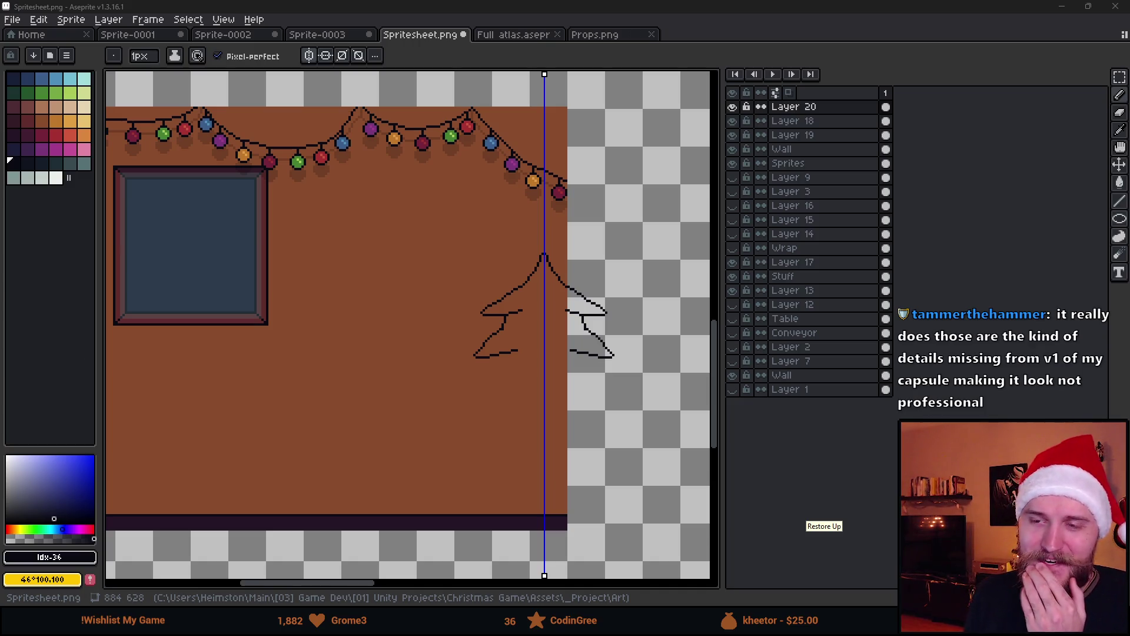
scroll(479, 293, down, 1)
scroll(404, 260, up, 1)
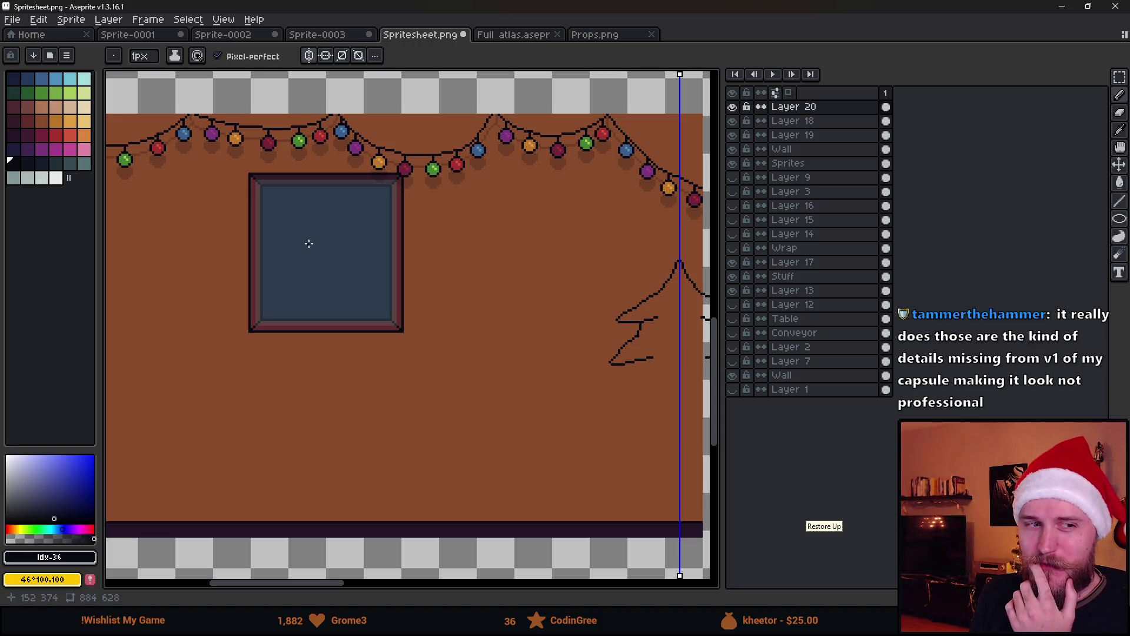
scroll(328, 268, down, 1)
scroll(327, 268, up, 1)
scroll(310, 338, left, 2)
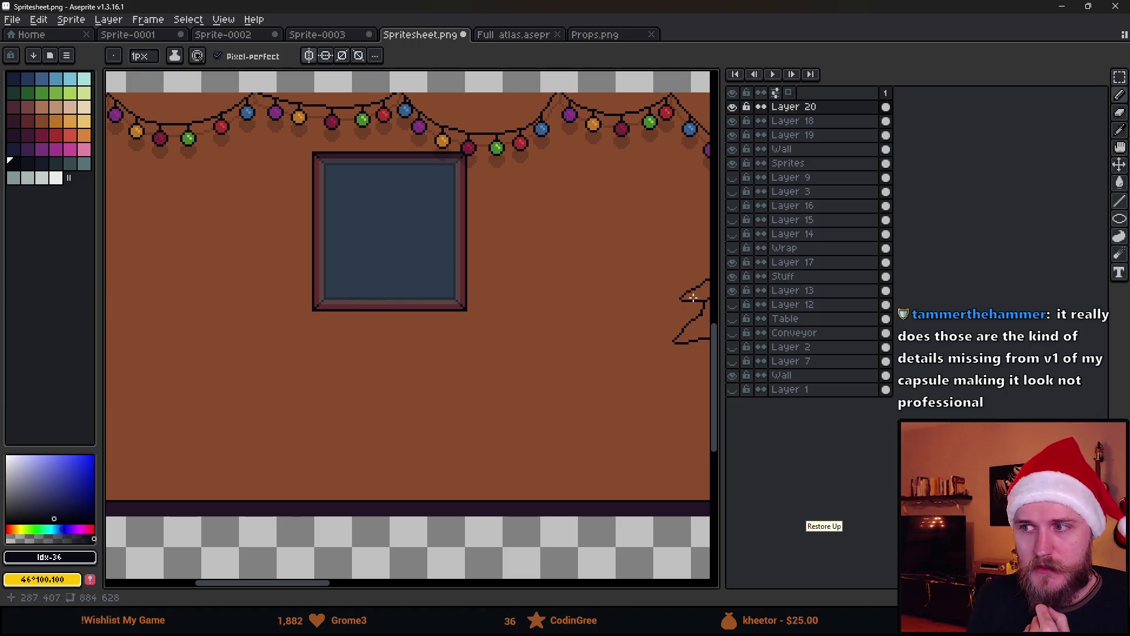
scroll(693, 298, down, 2)
scroll(567, 282, up, 2)
scroll(499, 315, right, 2)
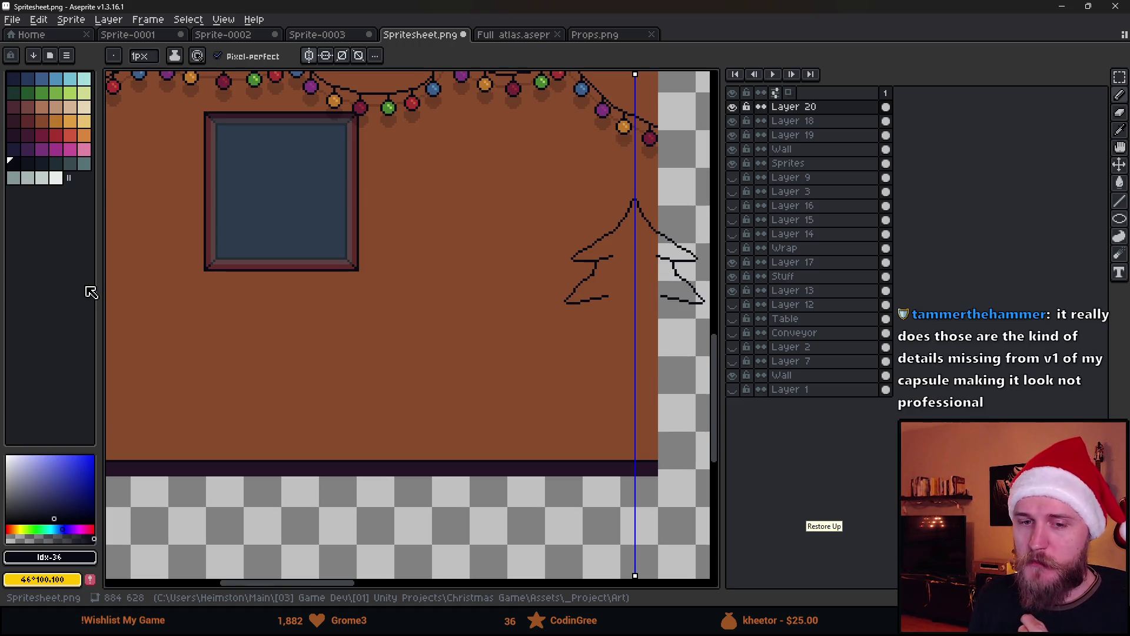
scroll(425, 272, down, 1)
scroll(435, 276, up, 1)
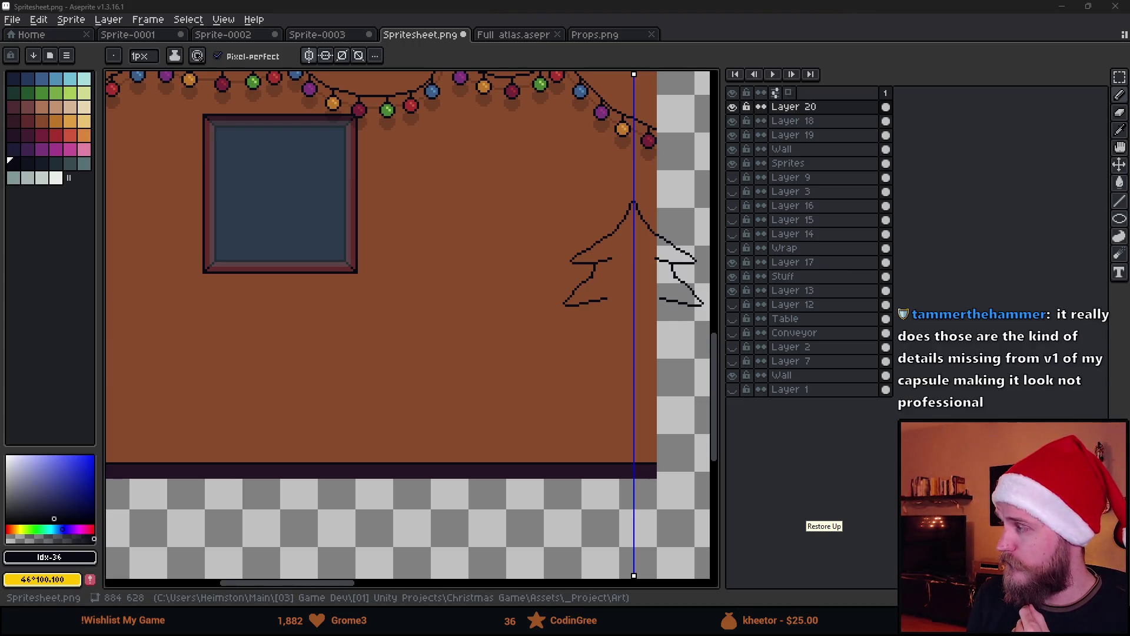
drag(634, 259, 525, 312)
scroll(524, 323, up, 1)
key(ctrl)
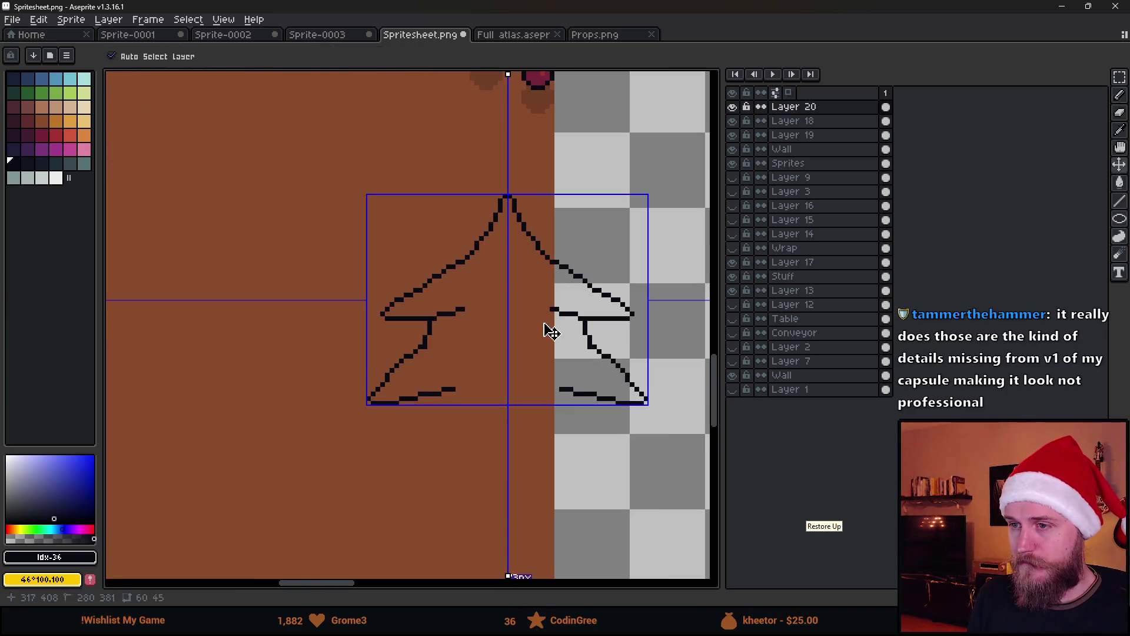
Step: Undo the bottom strokes and redraw the tree's lower mirrored tier, base line and trunk
key(ctrl+z)
key(ctrl+z)
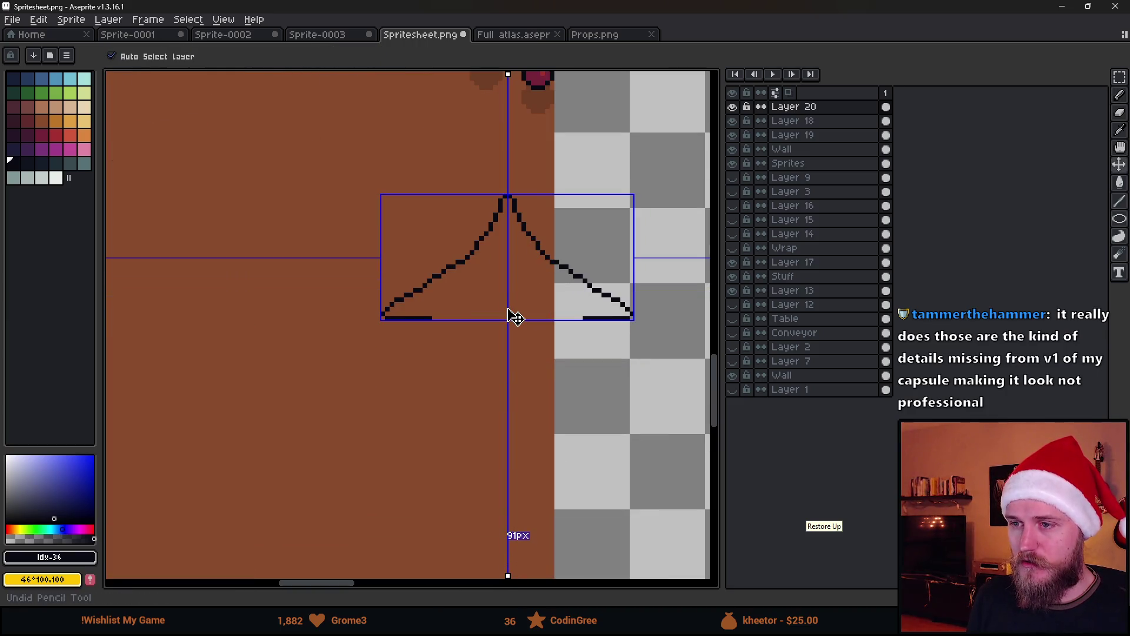
key(ctrl+z)
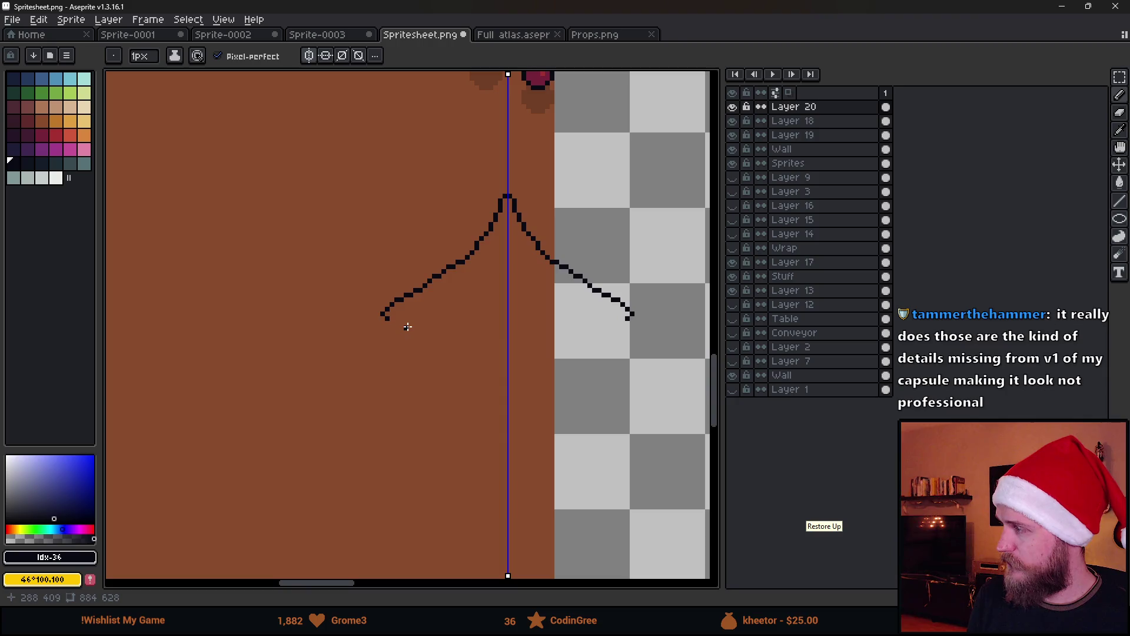
scroll(405, 319, up, 1)
mouse_move(379, 321)
mouse_down()
mouse_move(464, 297)
mouse_move(383, 442)
mouse_move(322, 513)
mouse_move(395, 496)
mouse_up()
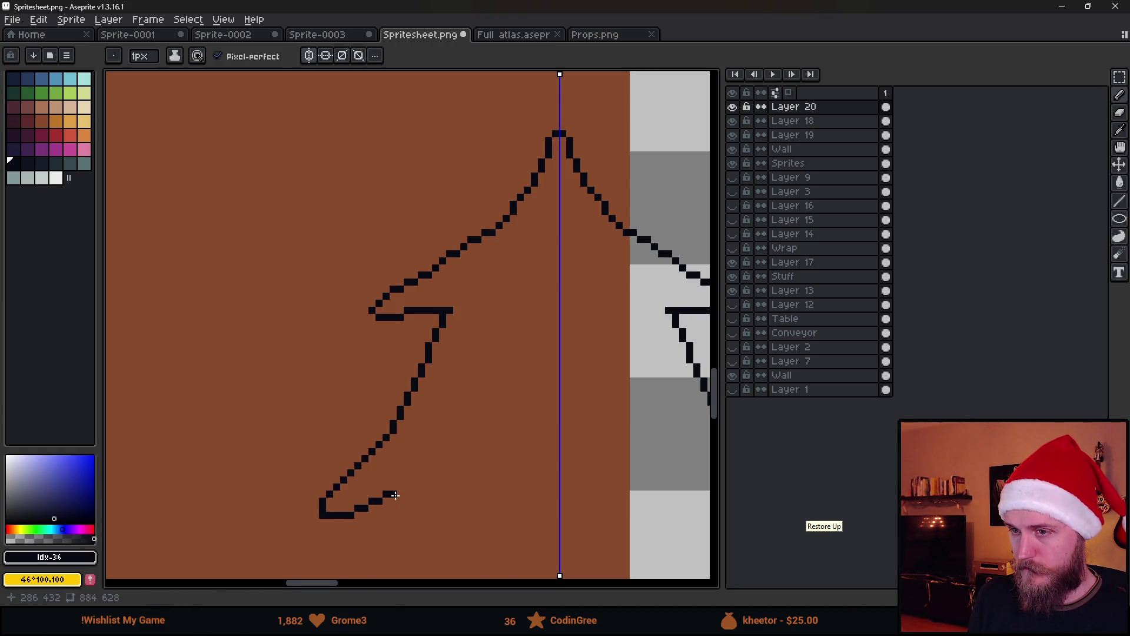
scroll(394, 495, down, 2)
mouse_move(447, 453)
mouse_down()
mouse_move(522, 355)
mouse_move(489, 368)
mouse_move(439, 427)
mouse_move(593, 459)
mouse_up()
scroll(593, 461, down, 2)
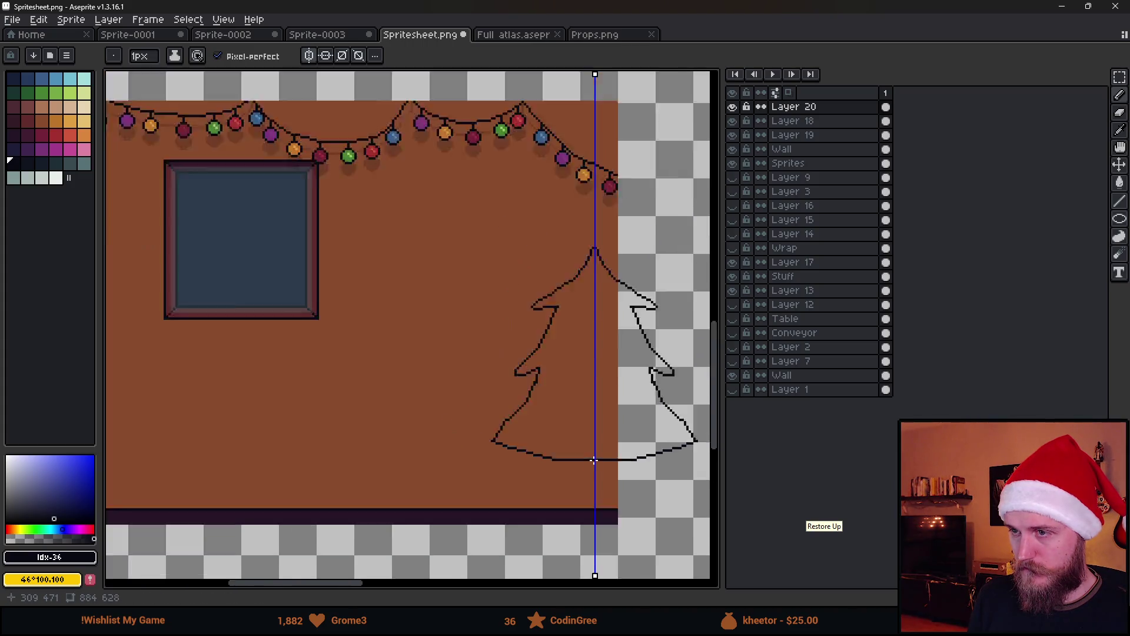
scroll(594, 460, down, 2)
scroll(612, 459, up, 3)
mouse_move(511, 451)
mouse_down()
mouse_move(511, 518)
mouse_move(568, 518)
mouse_up()
Step: Zoom out and pan to view the window, light strand and tree outline together
scroll(569, 518, down, 3)
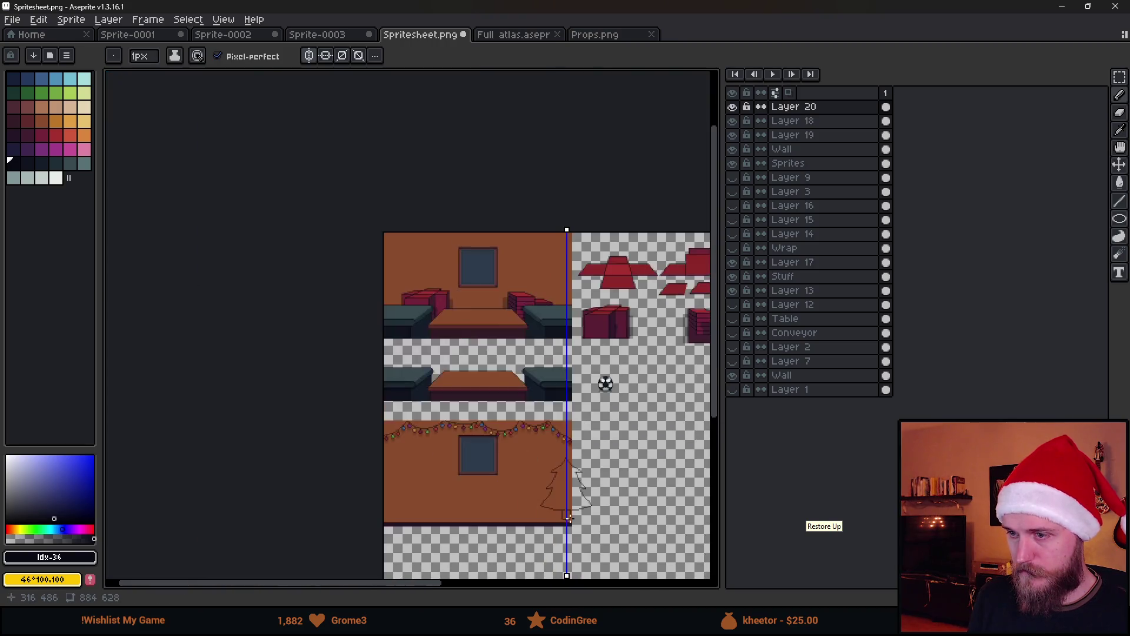
scroll(569, 518, up, 4)
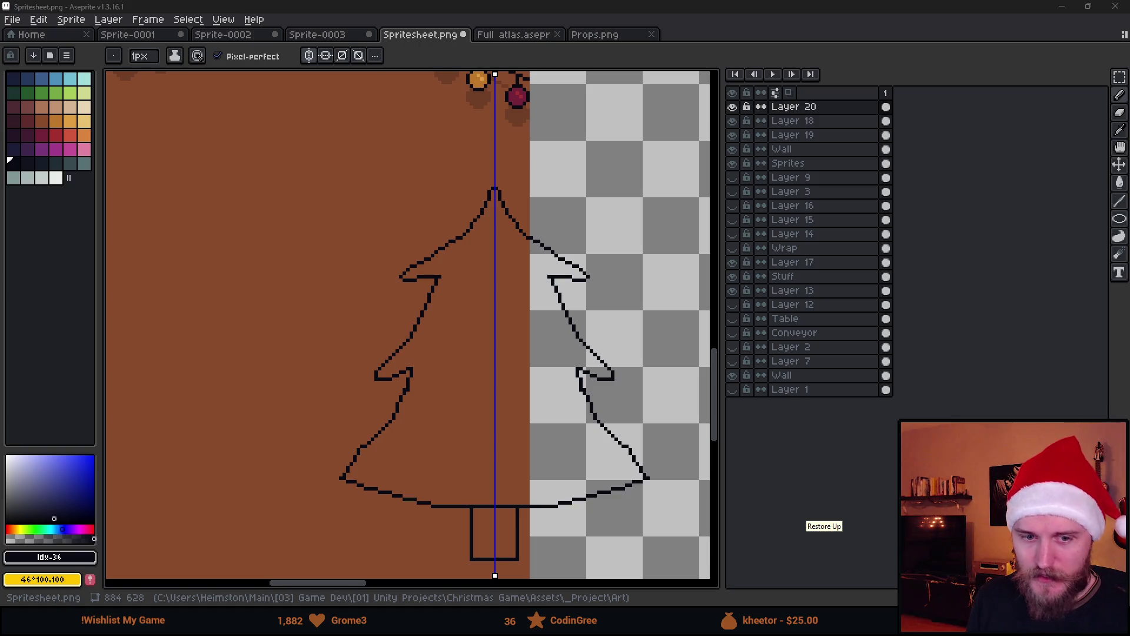
scroll(459, 365, down, 3)
scroll(291, 331, up, 2)
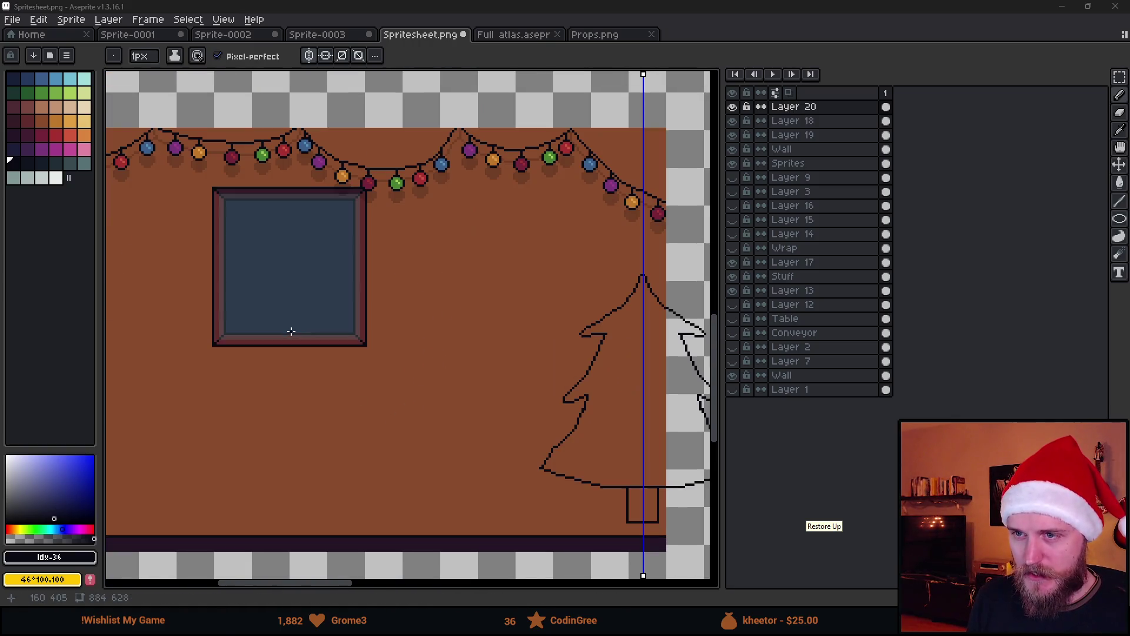
mouse_move(284, 245)
mouse_down()
mouse_move(525, 252)
mouse_move(437, 269)
mouse_up()
scroll(438, 269, down, 1)
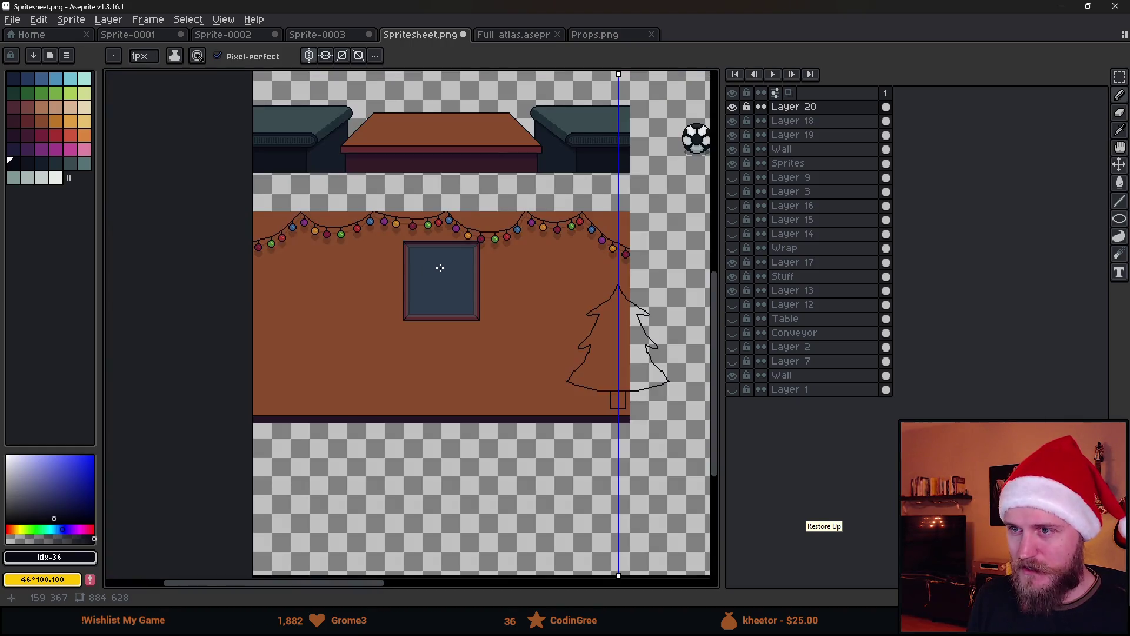
scroll(442, 263, up, 1)
scroll(640, 400, down, 1)
drag(640, 400, 406, 321)
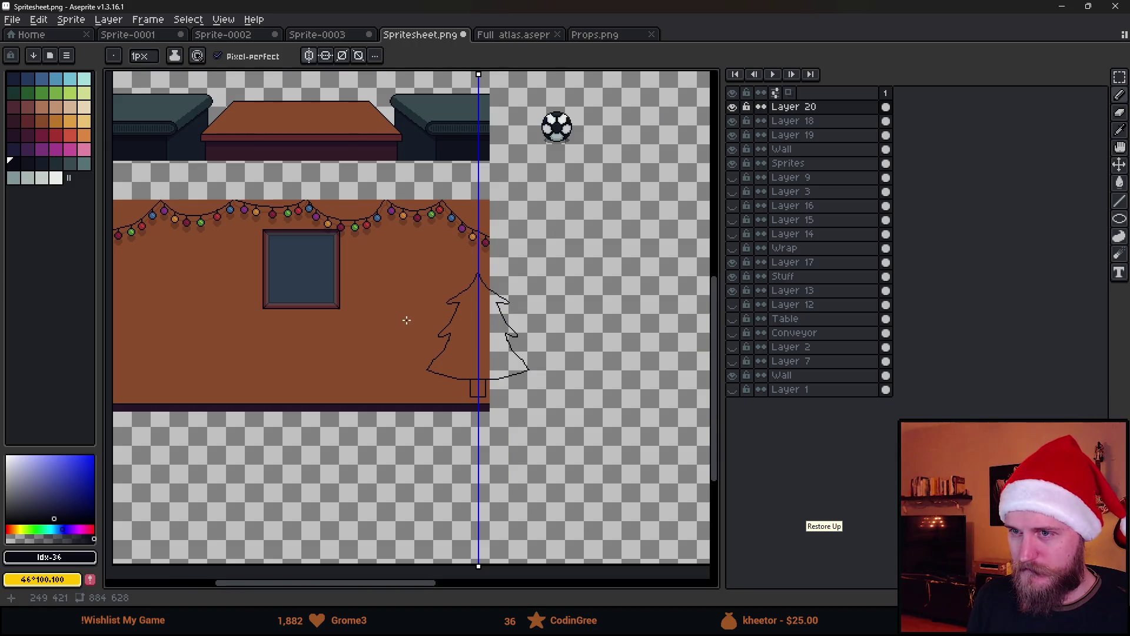
scroll(450, 313, up, 1)
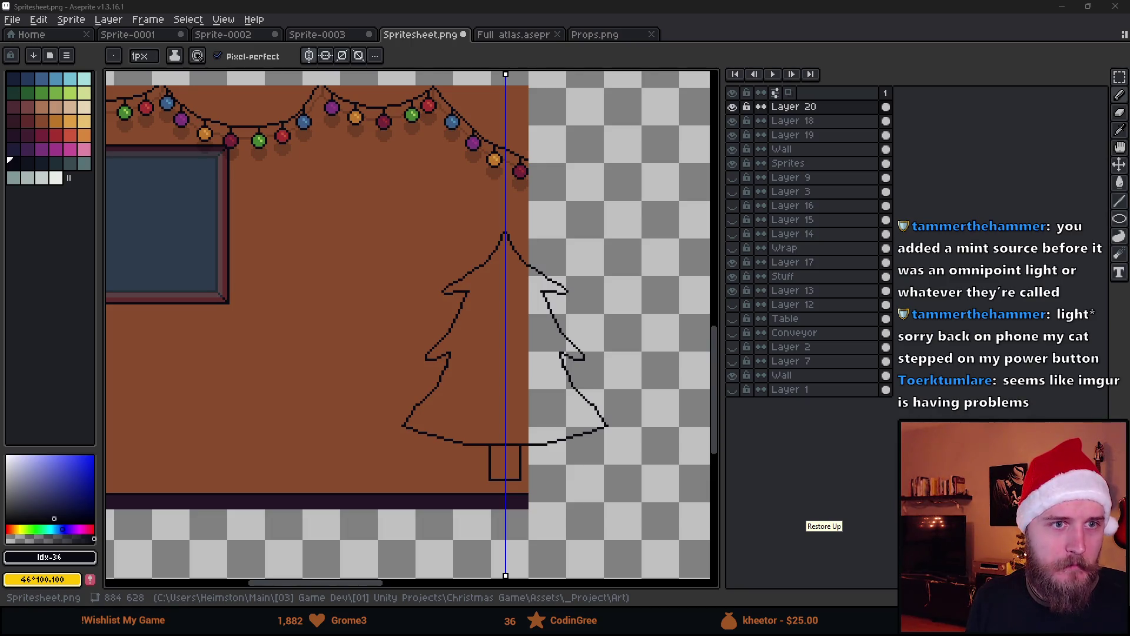
Step: Reset the Imgur 'Isometric Minecraft' page zoom, then enlarge it to 160% to study the screenshot
key(alt+Tab)
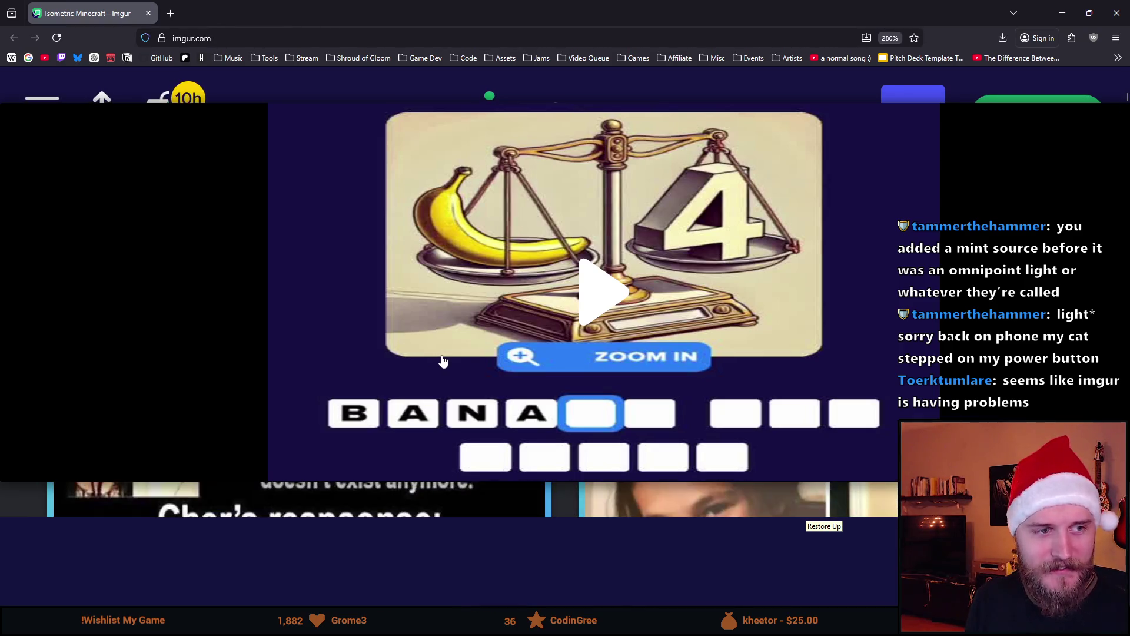
click(893, 38)
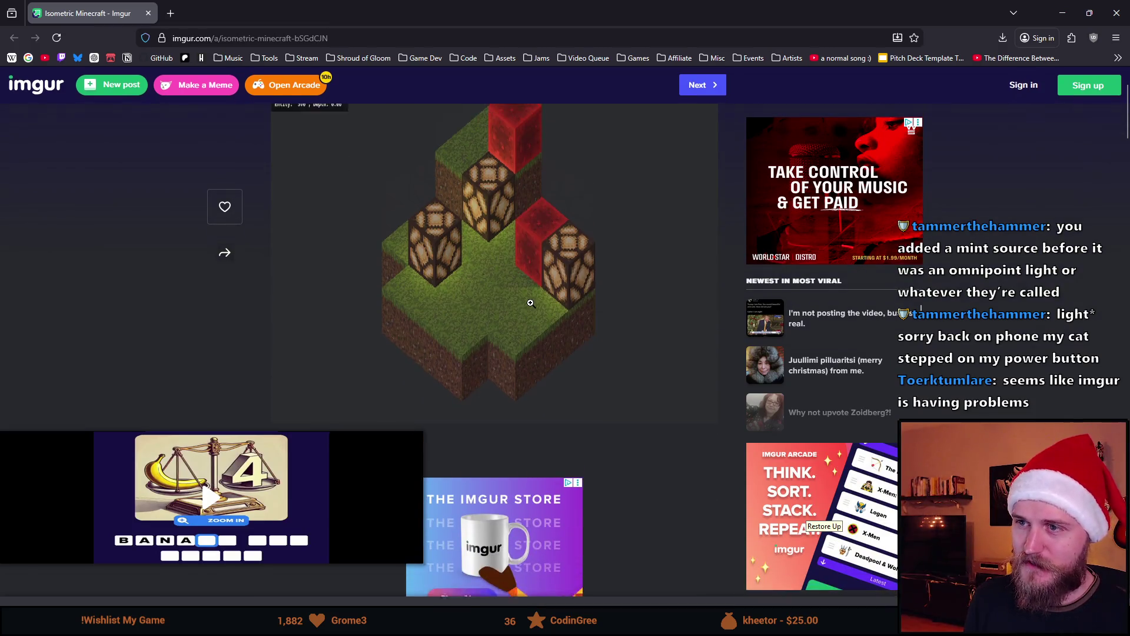
key(ctrl+plus)
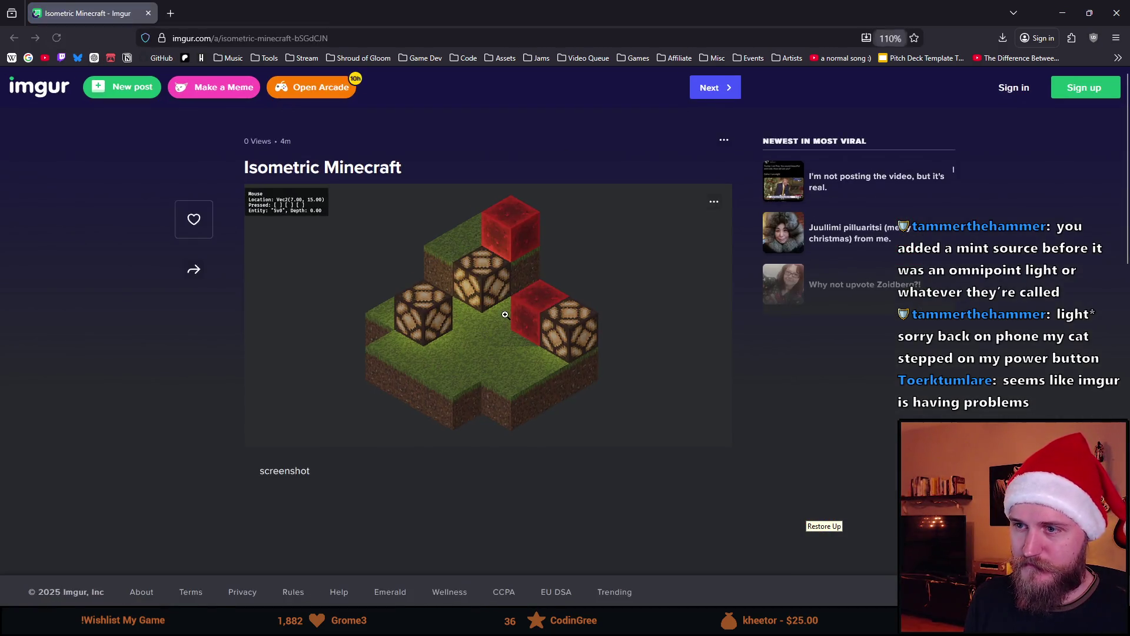
key(ctrl+plus)
key(ctrl+plus)
key(ctrl+plus)
key(ctrl+plus)
key(ctrl+plus)
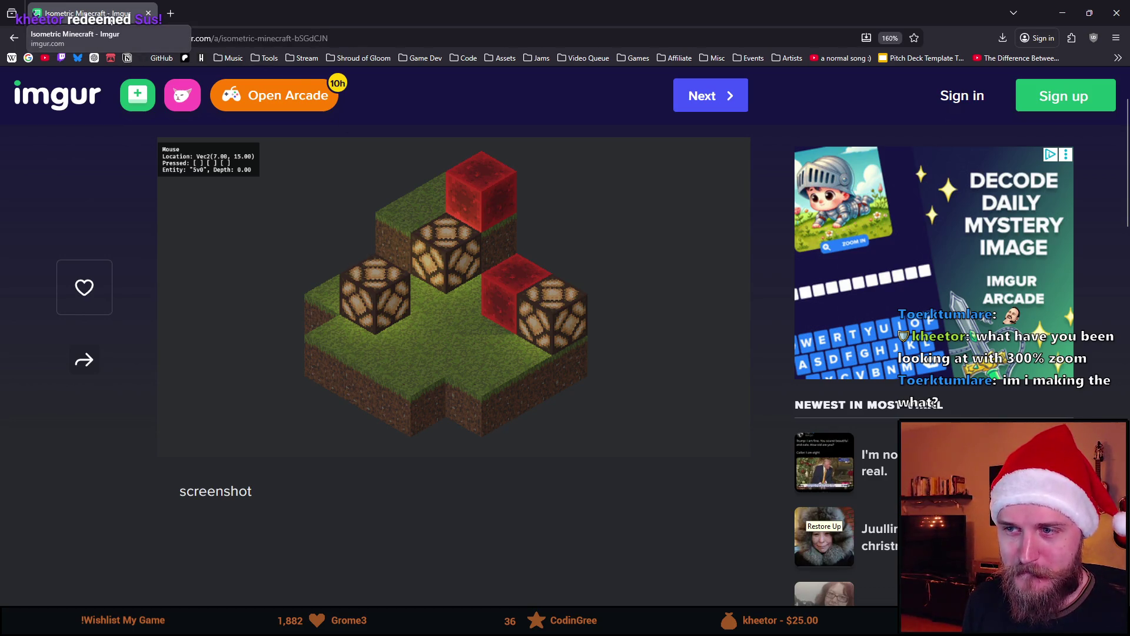
scroll(377, 358, up, 2)
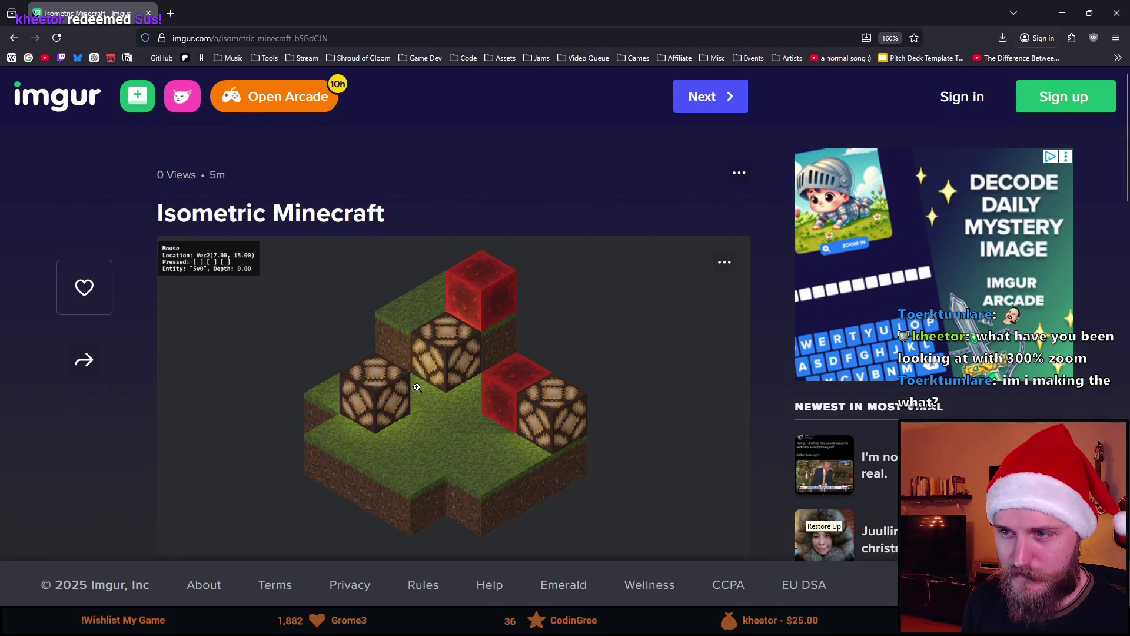
scroll(417, 387, down, 2)
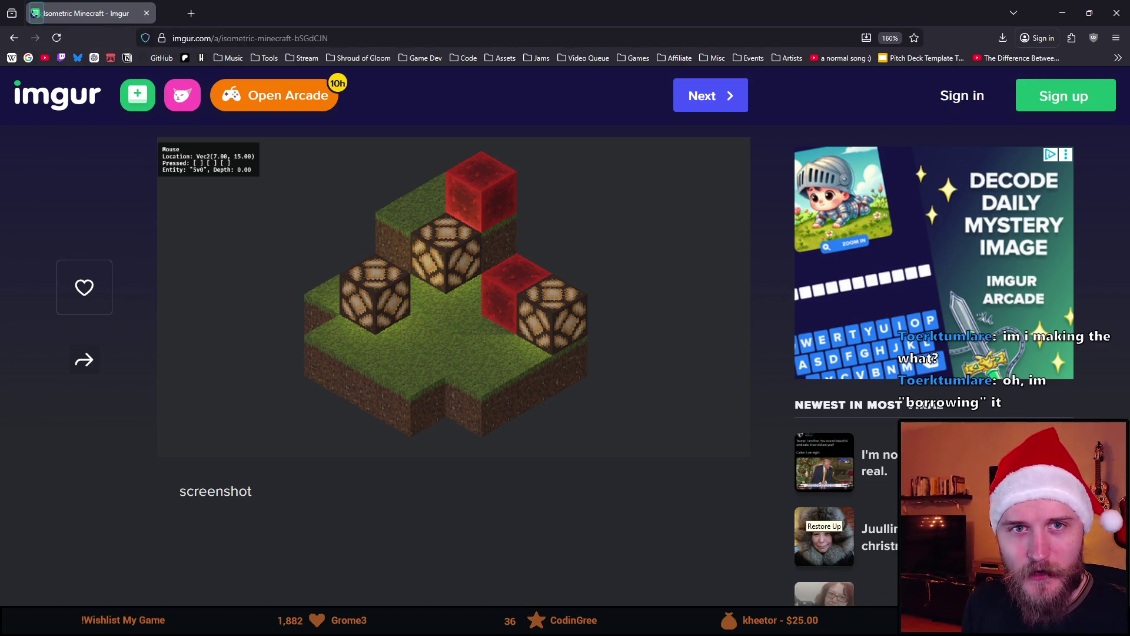
Step: Pick the dark green swatch and try a Paint Bucket fill, undoing it when it floods the layer
key(alt+Tab)
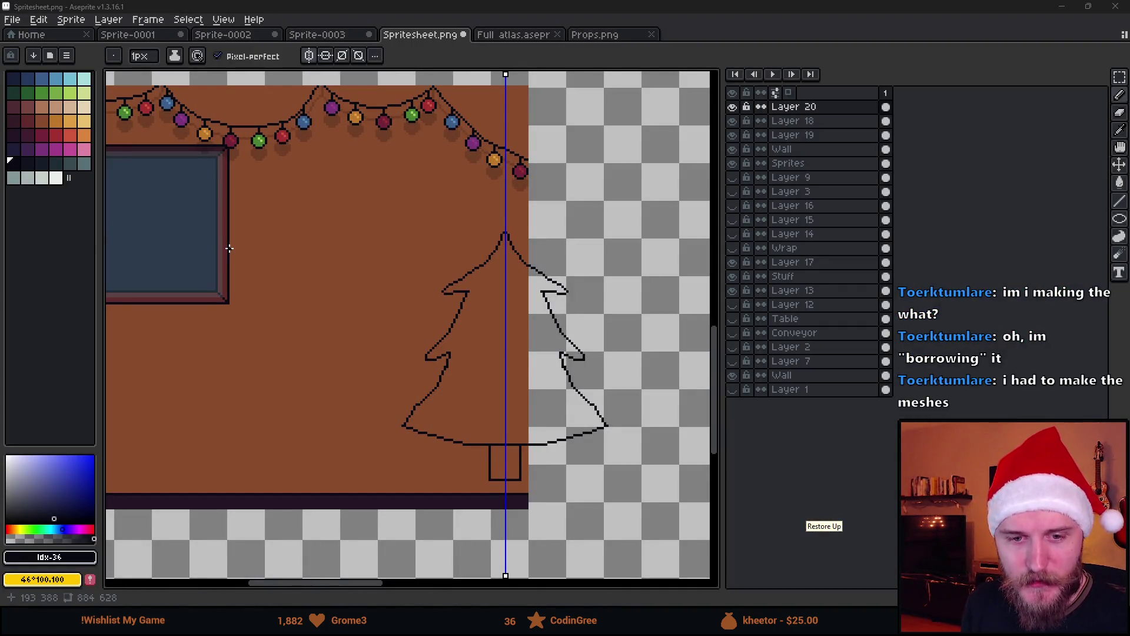
scroll(353, 181, down, 2)
scroll(277, 270, up, 2)
scroll(469, 296, up, 1)
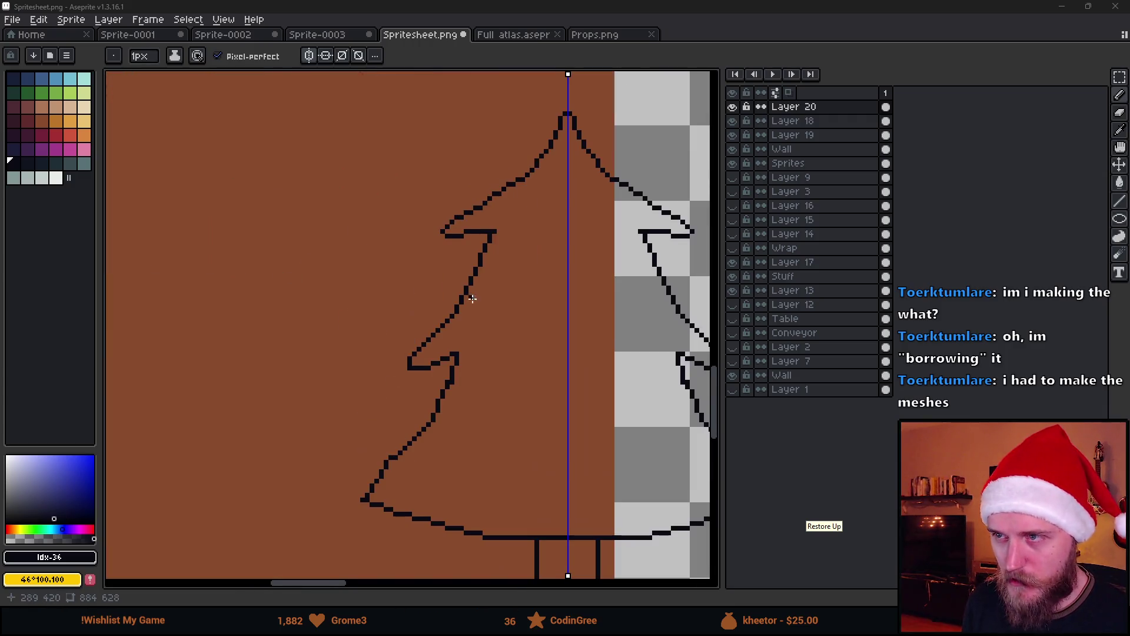
scroll(439, 226, down, 1)
click(12, 93)
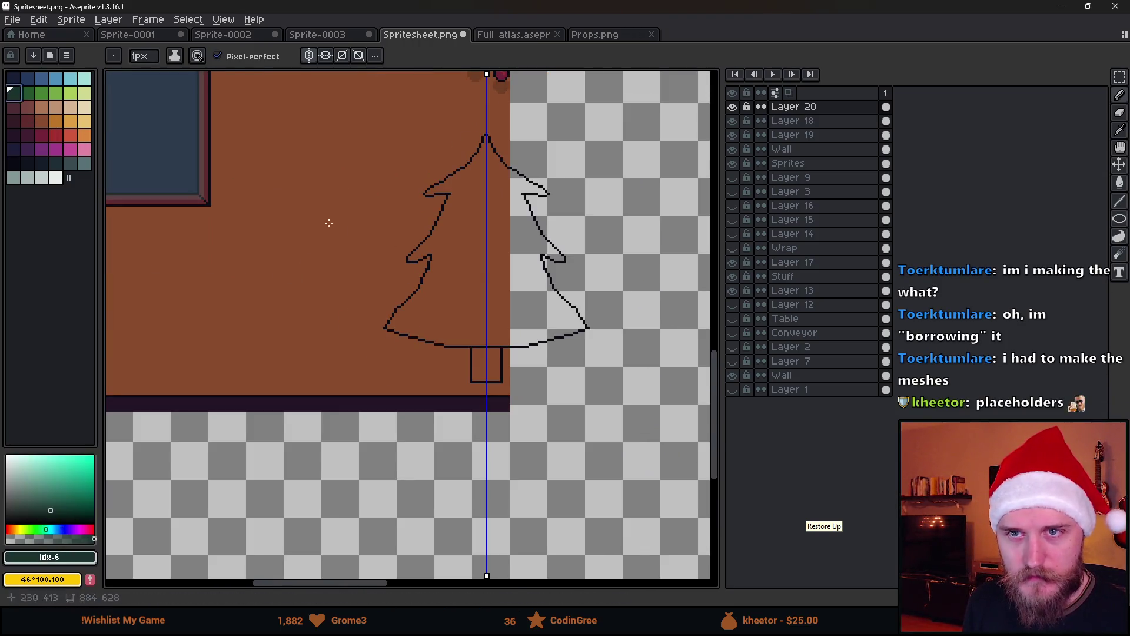
key(g)
click(470, 262)
key(ctrl+z)
Step: With Contiguous and 4-Connected fill settings, fill the tree interior and trunk dark green
click(230, 56)
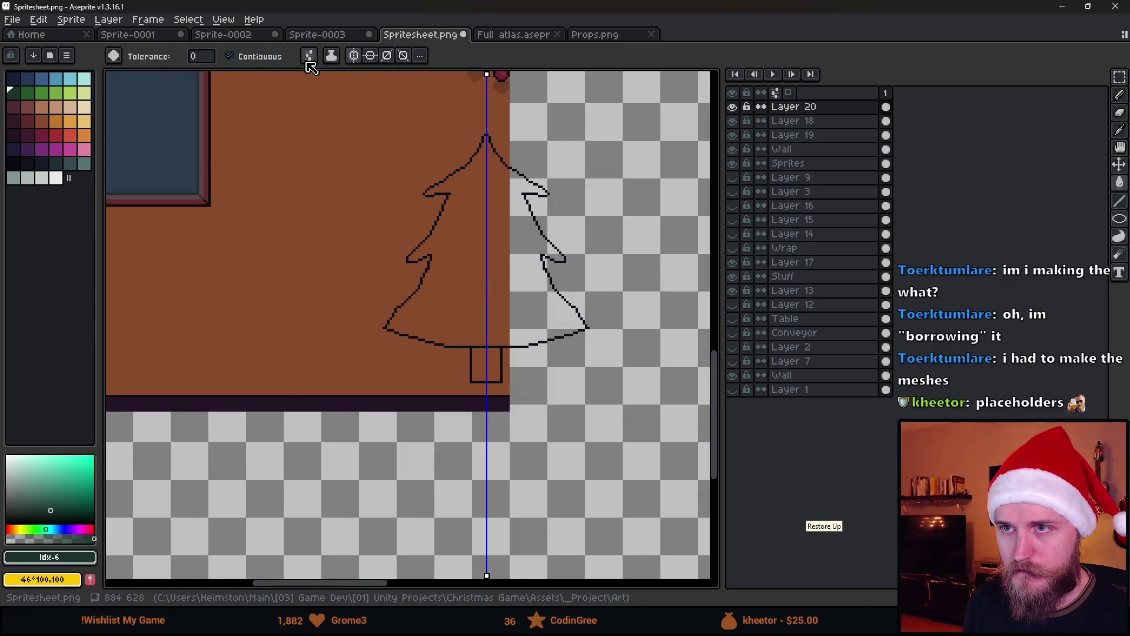
click(507, 208)
key(ctrl+z)
click(309, 56)
click(329, 134)
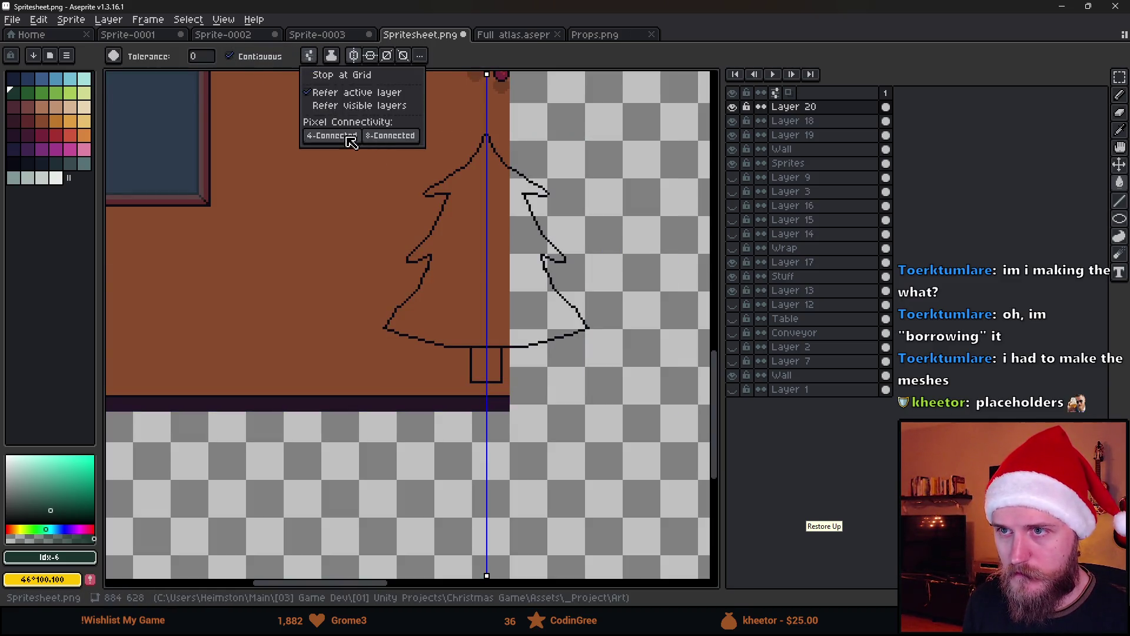
click(470, 268)
click(486, 365)
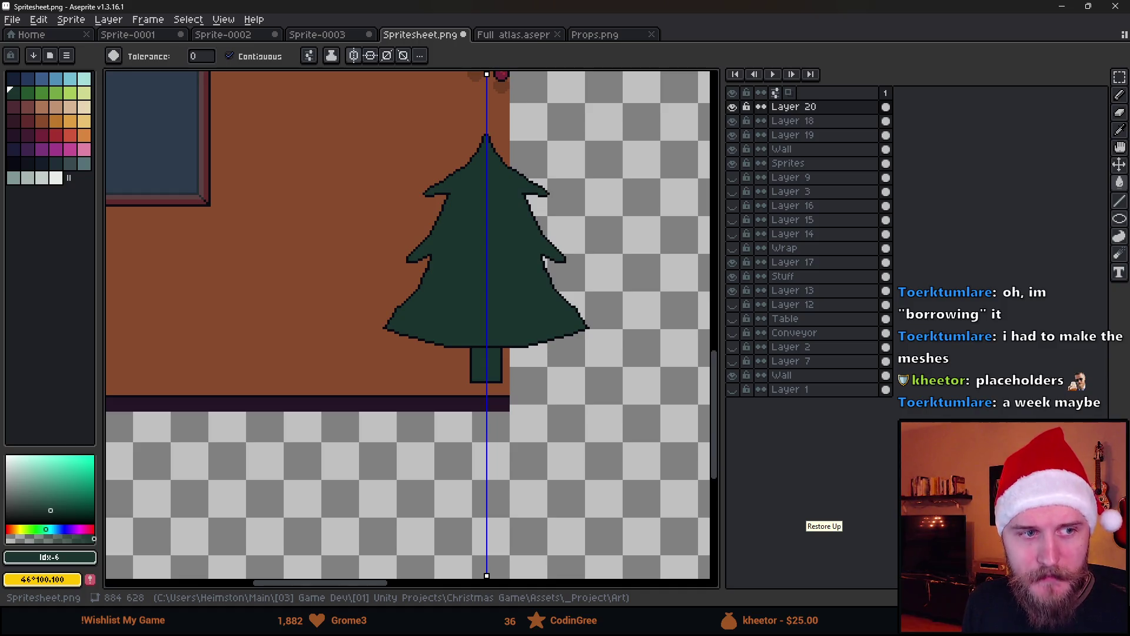
scroll(363, 169, down, 4)
scroll(420, 141, up, 2)
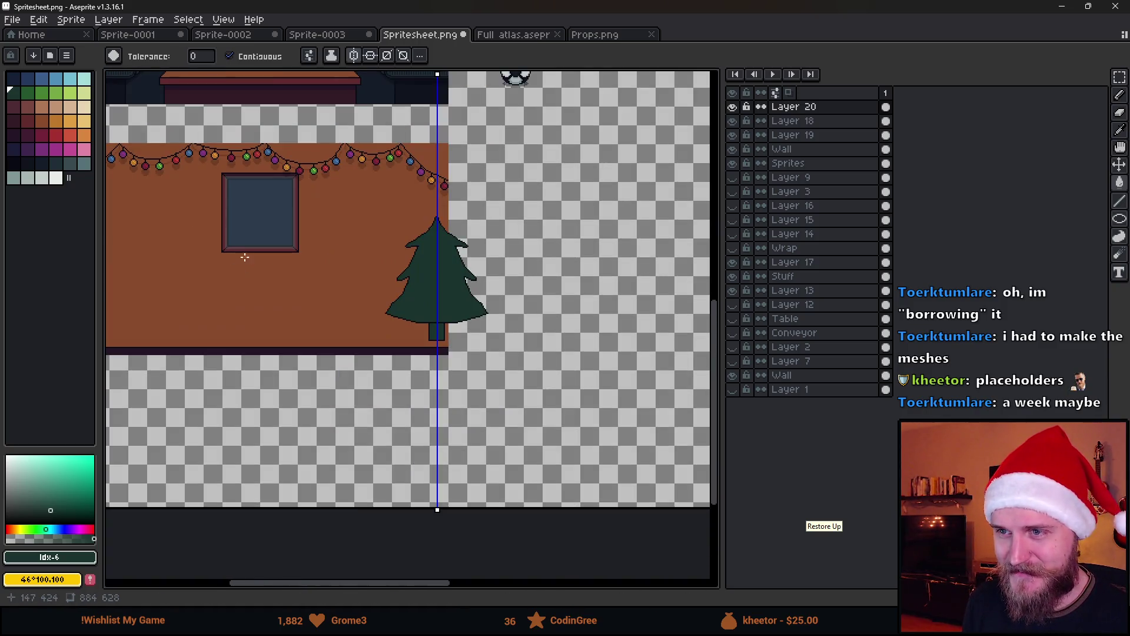
Step: Preview the filled tree in Unity, then undo the dark green fill in Aseprite
key(v)
key(alt+Tab)
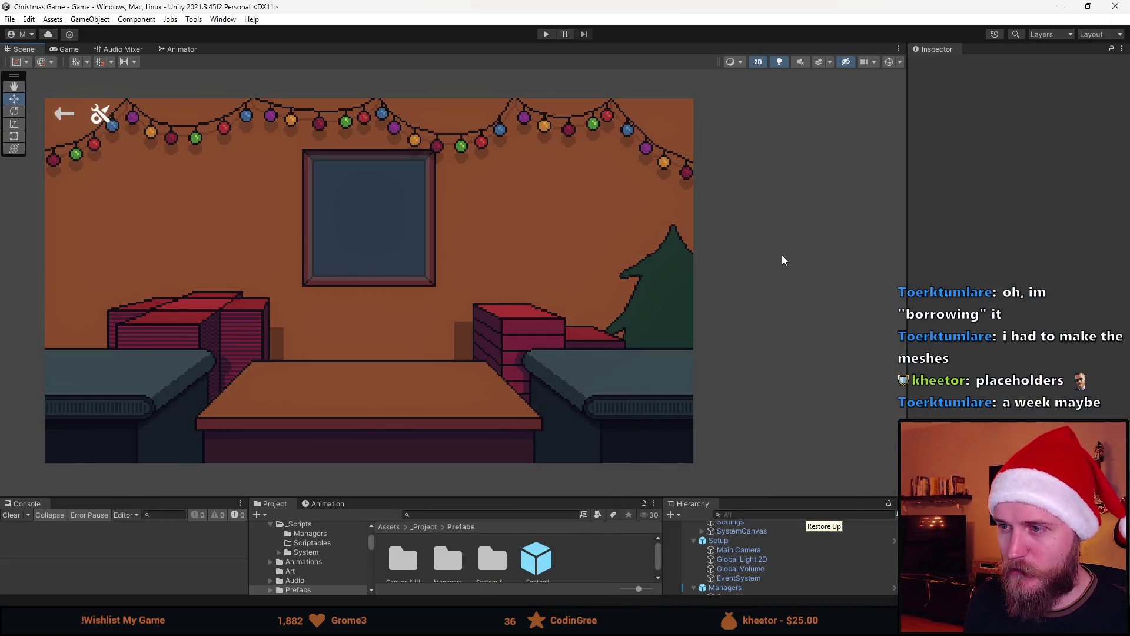
key(alt+Tab)
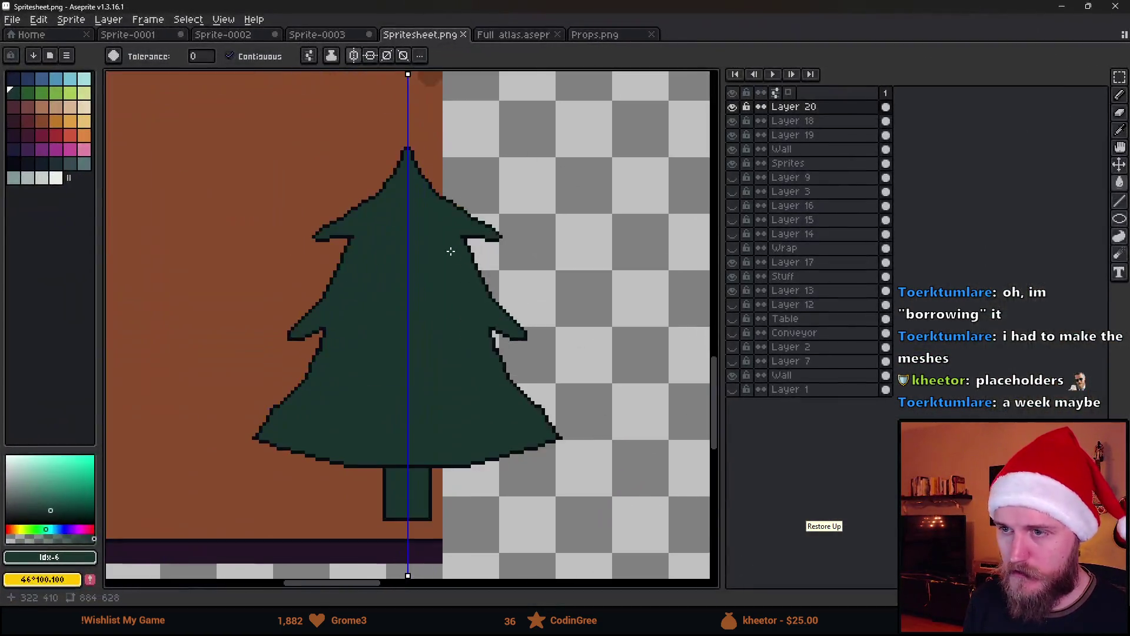
key(v)
key(ctrl+z)
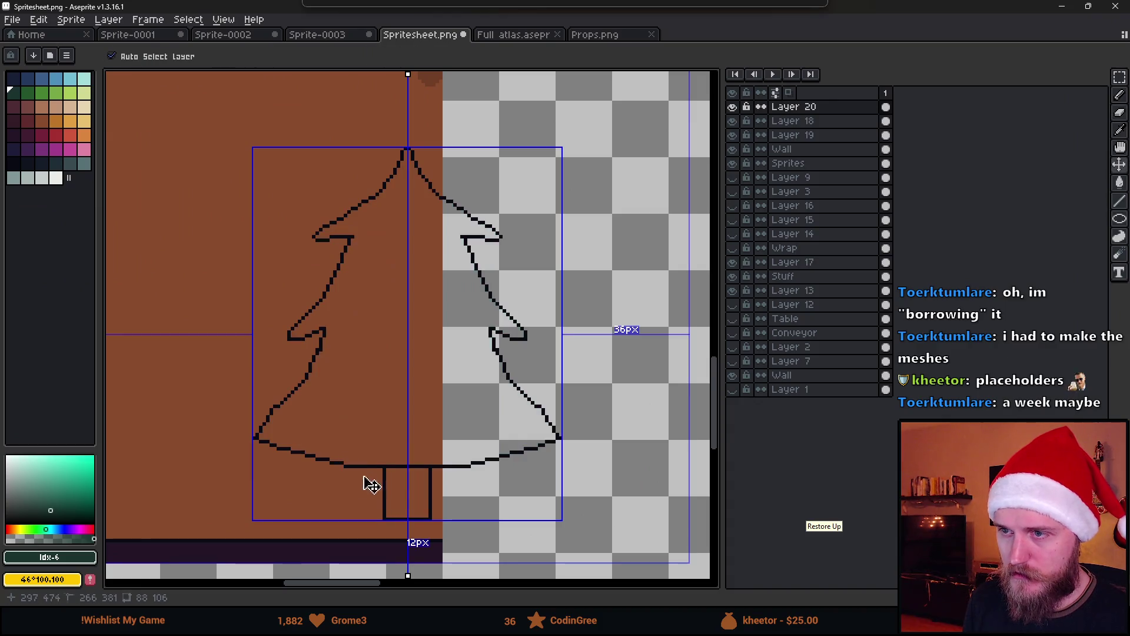
Step: Erase the whole tree outline and return to the Pencil with the dark outline colour
key(e)
mouse_move(391, 512)
mouse_down()
mouse_move(611, 404)
mouse_move(337, 259)
mouse_move(330, 203)
mouse_up()
key(b)
click(14, 163)
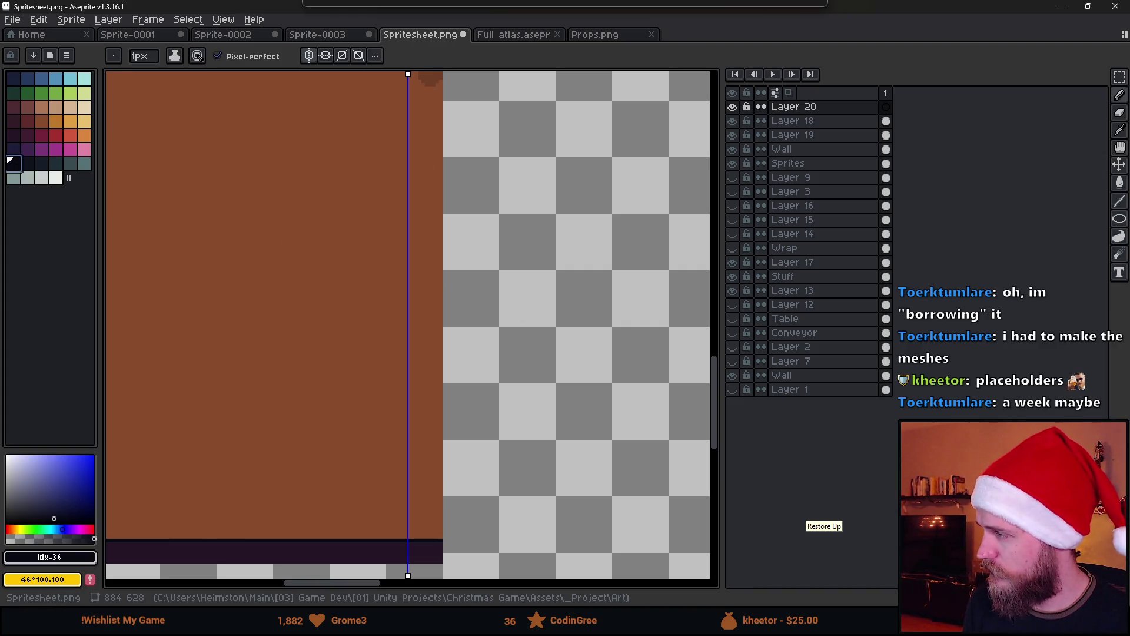
scroll(402, 174, up, 1)
Step: Place the new tree's peak pixels and a mirrored diagonal sloping down from it
click(406, 144)
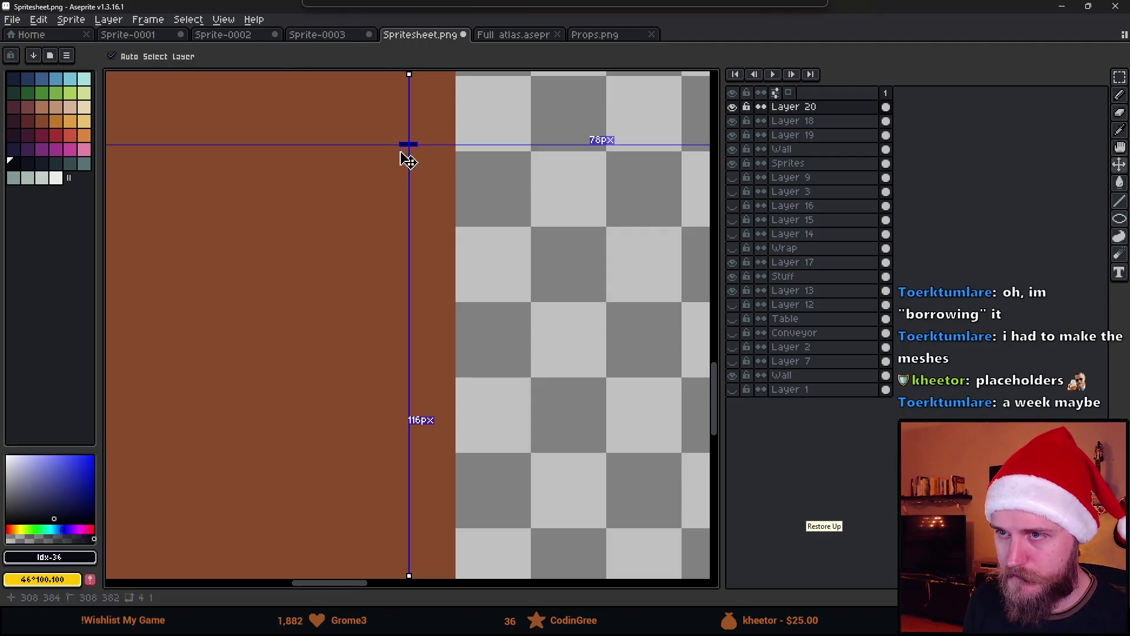
click(400, 157)
drag(399, 161, 397, 167)
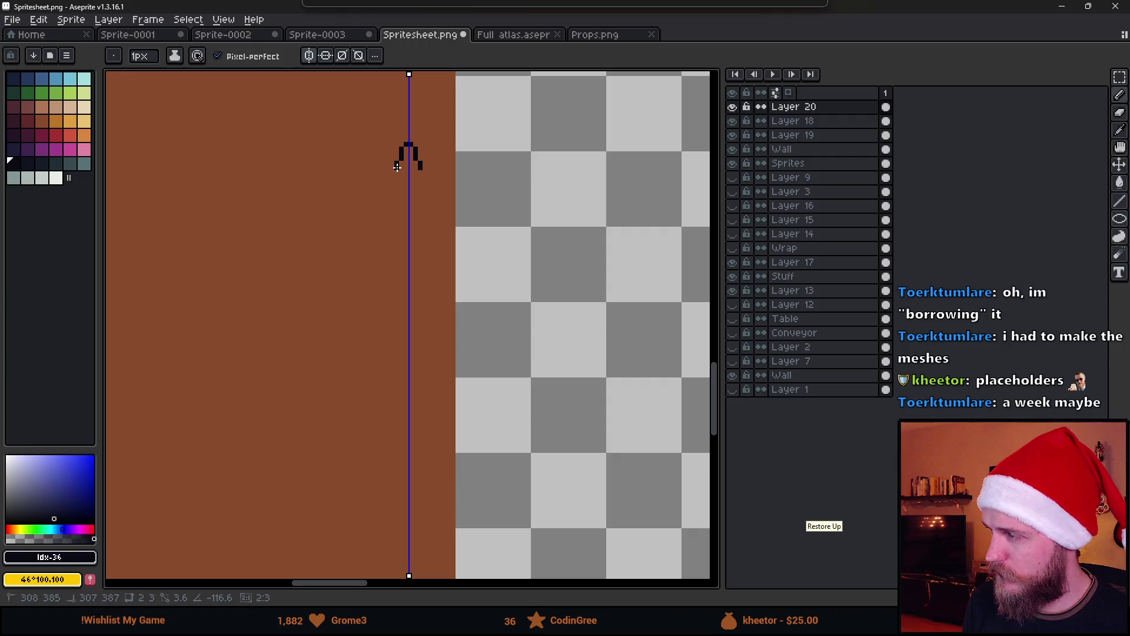
key(ctrl+z)
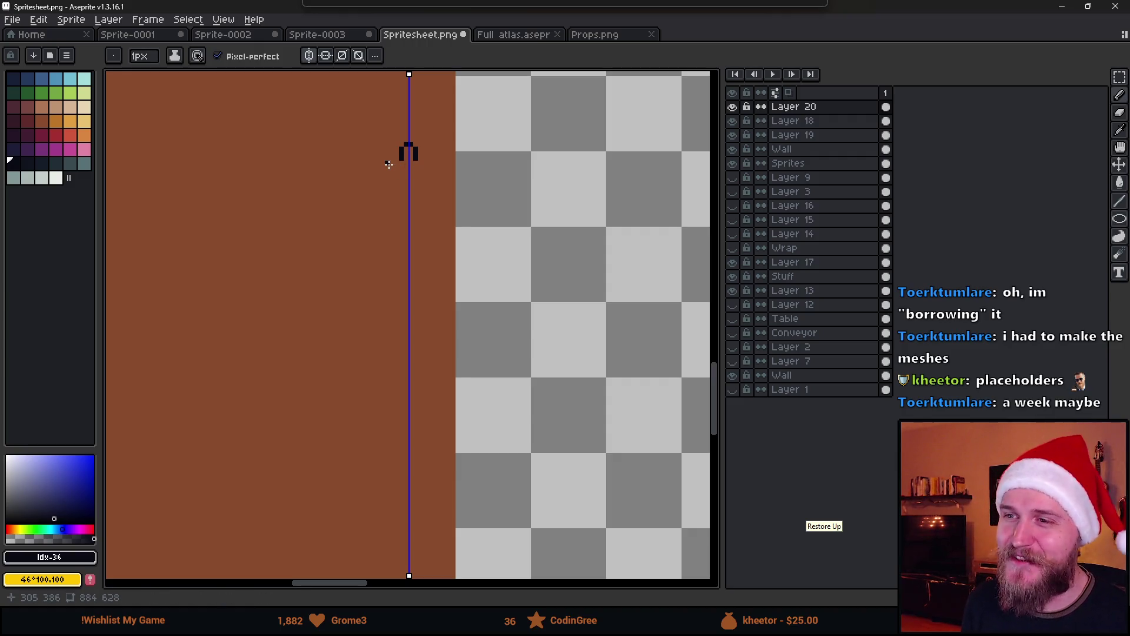
mouse_move(389, 165)
mouse_down()
mouse_move(359, 203)
mouse_move(351, 195)
mouse_up()
key(ctrl+z)
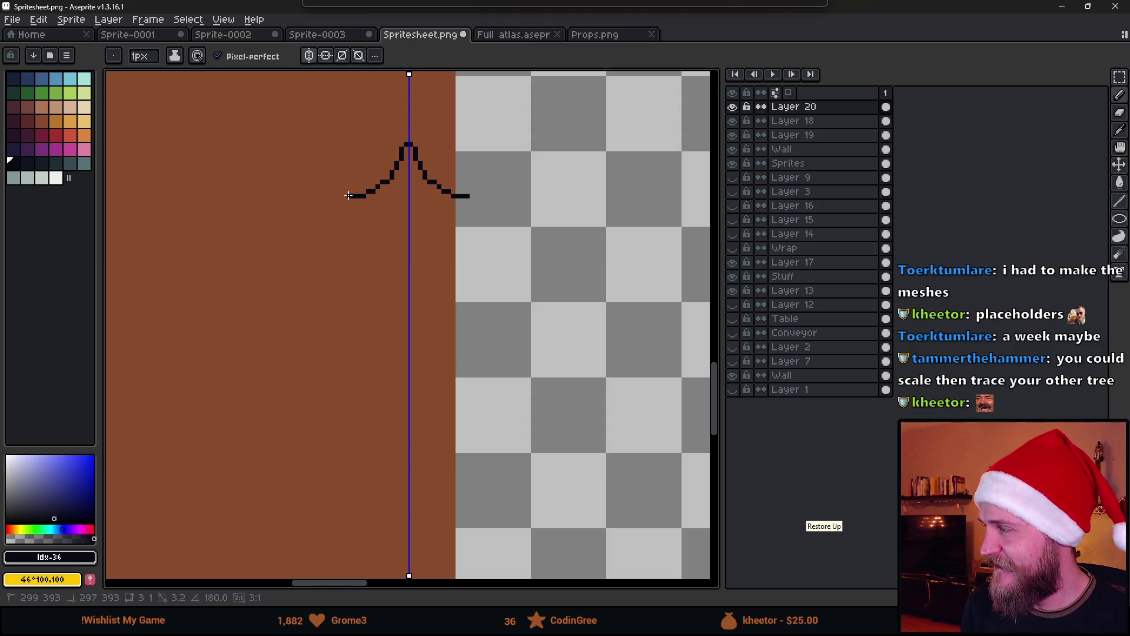
Step: Extend the branch by a pixel and draw the mirrored upper branch tiers down-left
key(Escape)
click(355, 200)
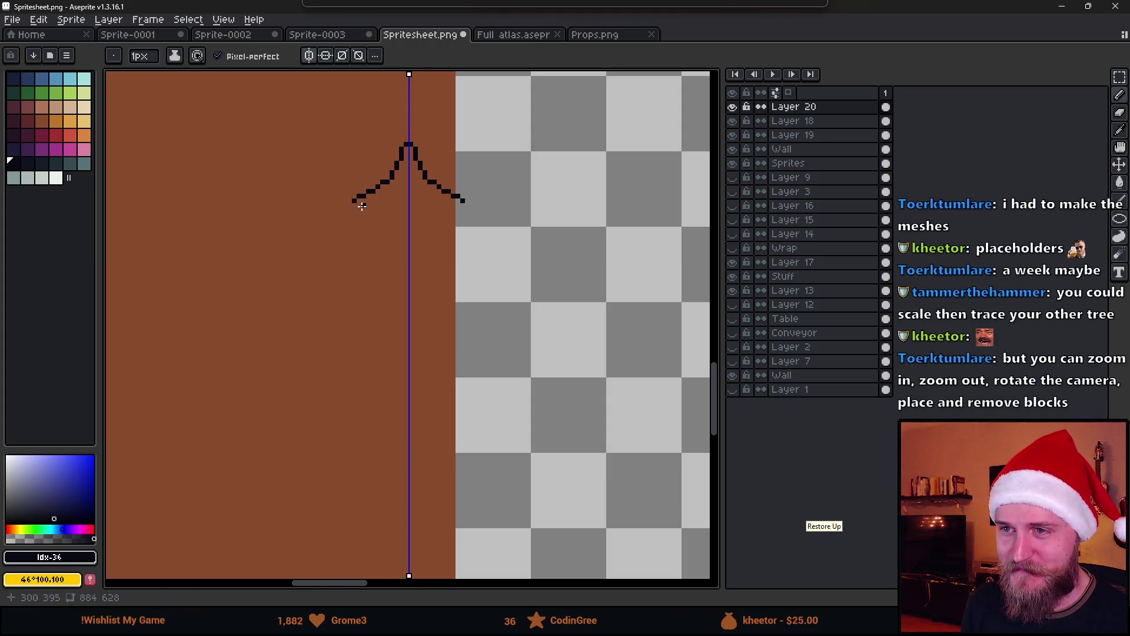
key(shift)
mouse_move(370, 204)
mouse_down()
mouse_move(321, 252)
mouse_move(337, 261)
mouse_move(270, 332)
mouse_move(298, 337)
mouse_up()
Step: Extend the outline down from the lower branch tip and preview the tree in Unity
scroll(304, 337, down, 3)
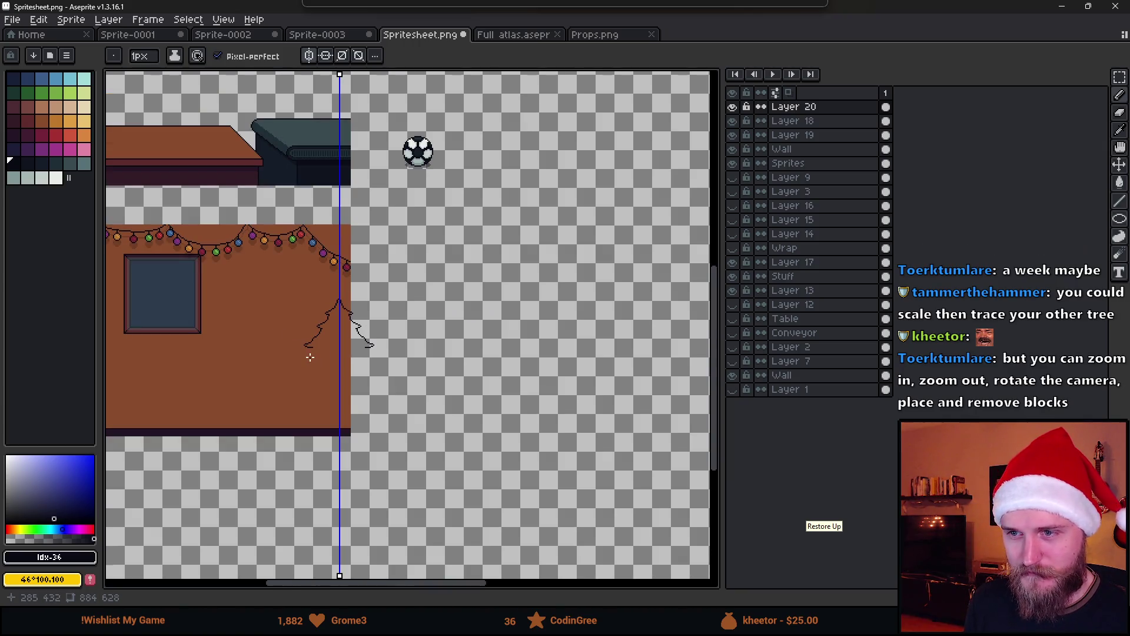
scroll(317, 335, up, 3)
mouse_move(322, 316)
mouse_down()
mouse_move(259, 406)
mouse_move(332, 406)
mouse_up()
scroll(332, 406, down, 2)
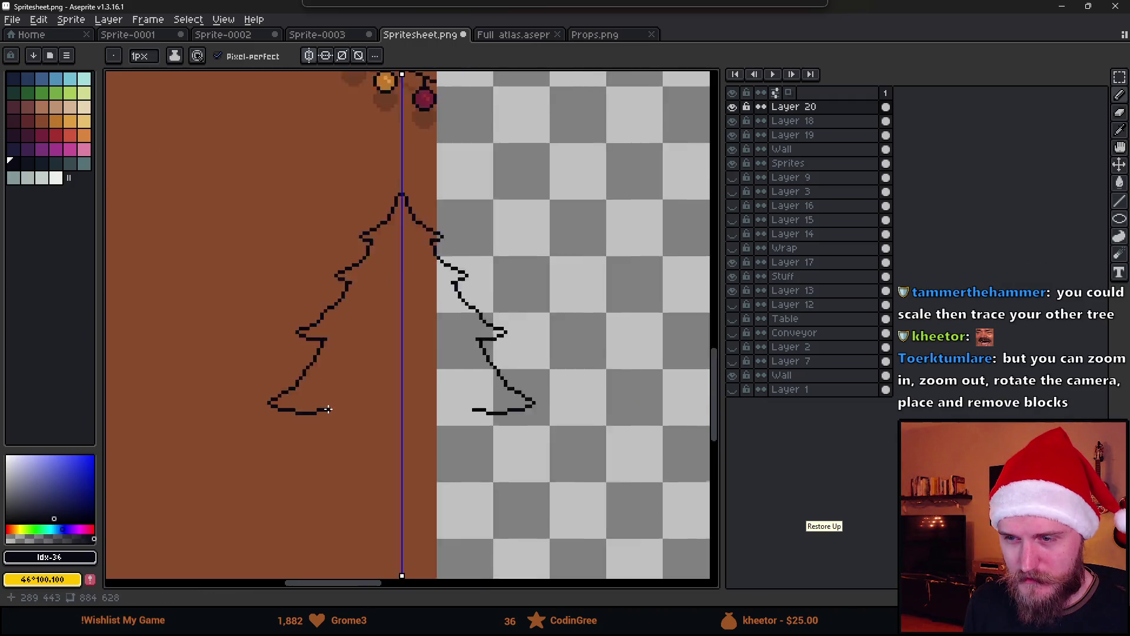
scroll(340, 406, down, 2)
key(alt+Tab)
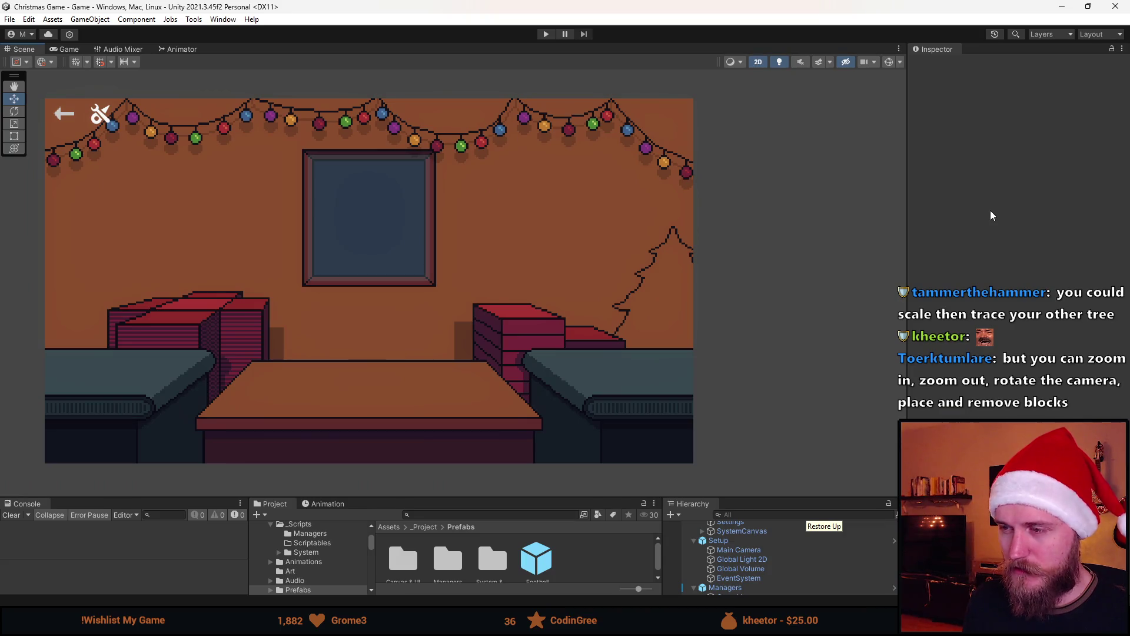
key(alt+Tab)
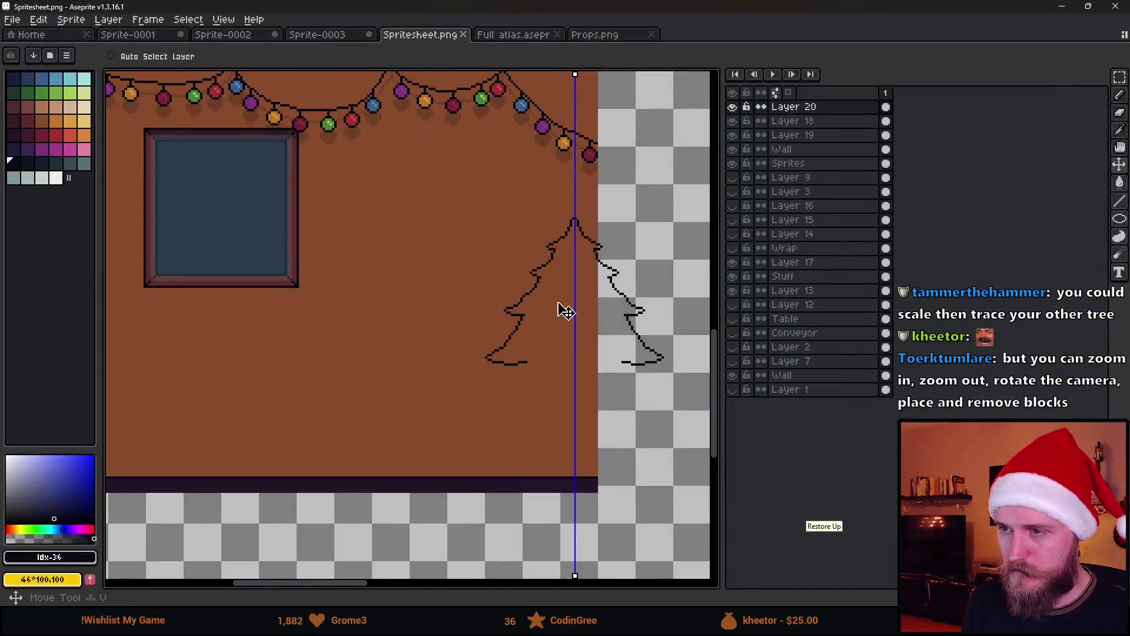
Step: Move the tree outline up and to the right, save, and recheck it in Unity
drag(588, 322, 597, 313)
key(ctrl)
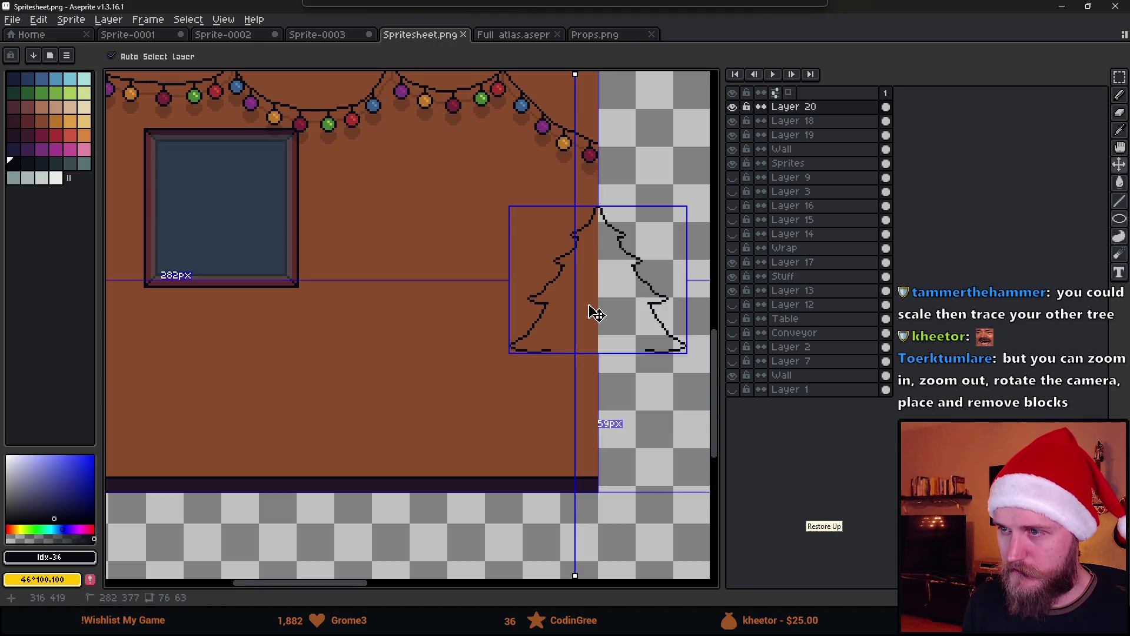
key(alt+Tab)
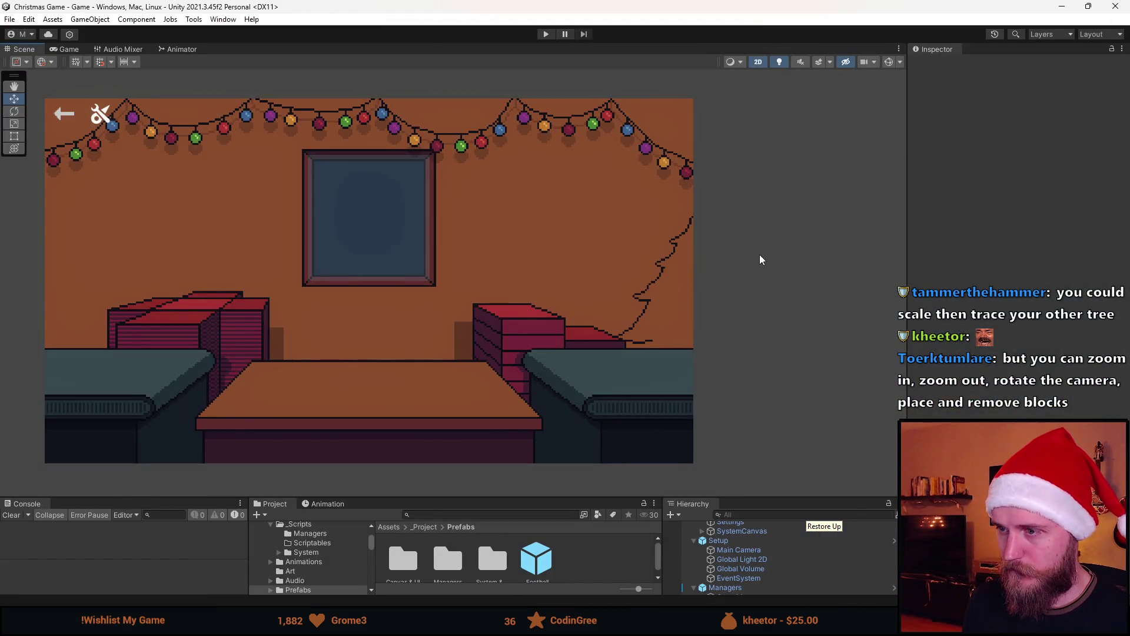
key(alt+Tab)
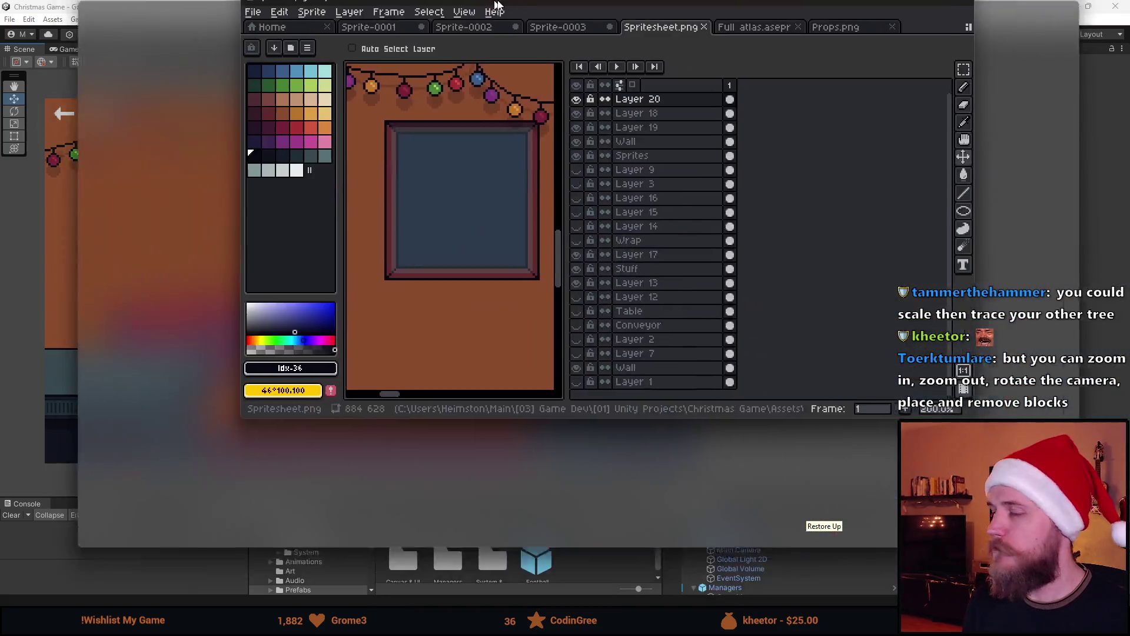
Step: Select the tree's lower-left branches and shift them about 20 px right
scroll(538, 302, up, 3)
scroll(492, 321, down, 1)
key(m)
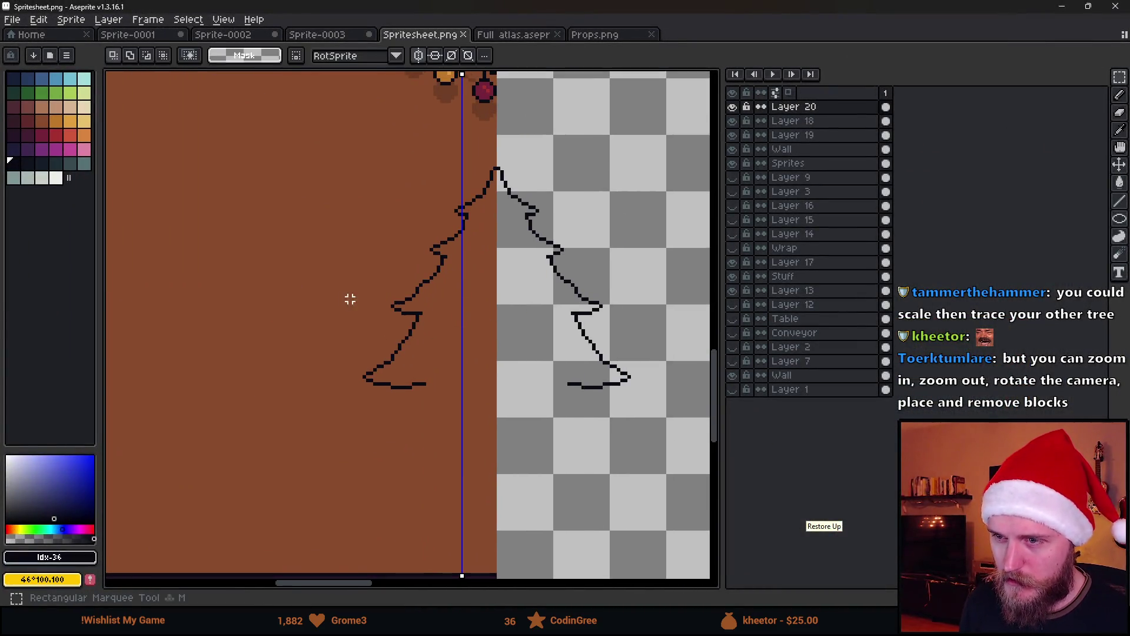
drag(338, 271, 416, 454)
click(466, 330)
scroll(466, 331, up, 1)
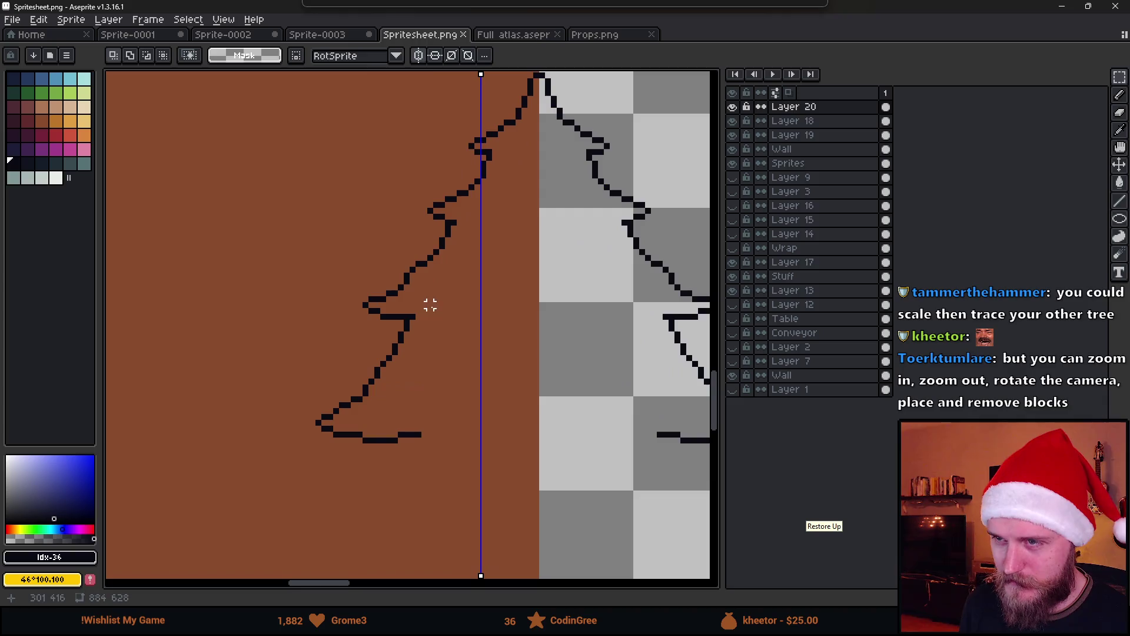
mouse_move(295, 271)
mouse_down()
mouse_move(389, 465)
mouse_move(446, 512)
mouse_up()
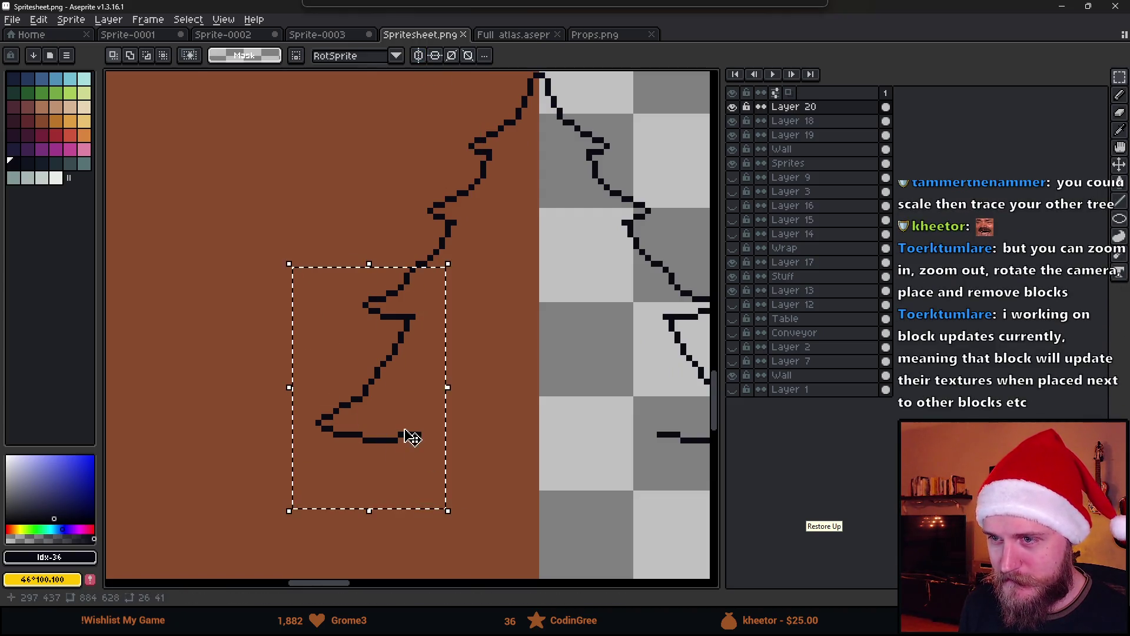
drag(411, 434, 422, 436)
key(b)
key(ctrl+d)
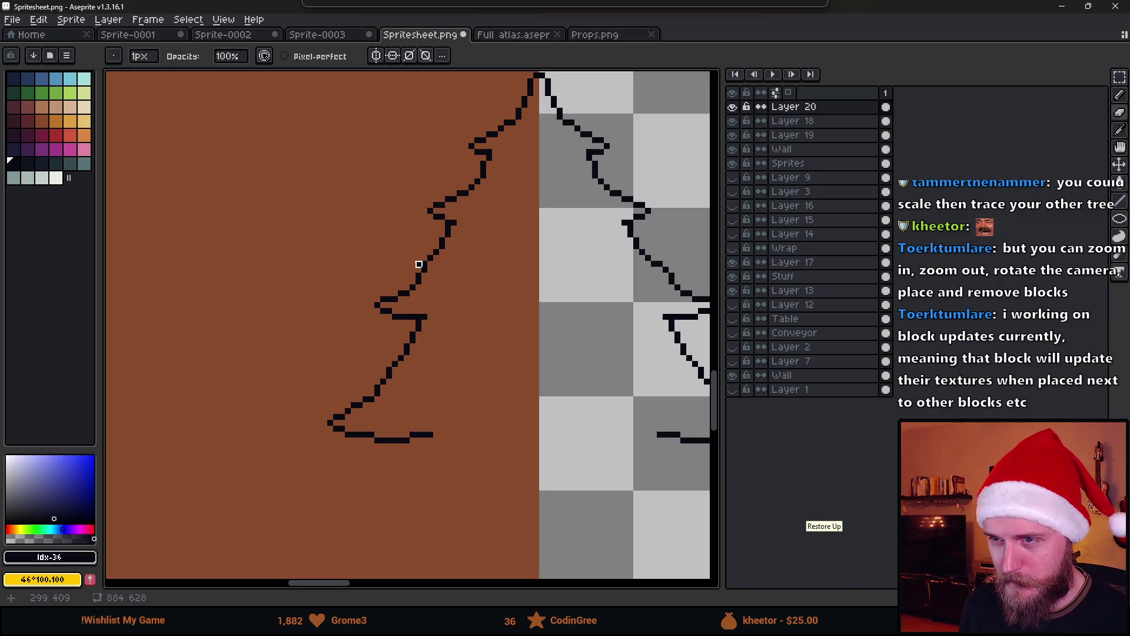
Step: Erase the whole tree outline from Layer 20
scroll(525, 327, down, 1)
scroll(533, 328, up, 1)
key(m)
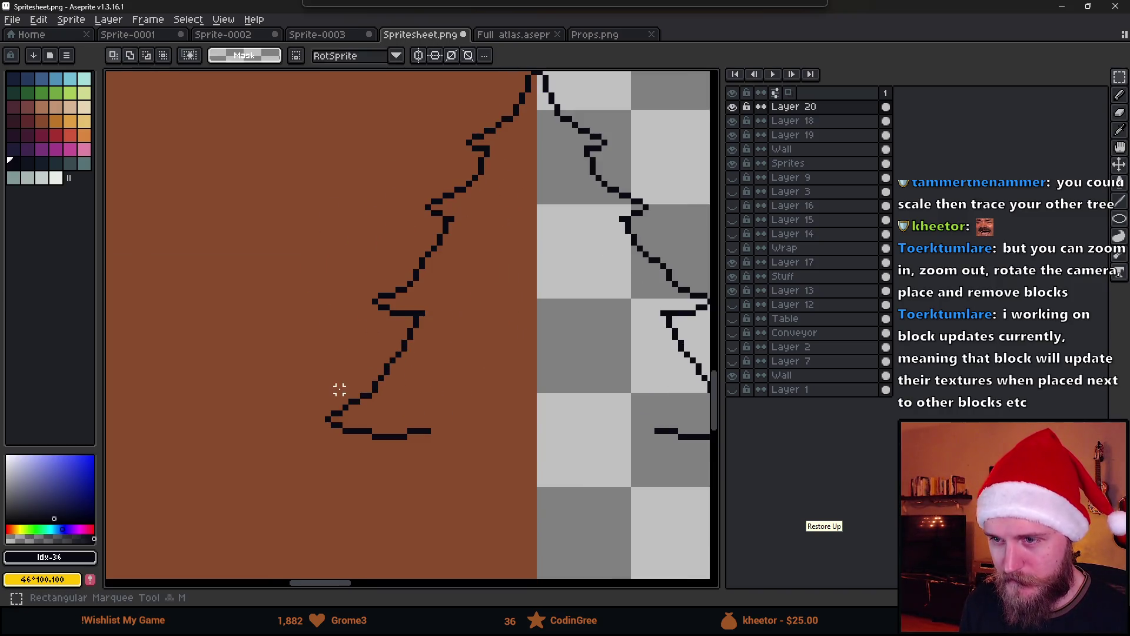
scroll(431, 383, down, 4)
scroll(446, 389, up, 2)
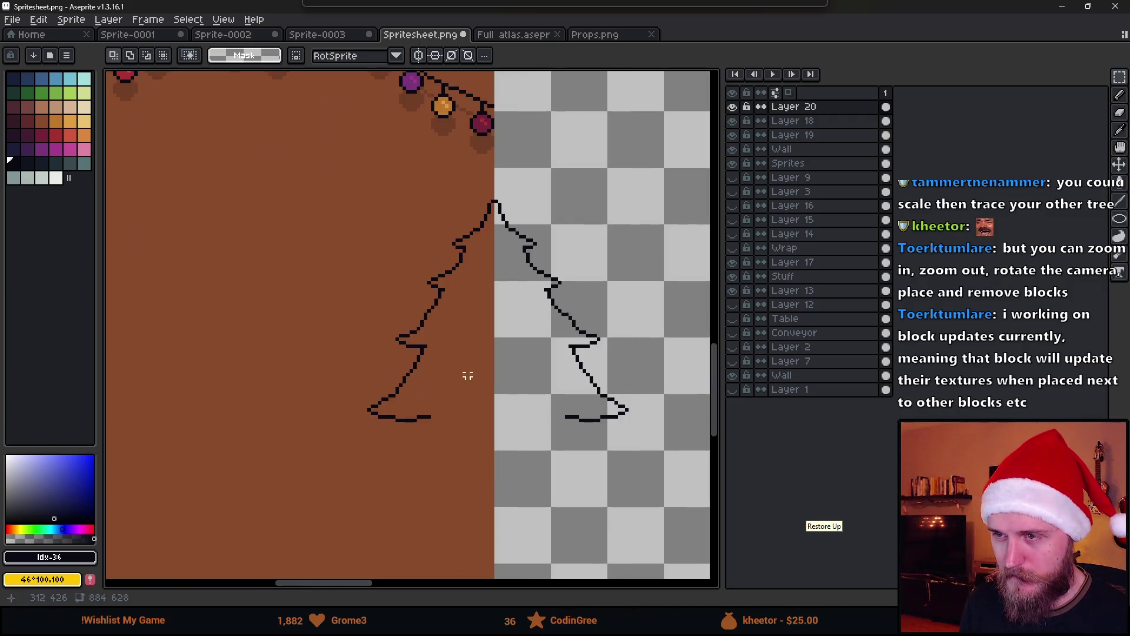
key(e)
mouse_move(439, 436)
mouse_down()
mouse_move(404, 376)
mouse_move(620, 406)
mouse_up()
Step: Enable vertical mirror symmetry with the Pencil and place the tree's top pixel on the axis
key(b)
scroll(495, 245, left, 3)
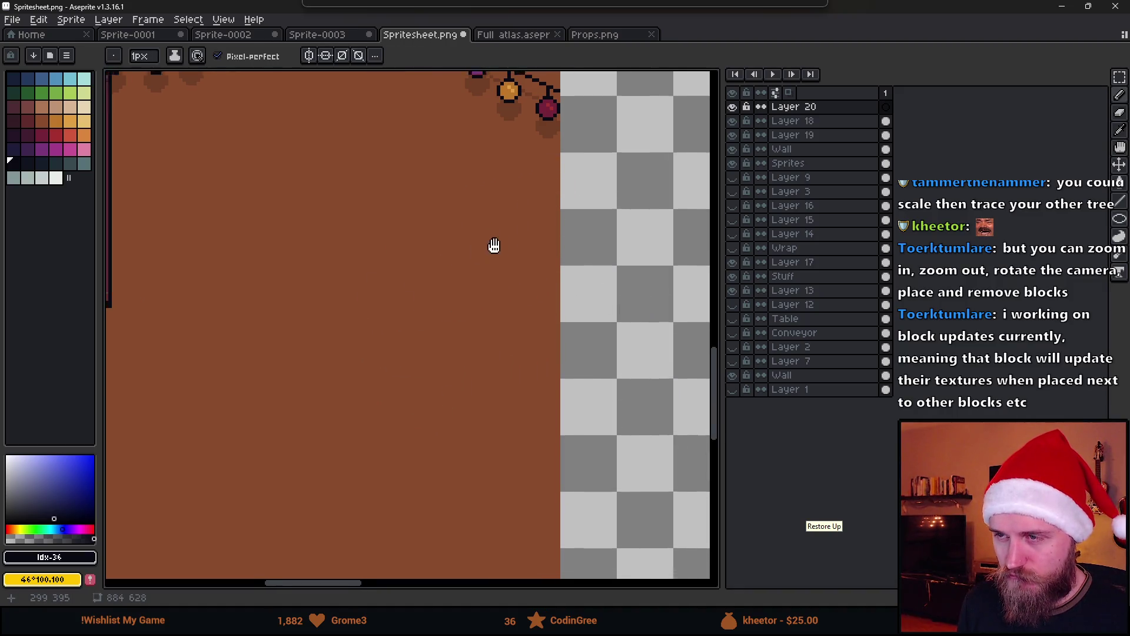
click(309, 55)
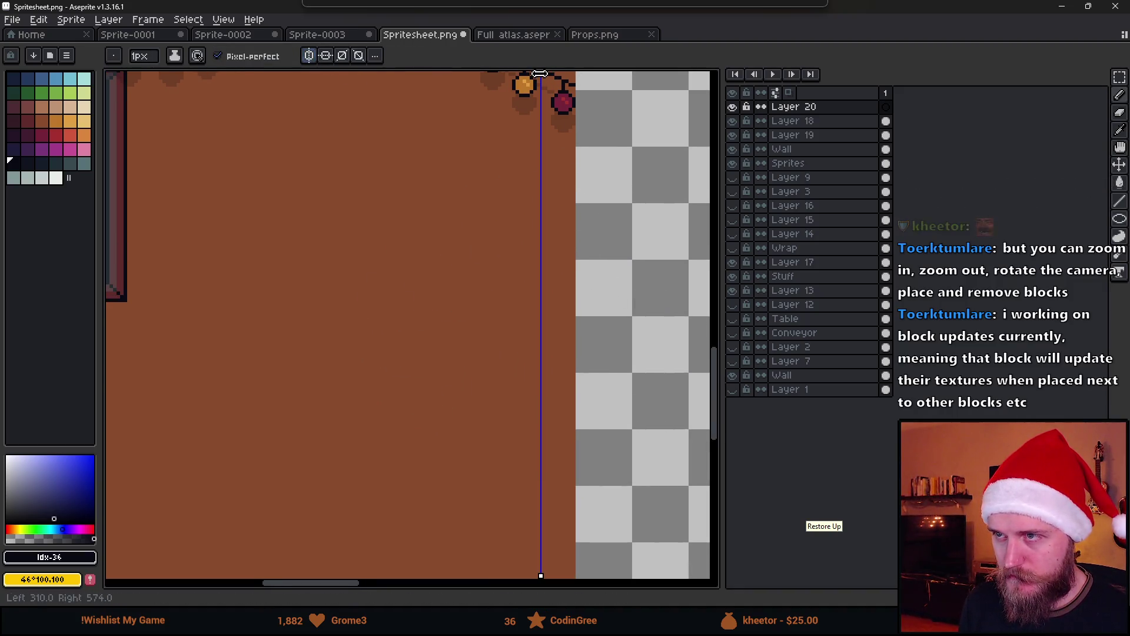
click(539, 219)
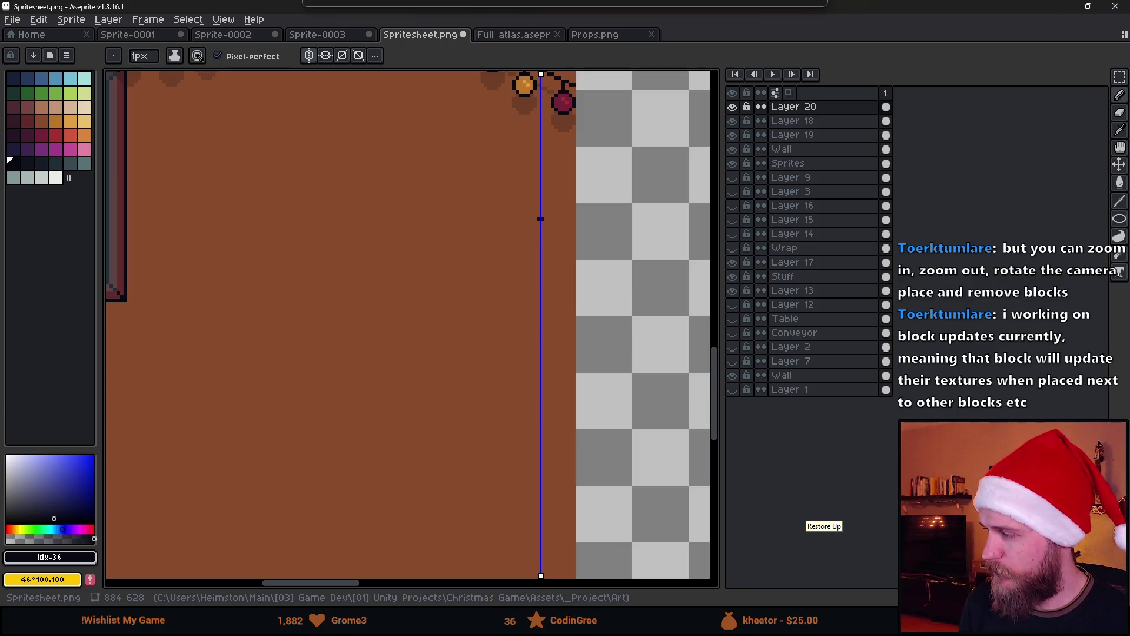
Step: Draw the mirrored tree sides straight down from the peak, save, and preview in Unity
scroll(500, 361, down, 1)
key(shift)
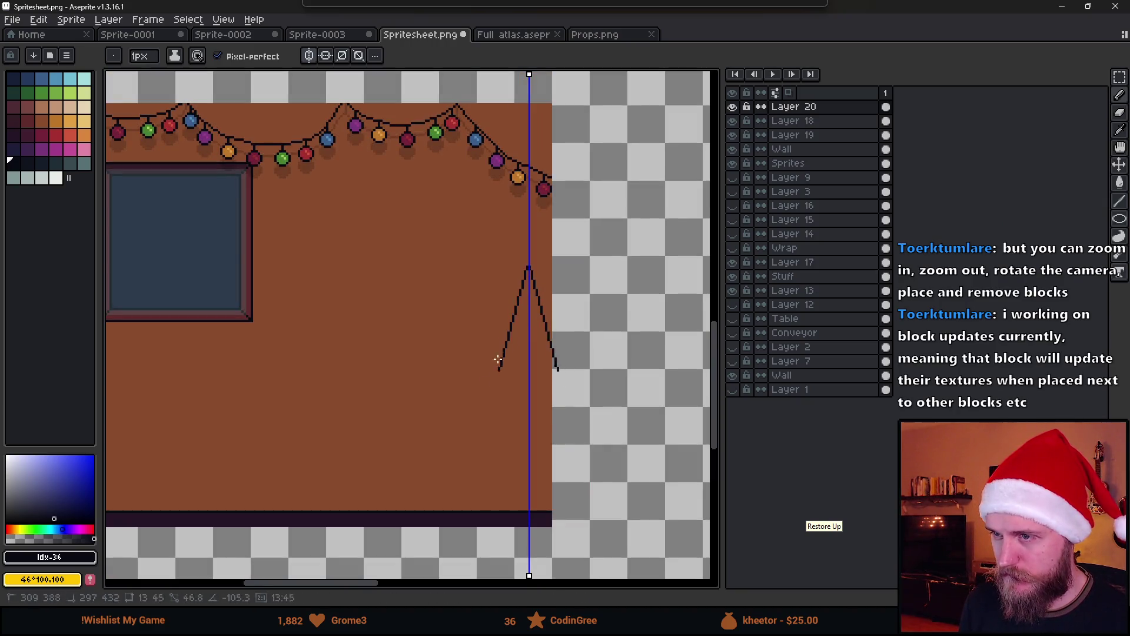
shift+click(465, 434)
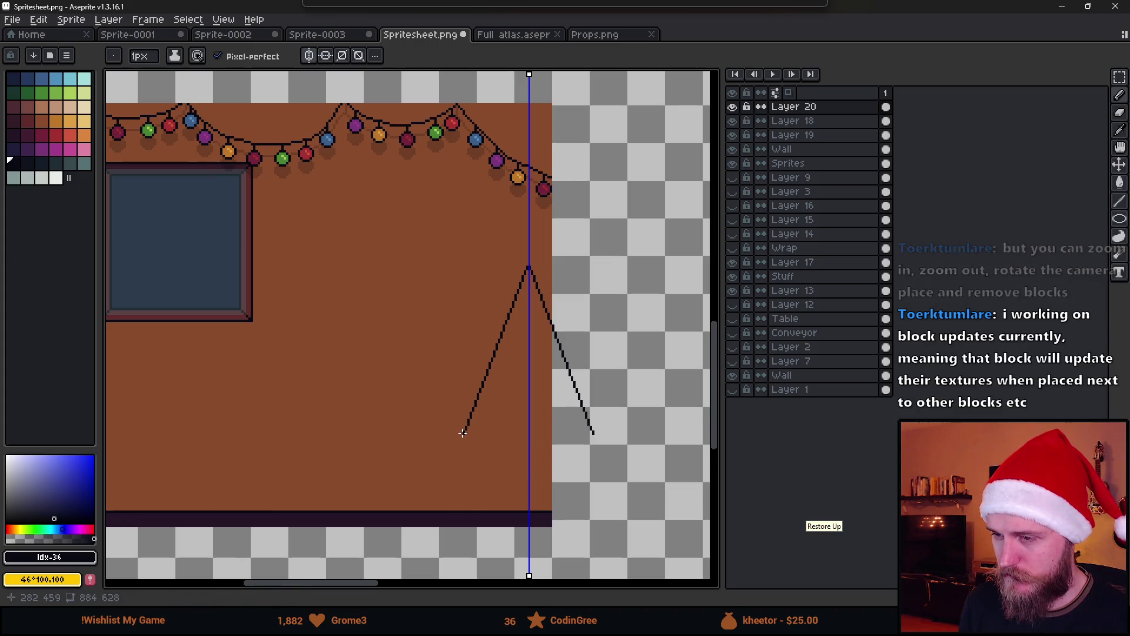
key(ctrl+s)
key(alt+Tab)
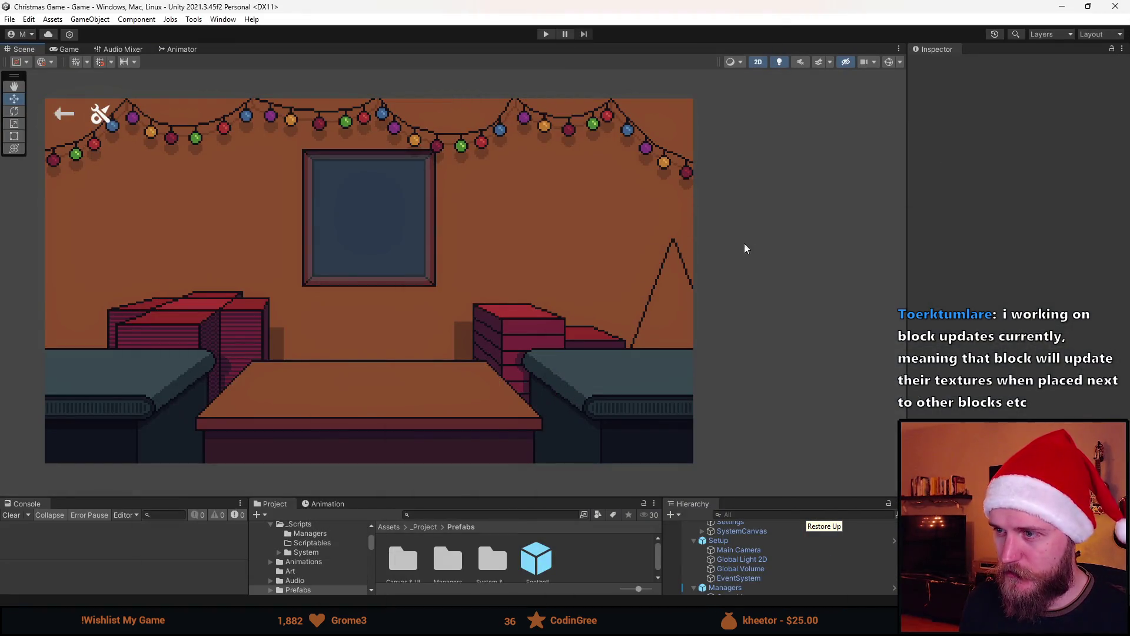
key(alt+Tab)
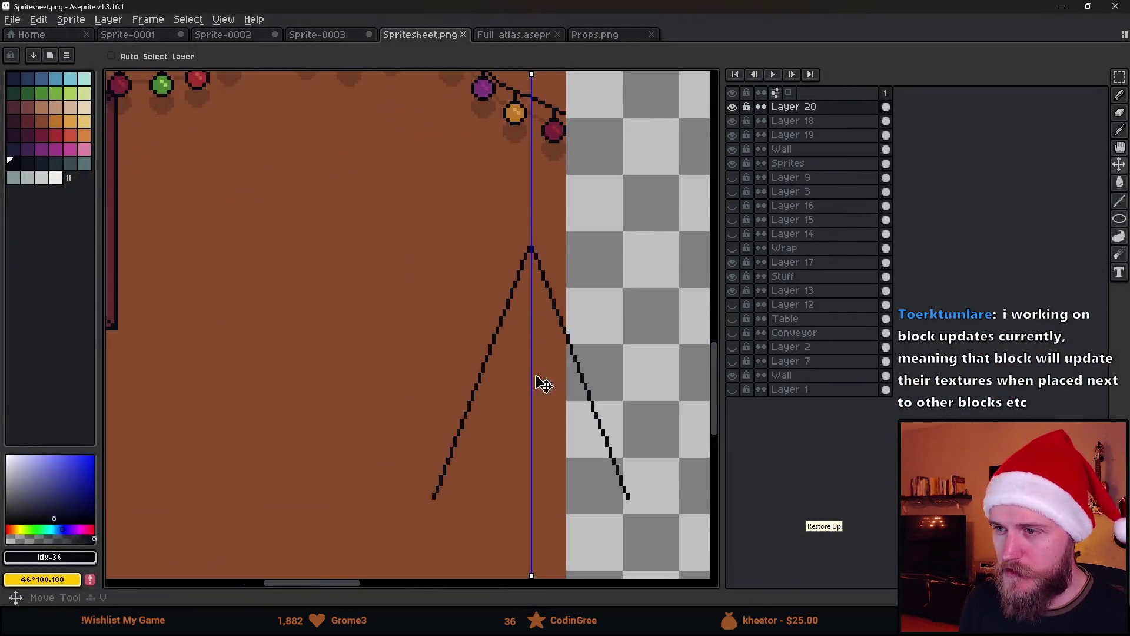
key(ctrl+s)
key(alt+Tab)
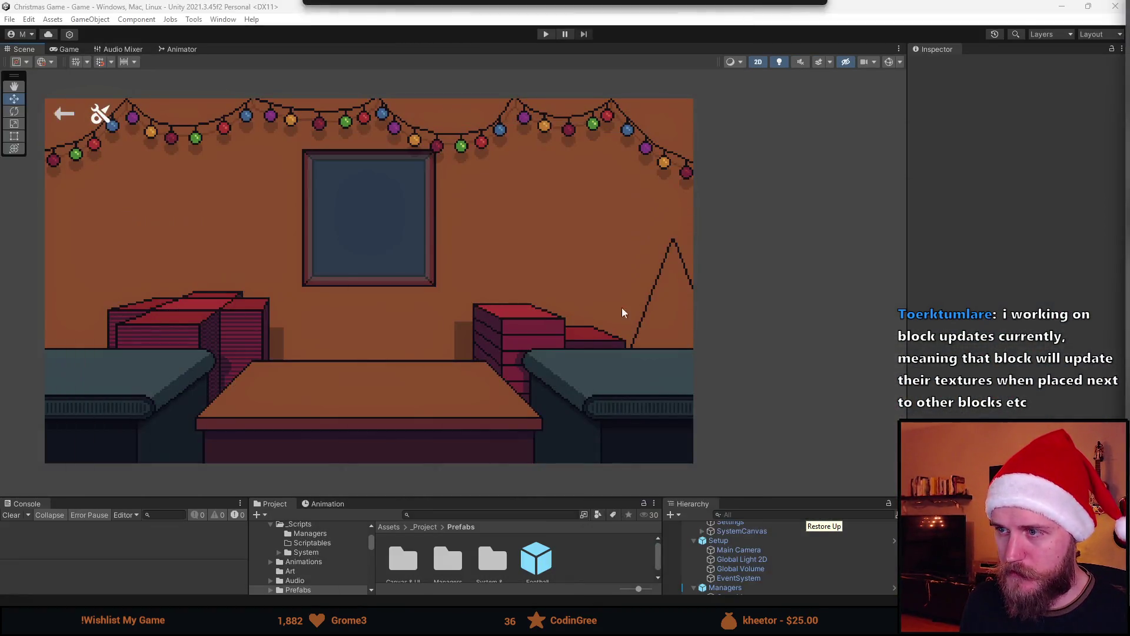
key(alt+Tab)
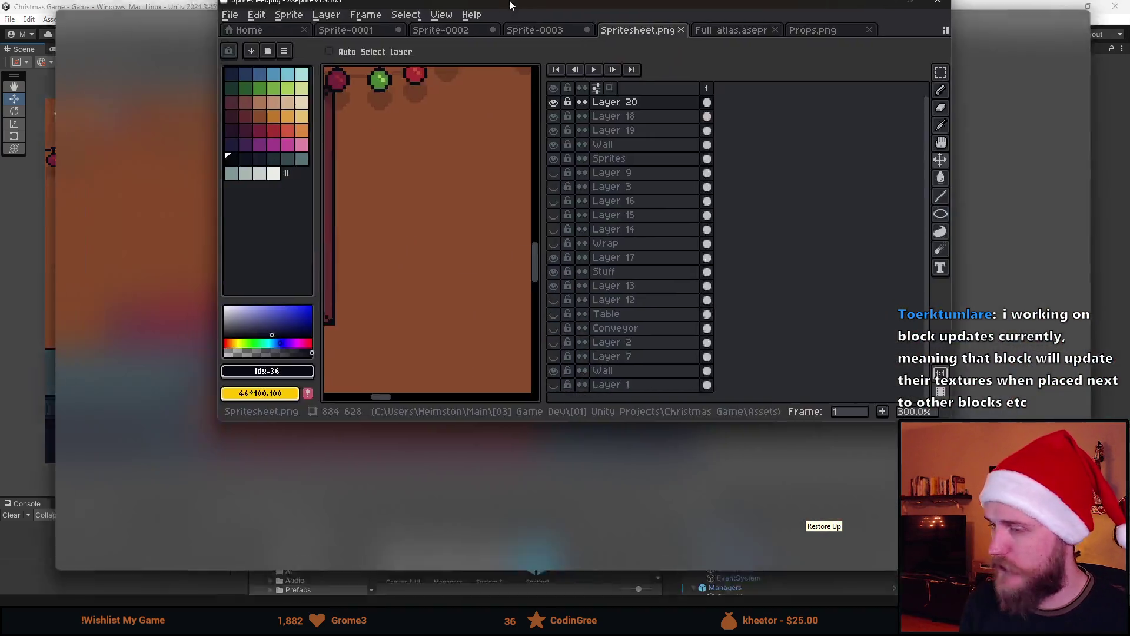
Step: Shift the tree lines 5 px up and left, save, and check them in Unity
drag(554, 382, 535, 367)
key(ctrl+s)
key(alt+Tab)
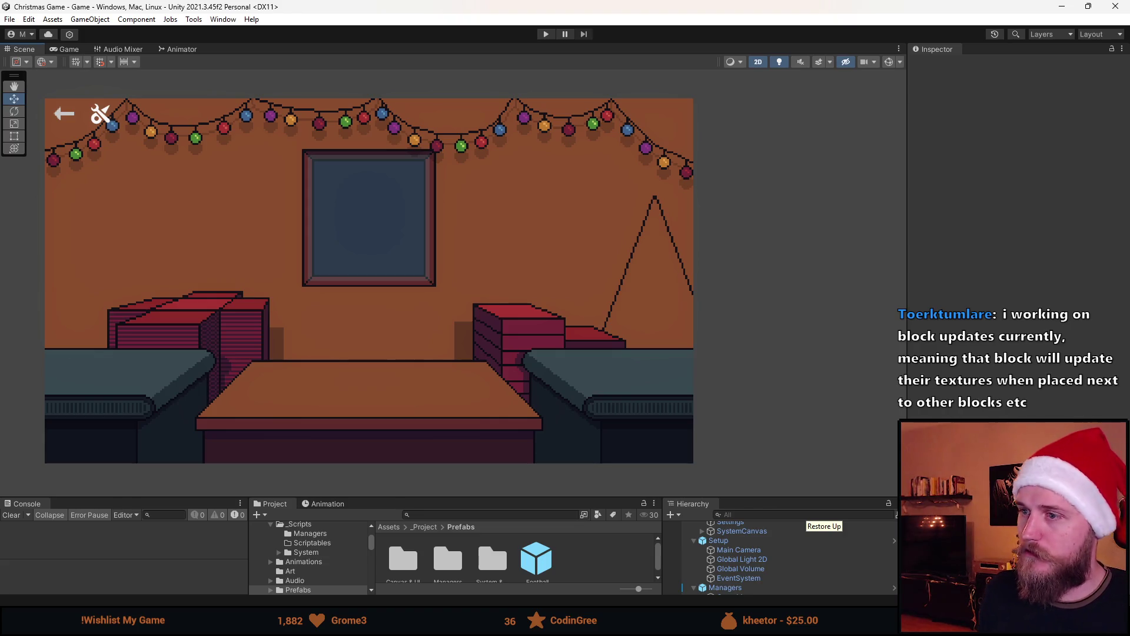
key(alt+Tab)
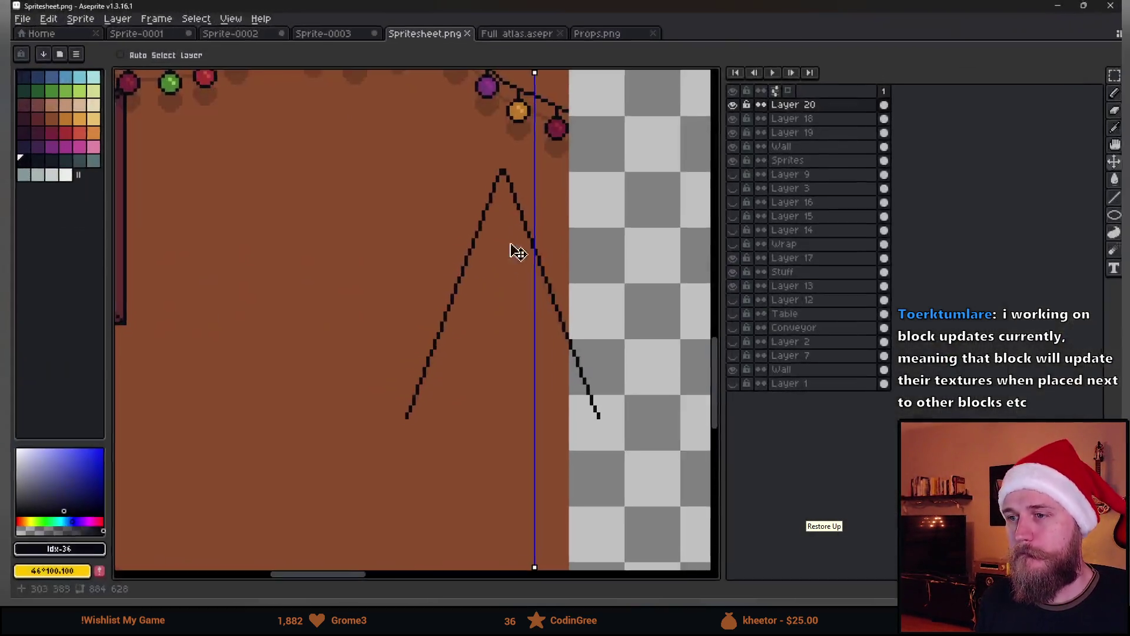
Step: Move the symmetry axis left and try longer mirrored tree sides from the peak, undoing them
scroll(490, 390, up, 1)
key(b)
drag(416, 373, 391, 455)
key(ctrl+z)
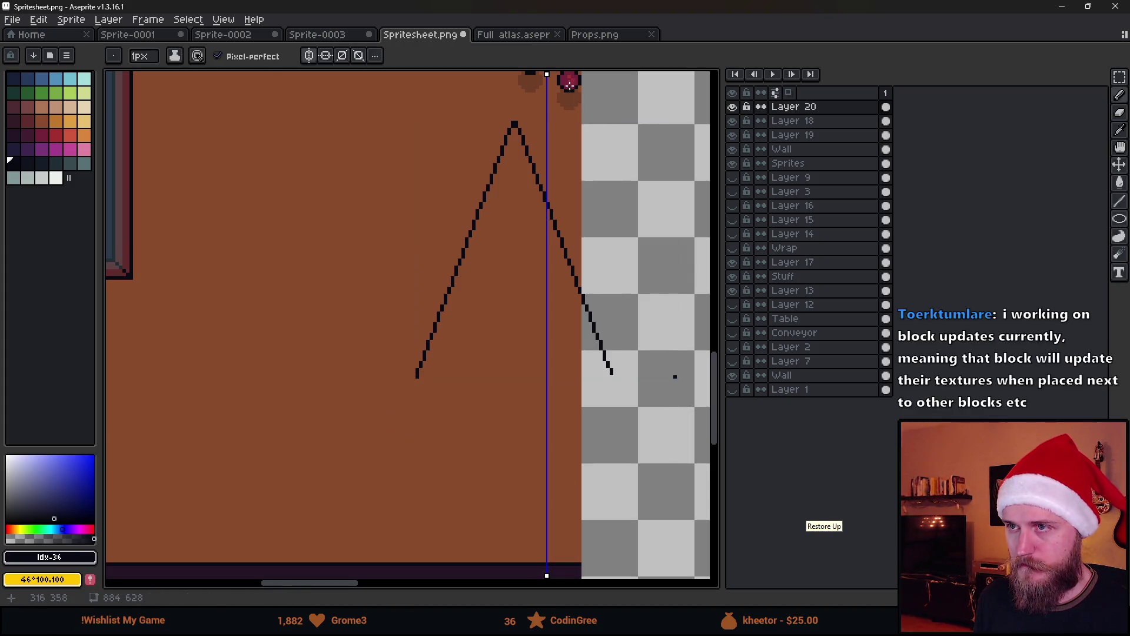
drag(548, 73, 516, 75)
scroll(487, 181, up, 2)
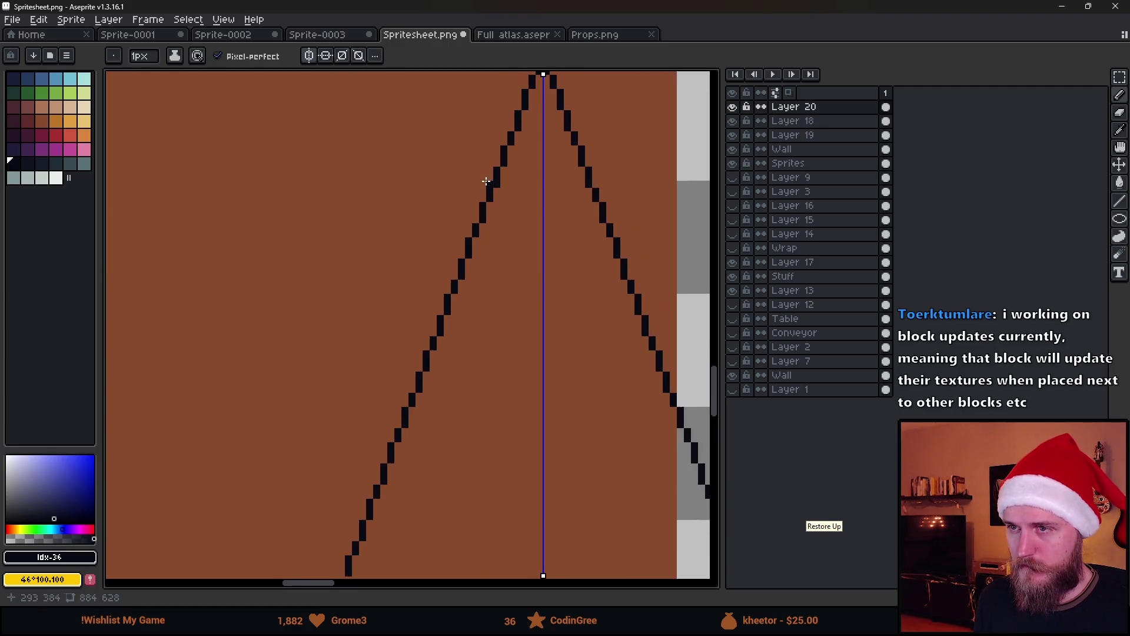
scroll(486, 181, down, 4)
scroll(489, 207, up, 6)
scroll(394, 360, down, 6)
scroll(394, 360, up, 5)
drag(619, 289, 449, 419)
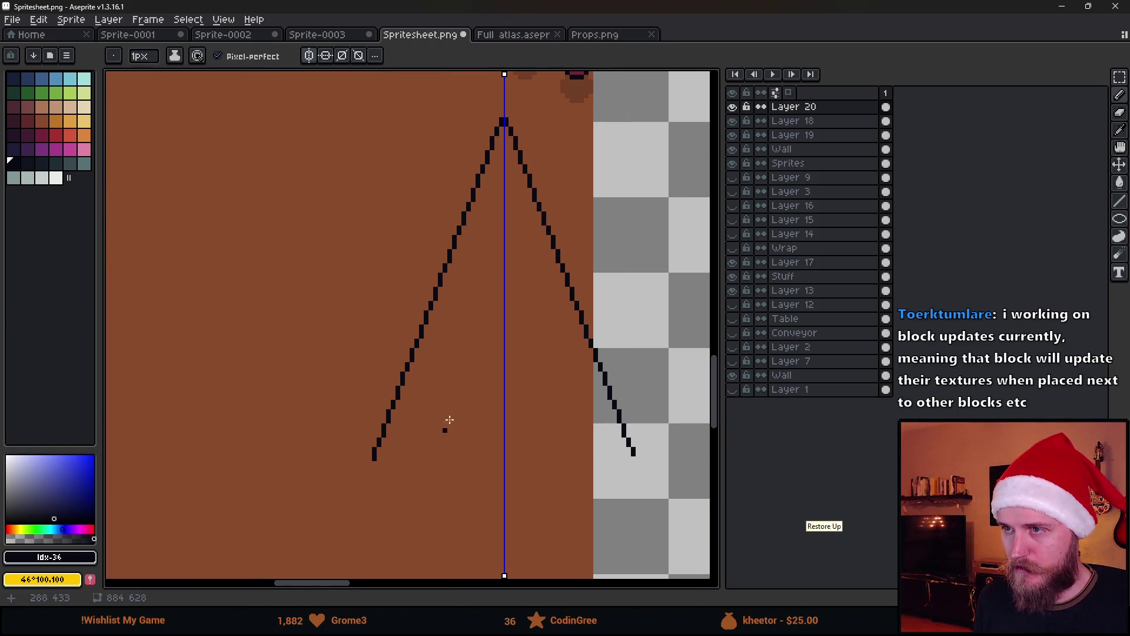
mouse_move(501, 120)
mouse_down()
mouse_move(360, 545)
mouse_move(350, 515)
mouse_up()
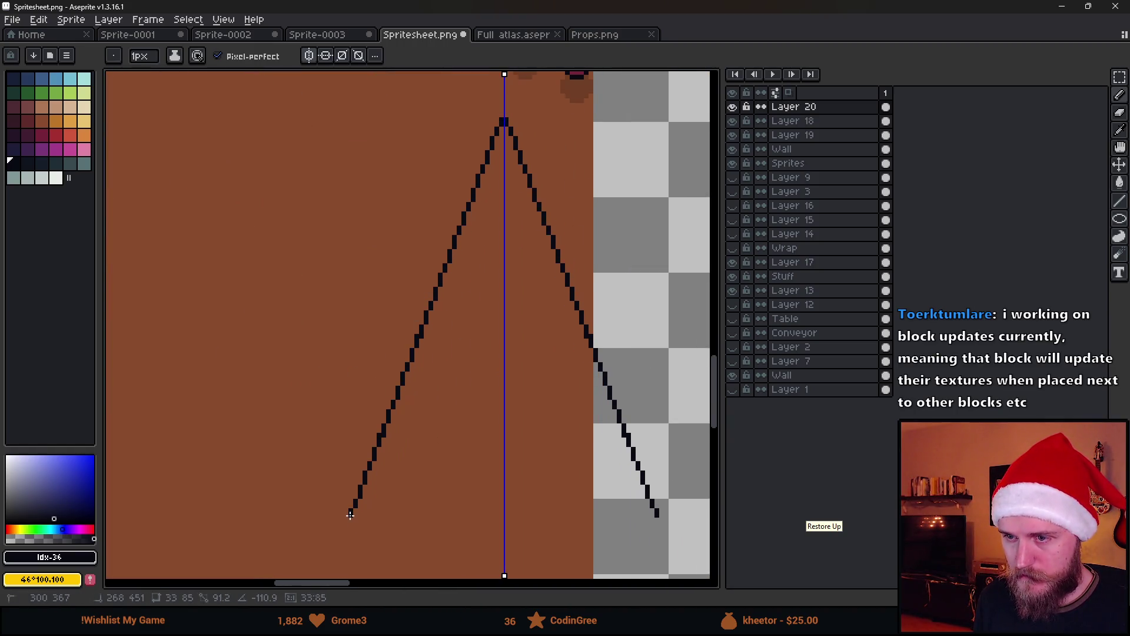
key(Escape)
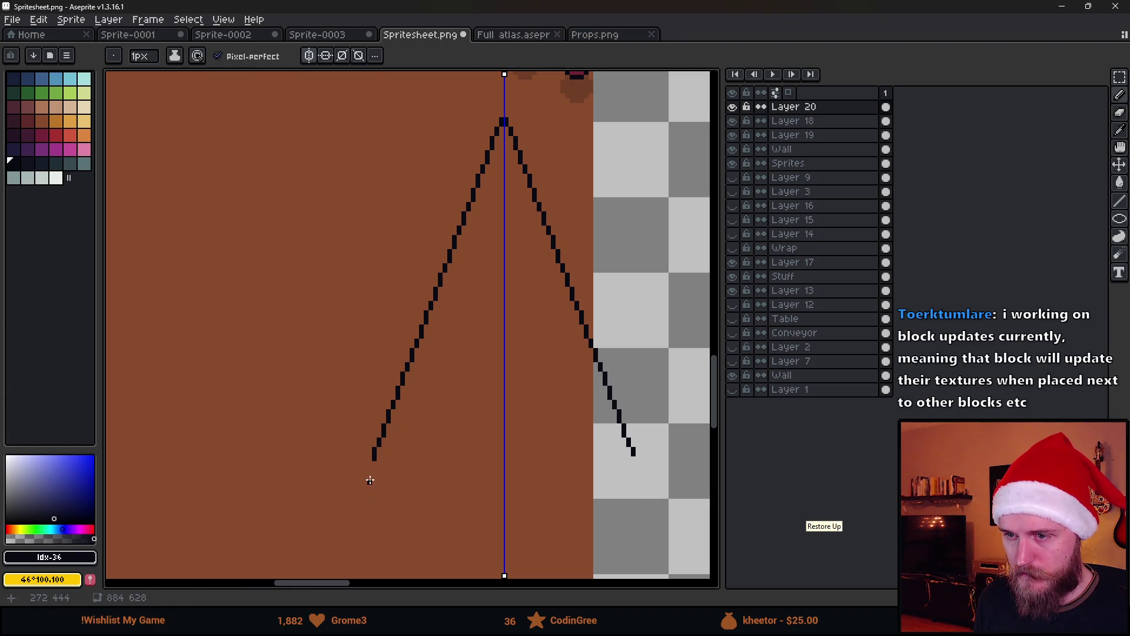
Step: Erase both mirrored tree sides and redraw them from the peak
key(e)
drag(366, 441, 494, 143)
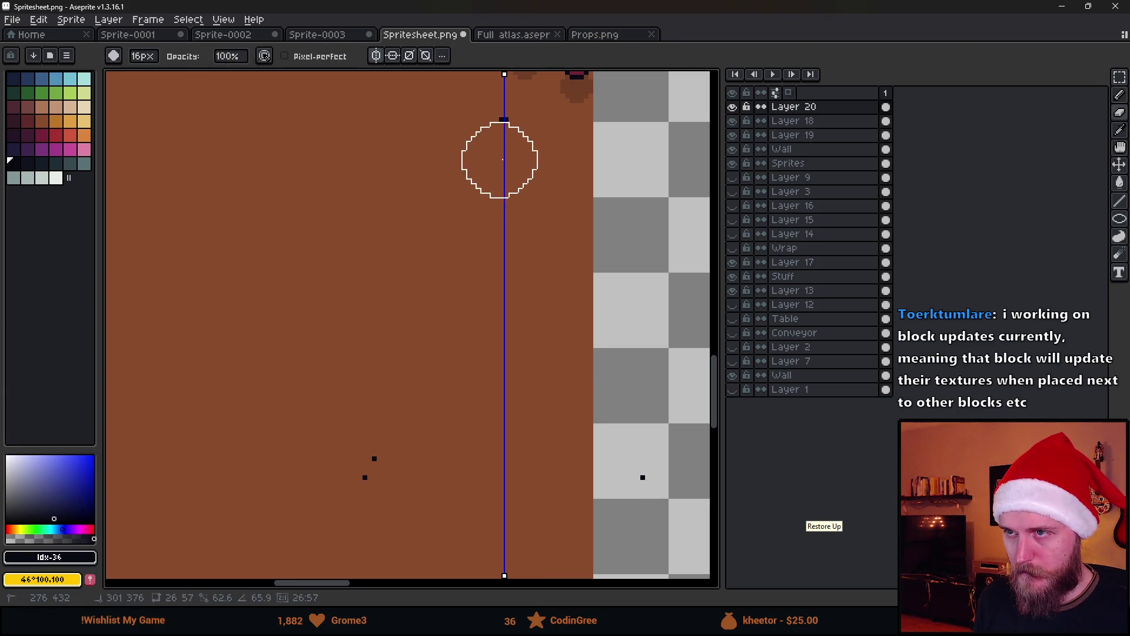
click(397, 444)
key(b)
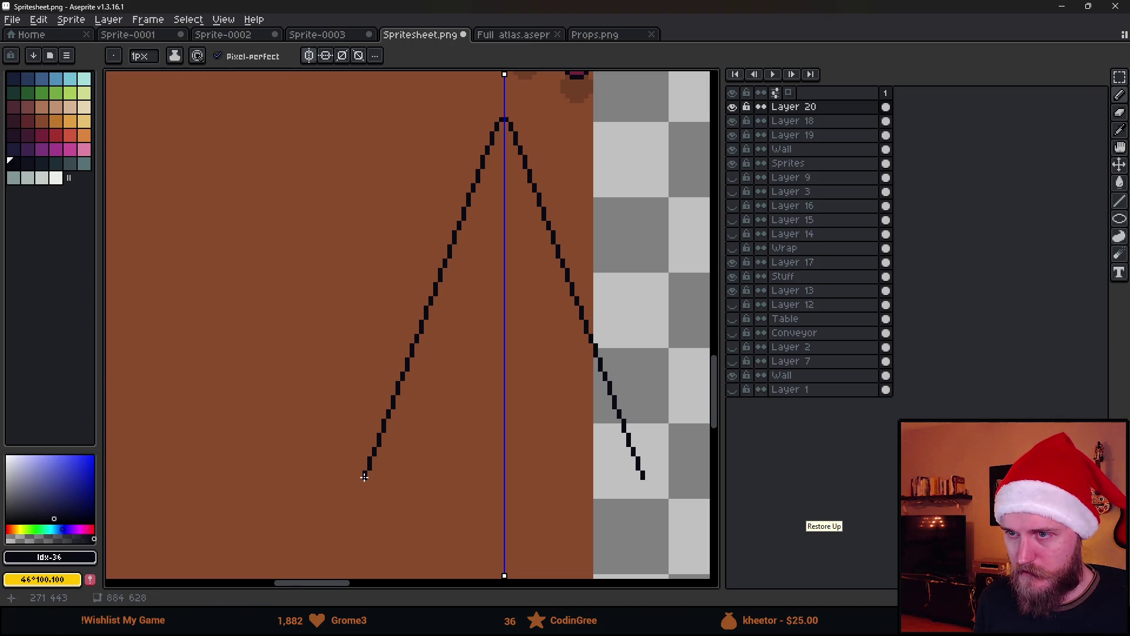
mouse_move(364, 476)
mouse_down()
mouse_move(385, 511)
mouse_move(504, 545)
mouse_up()
Step: Draw the tree's trunk below the cone
scroll(516, 384, down, 2)
scroll(516, 383, up, 2)
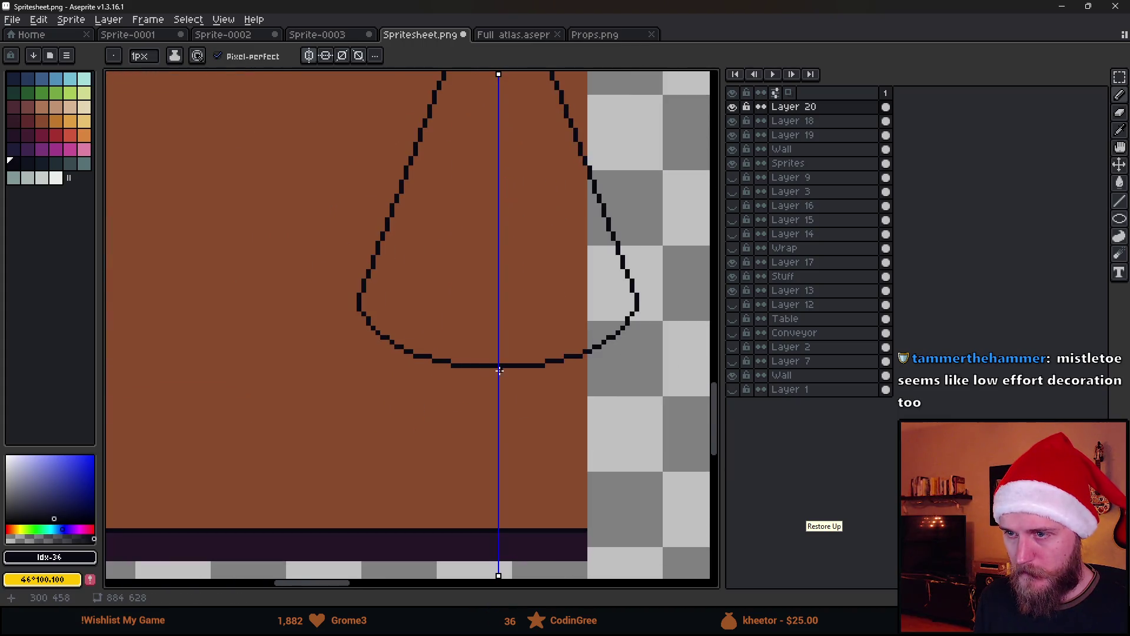
mouse_move(475, 365)
mouse_down()
mouse_move(473, 455)
mouse_move(498, 454)
mouse_up()
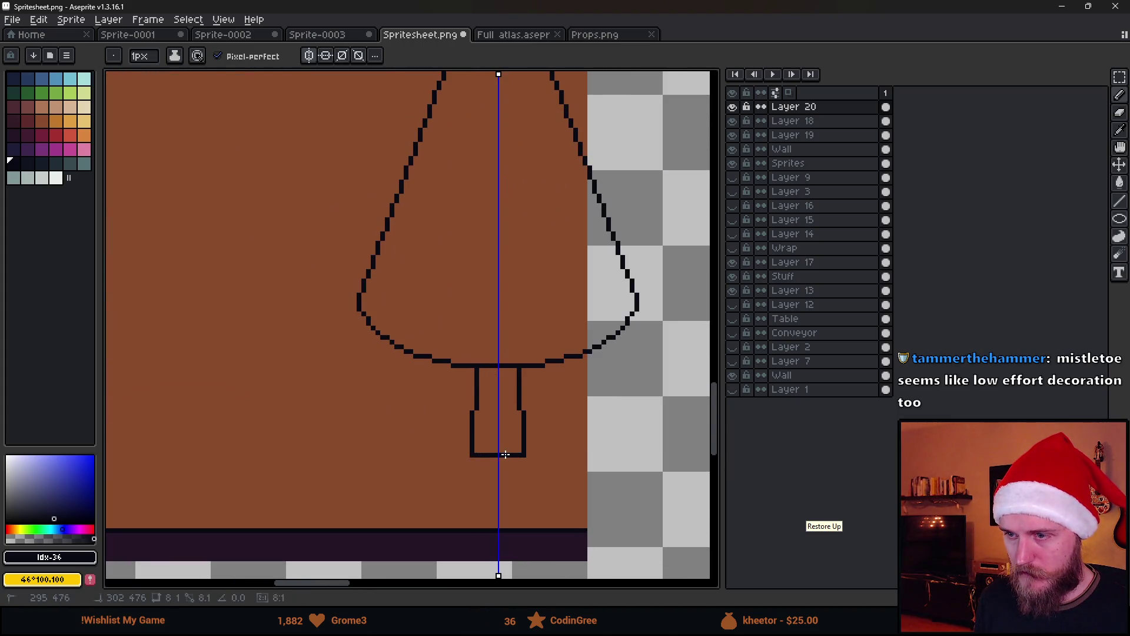
Step: Draw mirrored branch notches along the tree edges and erase a stray step pixel
scroll(497, 424, down, 1)
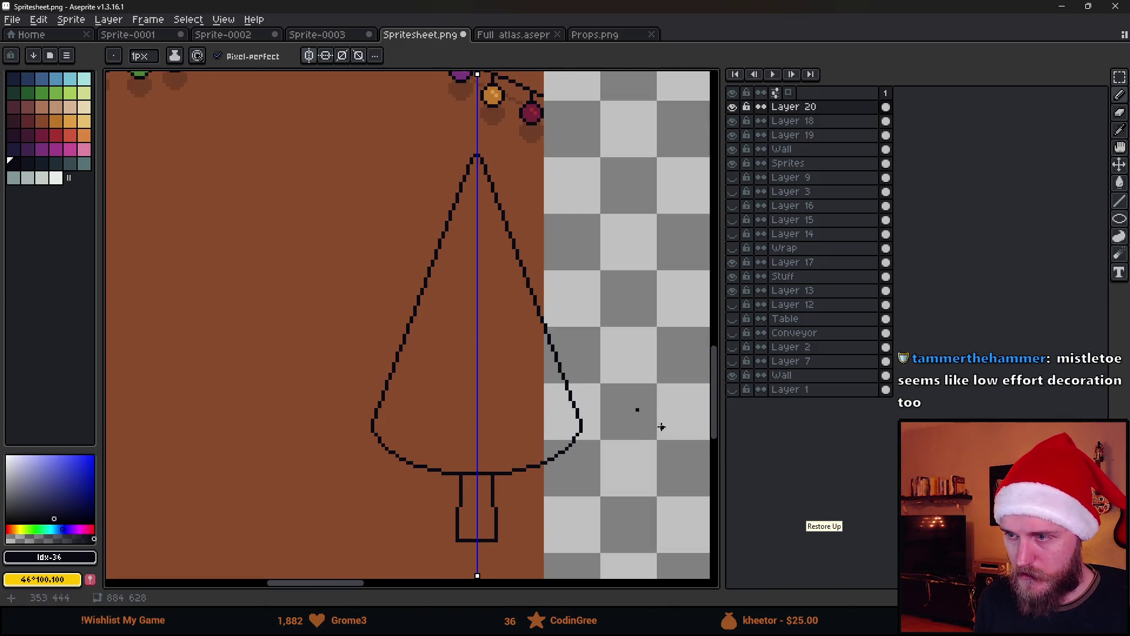
scroll(447, 206, up, 2)
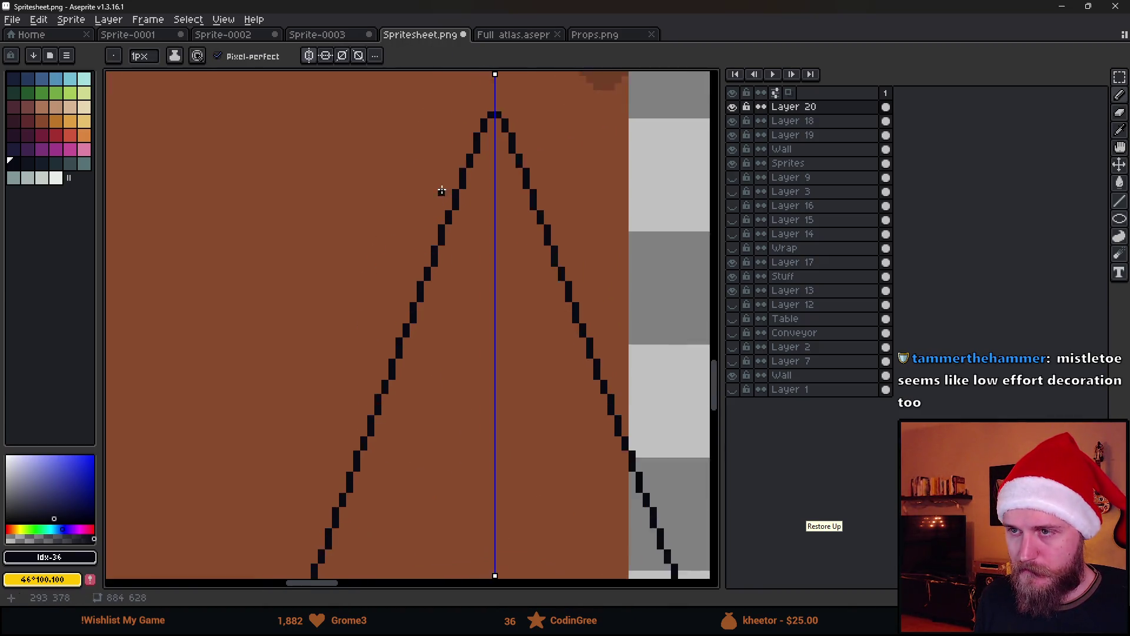
scroll(441, 191, up, 1)
mouse_move(460, 195)
mouse_down()
mouse_move(412, 234)
mouse_move(433, 257)
mouse_move(469, 209)
mouse_move(432, 229)
mouse_up()
key(e)
click(460, 202)
scroll(506, 251, down, 3)
scroll(506, 251, up, 2)
key(b)
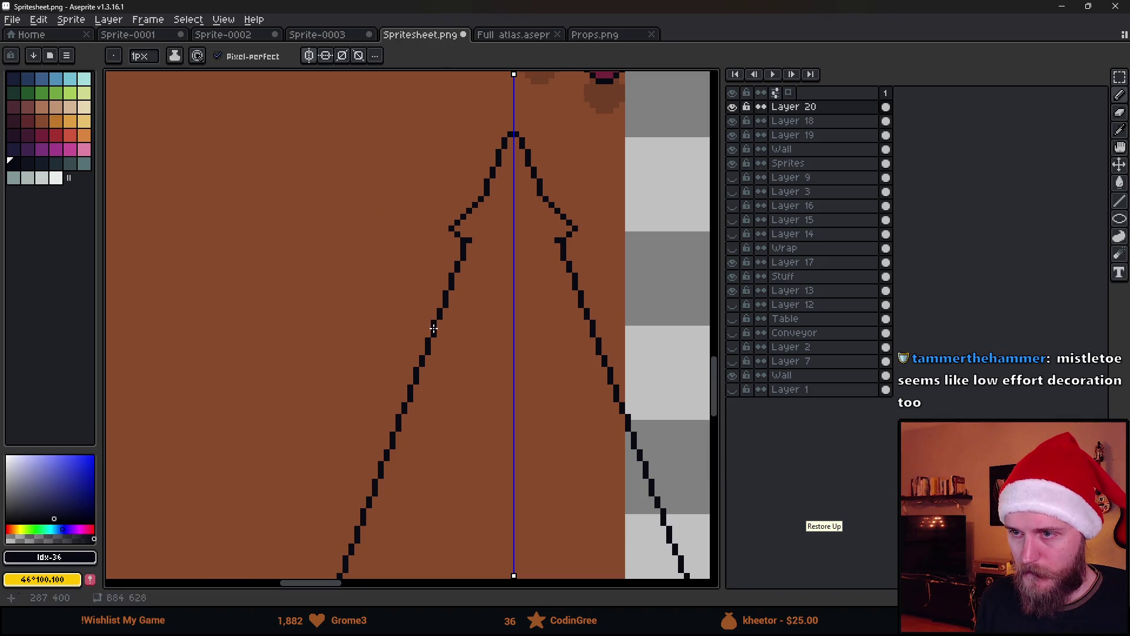
Step: Add a lower branch notch and erase the extra loop and doubled diagonal pixels
scroll(418, 360, up, 2)
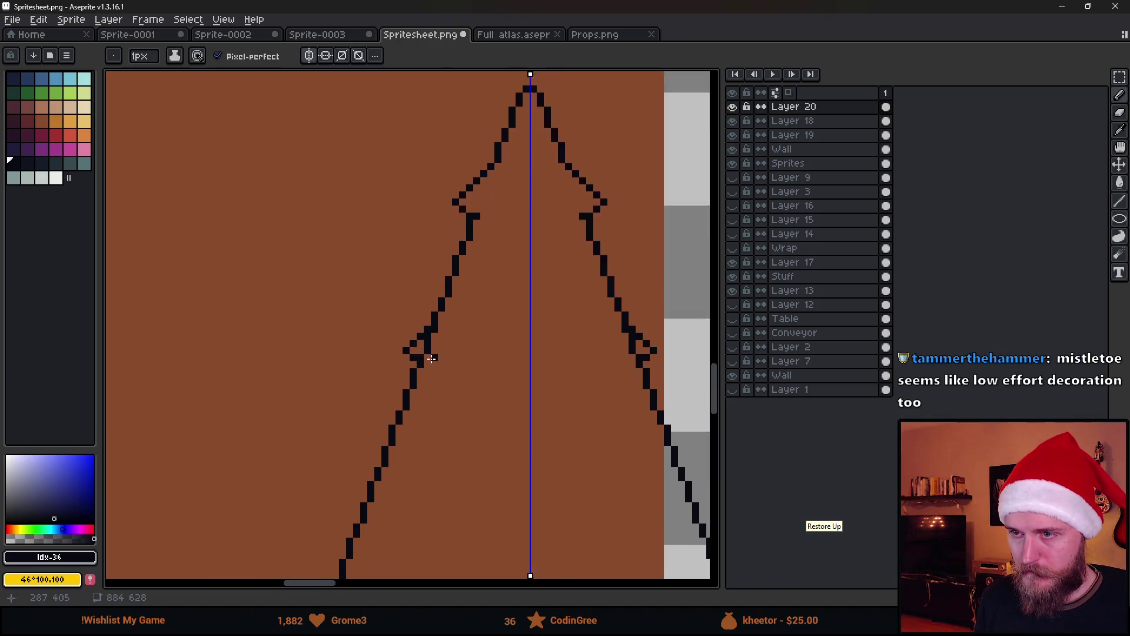
key(e)
drag(424, 356, 436, 318)
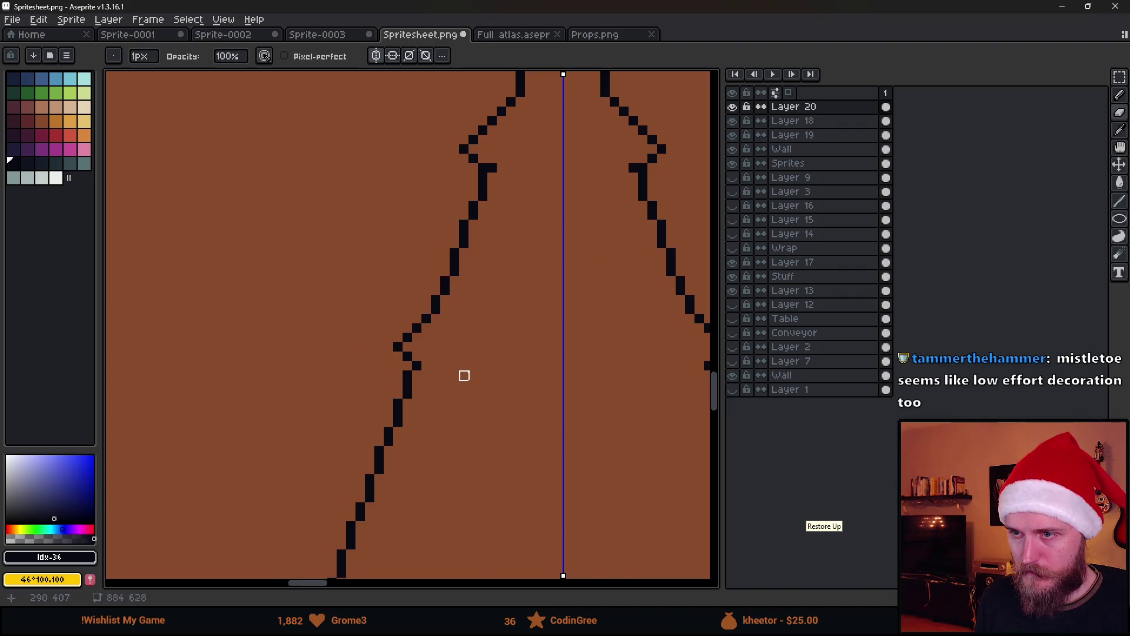
scroll(471, 353, down, 3)
scroll(492, 330, up, 2)
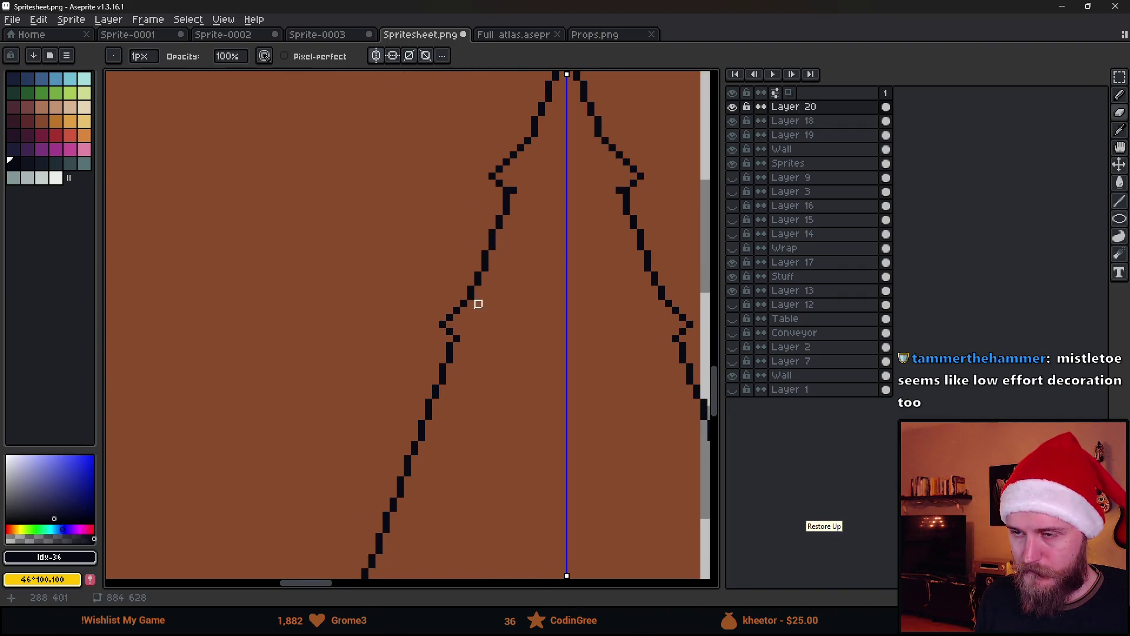
key(b)
scroll(482, 346, up, 1)
drag(454, 358, 447, 377)
key(e)
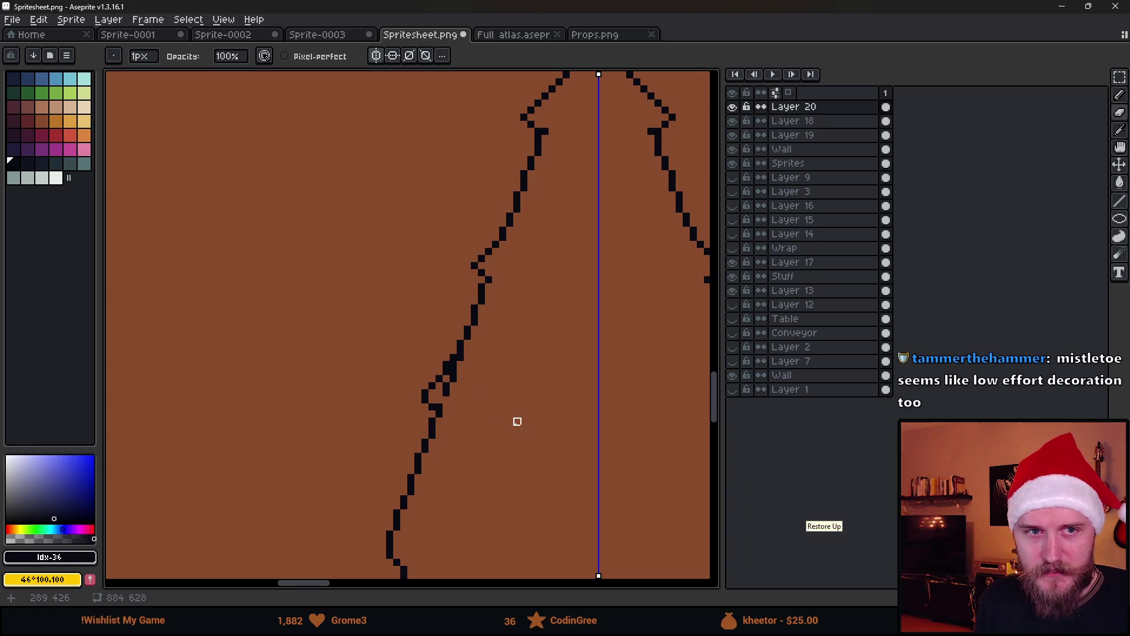
scroll(447, 387, up, 2)
mouse_move(446, 399)
mouse_down()
mouse_move(485, 306)
mouse_move(505, 363)
mouse_up()
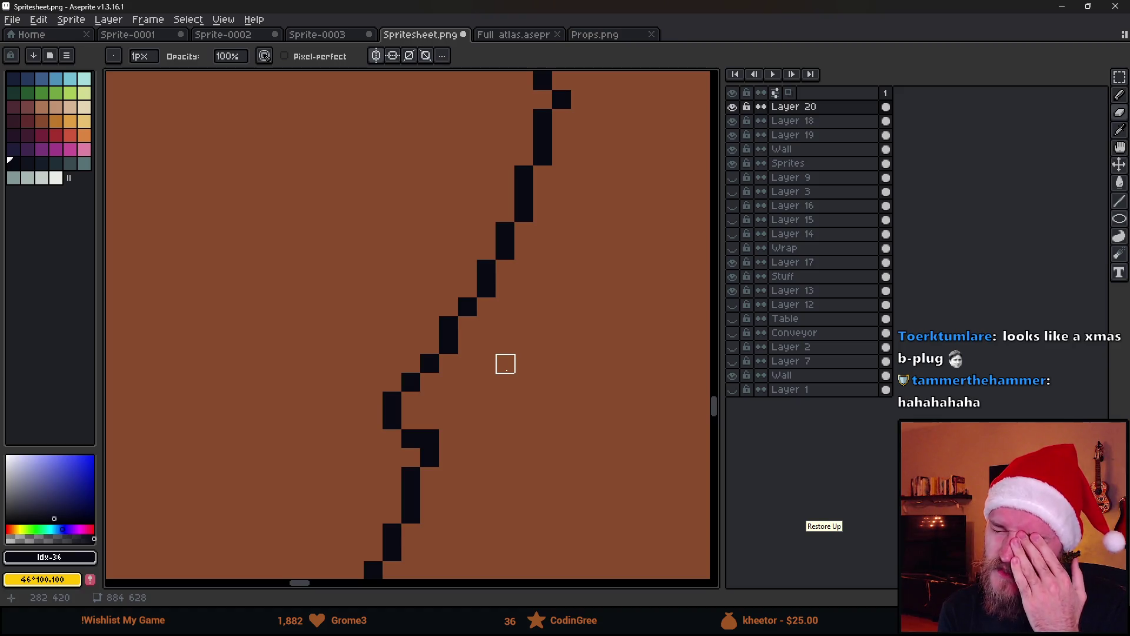
Step: Clean up the dark pixels at the branch kink
scroll(494, 353, down, 3)
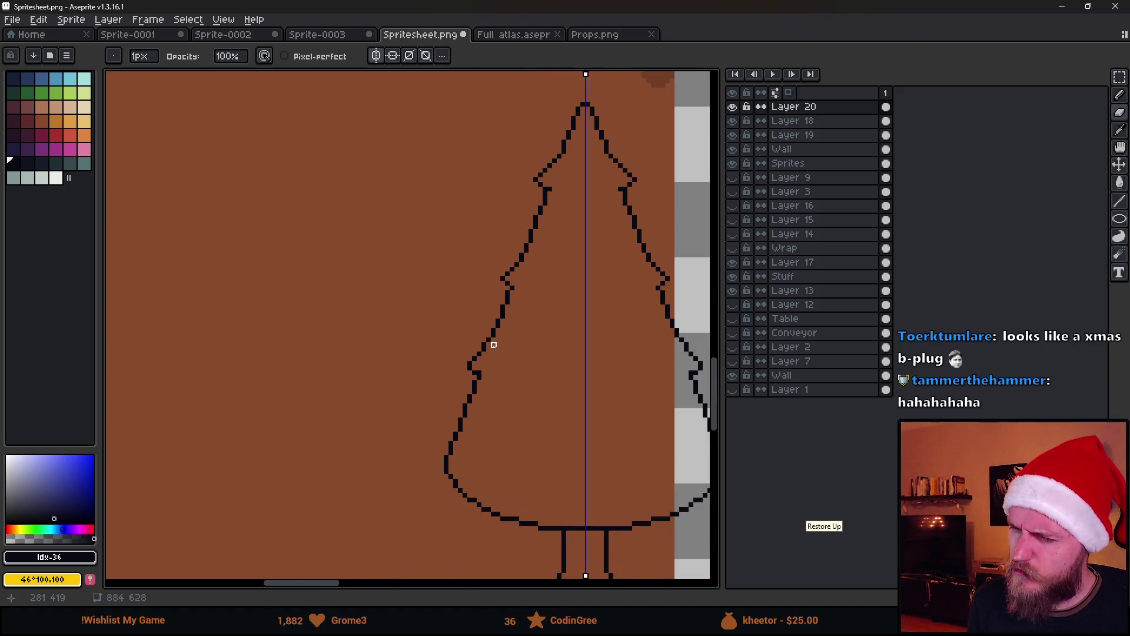
scroll(437, 400, up, 3)
click(437, 356)
click(451, 370)
right_click(451, 357)
scroll(451, 356, down, 3)
scroll(512, 404, up, 3)
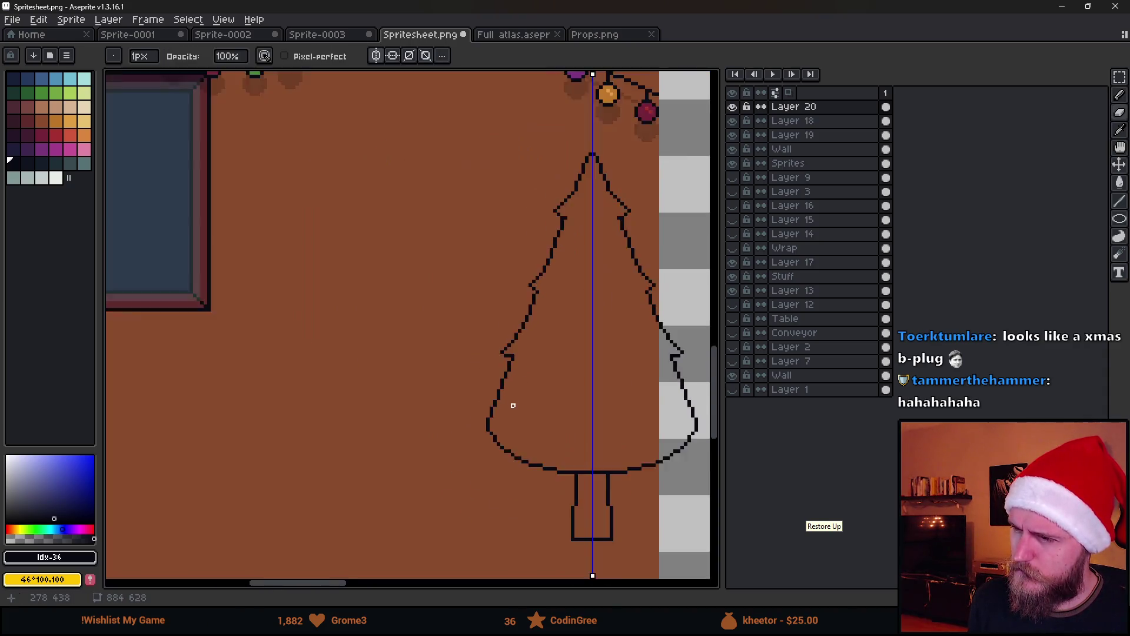
Step: Draw a branch notch and a corner pixel on the tree's left edge
key(b)
mouse_move(453, 421)
mouse_down()
mouse_move(422, 459)
mouse_move(450, 470)
mouse_move(460, 431)
mouse_up()
key(e)
key(b)
scroll(526, 424, down, 1)
scroll(518, 434, down, 2)
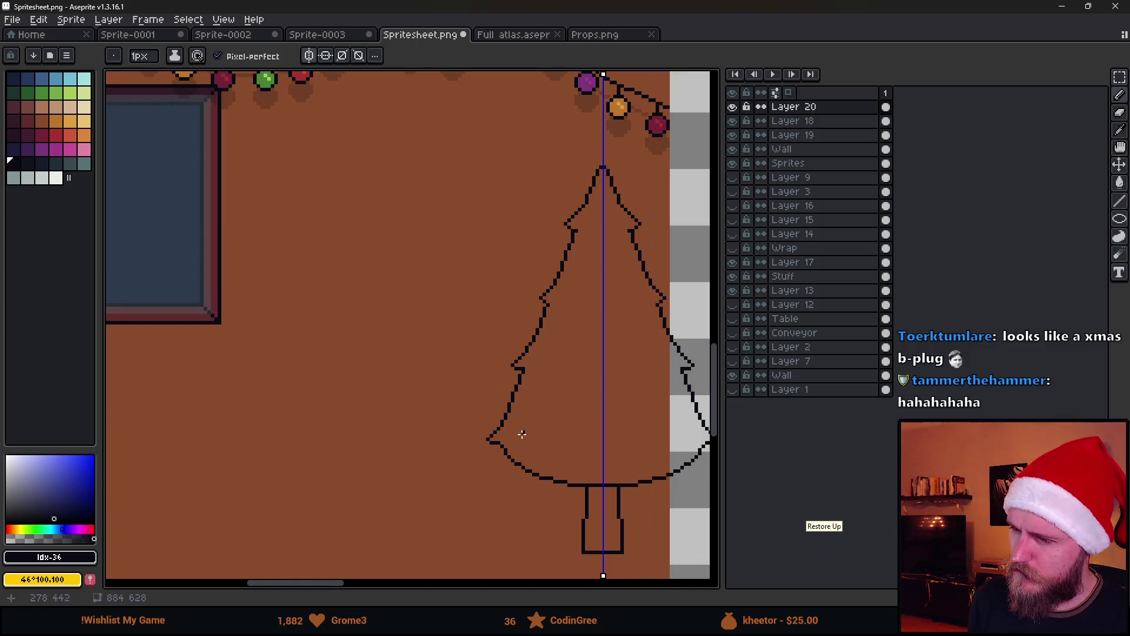
scroll(434, 429, up, 3)
click(451, 441)
key(e)
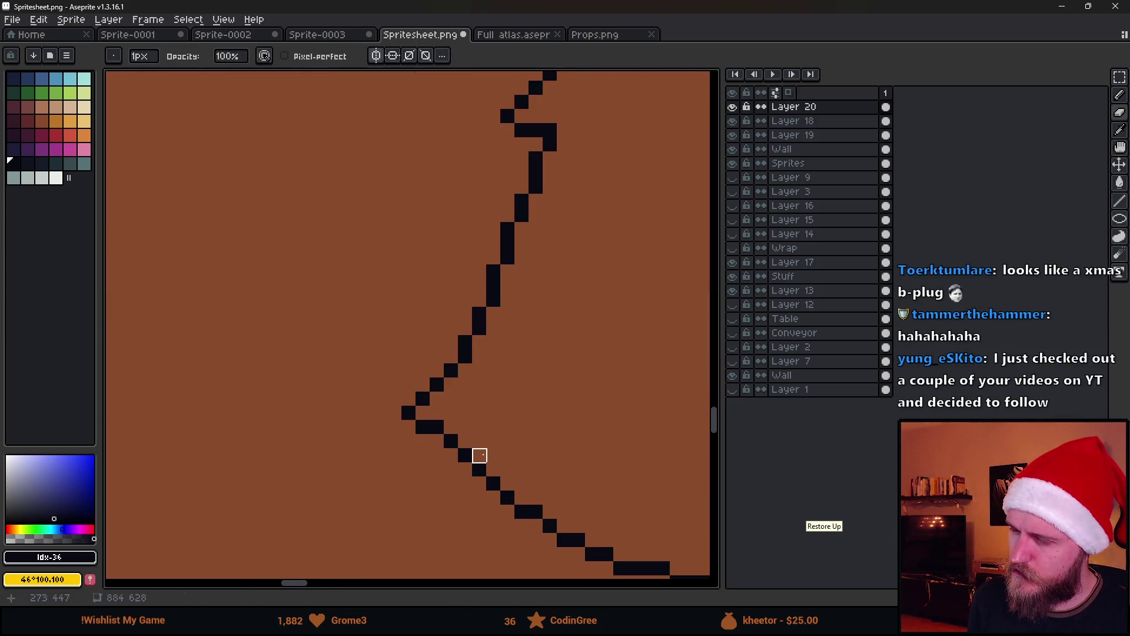
scroll(519, 438, down, 3)
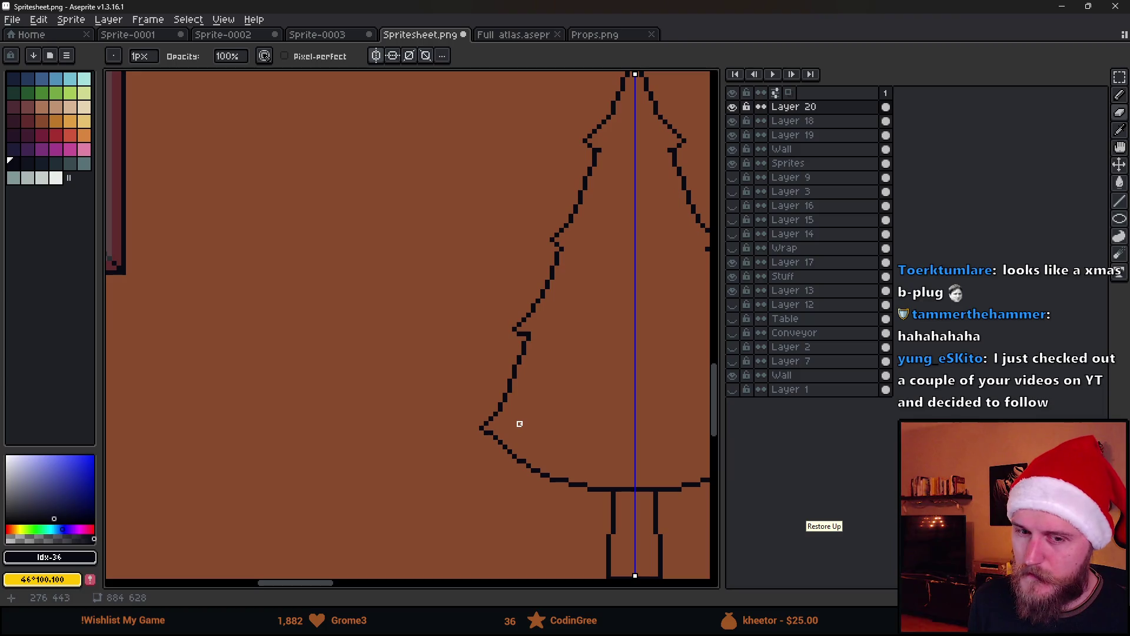
scroll(519, 405, down, 1)
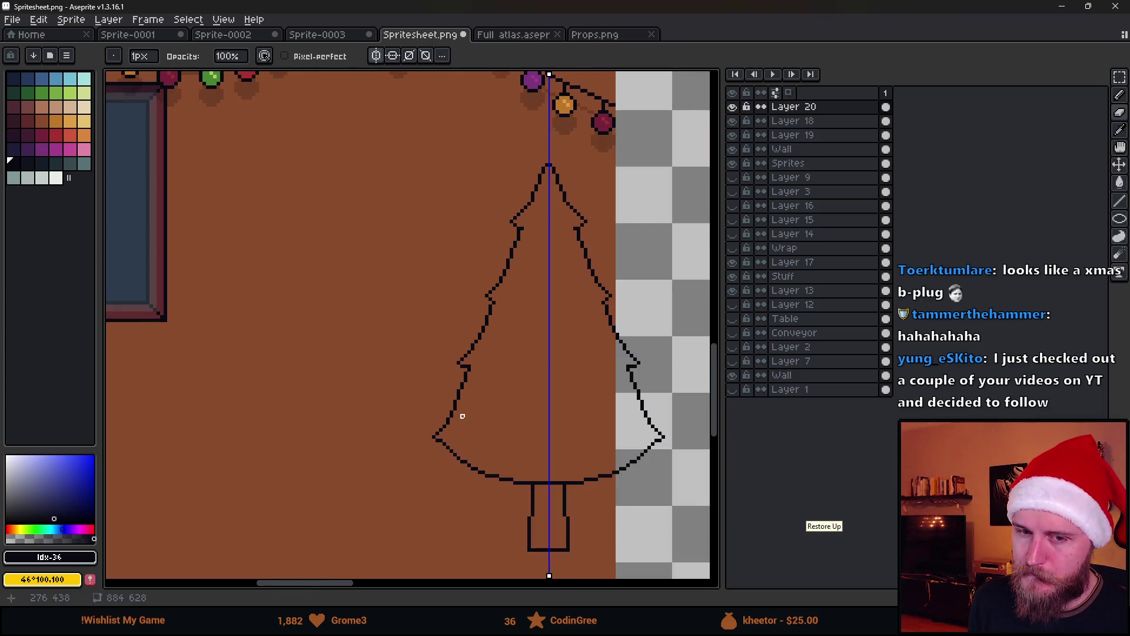
scroll(490, 390, up, 2)
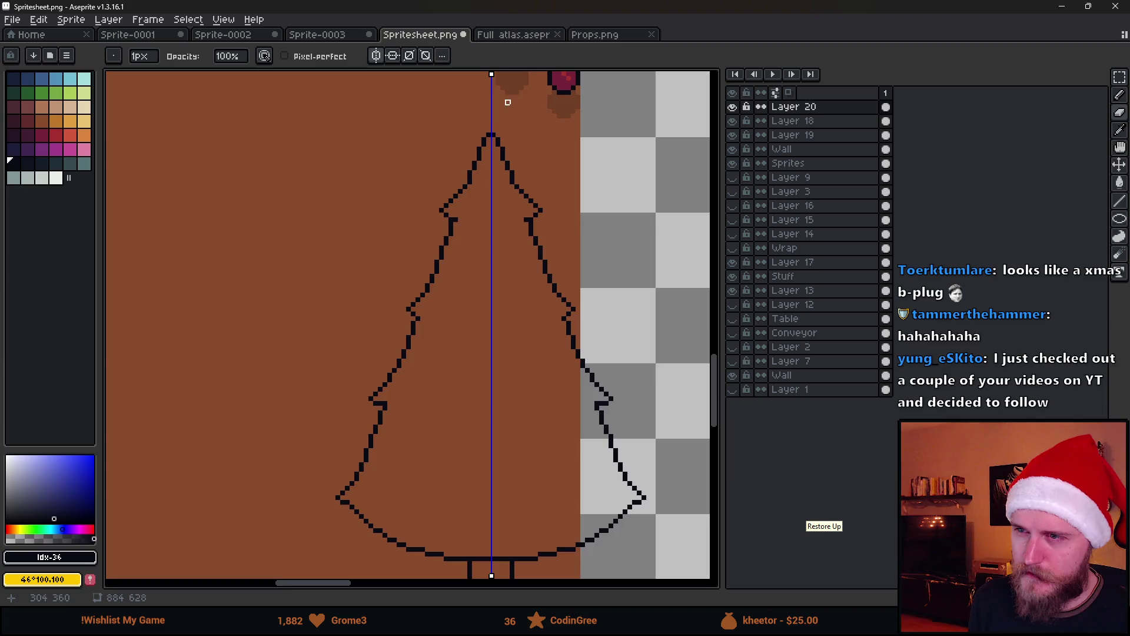
scroll(507, 102, up, 1)
key(b)
scroll(506, 177, down, 2)
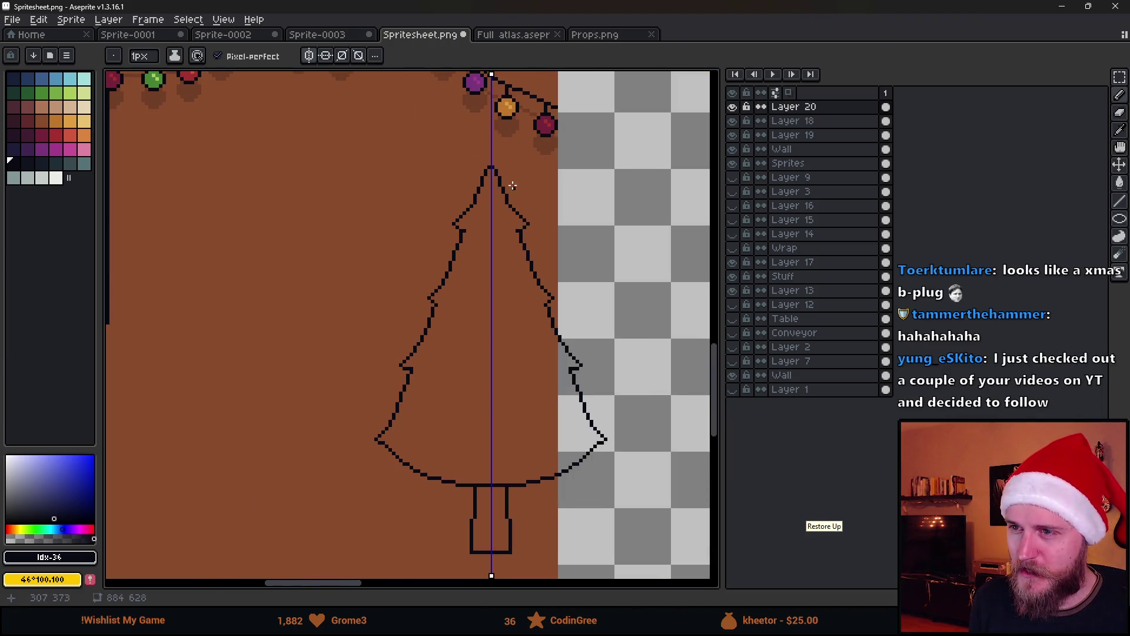
Step: Turn off symmetry, marquee the outline's right half, then fill the gap under the canopy
key(m)
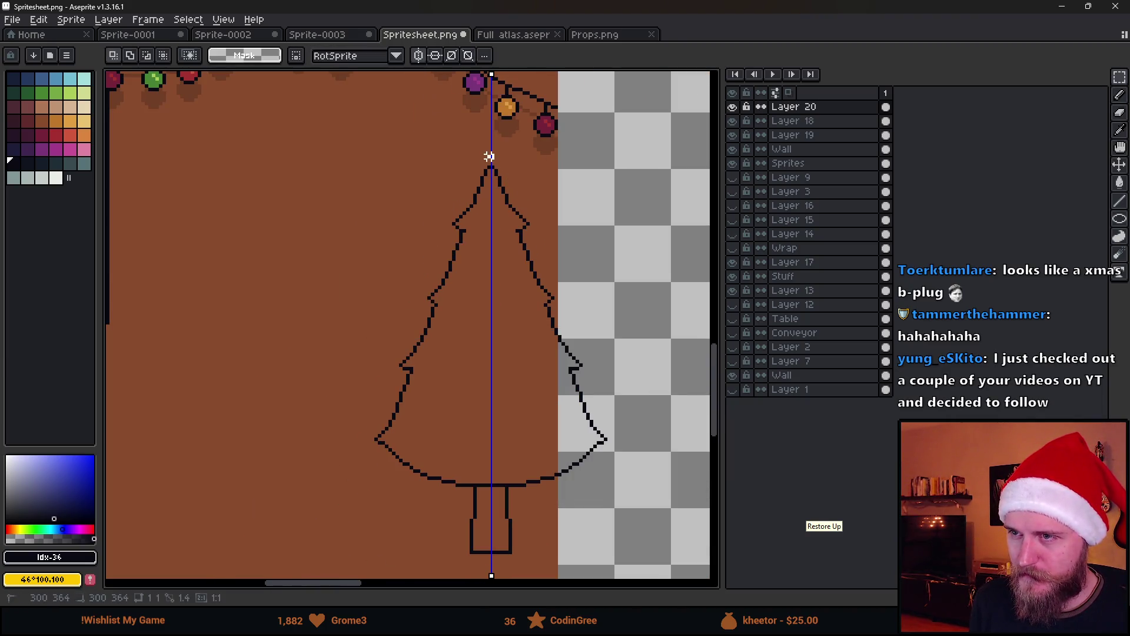
click(418, 56)
mouse_move(497, 160)
mouse_down()
mouse_move(502, 219)
mouse_move(655, 559)
mouse_move(657, 545)
mouse_up()
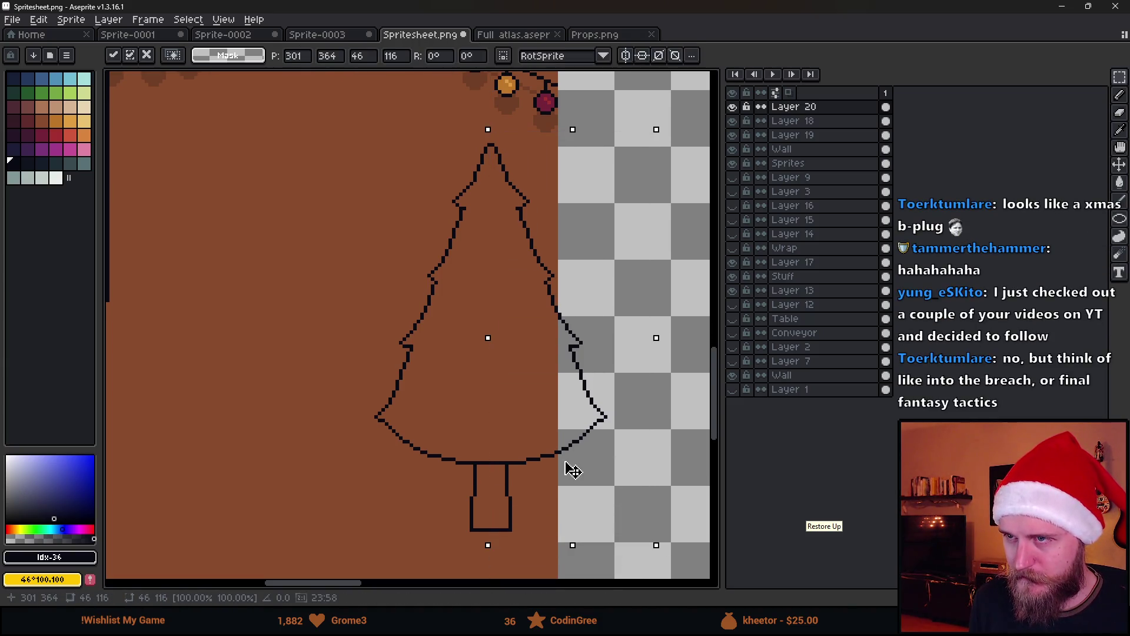
key(b)
scroll(492, 484, up, 2)
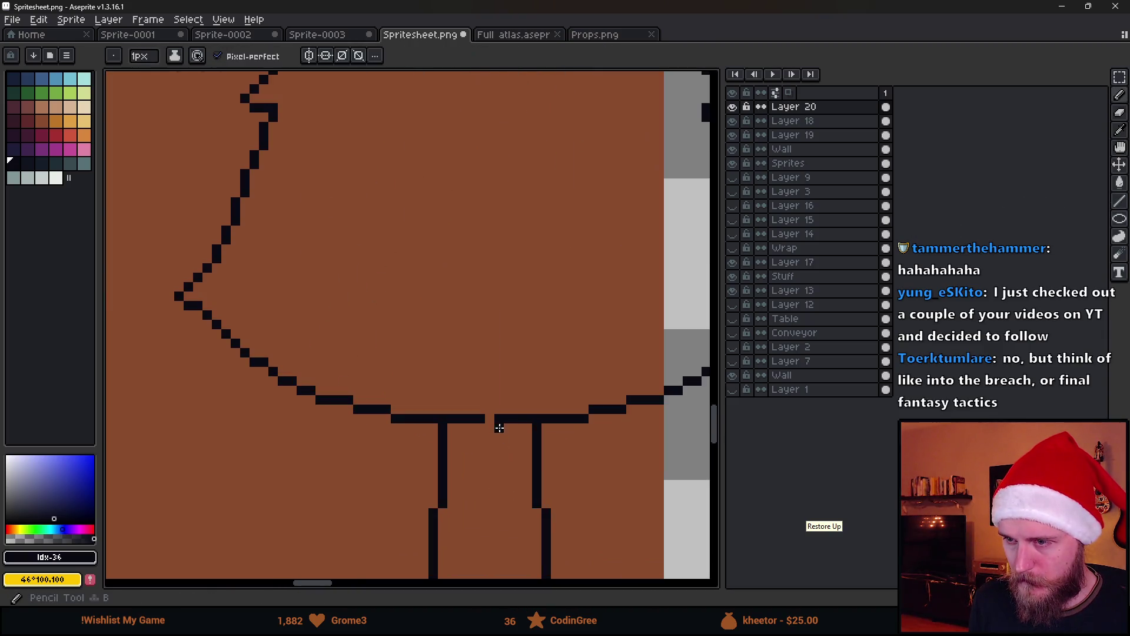
click(490, 419)
Step: Add the missing pixels at the tree's tip to close the outline
scroll(490, 430, down, 2)
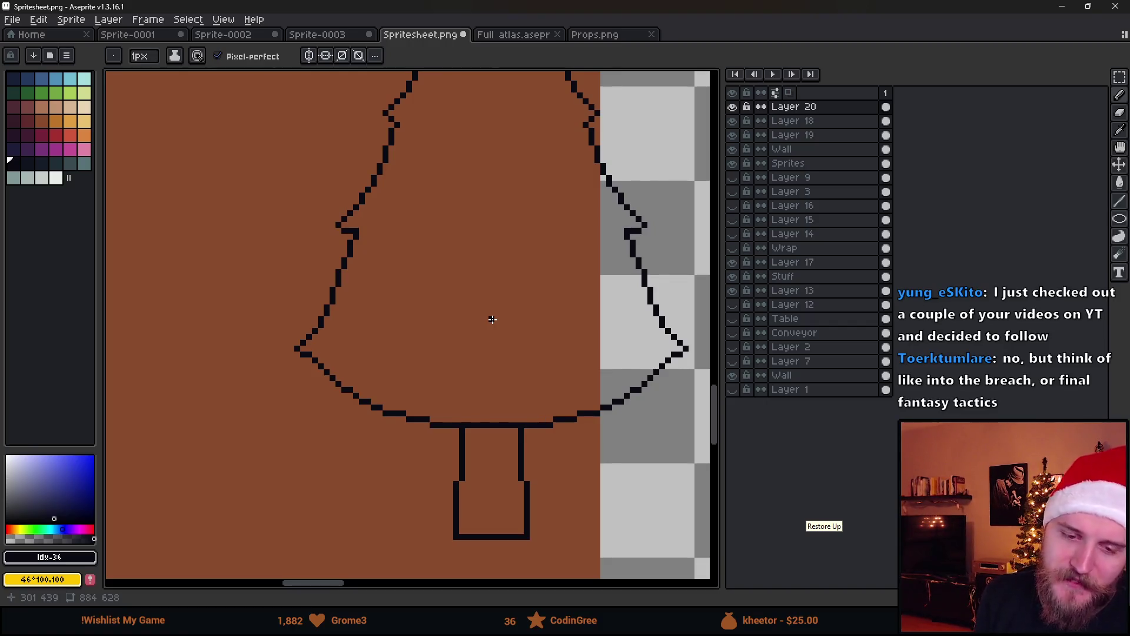
scroll(462, 225, down, 2)
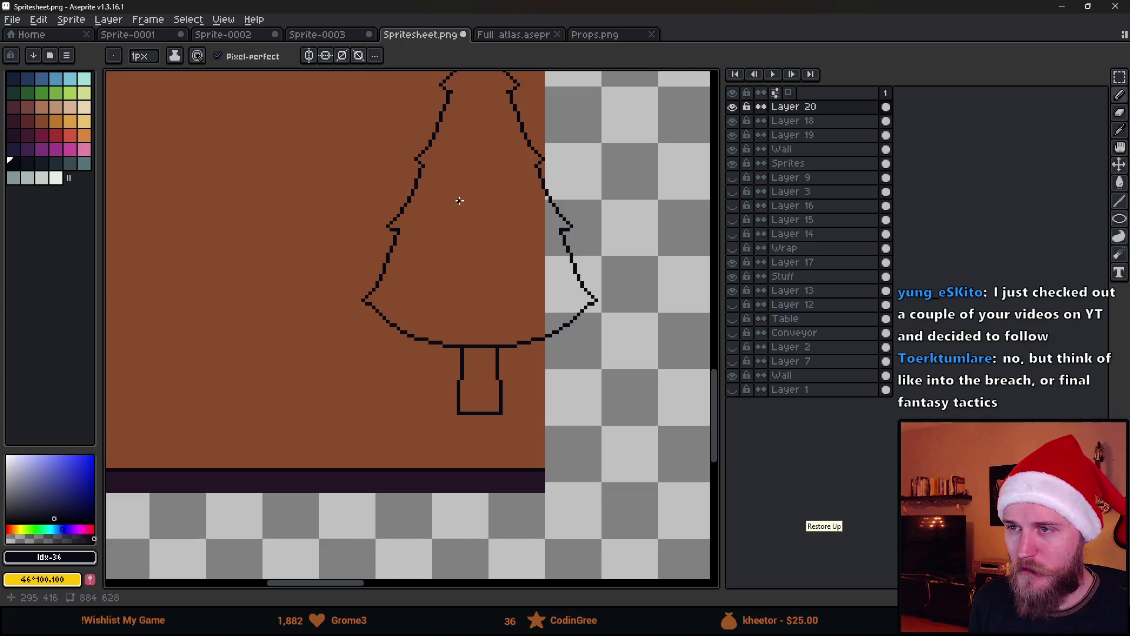
scroll(460, 201, up, 2)
scroll(388, 126, up, 3)
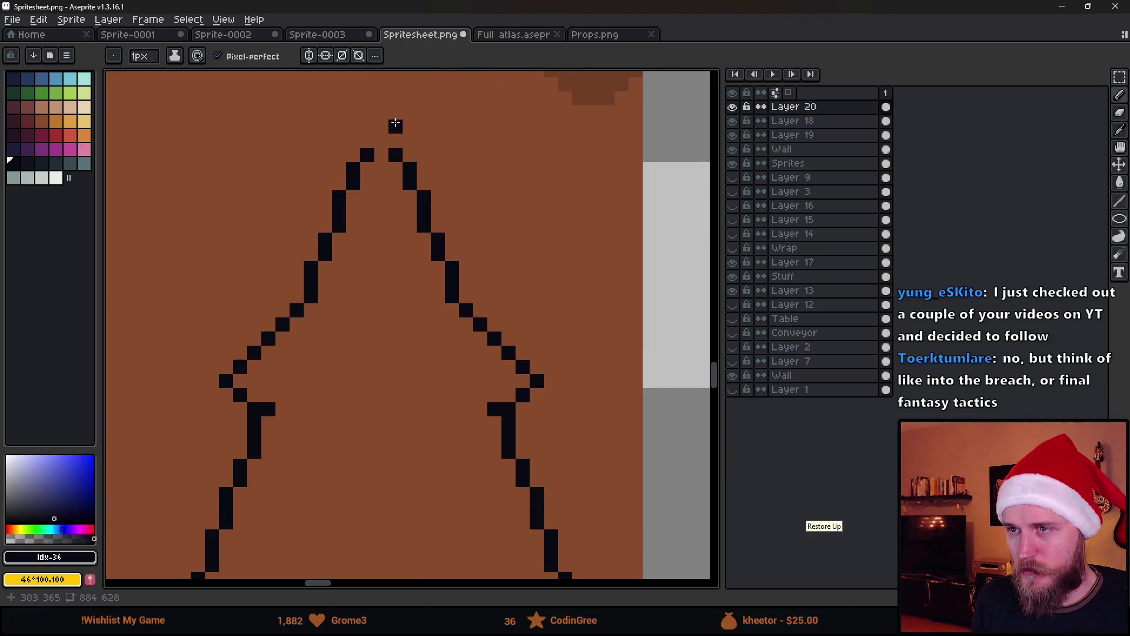
drag(367, 141, 367, 126)
click(381, 111)
click(395, 140)
scroll(395, 140, down, 3)
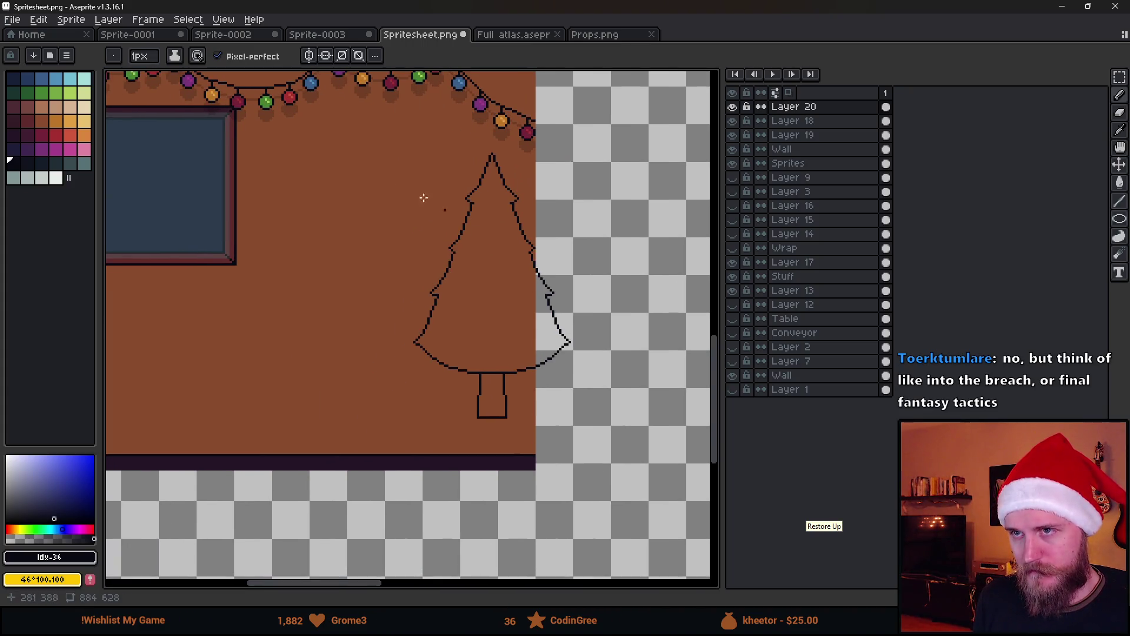
Step: Fill the tree canopy dark green and preview it in the Unity scene
click(28, 93)
key(g)
click(466, 300)
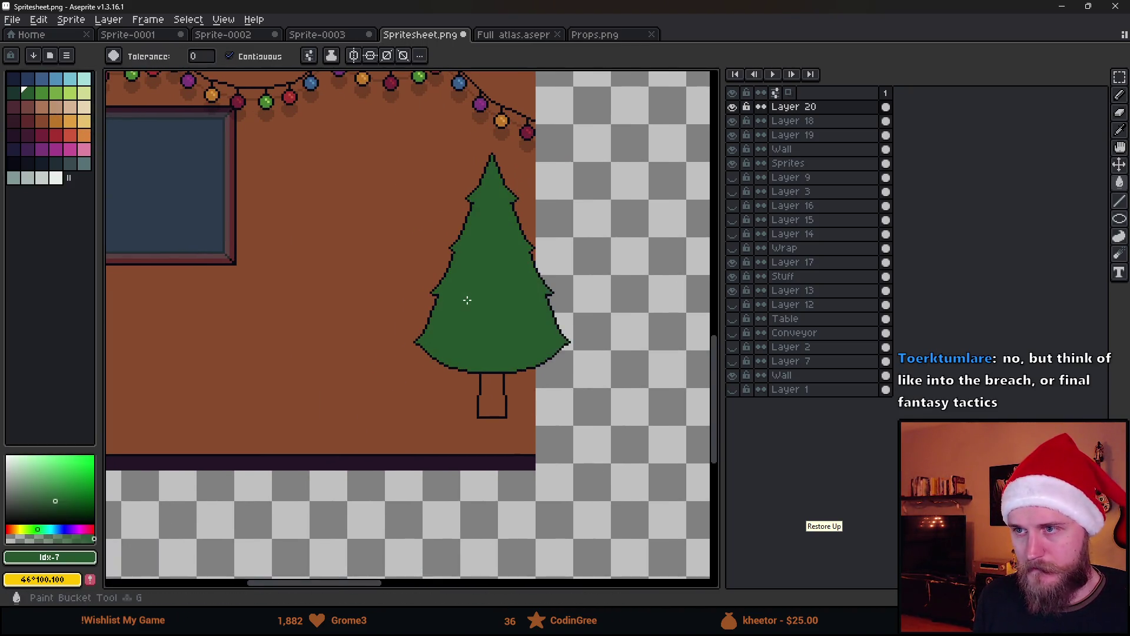
key(alt+Tab)
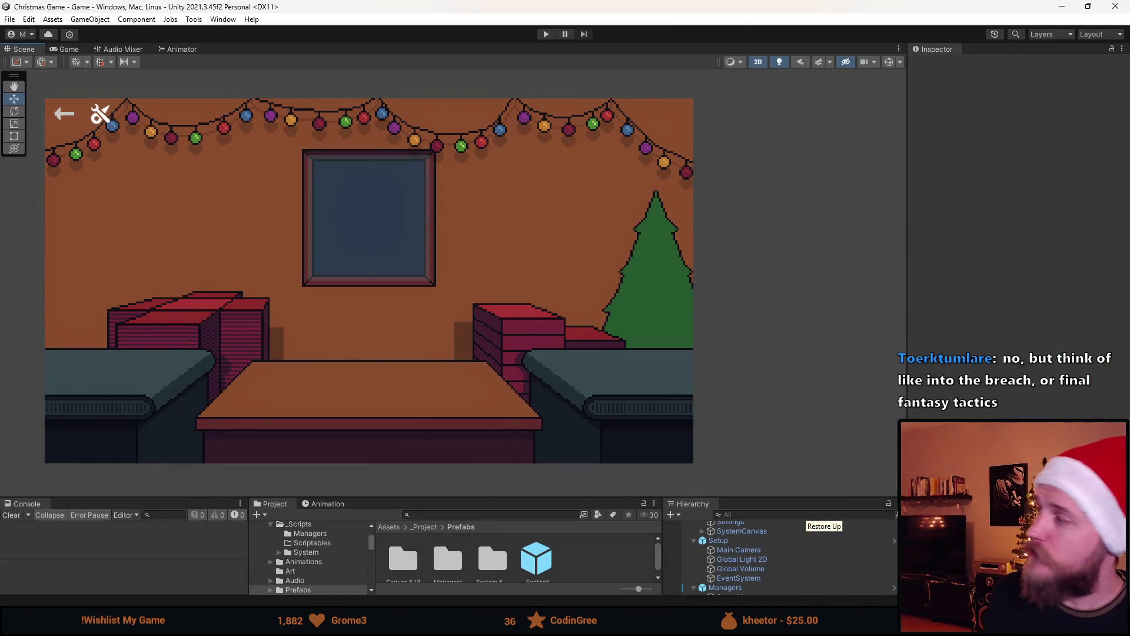
key(alt+Tab)
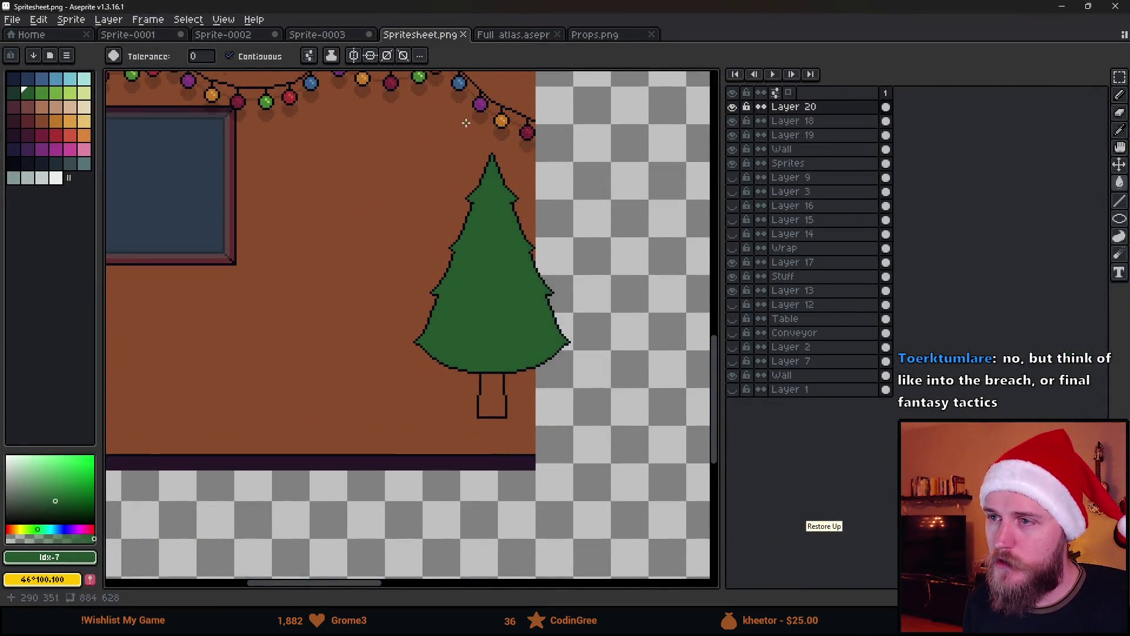
Step: Select and copy the orange star icon from the Full atlas
scroll(488, 148, up, 3)
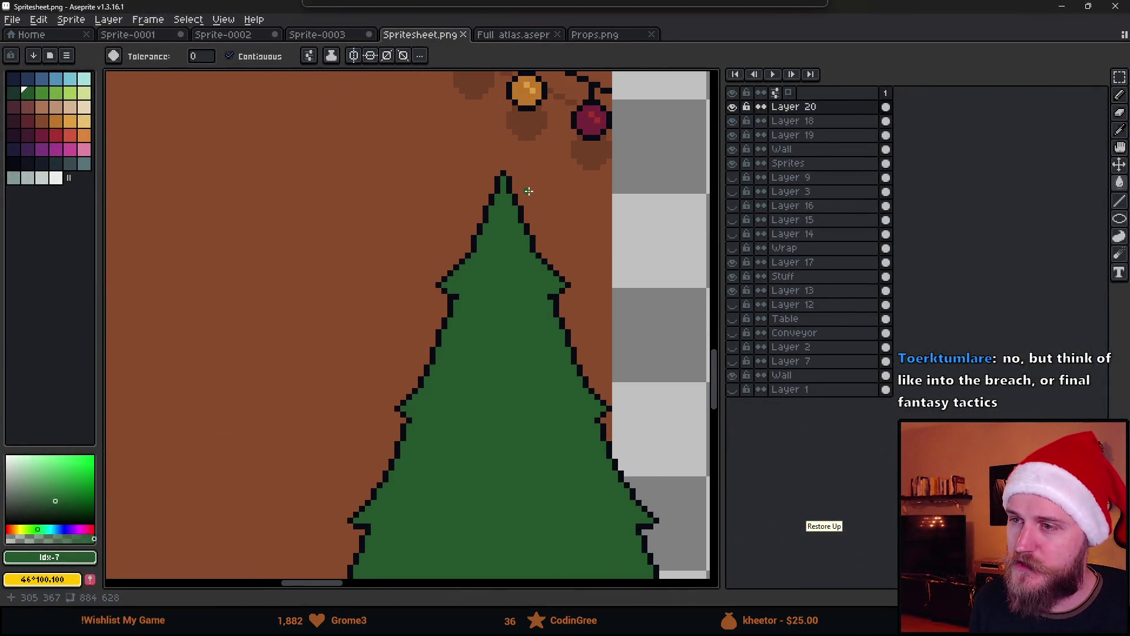
scroll(430, 192, down, 2)
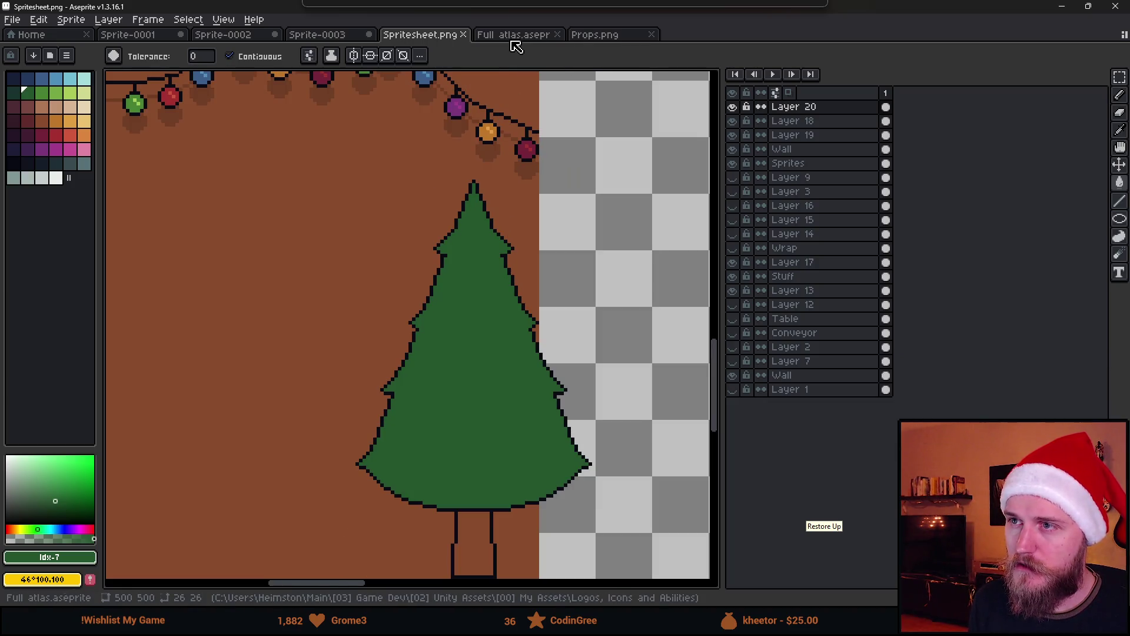
click(517, 37)
scroll(482, 330, down, 3)
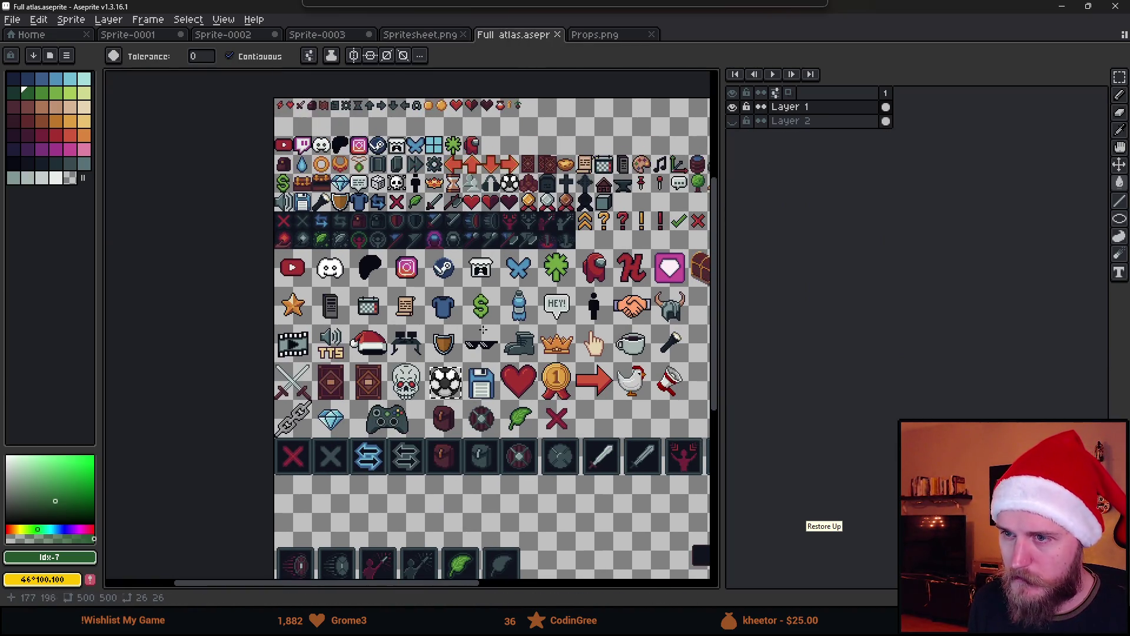
scroll(288, 310, up, 2)
key(m)
drag(255, 250, 352, 333)
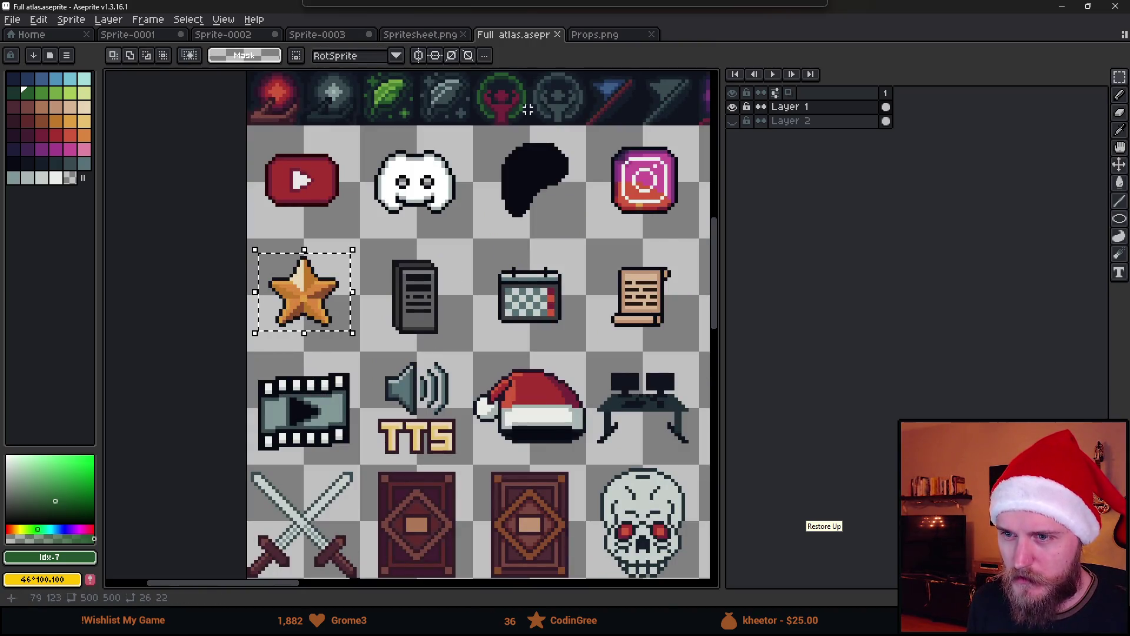
key(ctrl+c)
Step: Paste the star onto the tree's tip, save the sprite sheet, and check it in Unity
click(430, 36)
key(ctrl+v)
drag(449, 308, 505, 190)
scroll(505, 190, up, 2)
mouse_move(476, 265)
mouse_down()
mouse_move(481, 147)
mouse_move(468, 215)
mouse_up()
scroll(475, 223, down, 8)
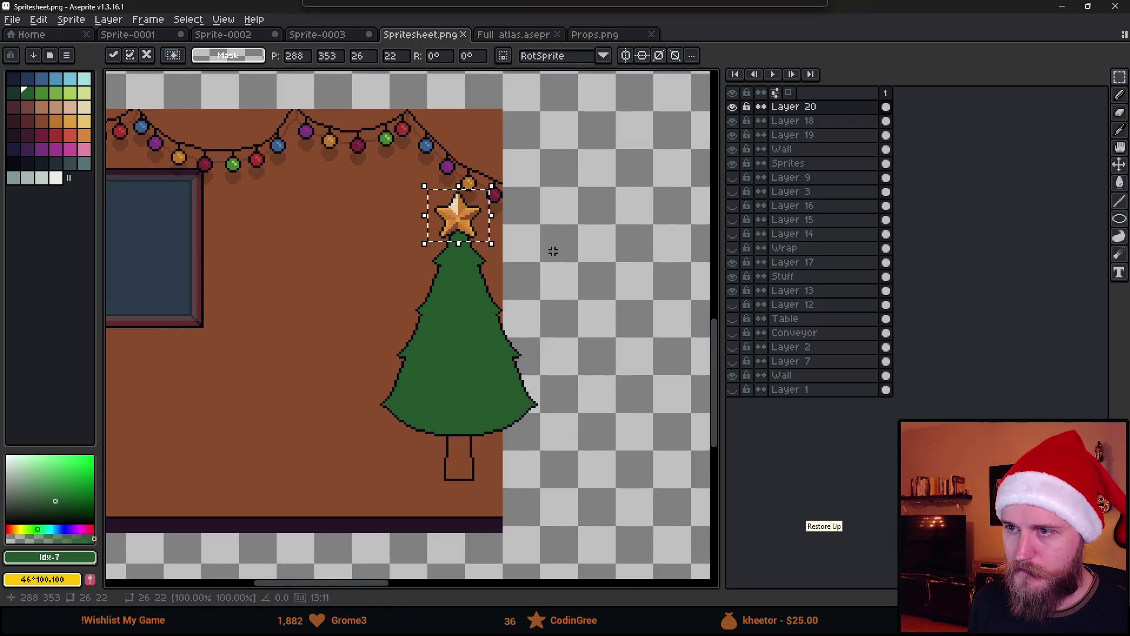
key(ctrl+s)
key(alt+Tab)
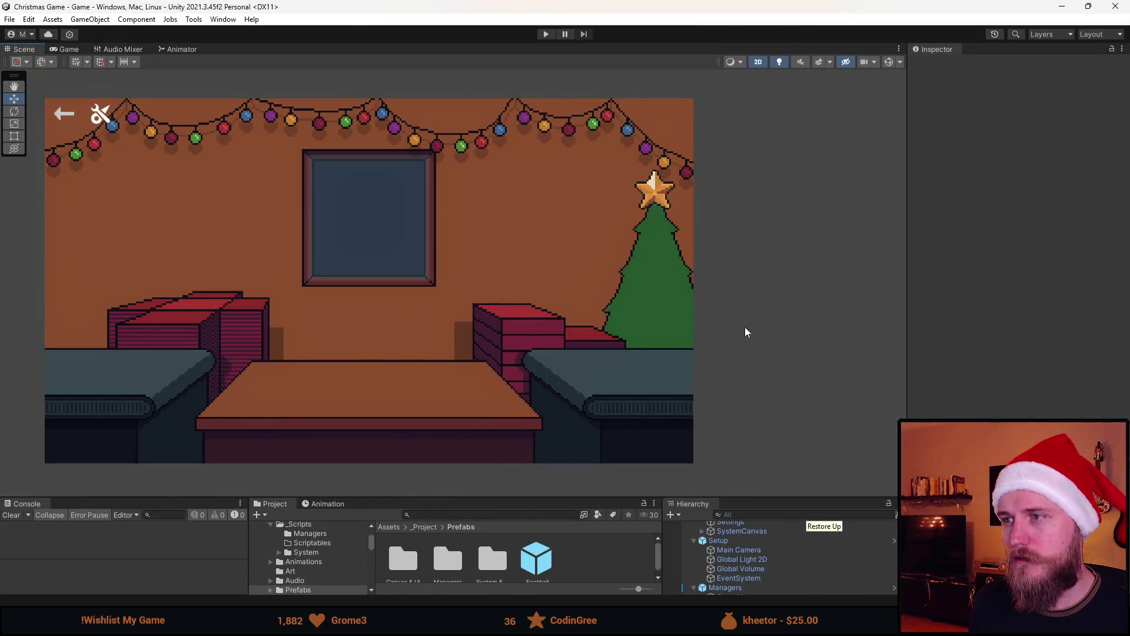
key(alt+Tab)
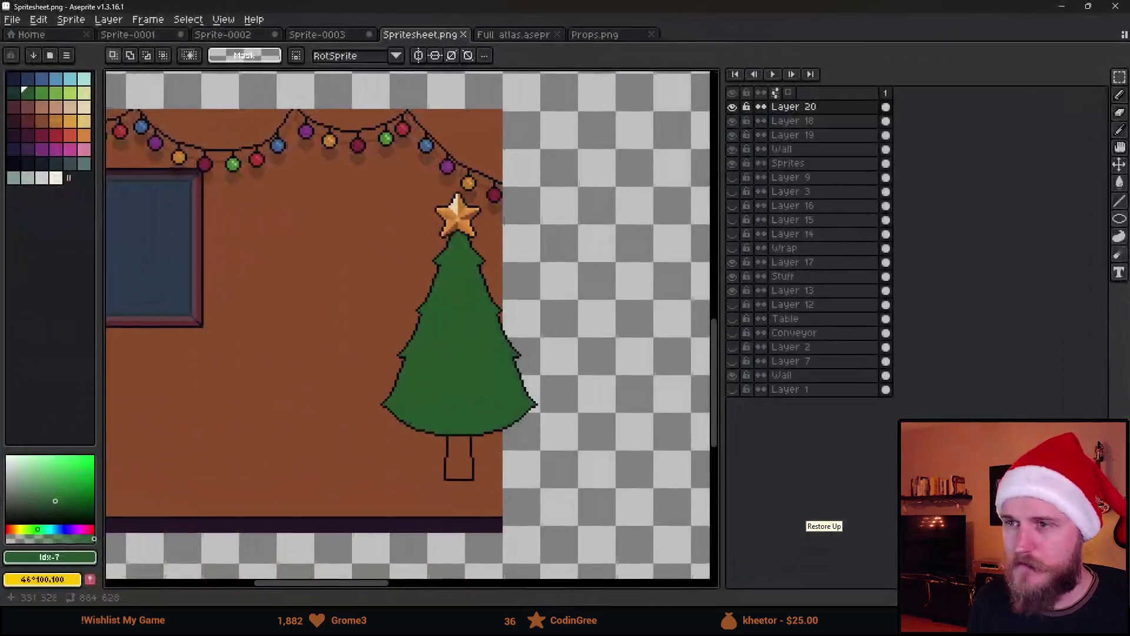
Step: Deselect the star in the Full atlas document
click(535, 35)
scroll(583, 410, down, 2)
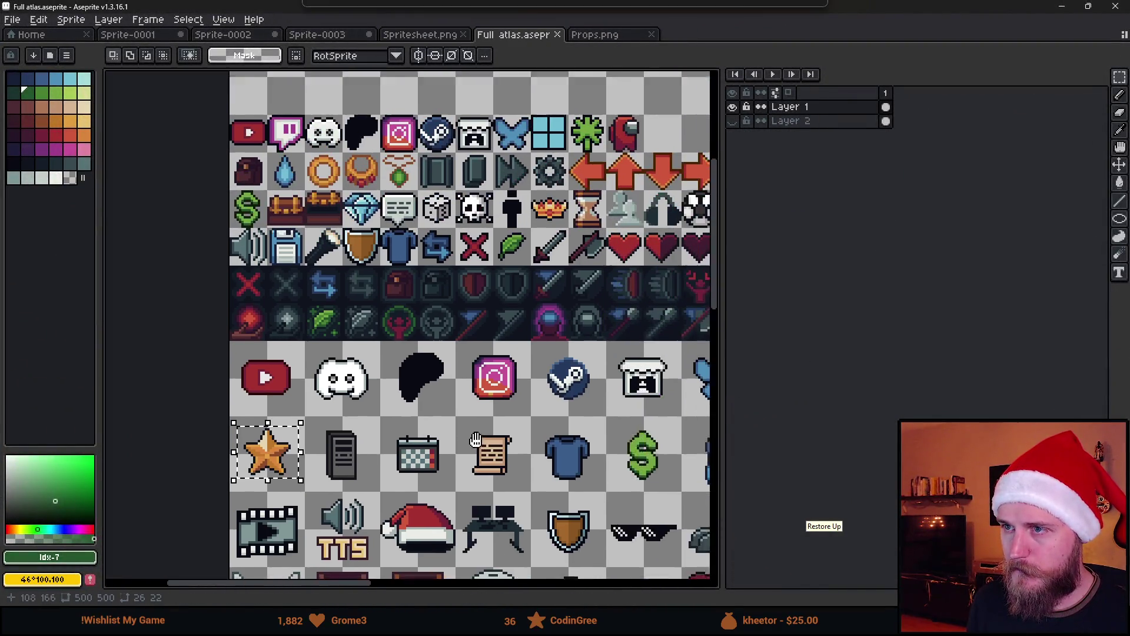
scroll(583, 411, down, 3)
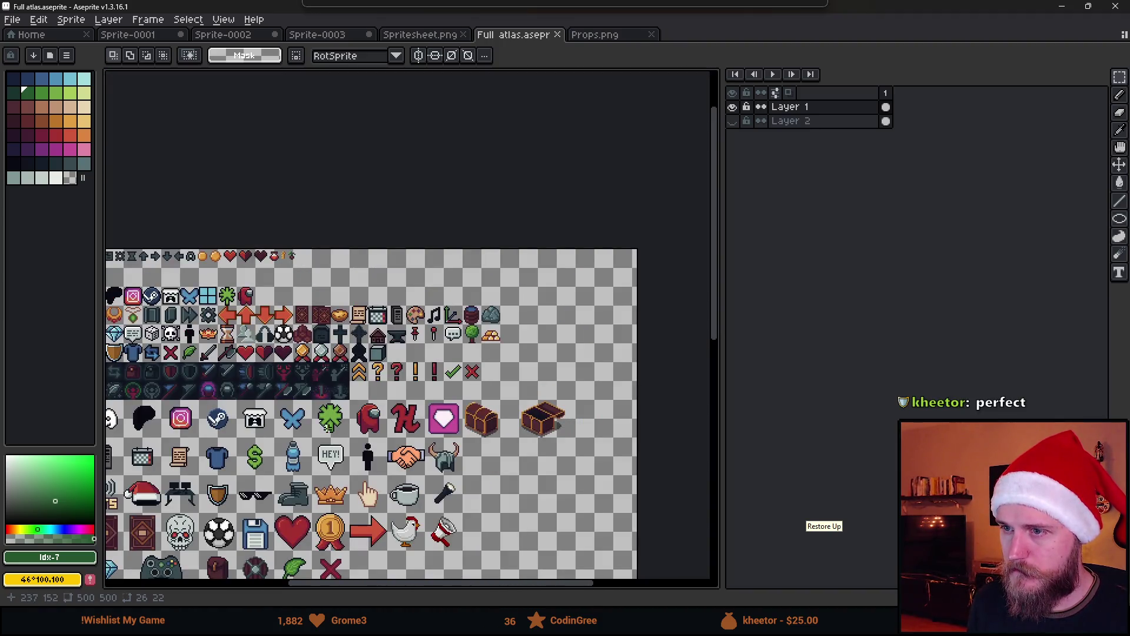
mouse_move(234, 480)
mouse_down()
mouse_move(494, 407)
mouse_move(436, 378)
mouse_up()
key(ctrl+d)
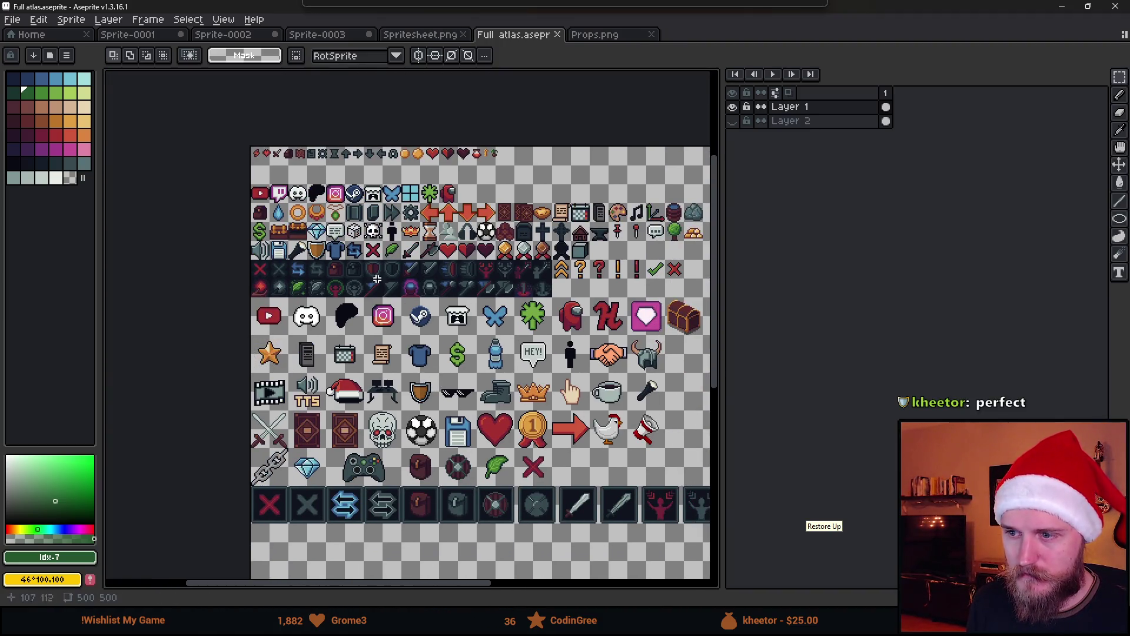
mouse_move(555, 516)
mouse_down()
mouse_move(402, 440)
mouse_move(404, 403)
mouse_move(441, 379)
mouse_move(516, 475)
mouse_up()
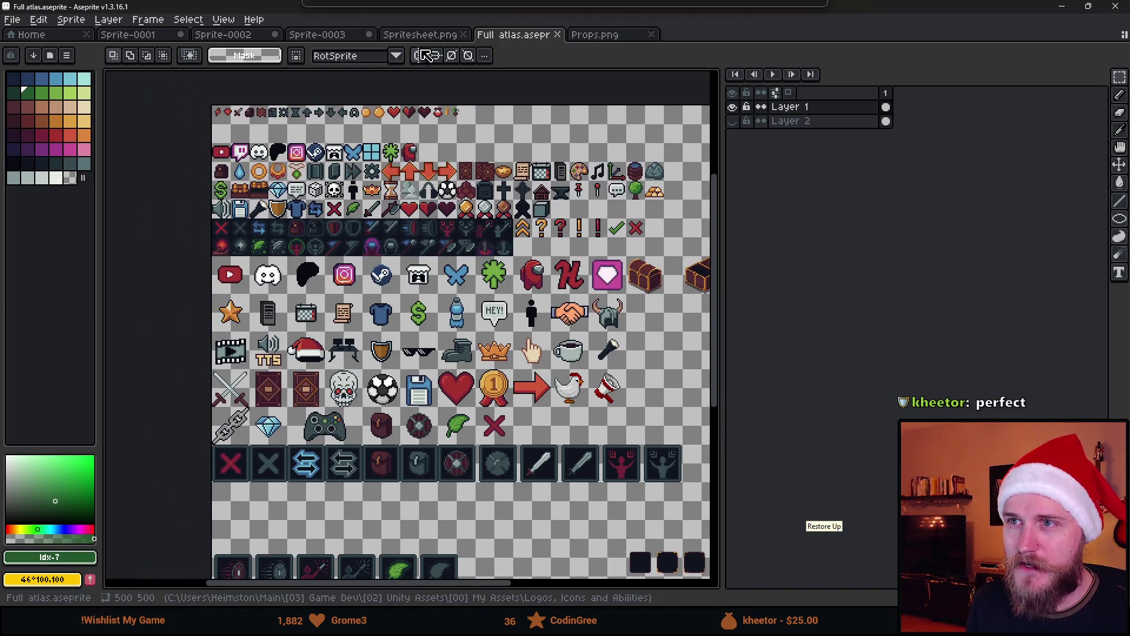
Step: Undo the star and green fill, then paste the star onto the outline's tip
click(419, 35)
key(ctrl+z)
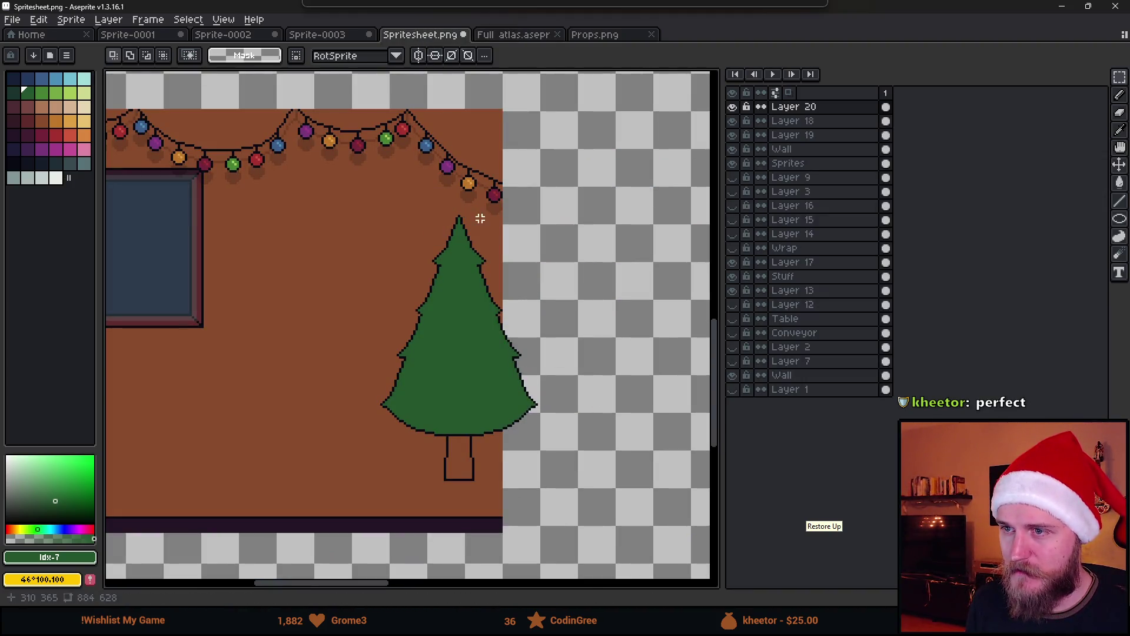
key(ctrl+z)
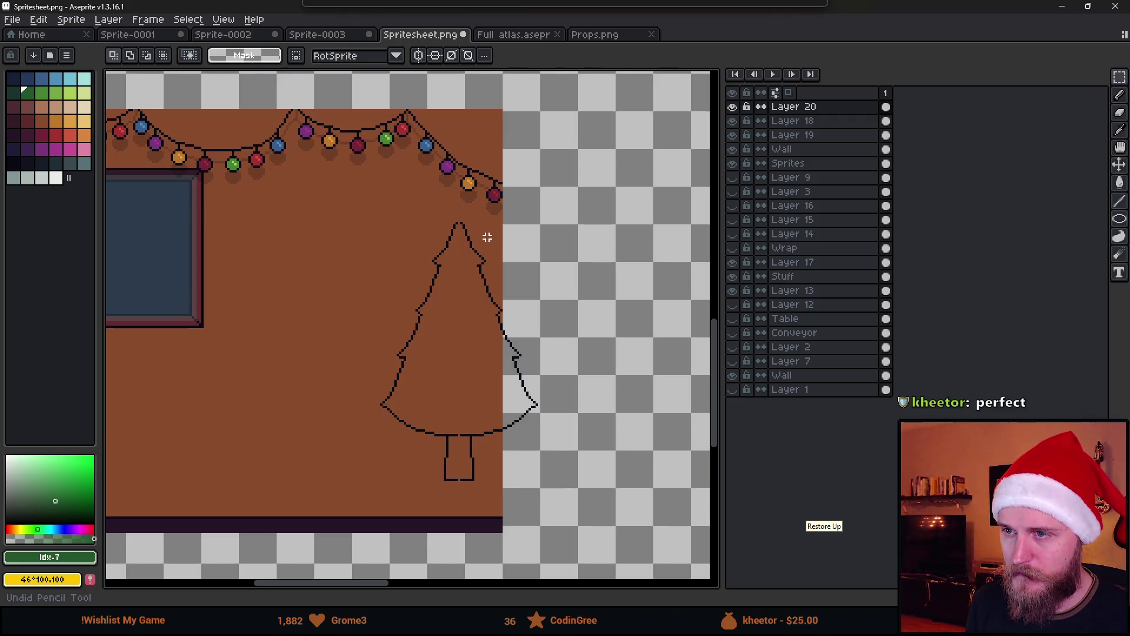
key(ctrl+z)
key(ctrl+z)
scroll(487, 241, up, 2)
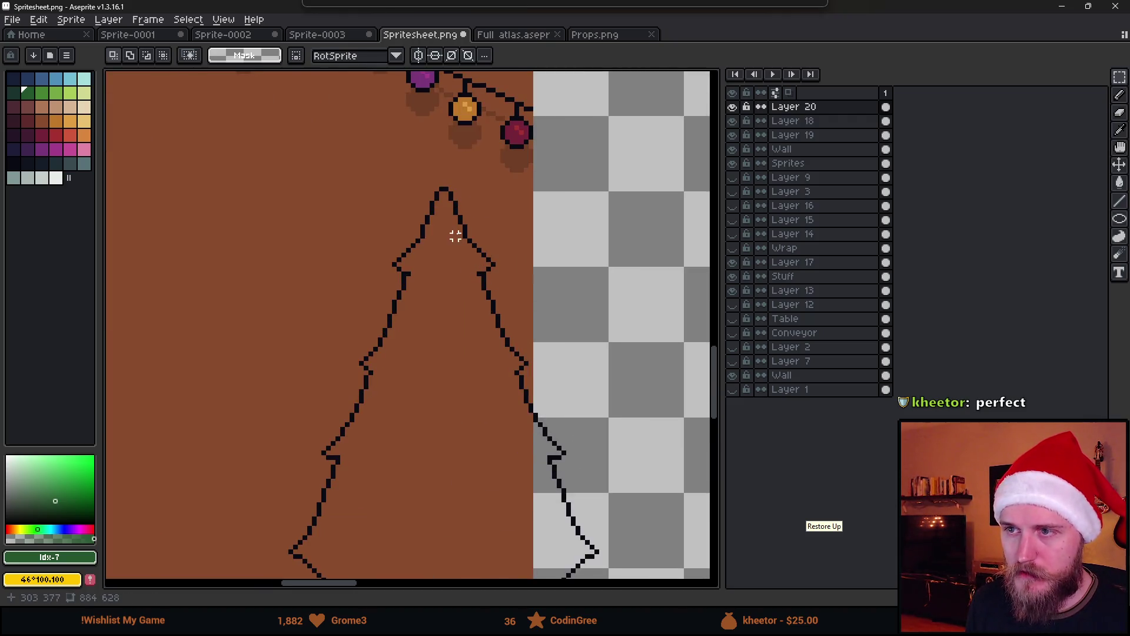
key(ctrl+v)
drag(429, 343, 462, 198)
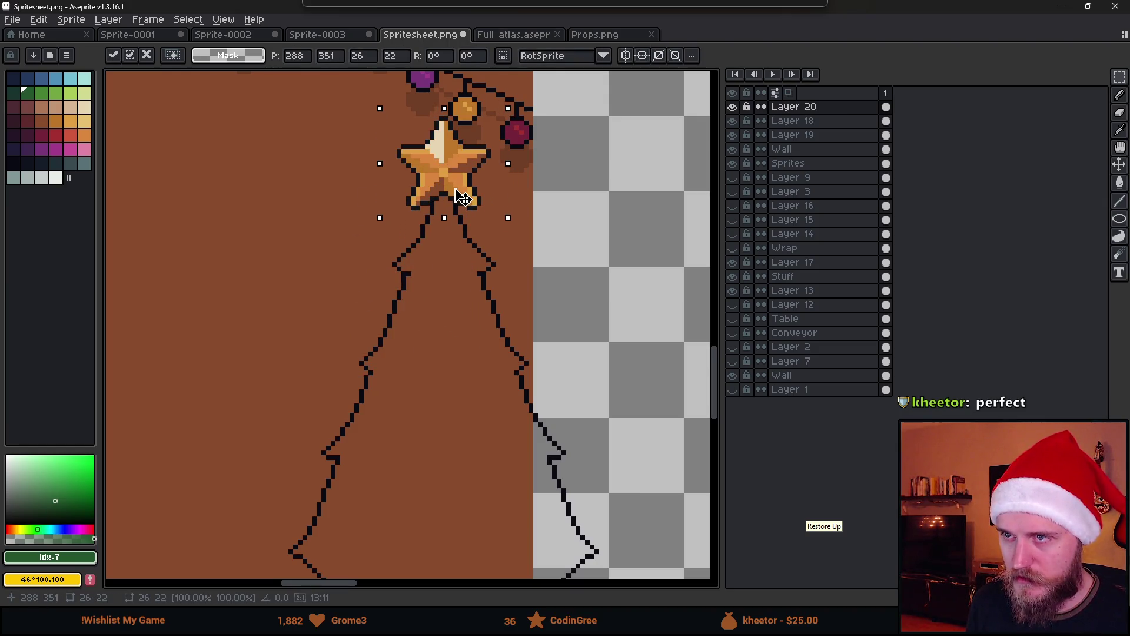
key(Return)
Step: Select the tree outline and star and shift them about 8 px left
scroll(629, 333, down, 2)
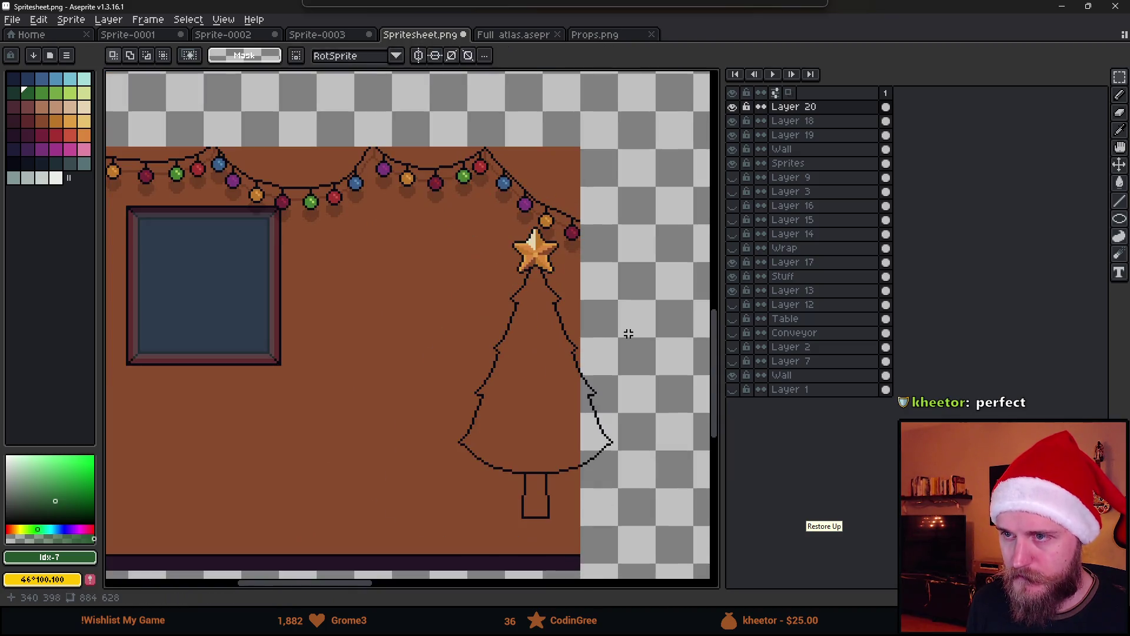
mouse_move(442, 219)
mouse_down()
mouse_move(687, 576)
mouse_move(690, 385)
mouse_up()
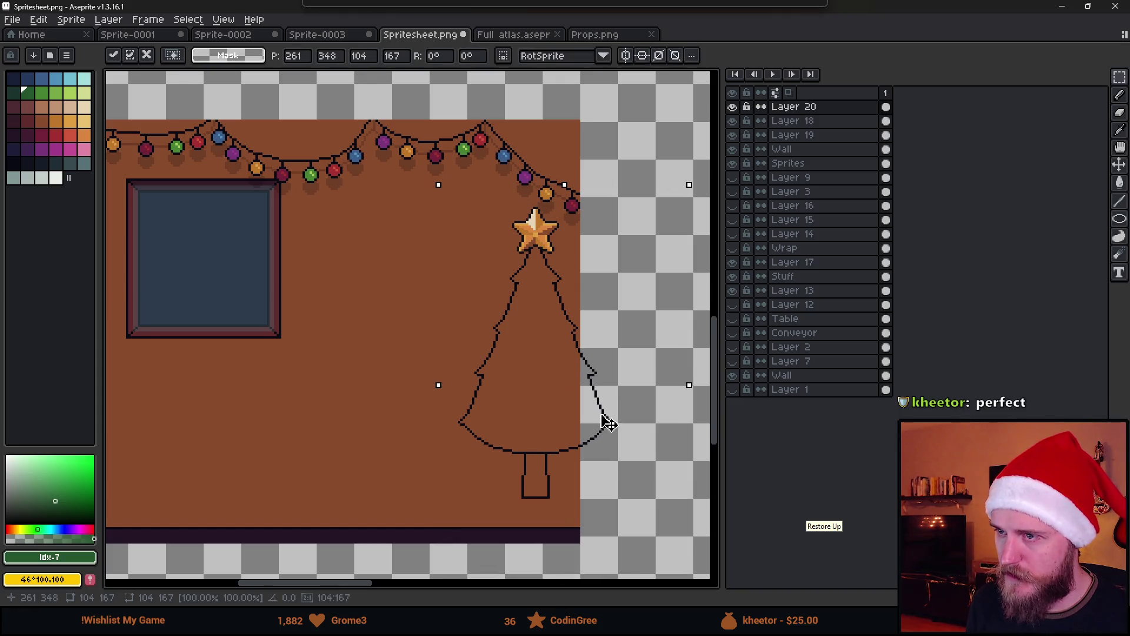
drag(608, 422, 604, 422)
click(346, 286)
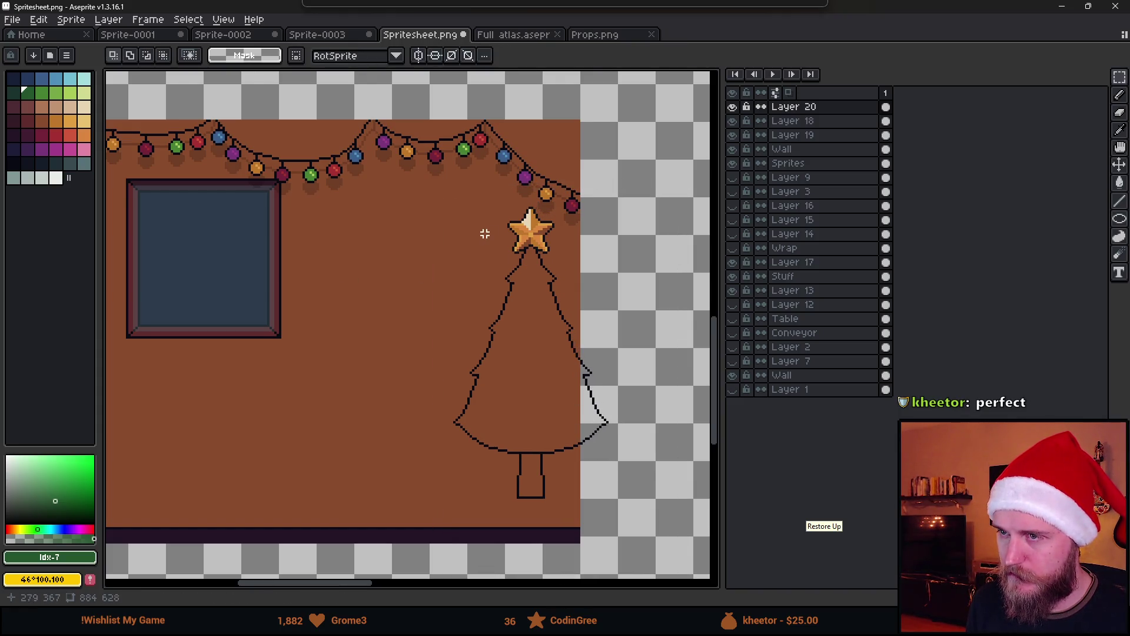
Step: Paint-bucket the tree outline green and the trunk dark red
key(g)
click(555, 384)
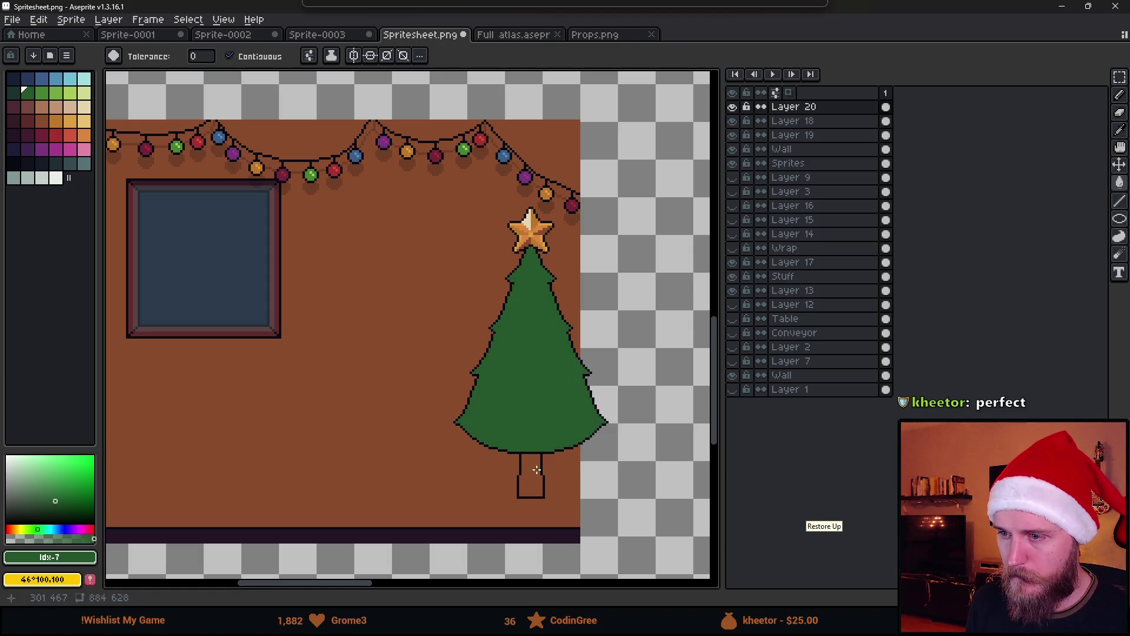
click(24, 118)
click(539, 478)
scroll(539, 478, down, 3)
scroll(585, 353, up, 3)
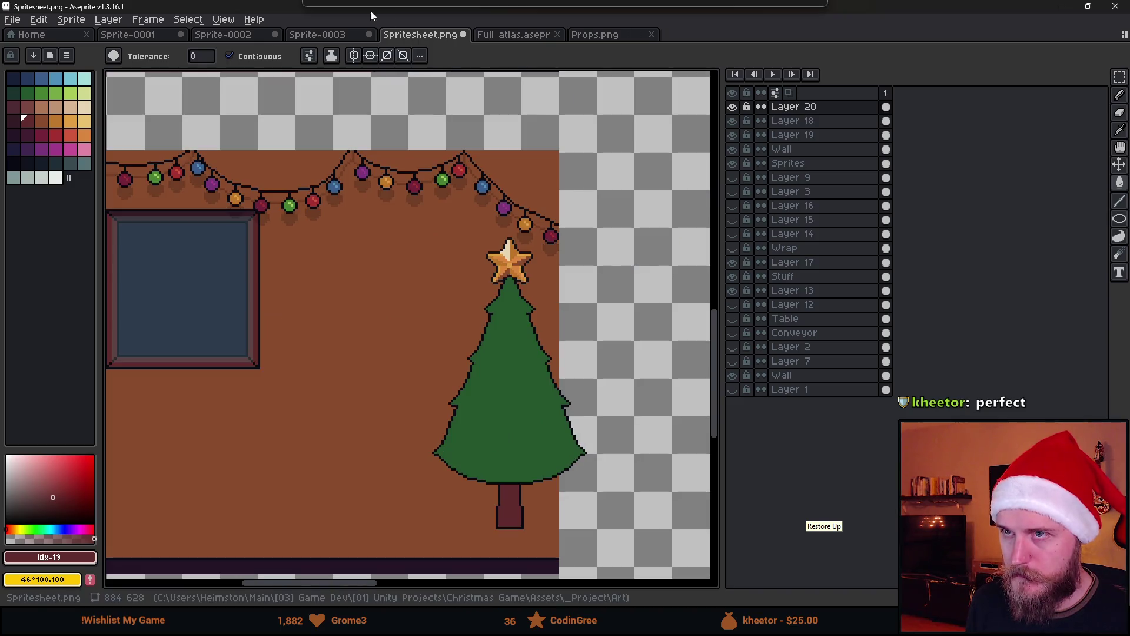
Step: Preview the filled tree in Unity, then restore Aseprite to full screen
drag(374, 12, 782, 305)
click(837, 265)
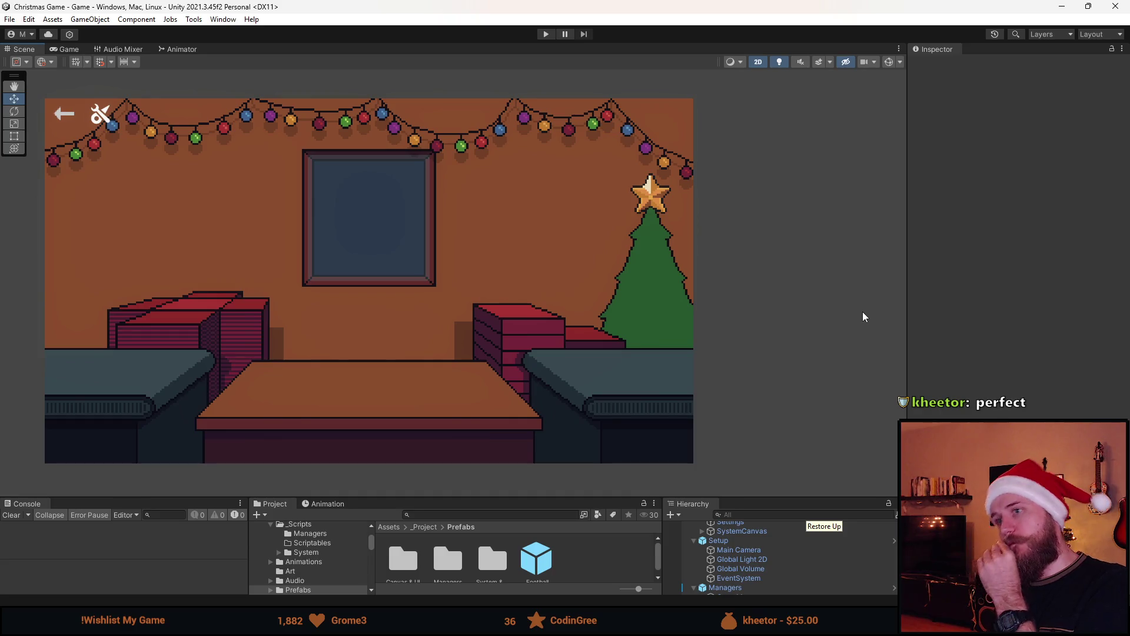
key(alt+Tab)
double_click(655, 271)
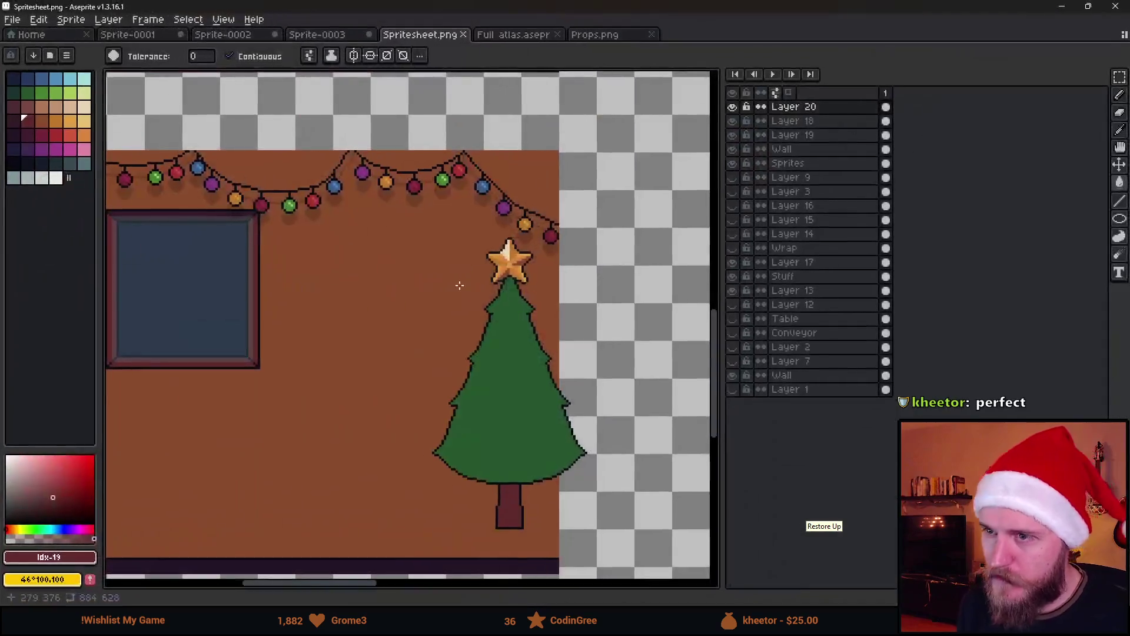
Step: Sample the star's colours, ending on its orange #da863e
scroll(470, 319, up, 1)
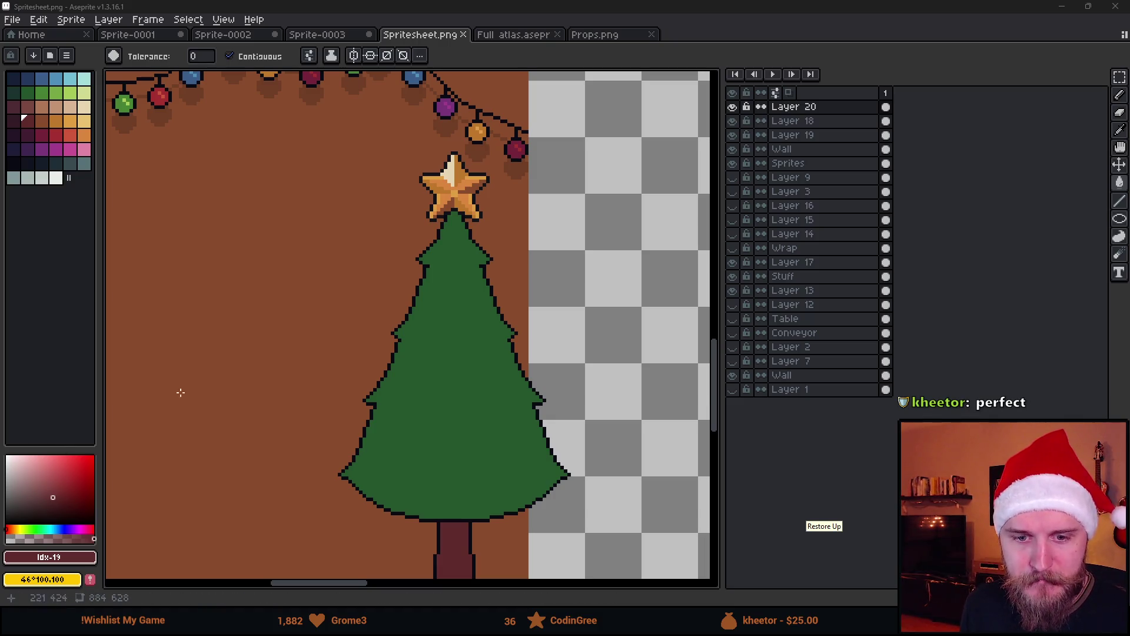
scroll(450, 188, up, 2)
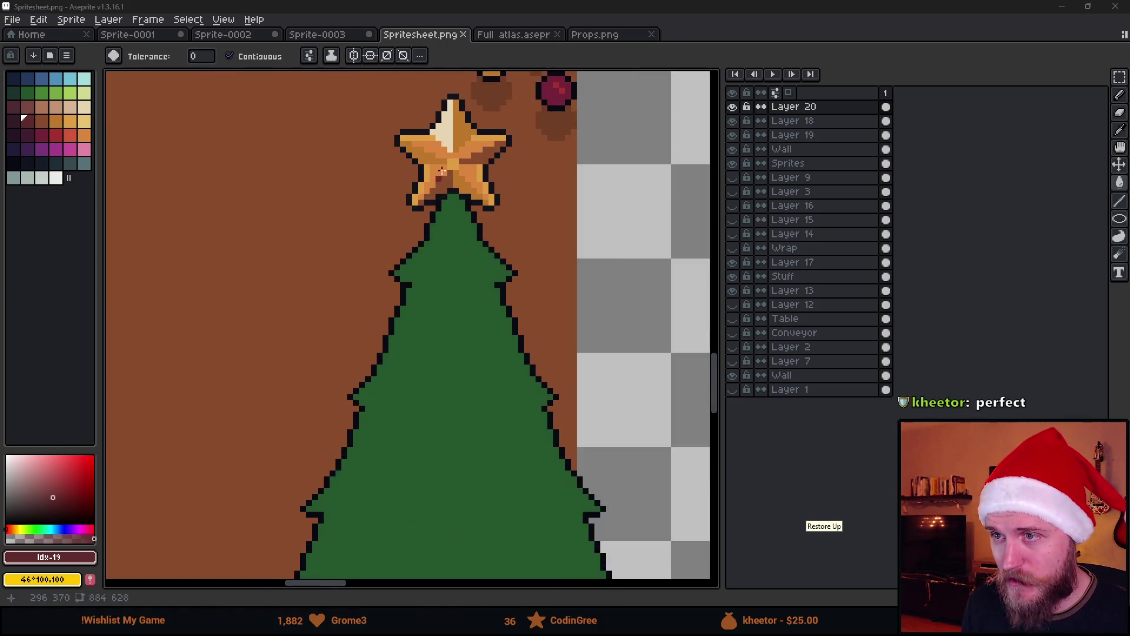
alt+click(436, 114)
alt+click(464, 129)
alt+click(480, 147)
alt+click(500, 172)
alt+click(507, 212)
alt+click(465, 235)
alt+click(407, 233)
Step: With the Paint Bucket, select the darkest outline colour and undo a stray outline pixel on the tree
key(g)
scroll(141, 147, down, 1)
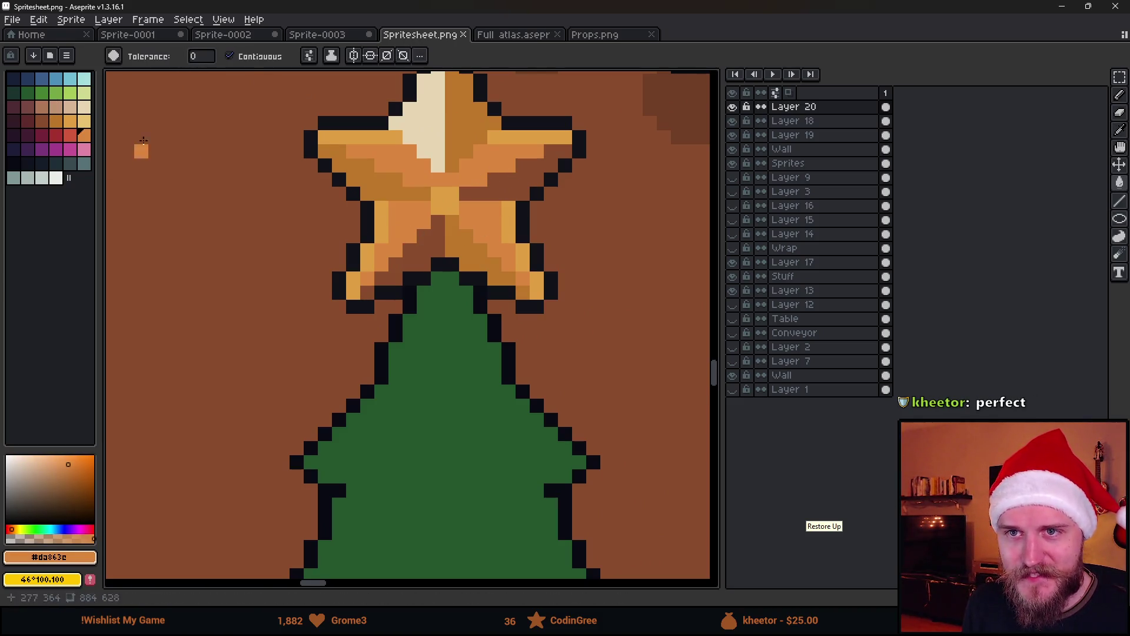
scroll(263, 368, down, 1)
scroll(457, 245, down, 1)
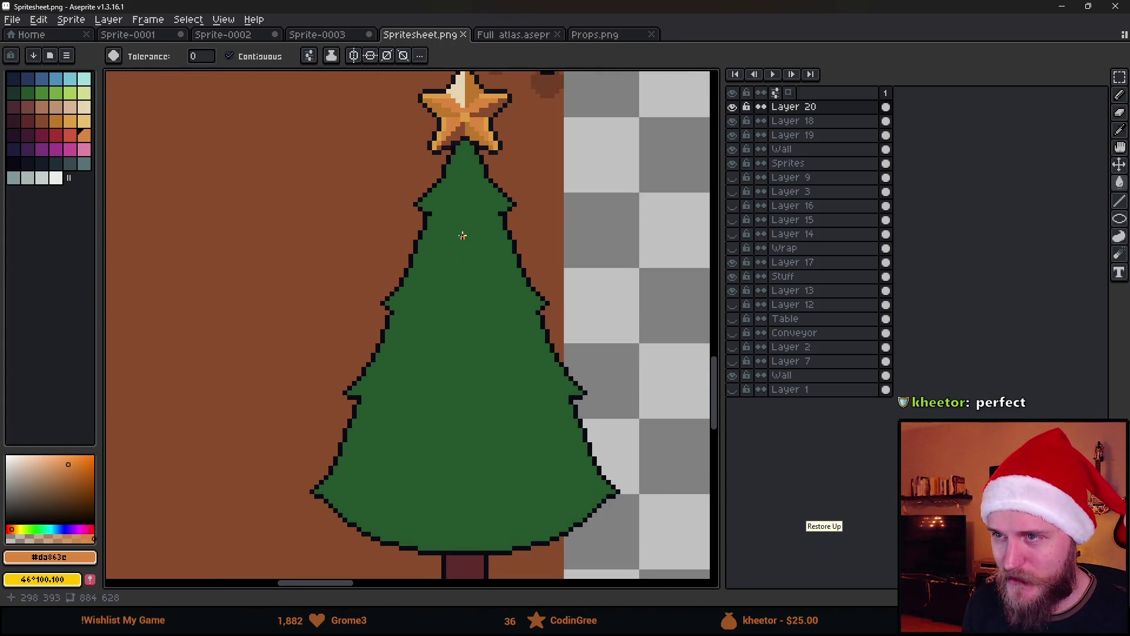
scroll(461, 233, up, 3)
alt+click(461, 316)
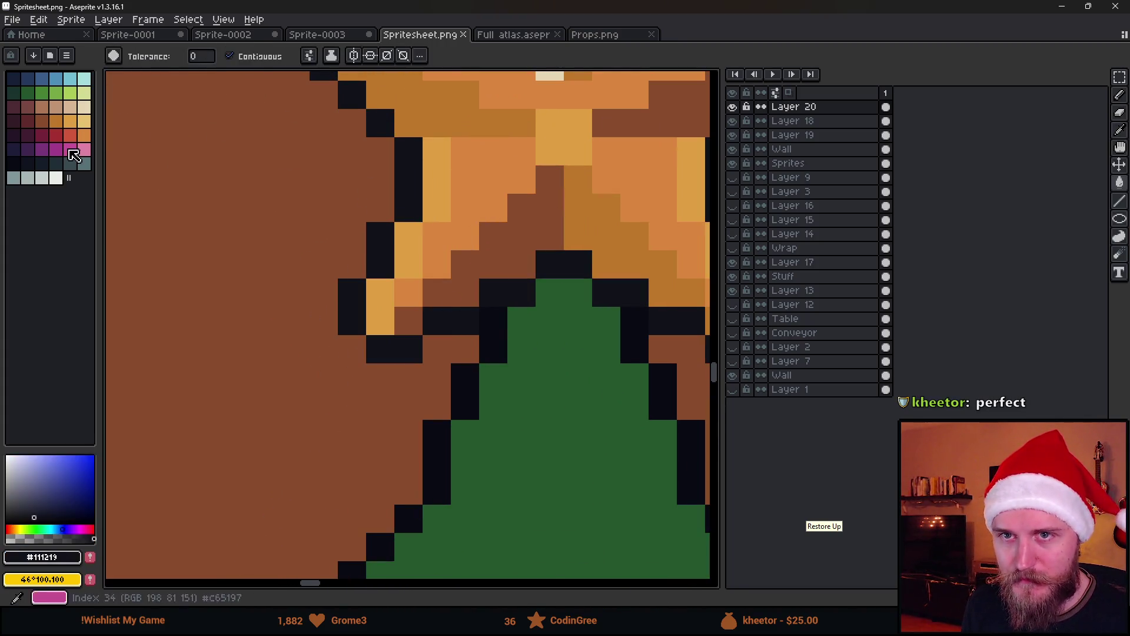
click(14, 163)
key(ctrl+z)
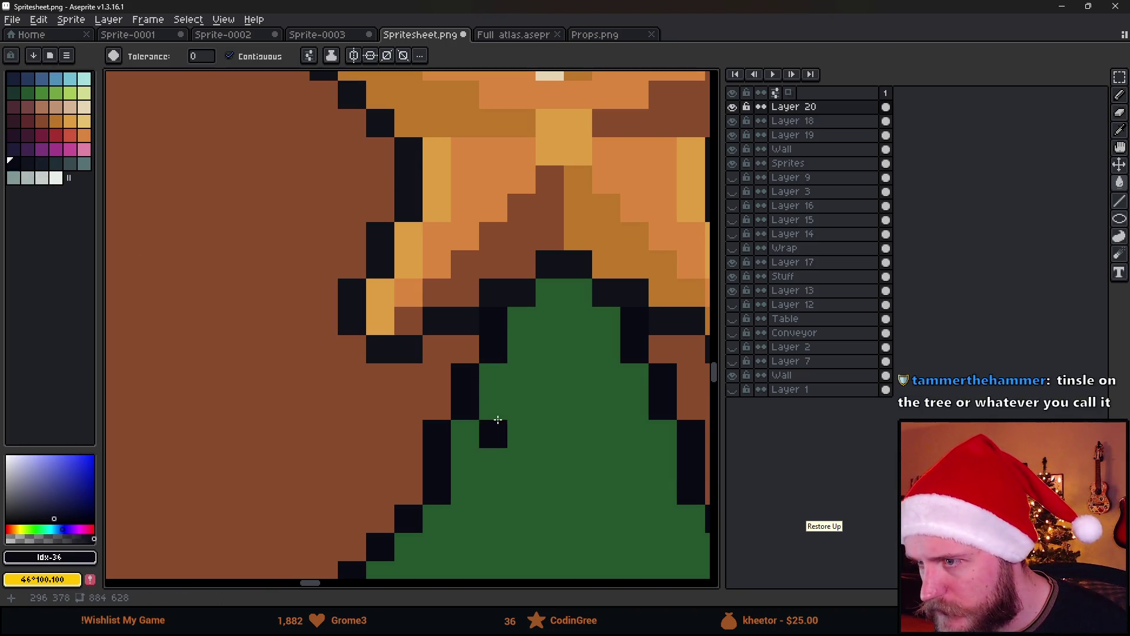
Step: Fill the outline cells below the star and around the treetop with near-black #090a14
click(732, 108)
click(733, 108)
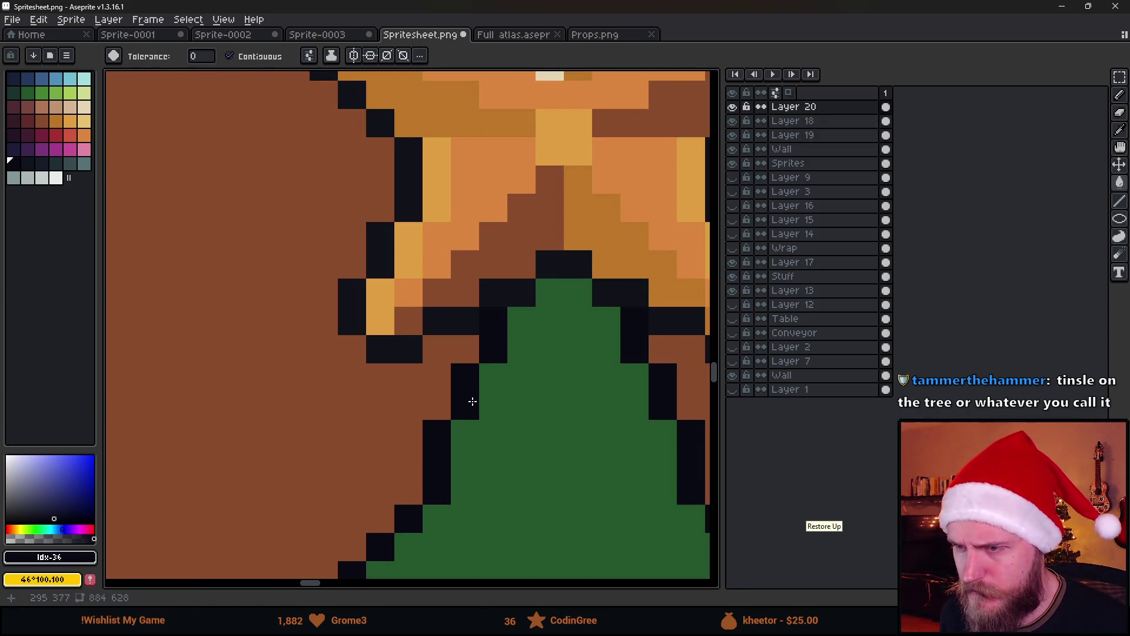
scroll(438, 350, up, 3)
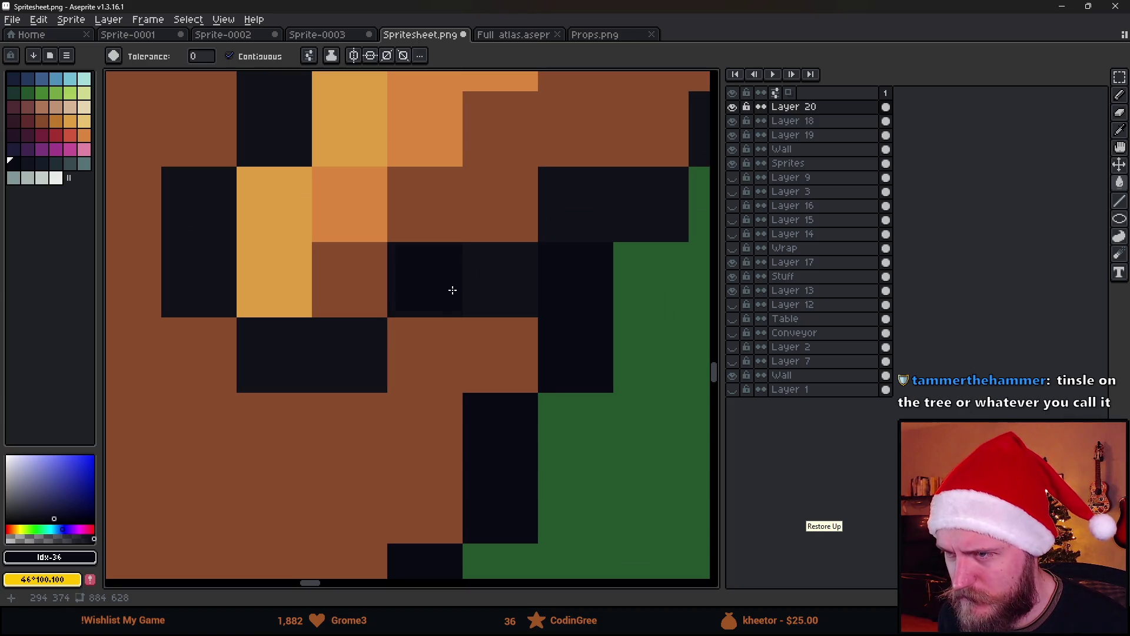
click(447, 299)
alt+click(445, 282)
alt+click(577, 306)
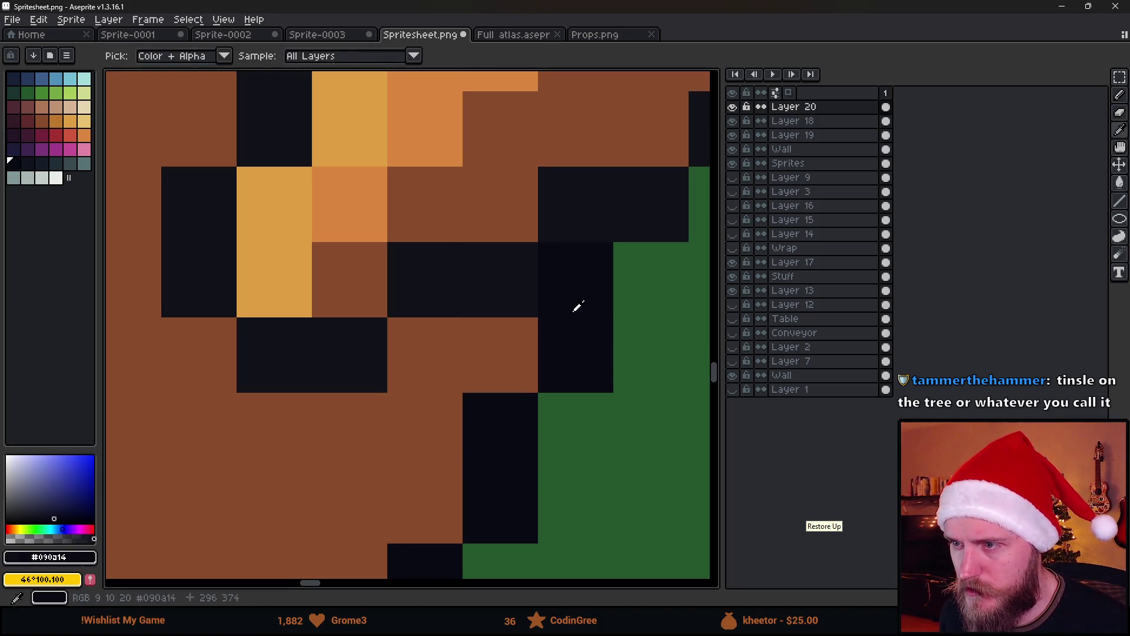
click(477, 291)
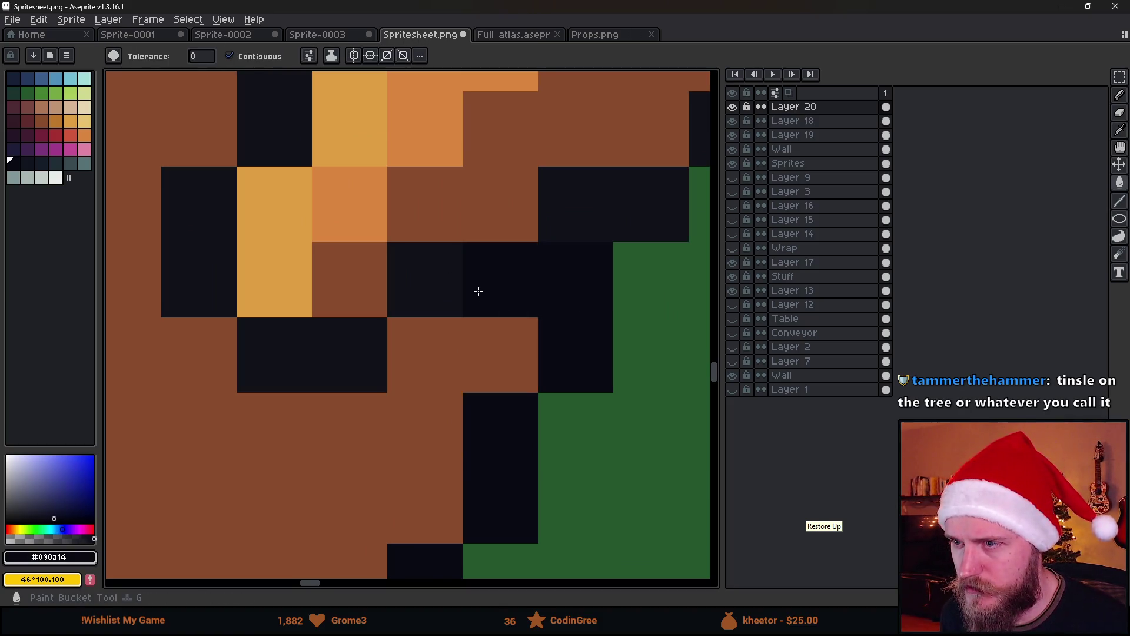
click(309, 55)
click(353, 356)
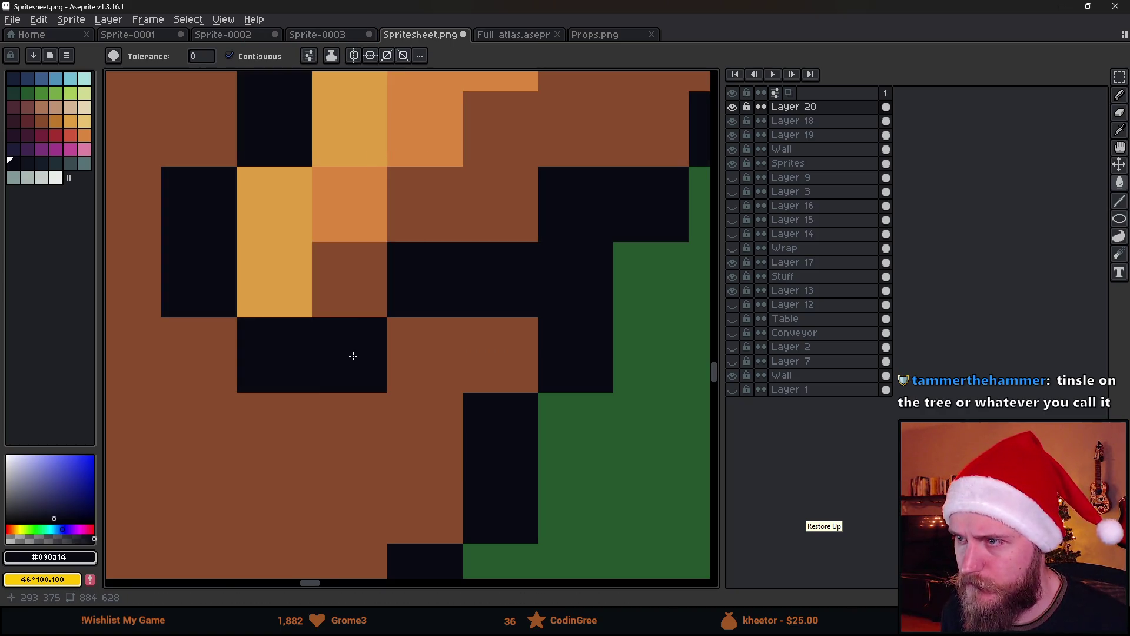
Step: Eyedrop the brown wall and the tree green, then select the dark outline swatch
scroll(353, 356, down, 5)
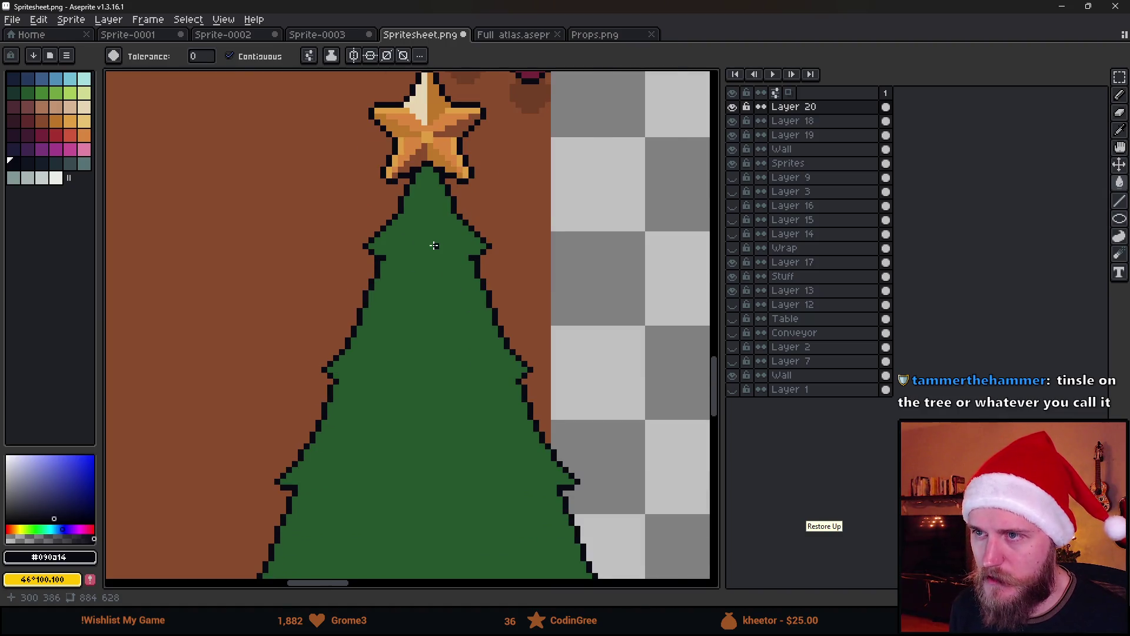
scroll(433, 245, down, 3)
scroll(471, 242, up, 1)
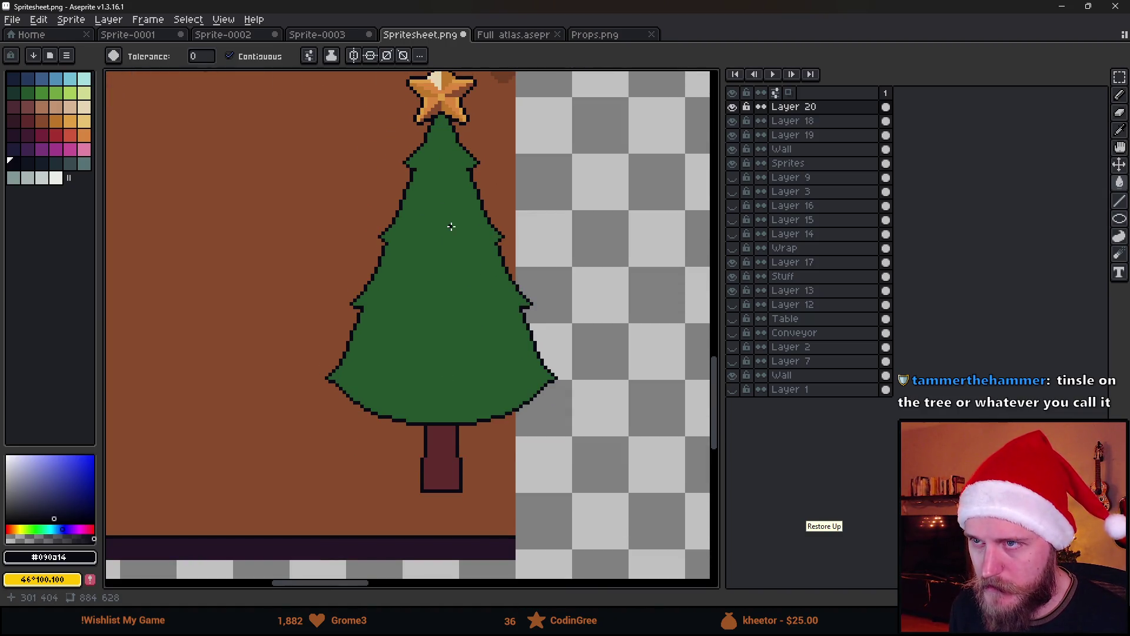
alt+click(365, 177)
drag(446, 216, 454, 286)
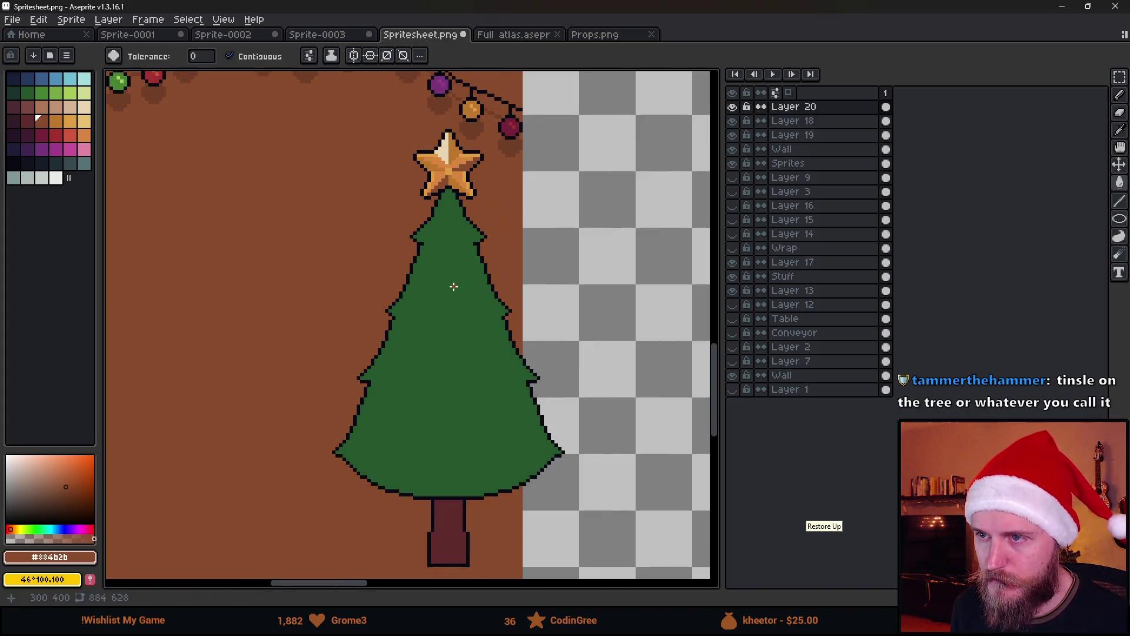
mouse_move(441, 6)
mouse_down()
mouse_move(425, 481)
mouse_move(412, 1)
mouse_up()
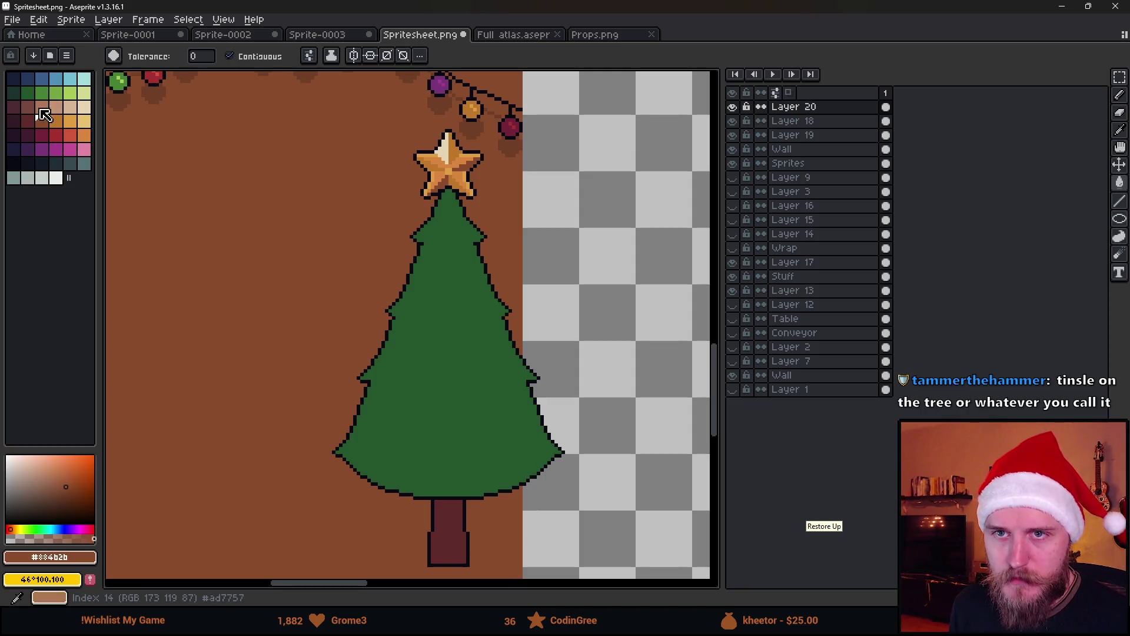
alt+click(441, 330)
click(13, 92)
scroll(418, 159, up, 2)
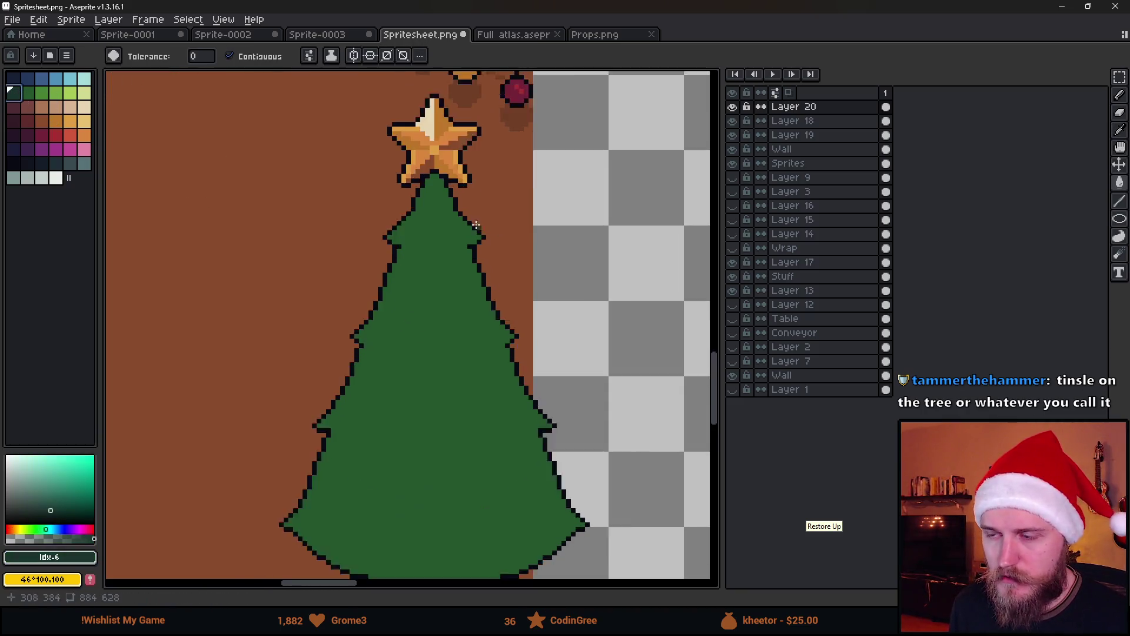
Step: Pencil a shading line down from the star and bucket-fill that right-side strip darker
key(b)
mouse_move(415, 153)
mouse_down()
mouse_move(492, 393)
mouse_move(517, 412)
mouse_up()
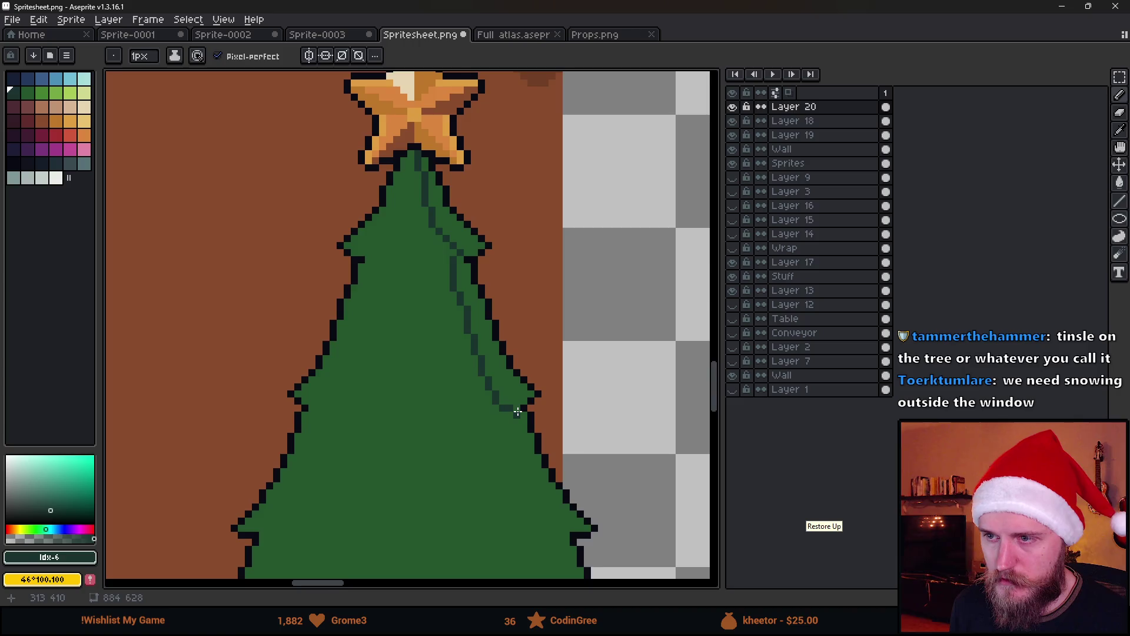
scroll(515, 409, down, 3)
scroll(513, 399, up, 2)
key(g)
scroll(512, 399, up, 1)
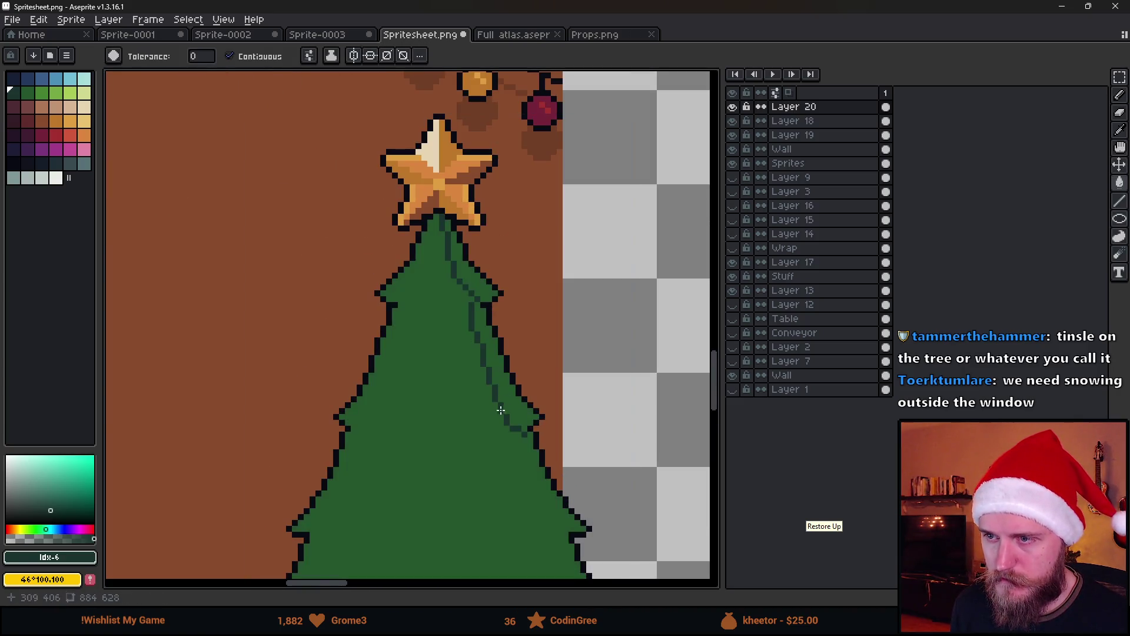
click(309, 56)
click(332, 135)
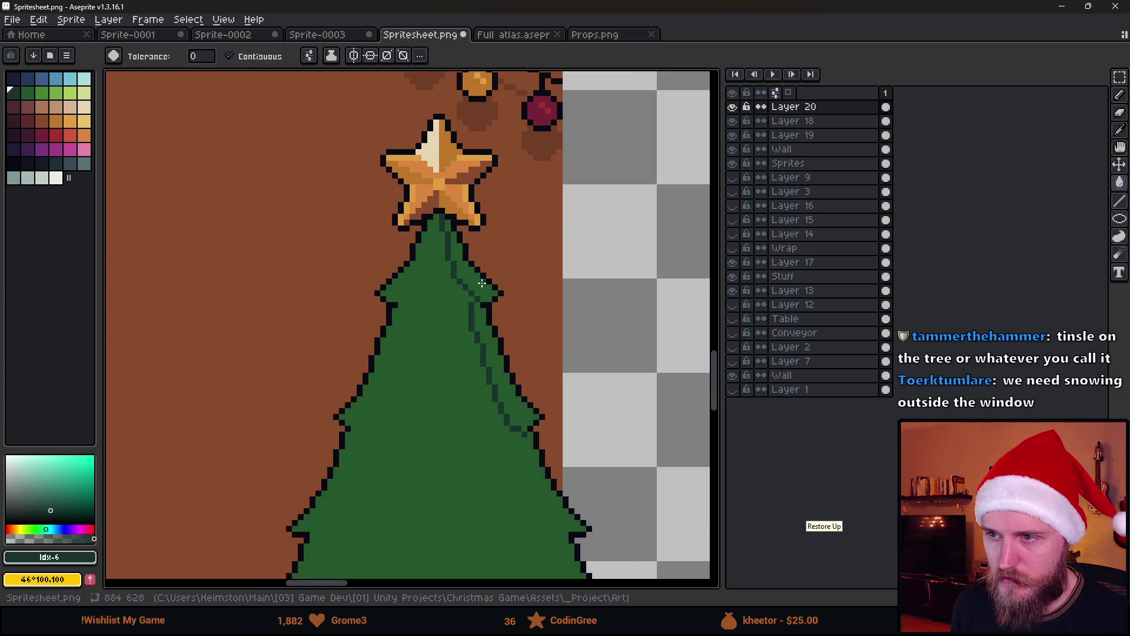
click(456, 248)
click(487, 330)
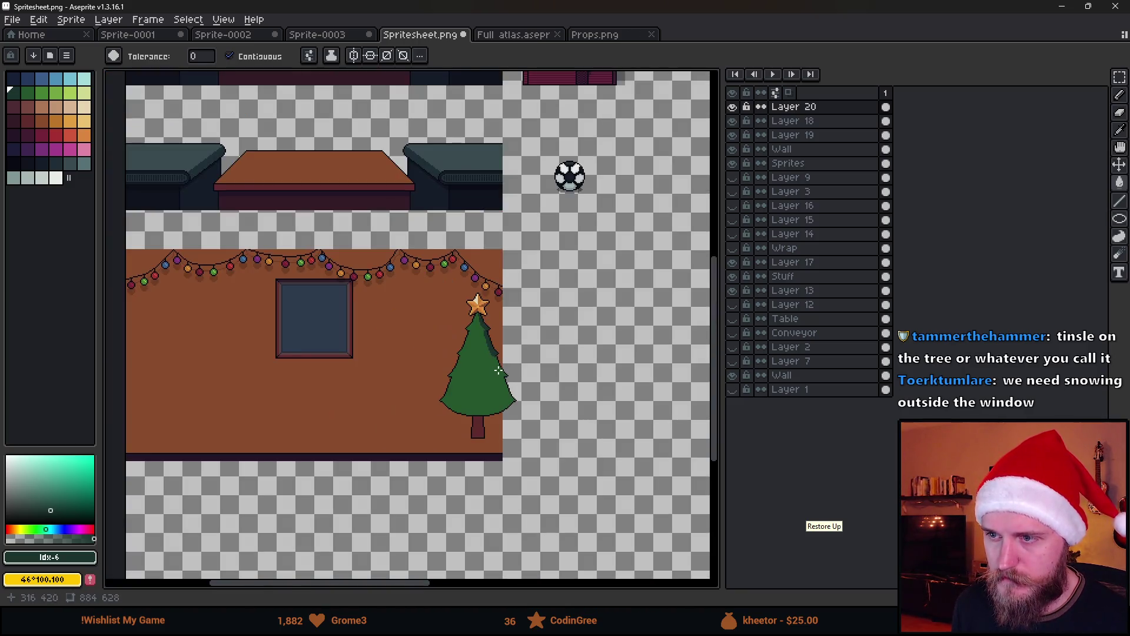
Step: Pencil shading lines down the tree's right and lower-right edges, filling both bands dark green
scroll(486, 332, down, 3)
scroll(479, 307, up, 4)
key(b)
mouse_move(471, 290)
mouse_down()
mouse_move(480, 358)
mouse_move(527, 409)
mouse_up()
scroll(490, 332, down, 2)
scroll(490, 332, up, 2)
mouse_move(491, 332)
mouse_down()
mouse_move(515, 427)
mouse_move(539, 446)
mouse_up()
key(g)
click(540, 446)
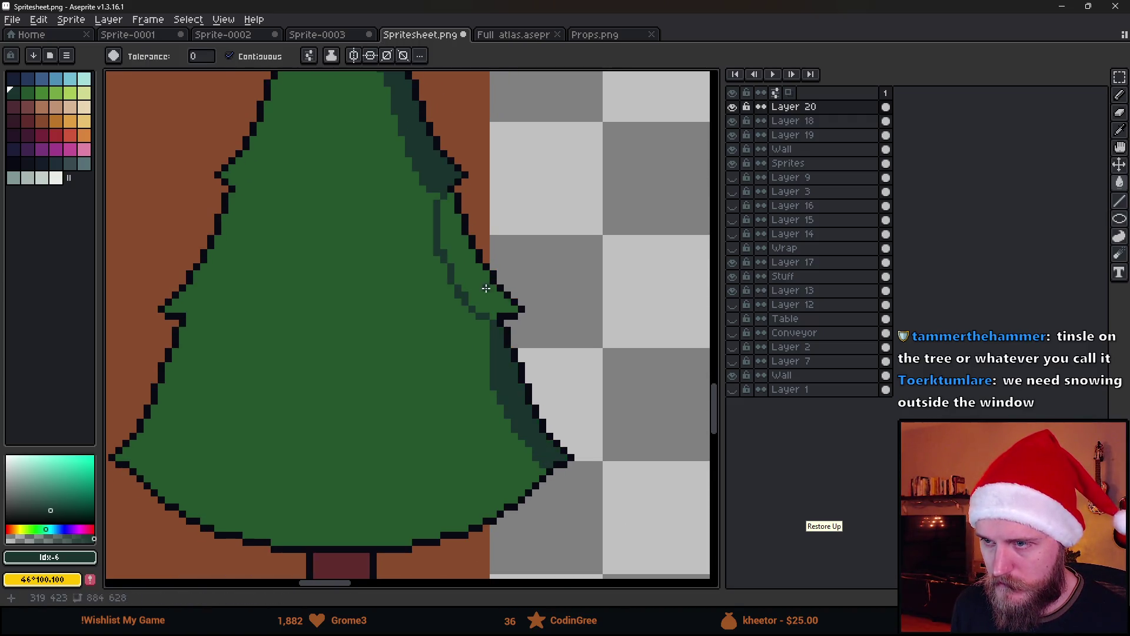
click(482, 285)
Step: Save the sprite sheet and switch to Unity to preview the wall
scroll(482, 285, down, 3)
key(ctrl+s)
key(alt+Tab)
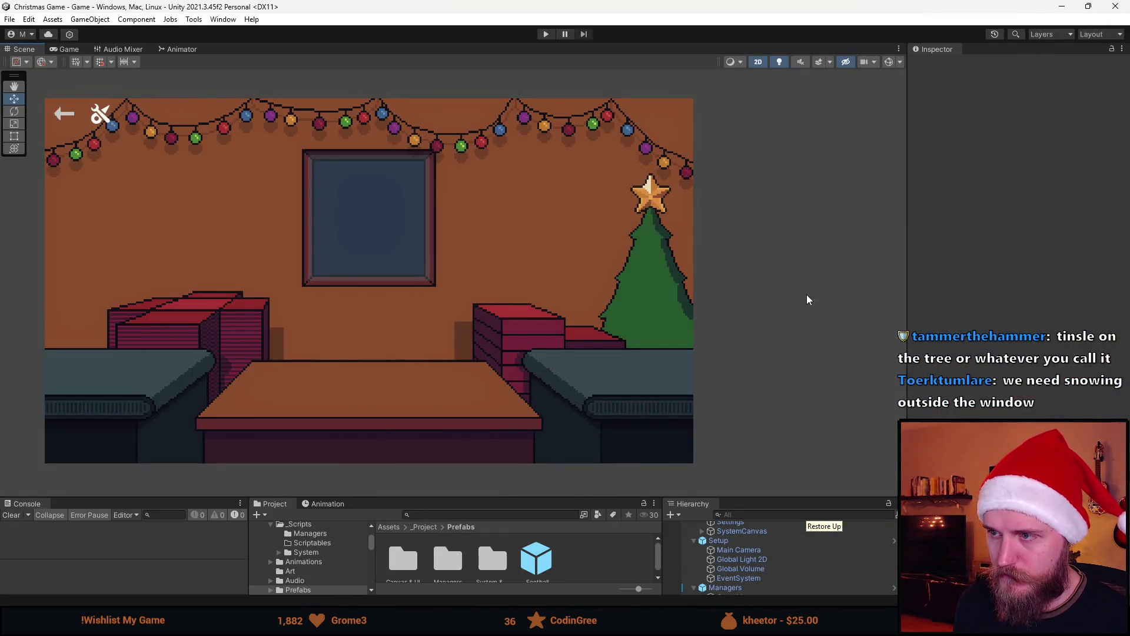
Step: Back in Aseprite, remove the two stray light-green pixels
key(alt+Tab)
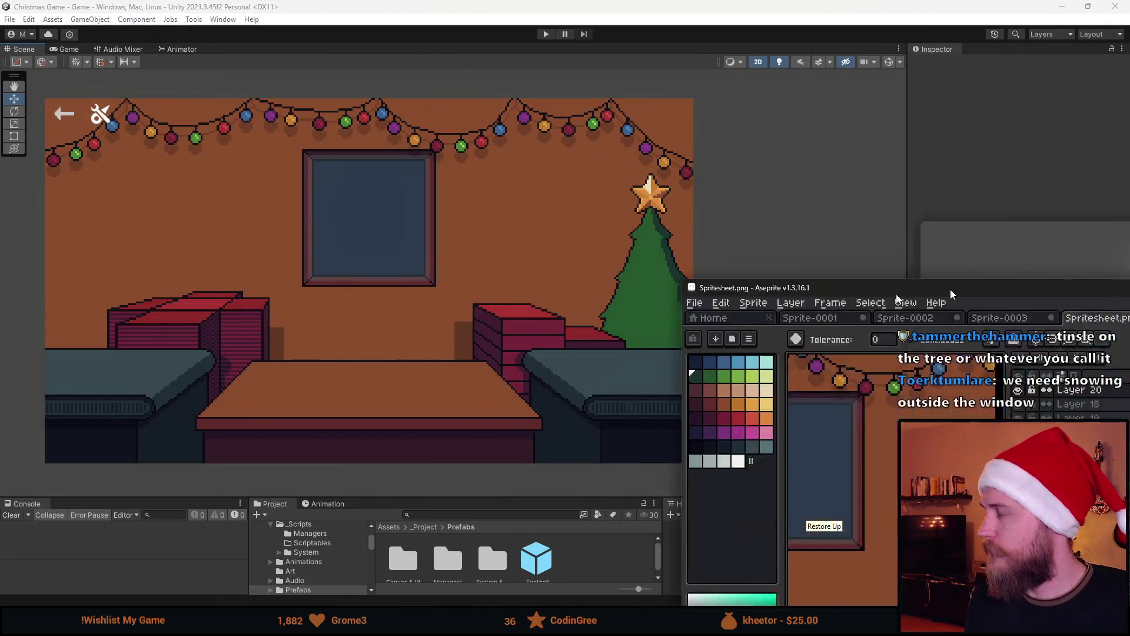
click(39, 99)
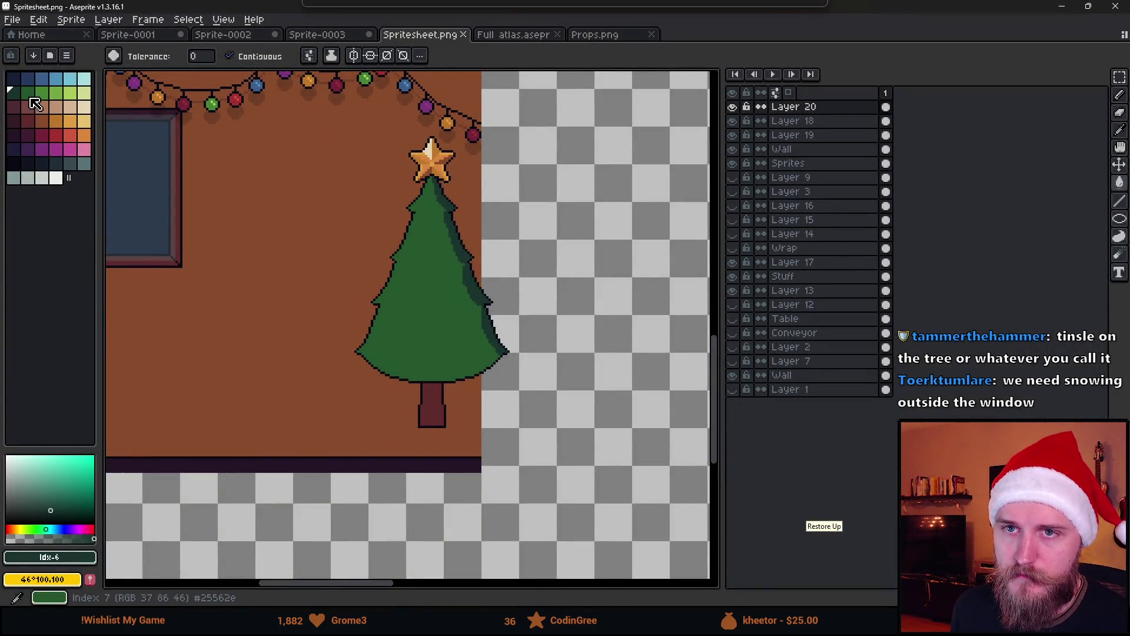
key(i)
key(b)
scroll(376, 283, up, 4)
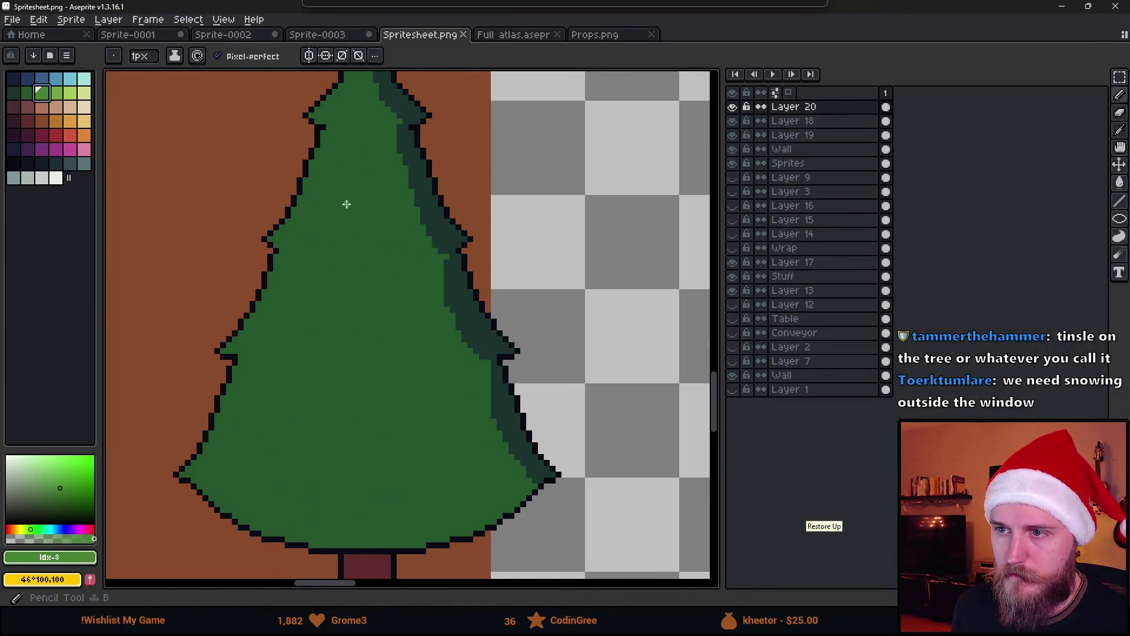
key(ctrl+z)
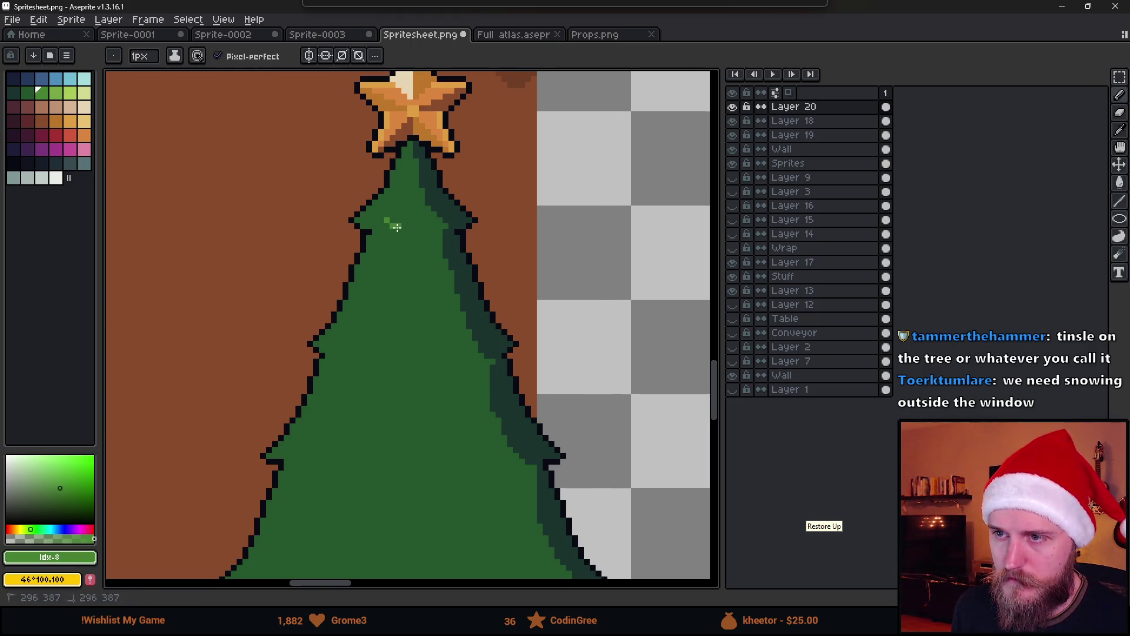
Step: Eyedrop the tree green and pencil scattered green pixels into the dark shadow band
scroll(450, 285, down, 2)
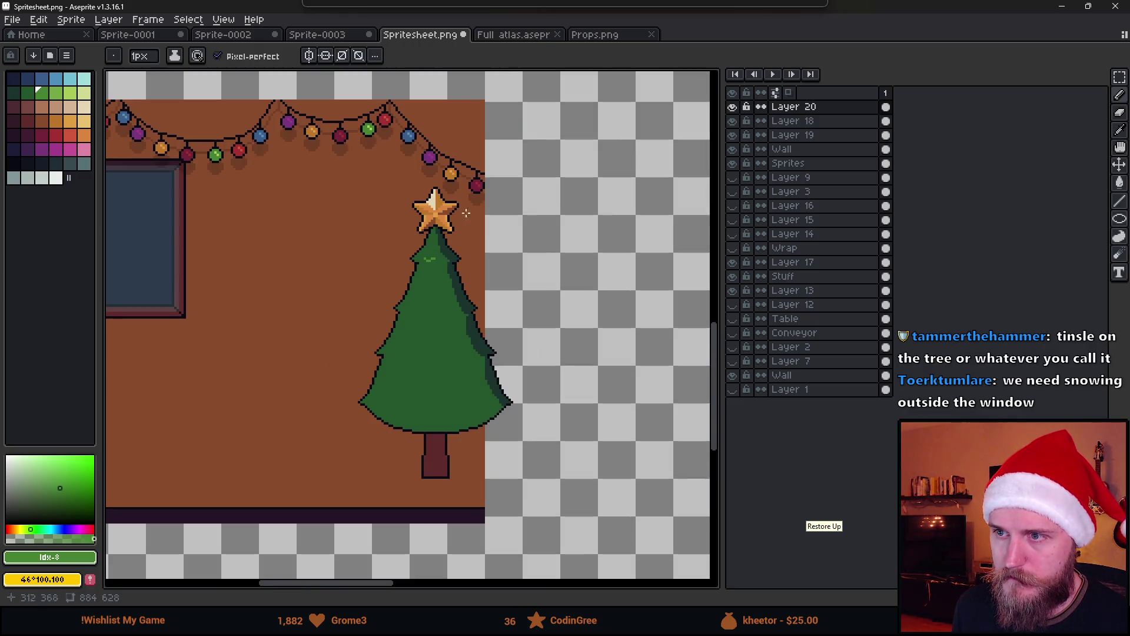
scroll(443, 260, up, 2)
scroll(451, 242, up, 1)
alt+click(441, 272)
click(448, 219)
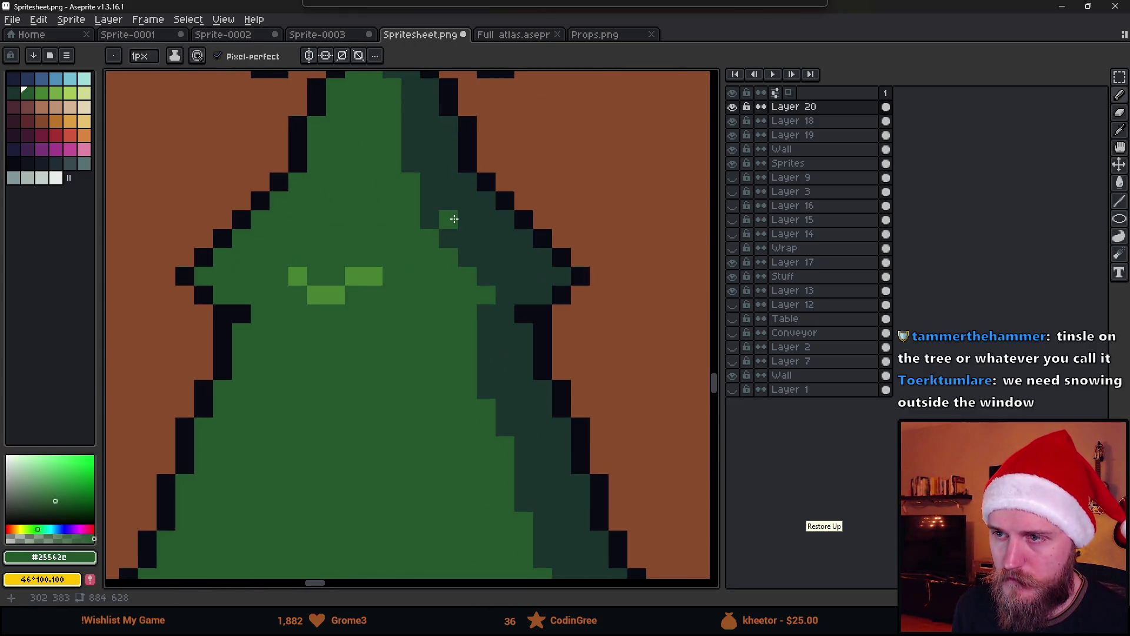
click(468, 238)
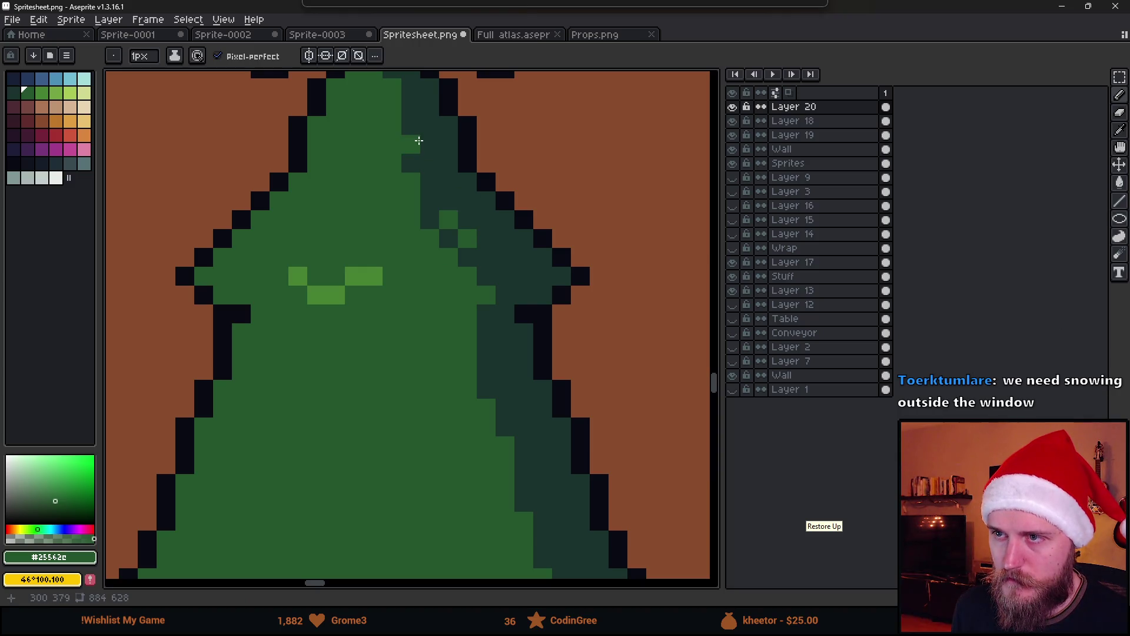
scroll(429, 125, down, 2)
scroll(502, 297, up, 2)
click(502, 296)
click(493, 298)
click(512, 279)
click(456, 202)
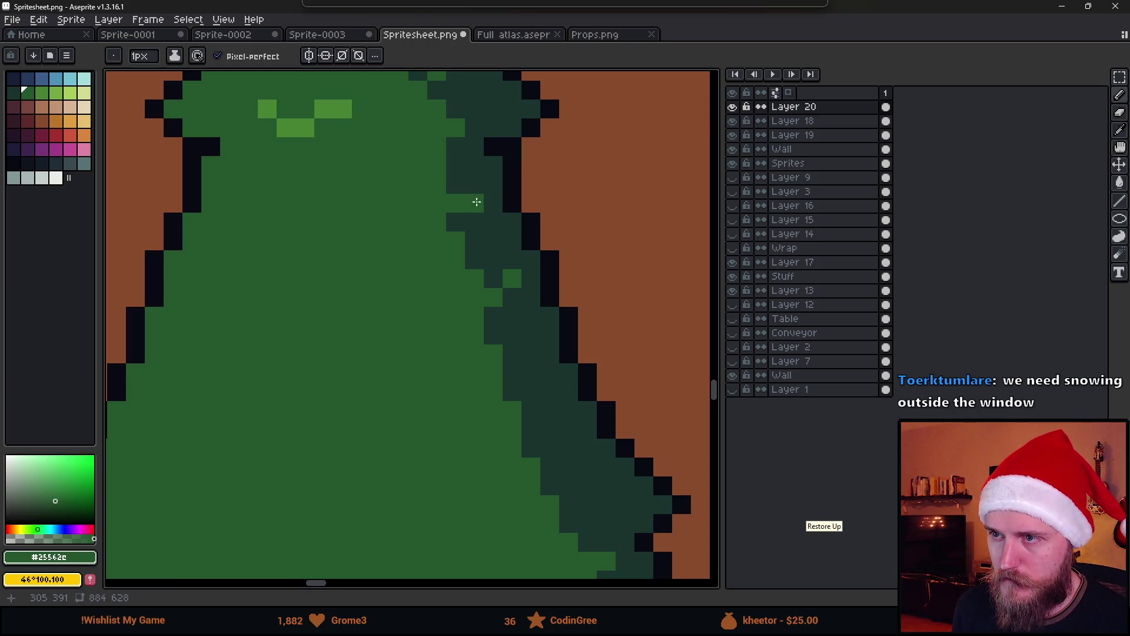
Step: Add a few more green pixels near the shadow's edge, undoing the last ones and repainting one
scroll(528, 342, down, 2)
scroll(518, 300, up, 2)
click(503, 301)
click(527, 322)
scroll(578, 375, down, 2)
scroll(535, 294, up, 3)
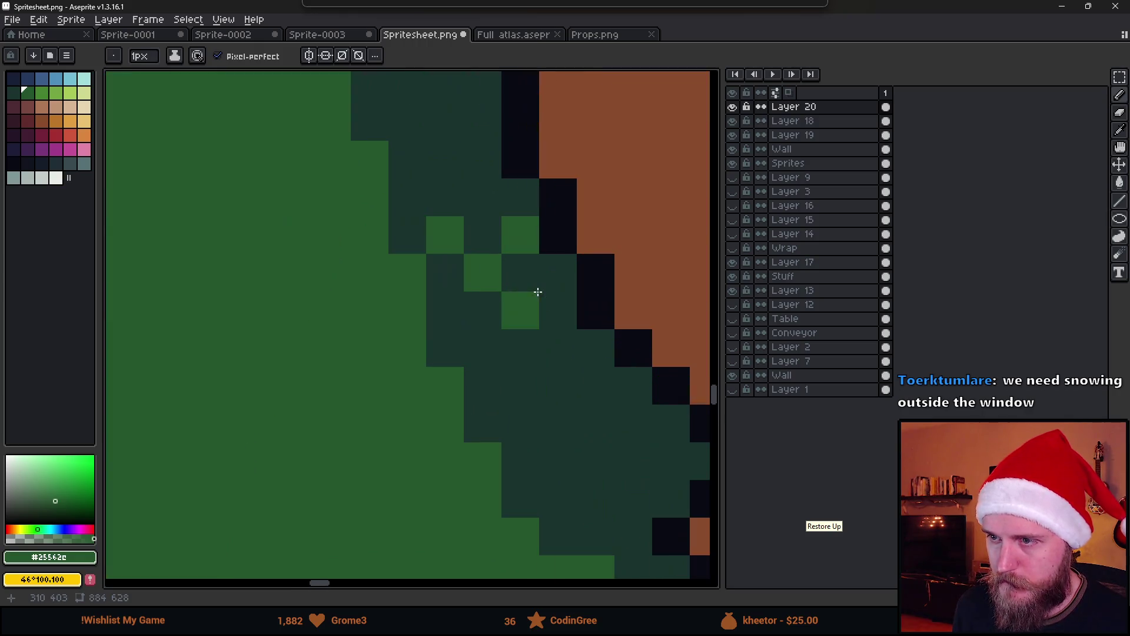
key(ctrl+z)
key(ctrl+z)
key(ctrl+z)
click(485, 268)
scroll(527, 353, down, 3)
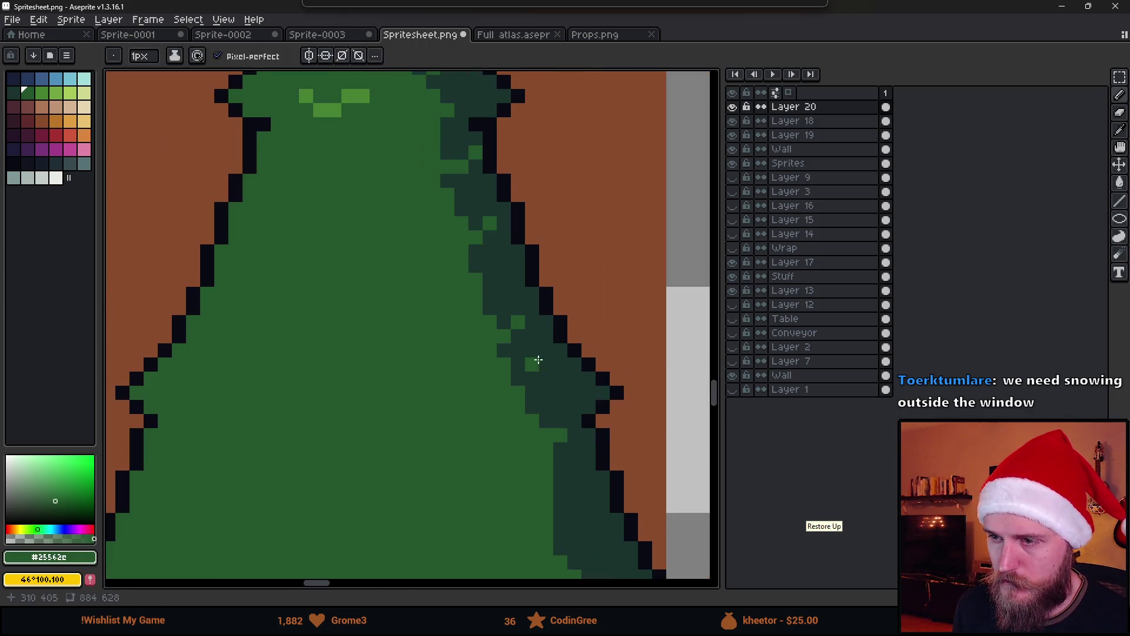
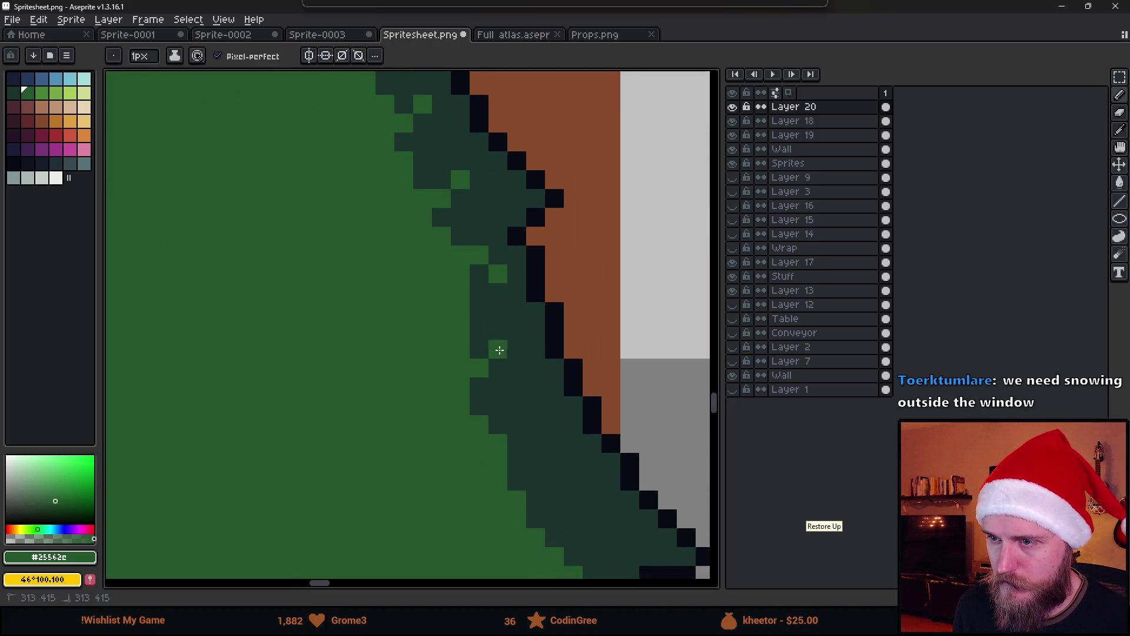
Step: Repaint the stray dark shading pixels along the tree's right edge tree-green, undoing a stray light-green pixel
scroll(553, 423, down, 2)
scroll(550, 419, up, 2)
key(ctrl+z)
click(502, 378)
click(523, 362)
scroll(577, 434, down, 3)
scroll(576, 436, up, 2)
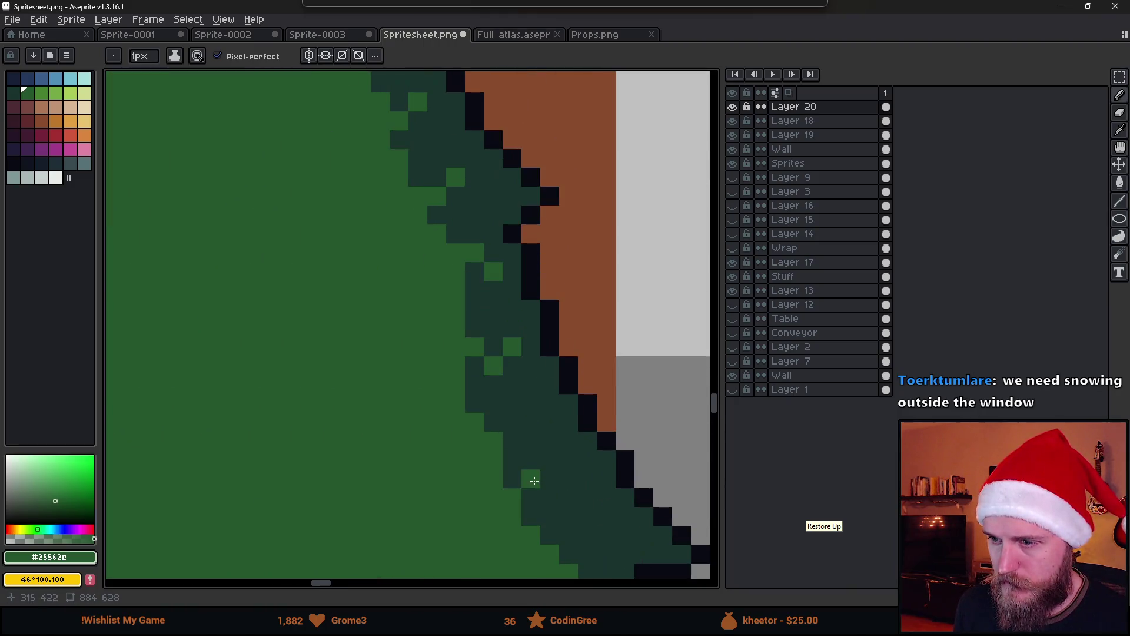
click(543, 439)
scroll(598, 516, down, 3)
scroll(530, 384, up, 4)
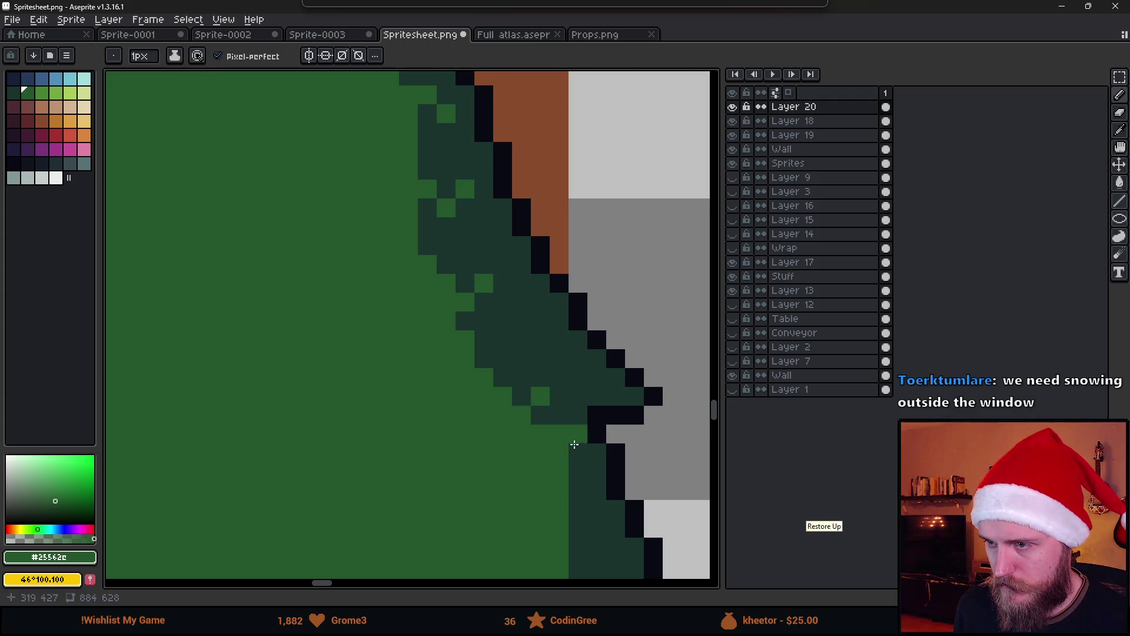
scroll(565, 412, down, 2)
scroll(537, 378, up, 2)
key(ctrl)
scroll(568, 399, down, 3)
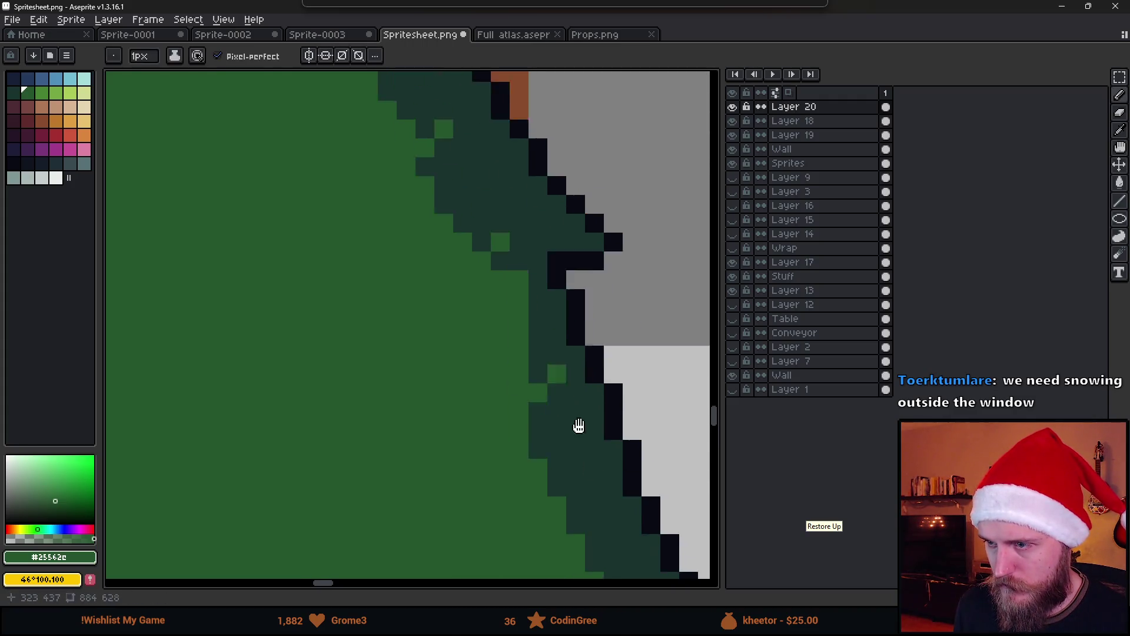
drag(607, 451, 553, 350)
click(536, 351)
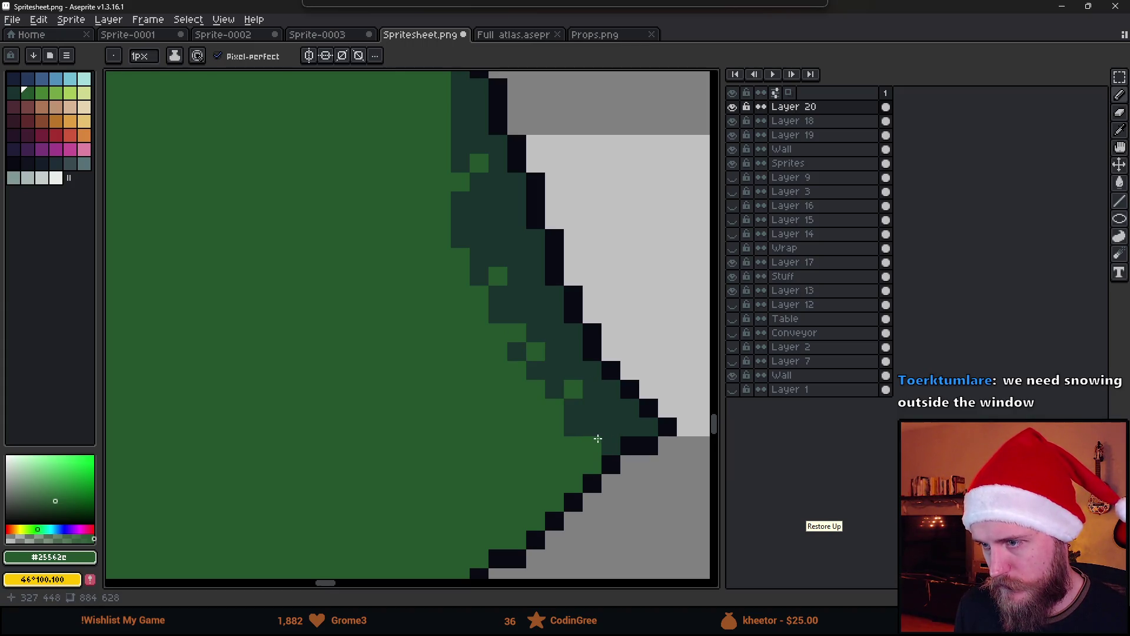
scroll(600, 416, down, 5)
Step: Save the sprite sheet and preview the room scene in Unity, then return to Aseprite
key(ctrl+s)
key(alt+Tab)
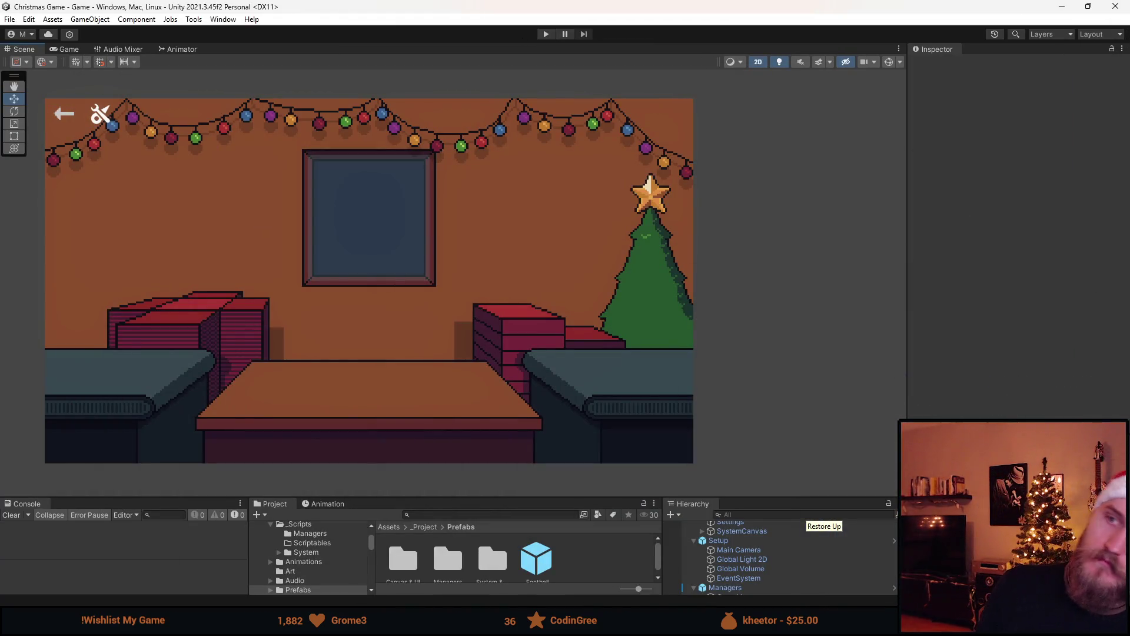
key(alt+Tab)
scroll(470, 241, up, 4)
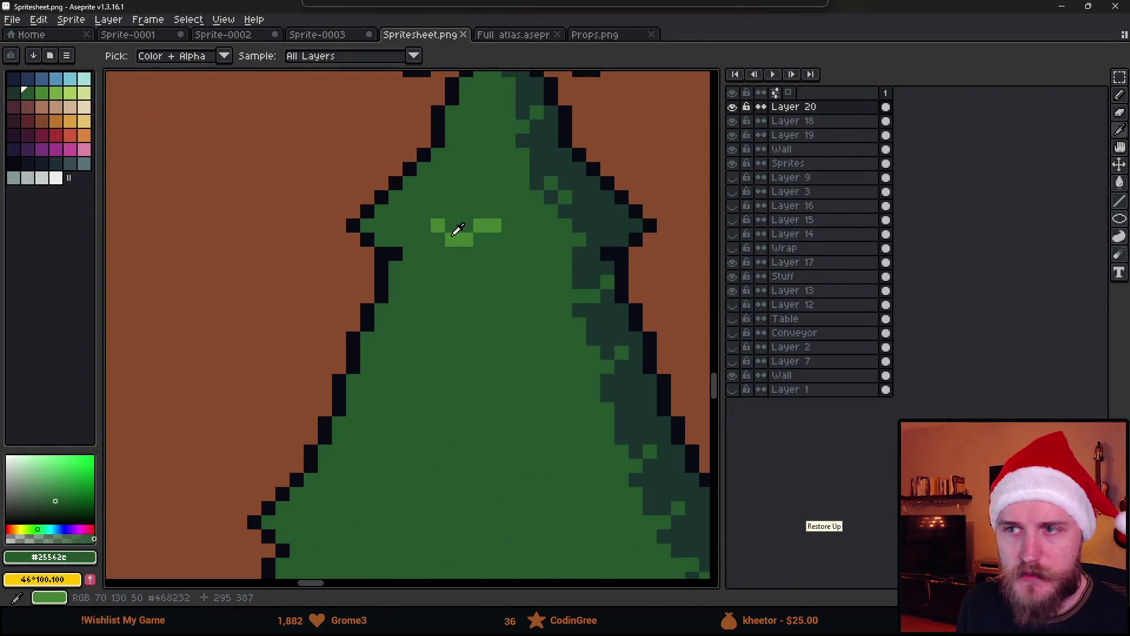
Step: Sample the tree's light green and dot needle pixels and a small V mark on the lower tree
alt+click(458, 229)
scroll(454, 236, down, 2)
scroll(454, 236, up, 3)
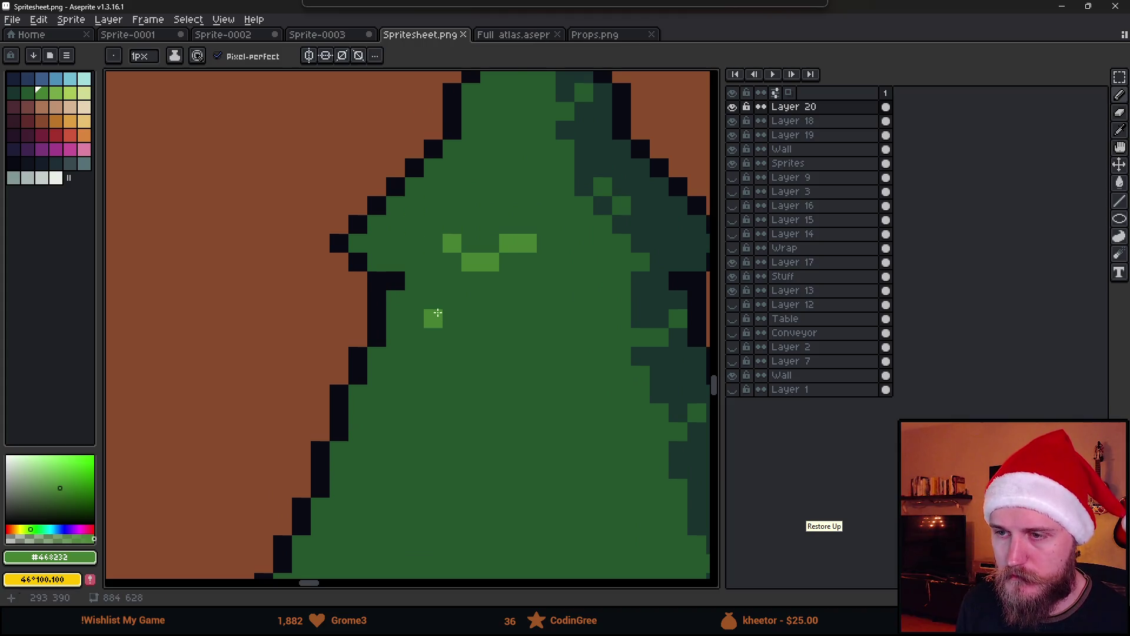
scroll(447, 371, down, 4)
scroll(431, 401, up, 3)
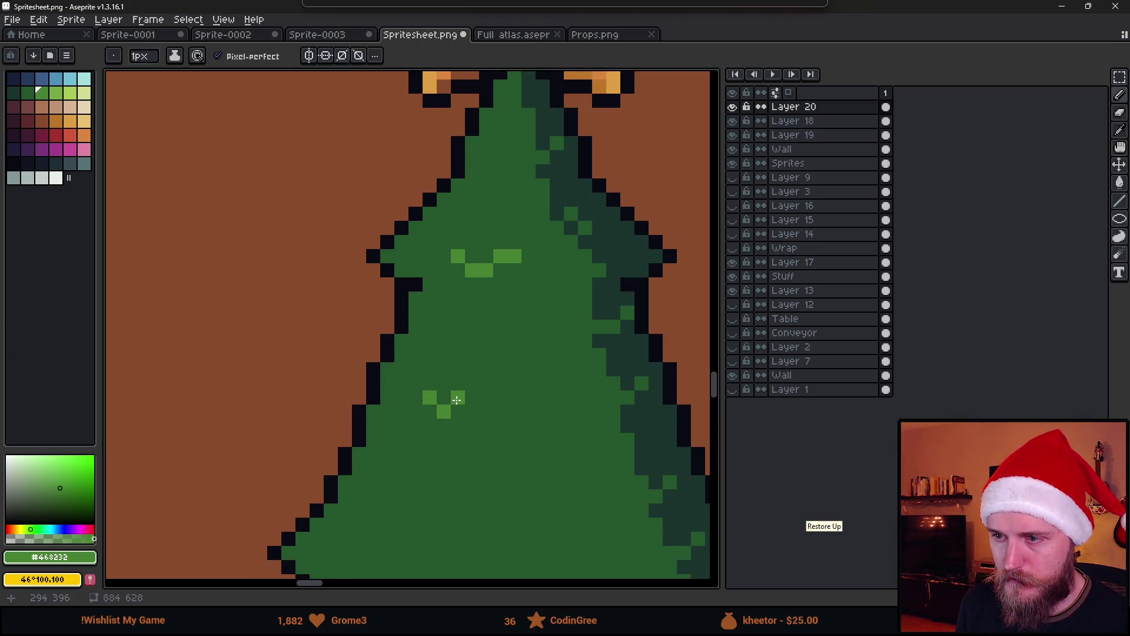
drag(511, 535, 511, 362)
click(381, 315)
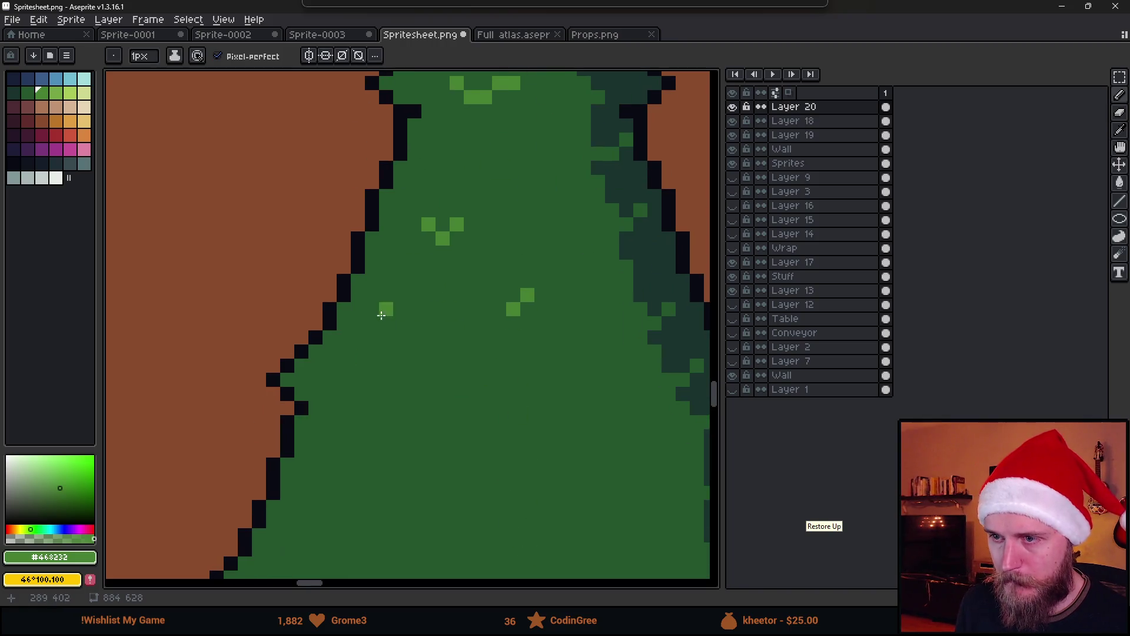
key(ctrl+z)
click(386, 450)
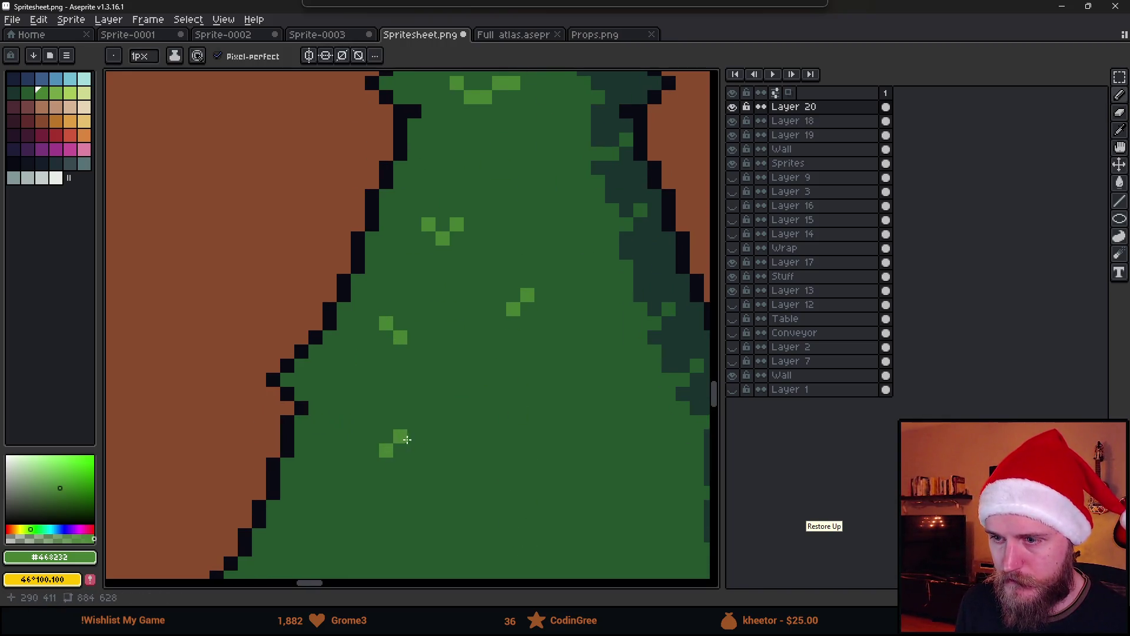
drag(394, 440, 409, 228)
click(595, 383)
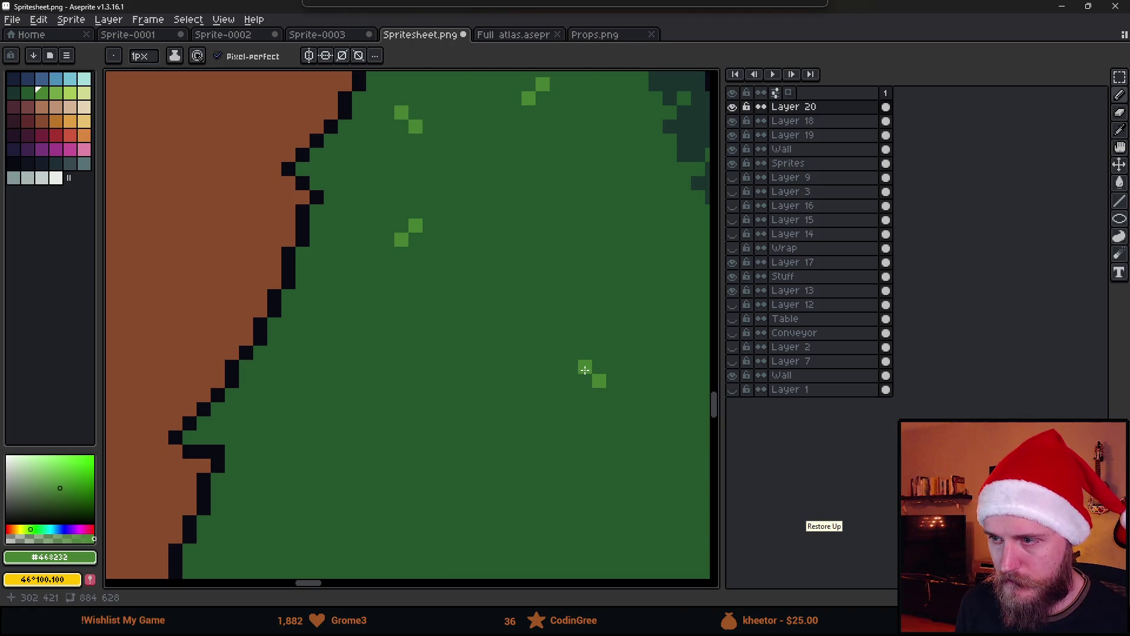
drag(573, 249, 614, 235)
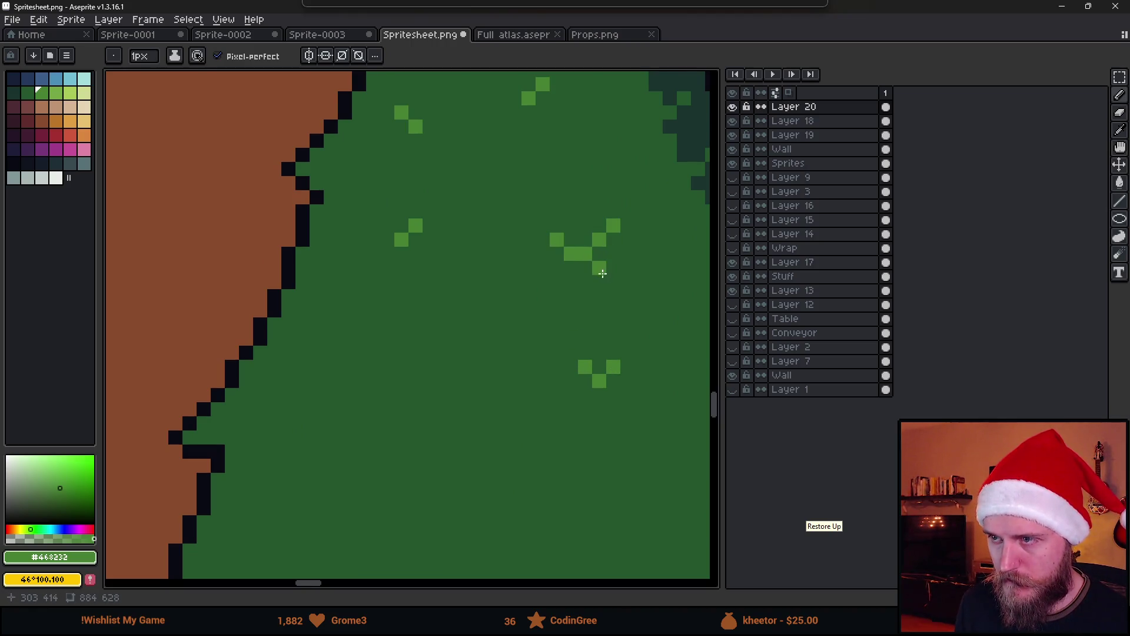
Step: Add more light-green V-mark pixels across the tree body, undoing misplaced ones
scroll(419, 341, down, 2)
scroll(402, 373, up, 2)
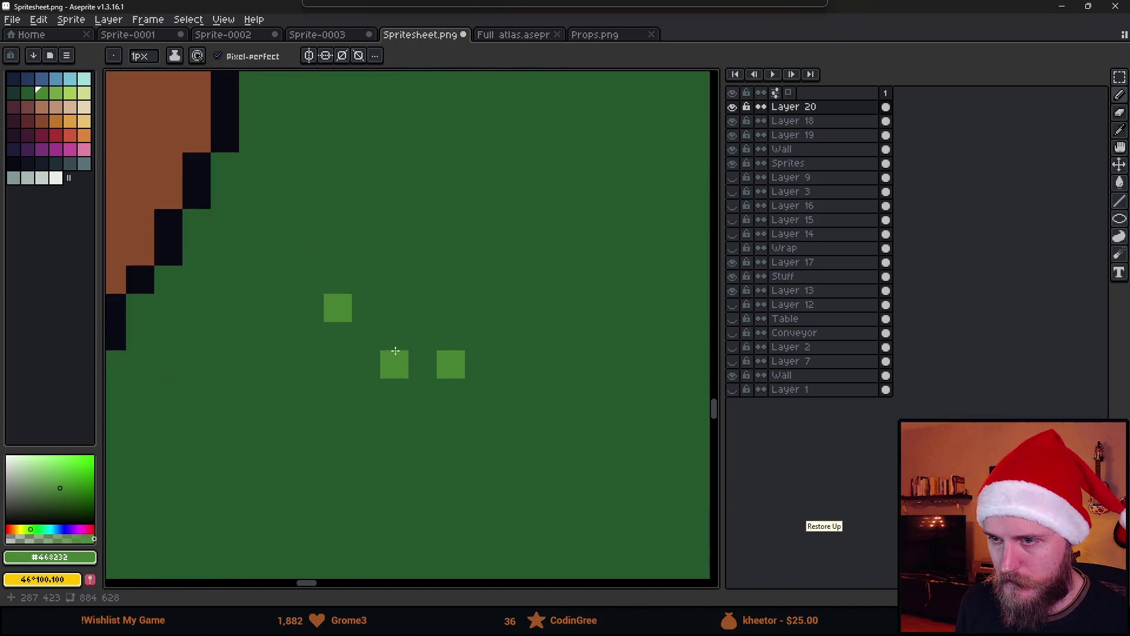
key(ctrl+z)
click(366, 333)
click(393, 307)
click(479, 336)
click(479, 363)
key(ctrl+z)
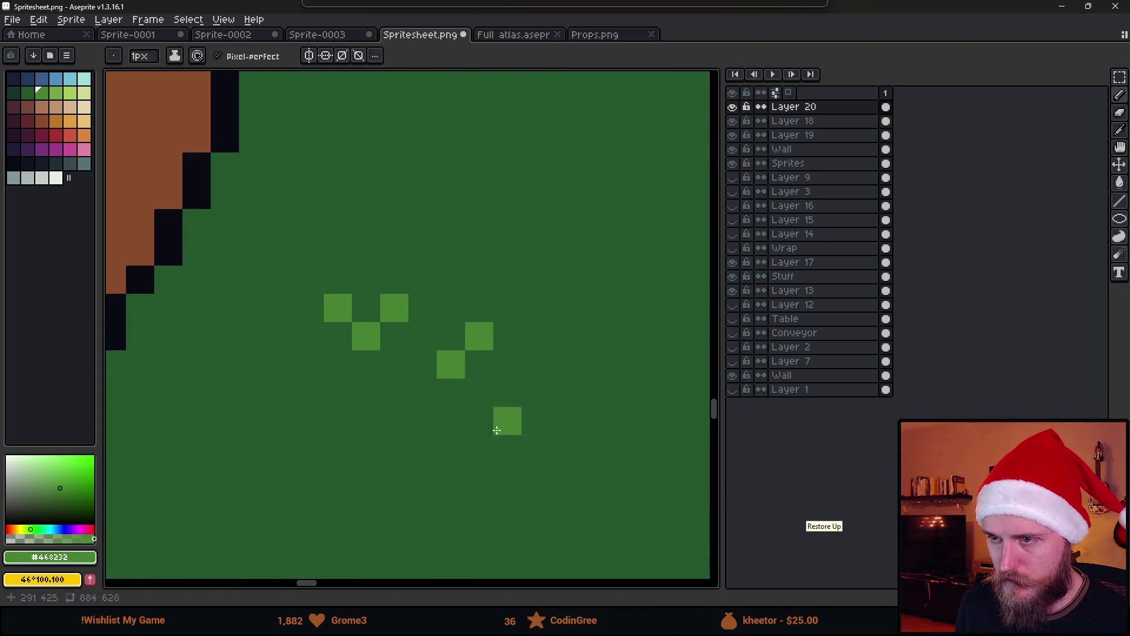
scroll(507, 430, down, 3)
scroll(471, 334, up, 2)
click(469, 332)
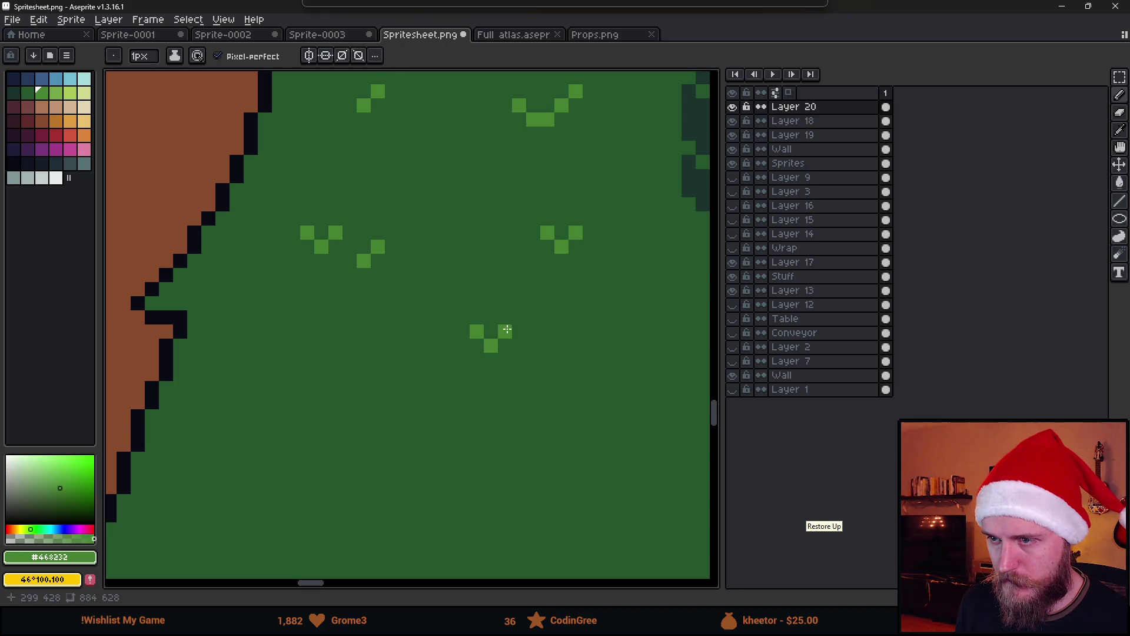
scroll(507, 330, down, 3)
Step: Check the tree in Unity, then add further light-green needle marks on both sides of the tree
click(1062, 6)
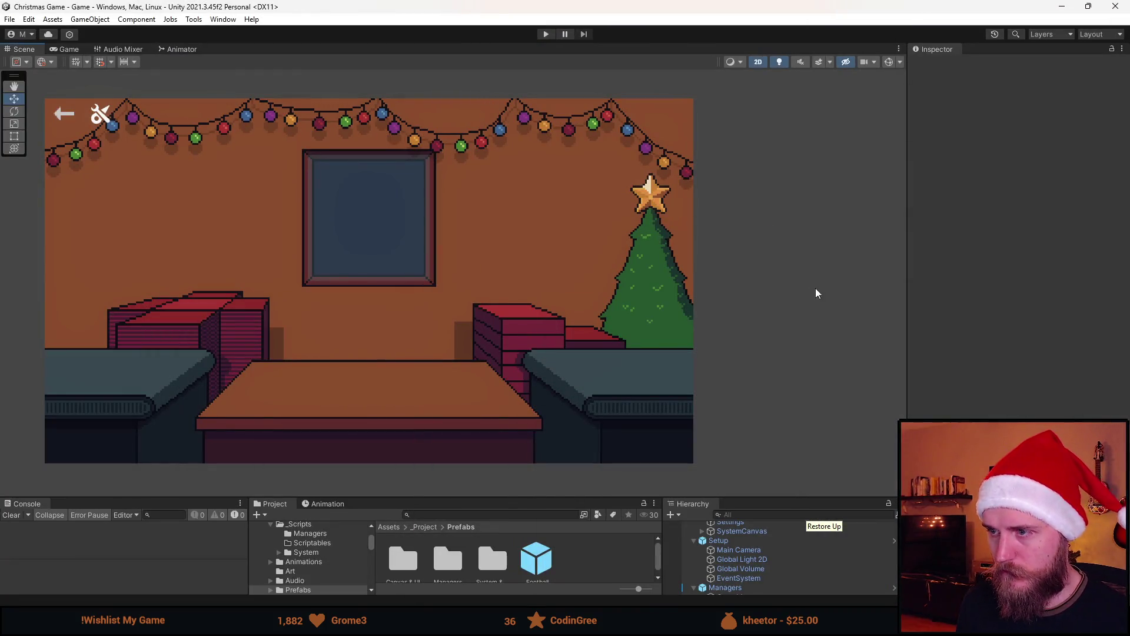
key(alt+Tab)
scroll(412, 324, up, 4)
click(389, 312)
drag(404, 326, 420, 328)
click(404, 254)
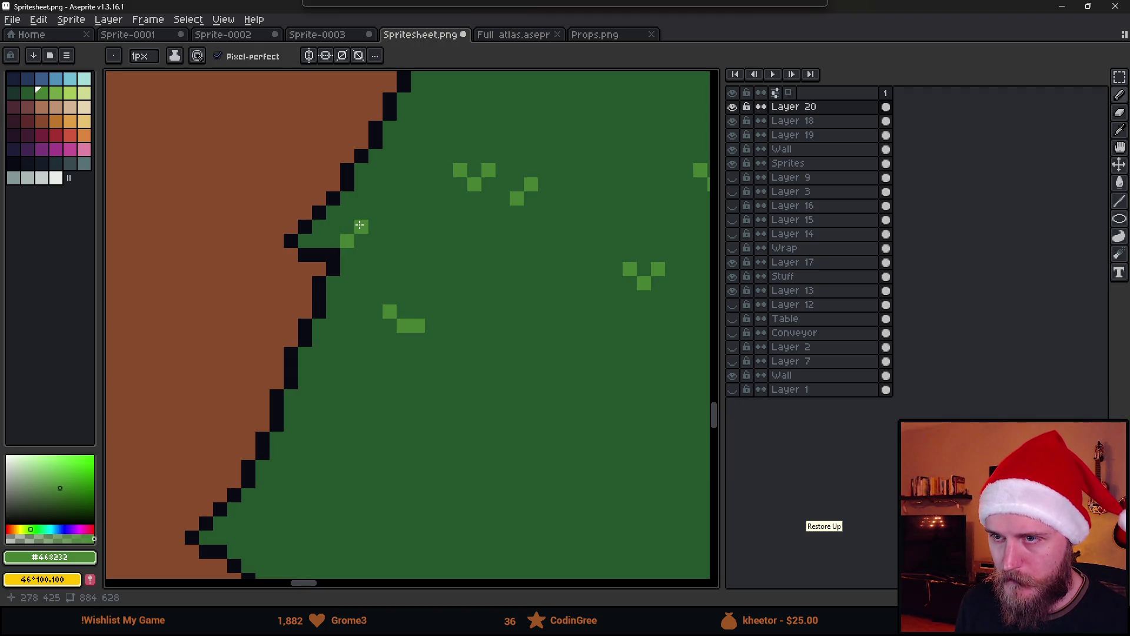
click(559, 381)
drag(566, 377, 409, 342)
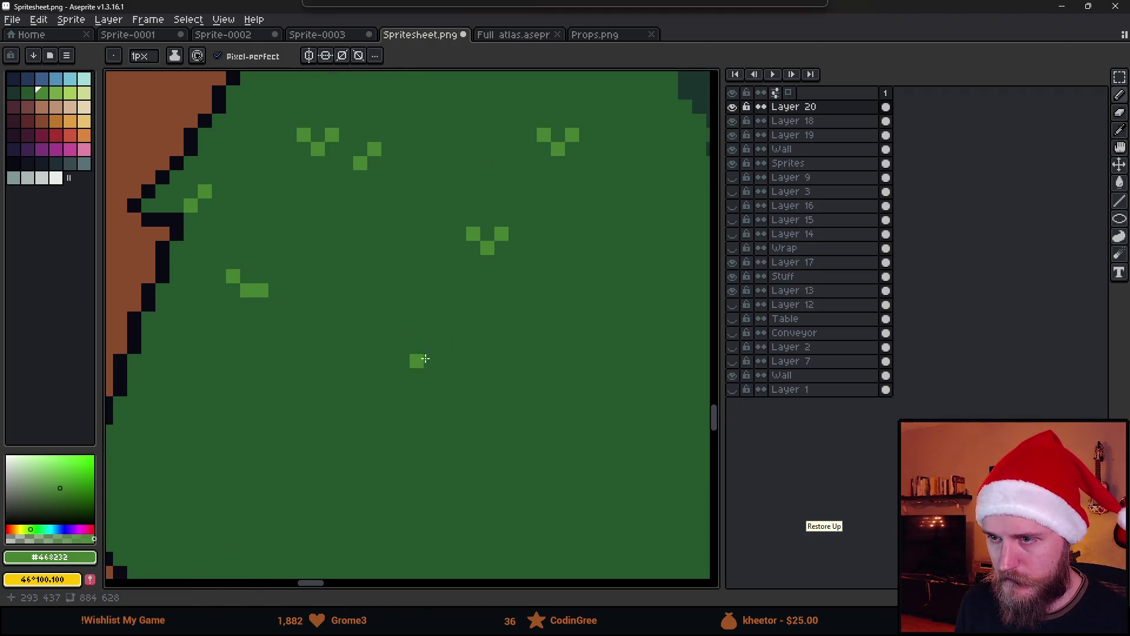
click(555, 344)
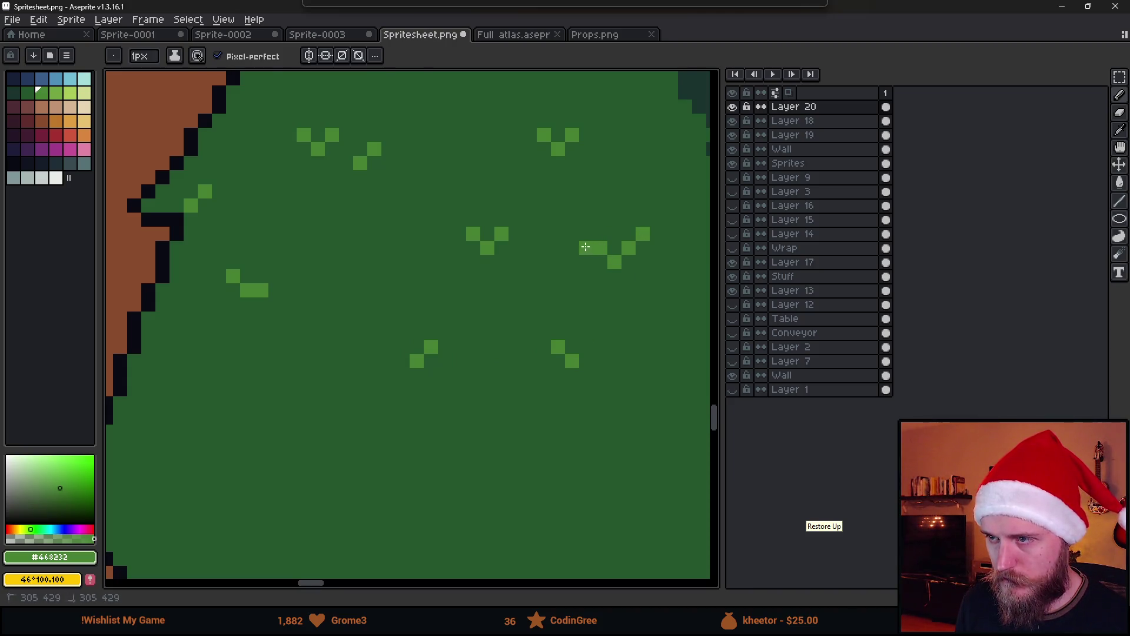
Step: Save the sprite sheet and preview the updated tree in Unity
scroll(641, 306, down, 5)
scroll(650, 323, up, 1)
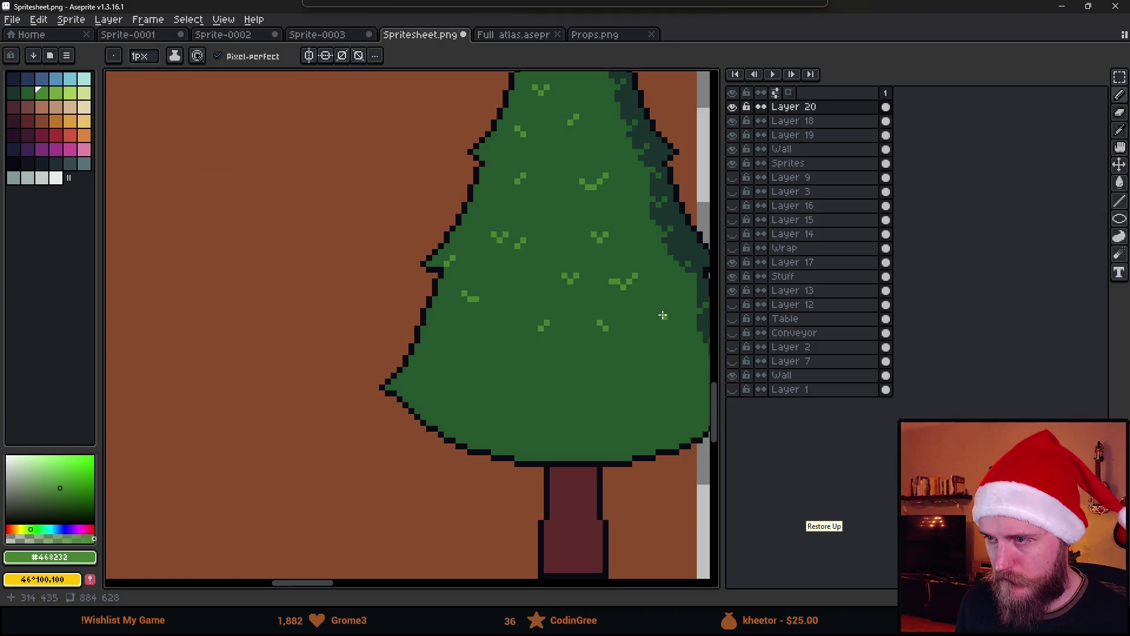
key(ctrl+s)
key(alt+Tab)
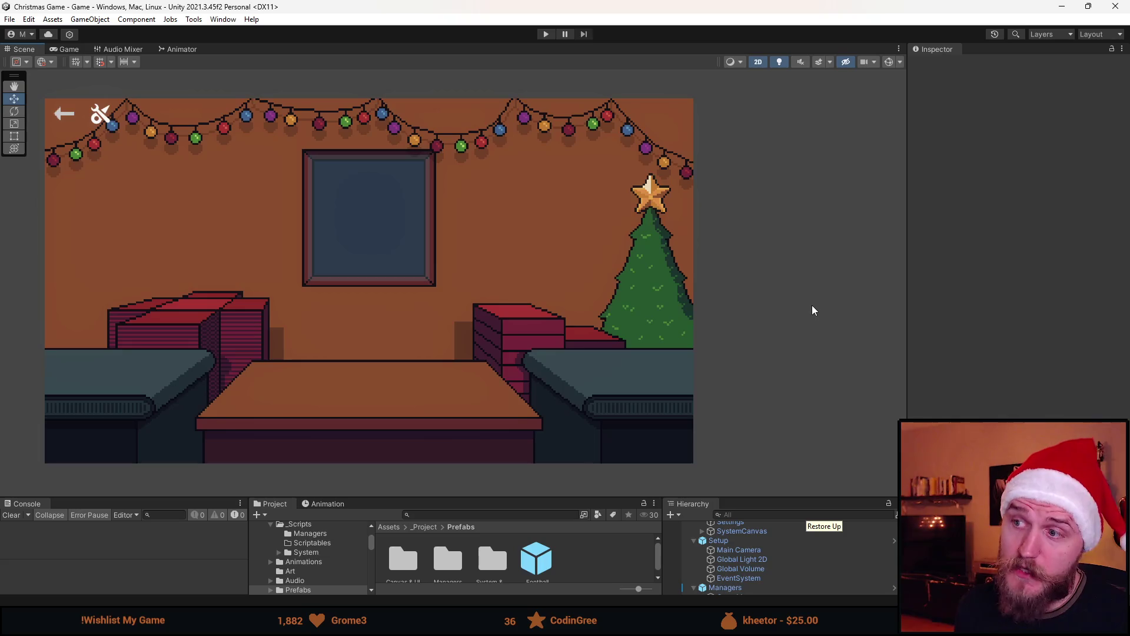
key(alt+Tab)
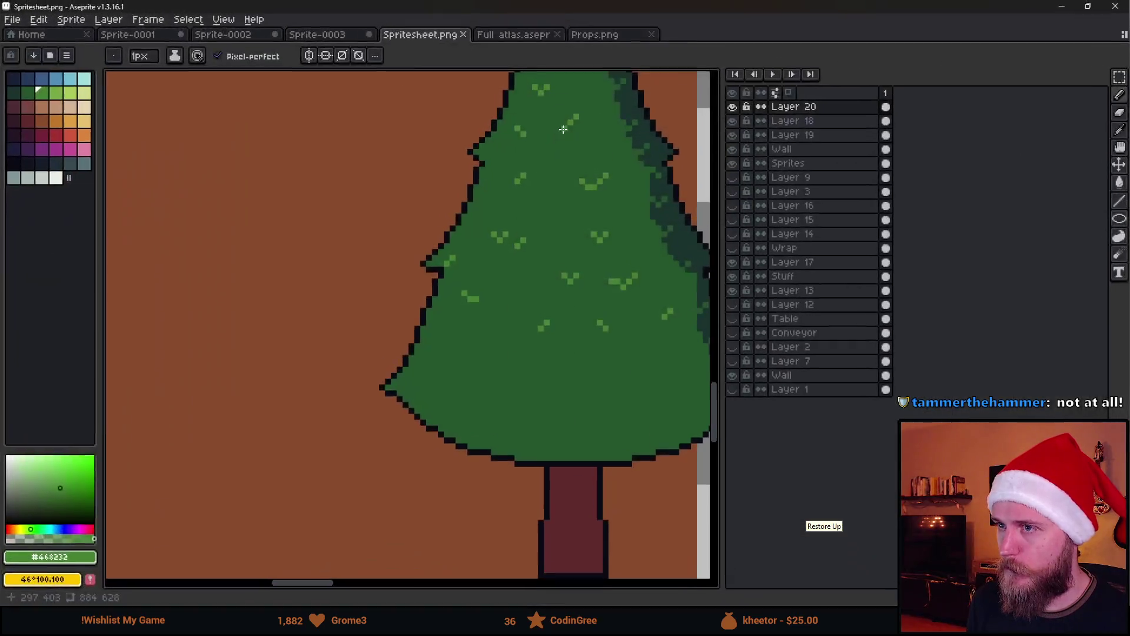
Step: Marquee-select a rectangle around the whole Christmas tree
scroll(525, 212, down, 3)
scroll(361, 126, up, 1)
scroll(367, 135, down, 1)
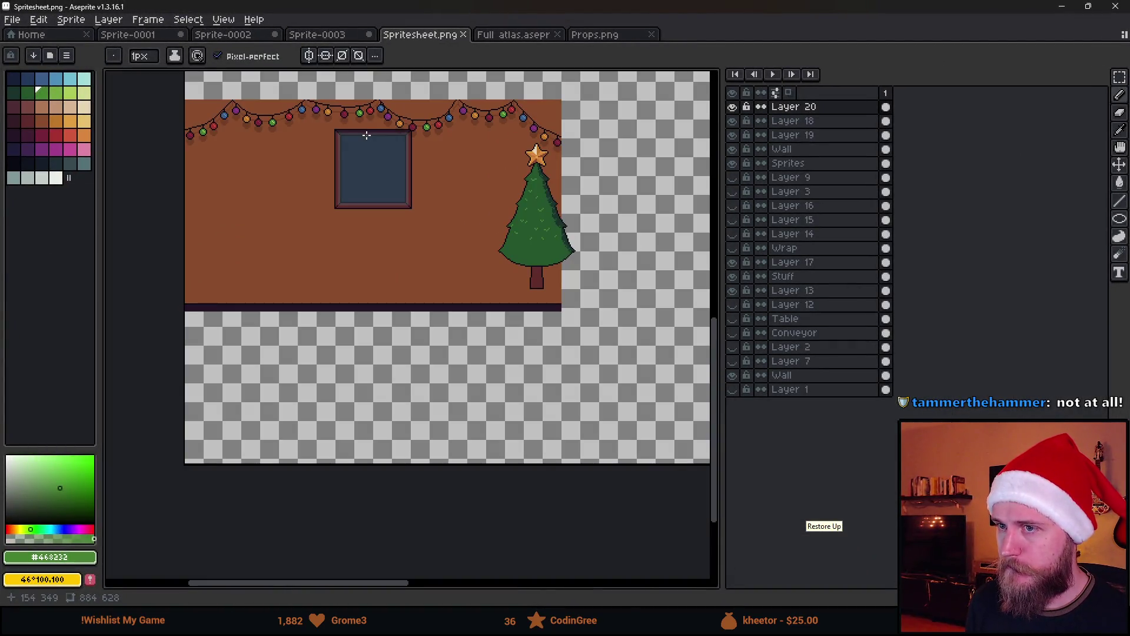
scroll(378, 154, up, 2)
drag(591, 237, 492, 245)
key(v)
key(m)
drag(451, 117, 702, 478)
click(732, 108)
click(733, 111)
Step: Copy the selected tree onto a new layer and move the copy left of the original
drag(598, 346, 423, 346)
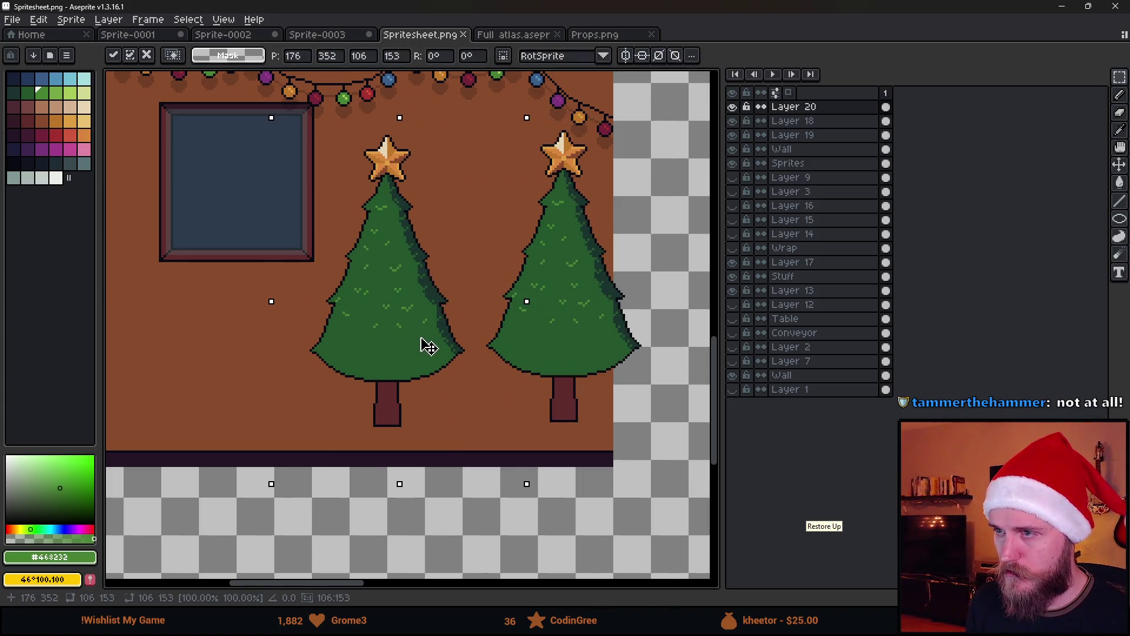
key(Escape)
key(ctrl+j)
drag(567, 308, 360, 318)
key(ctrl+d)
click(13, 163)
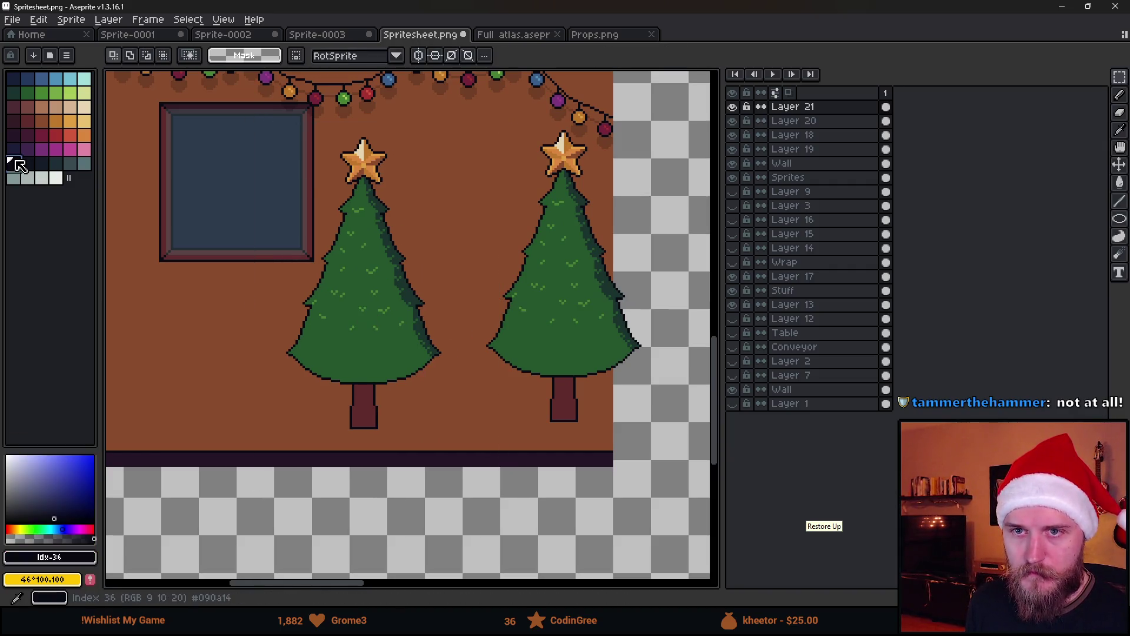
Step: Fill every colour of the copied tree, including trunk and star shades, black with a non-contiguous Paint Bucket
key(g)
scroll(327, 288, up, 2)
click(355, 374)
click(229, 55)
click(477, 262)
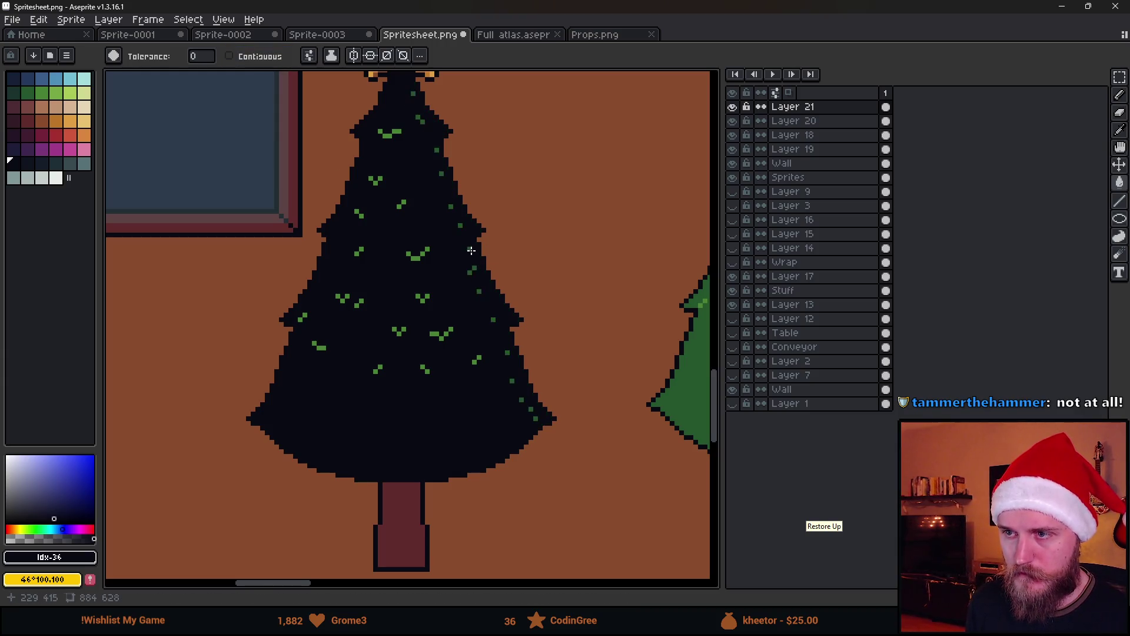
click(417, 254)
click(394, 510)
scroll(397, 362, up, 5)
click(411, 231)
click(412, 235)
click(414, 248)
click(417, 258)
click(419, 217)
scroll(419, 217, down, 3)
Step: Lower the copied tree layer's opacity to about half
double_click(801, 107)
drag(857, 337, 842, 333)
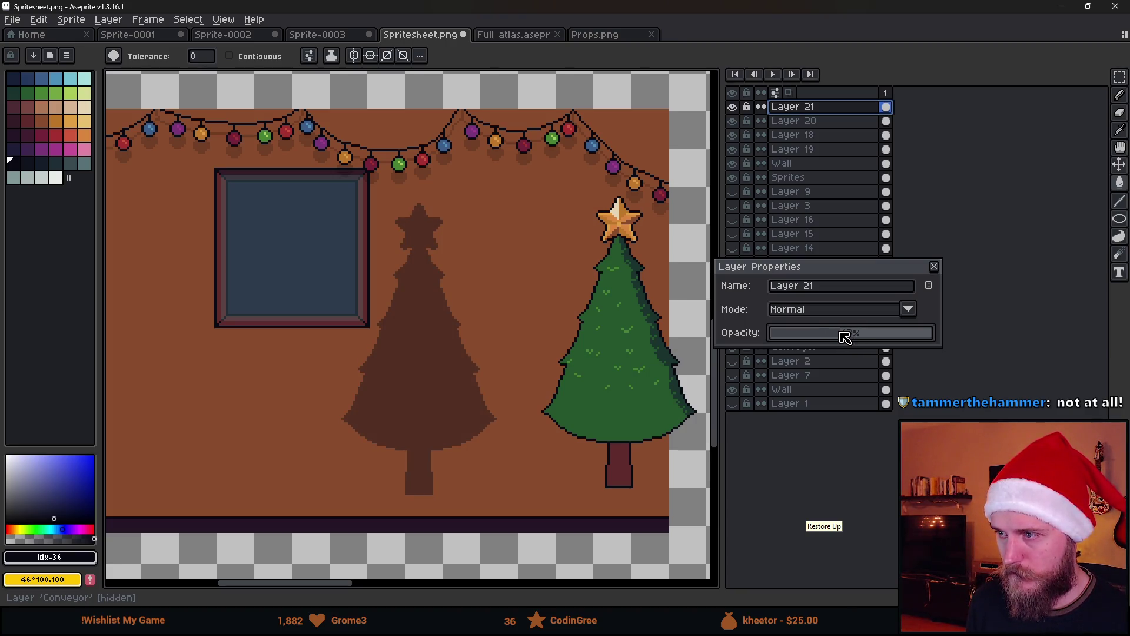
click(934, 267)
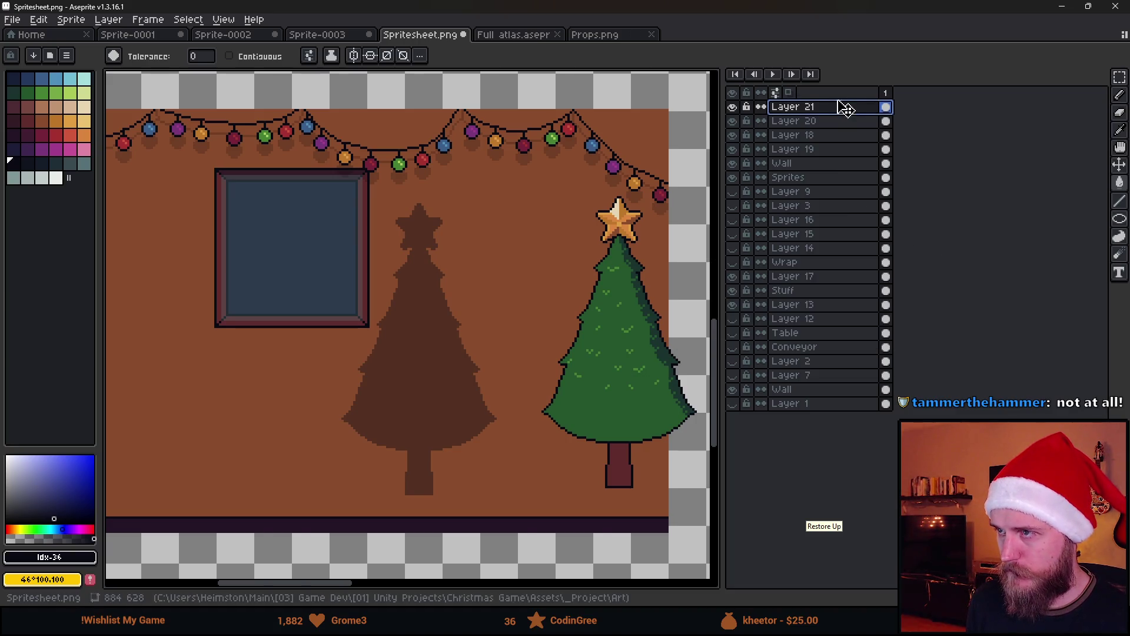
Step: Place the shadow layer beneath the tree and offset it up and to the right behind the tree
drag(849, 110, 840, 123)
key(v)
mouse_move(472, 346)
mouse_down()
mouse_move(629, 355)
mouse_move(626, 345)
mouse_up()
scroll(618, 345, down, 2)
drag(504, 7, 408, 442)
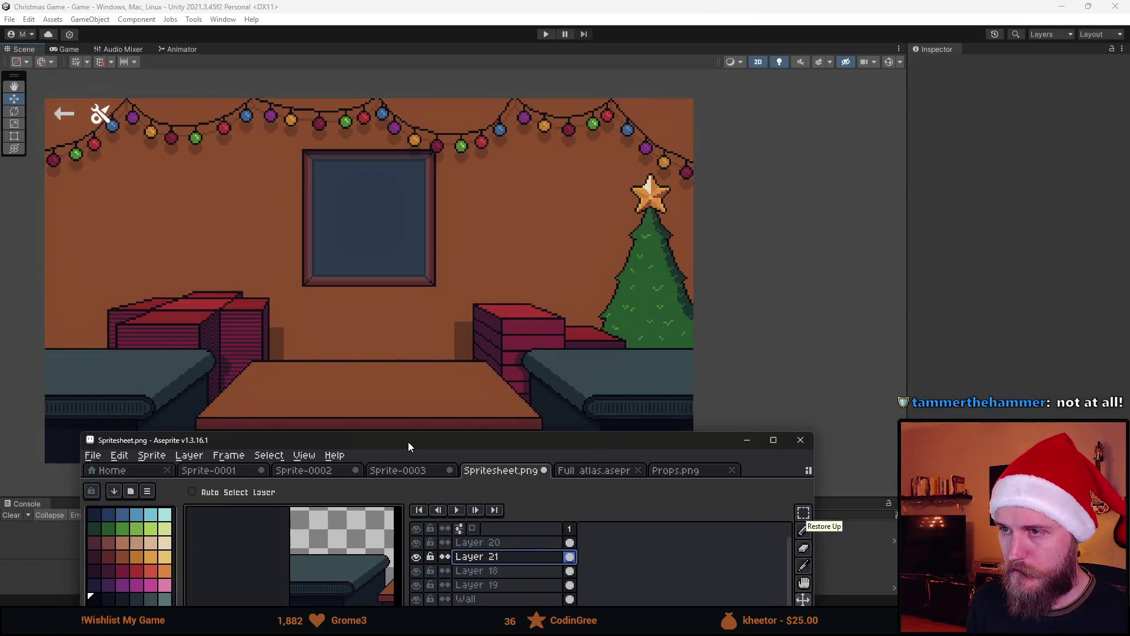
double_click(408, 439)
scroll(598, 438, up, 3)
mouse_move(598, 439)
mouse_down()
mouse_move(626, 417)
mouse_move(615, 409)
mouse_up()
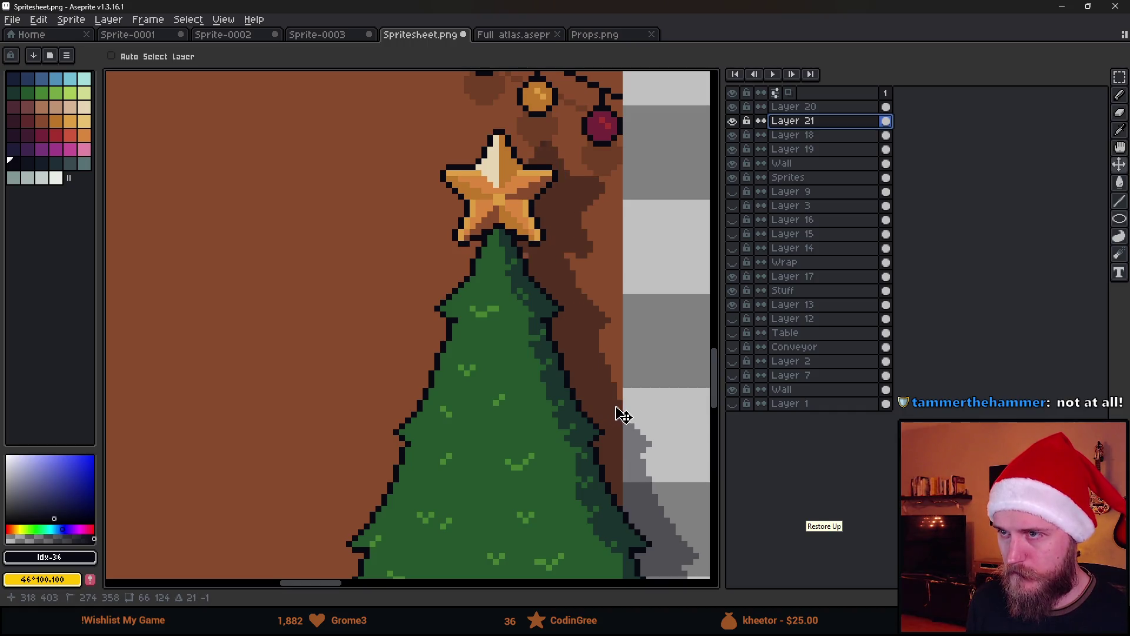
scroll(615, 409, down, 3)
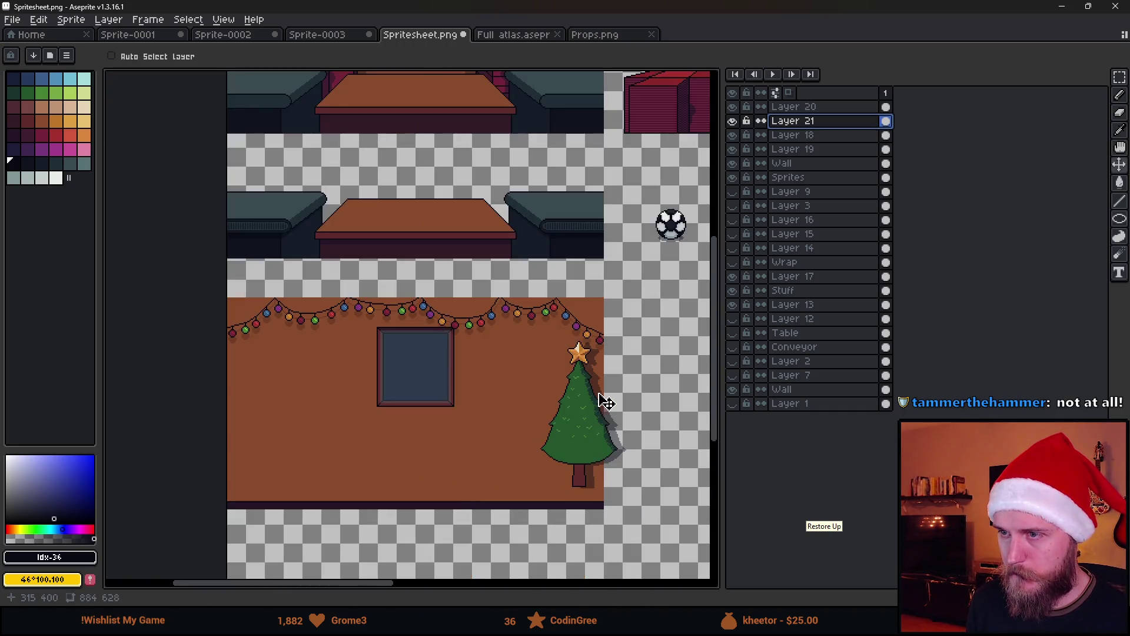
scroll(605, 402, up, 2)
scroll(600, 372, up, 2)
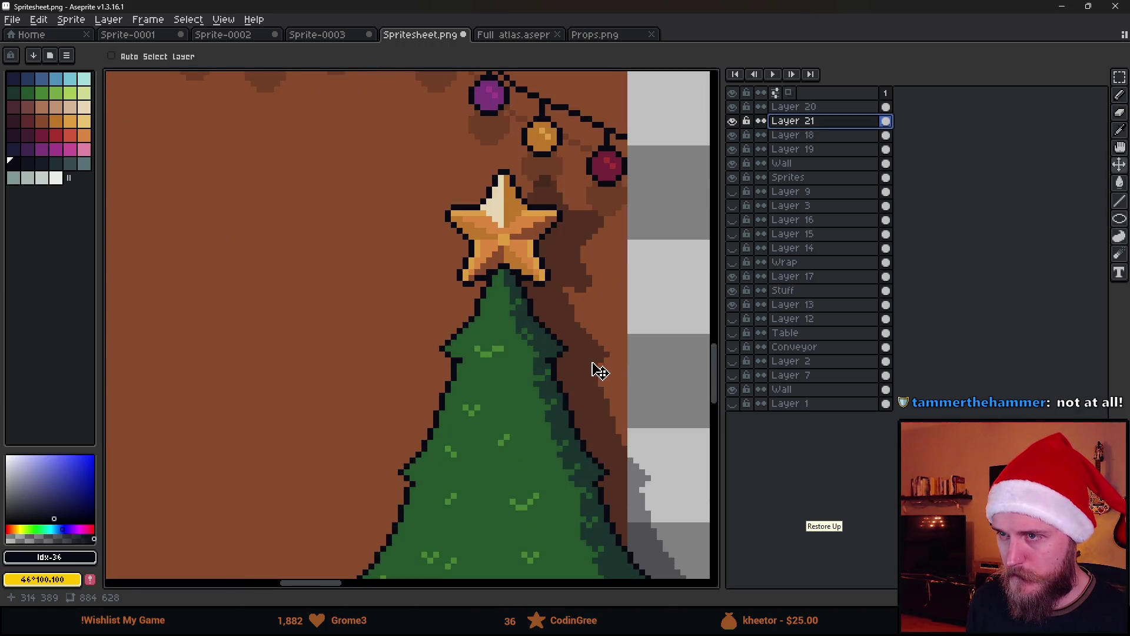
drag(598, 356, 608, 352)
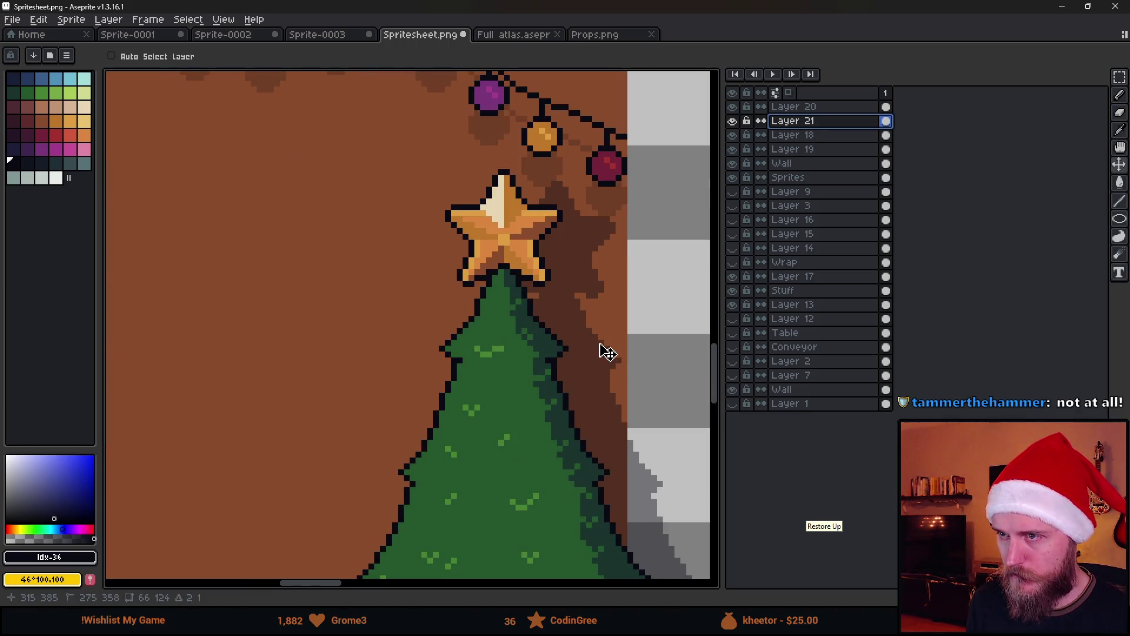
scroll(607, 351, down, 4)
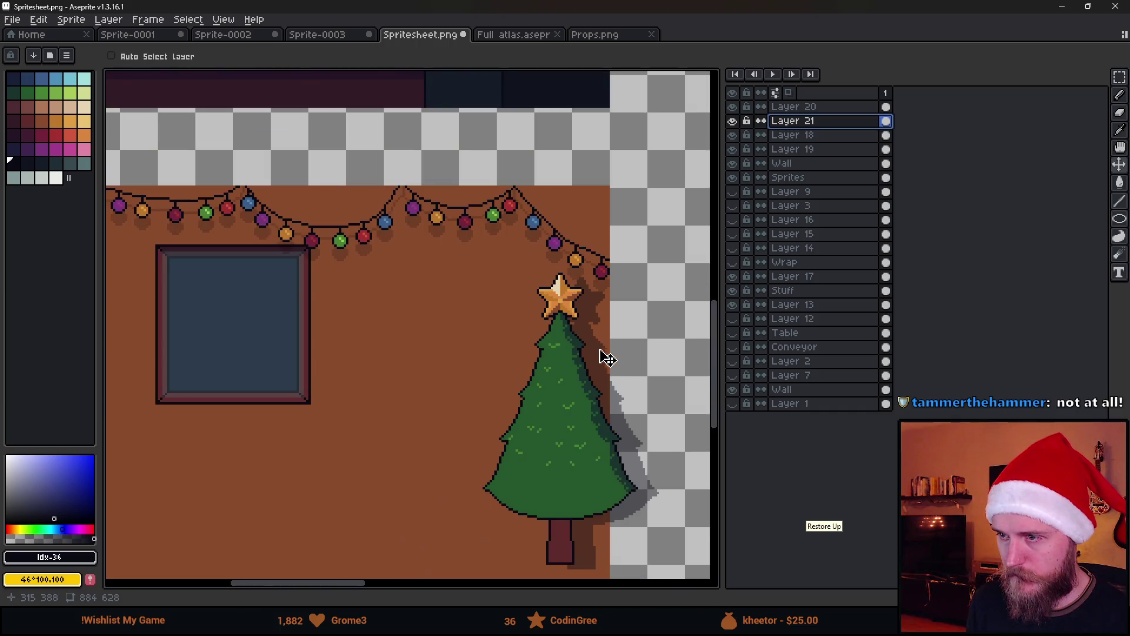
scroll(565, 337, up, 1)
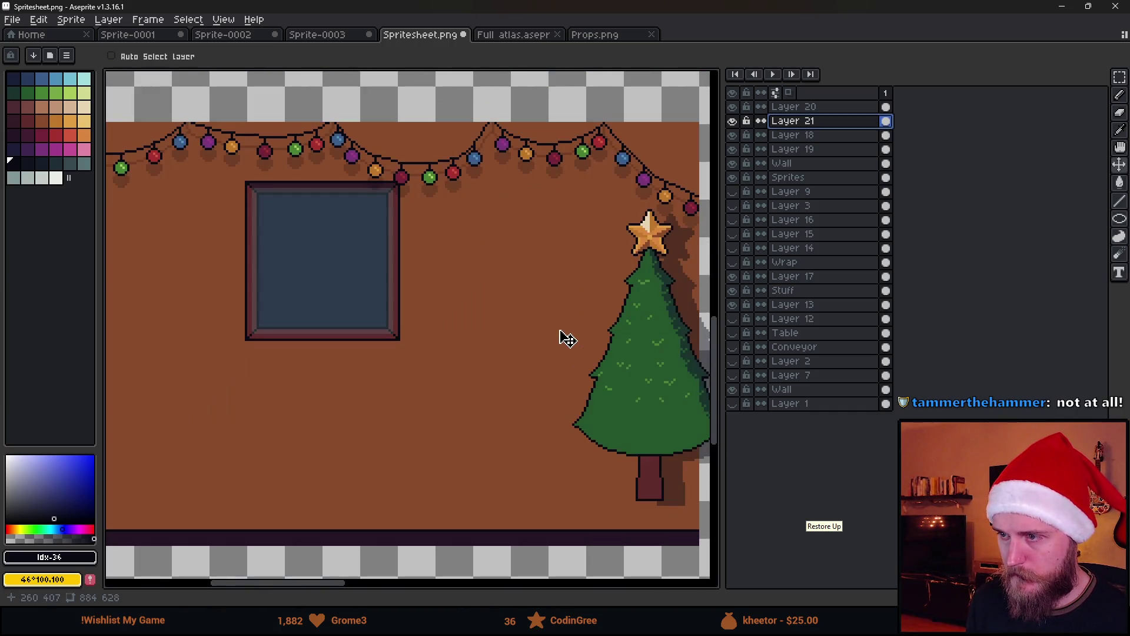
Step: After checking the scene in Unity, set Layer 21's opacity to 31%
key(alt+Tab)
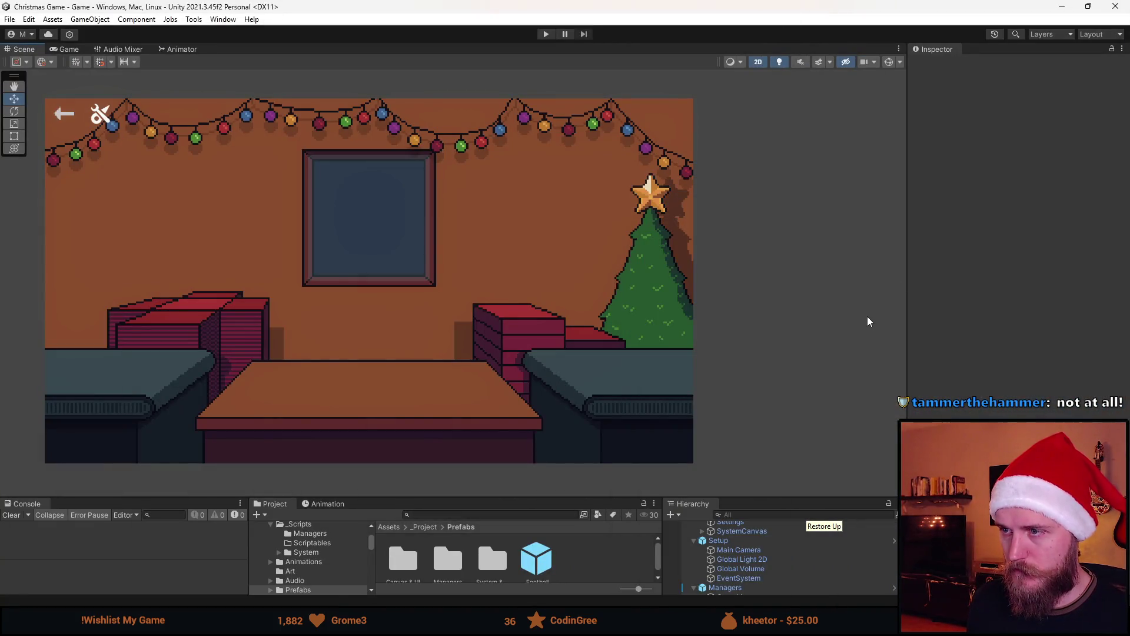
key(alt+Tab)
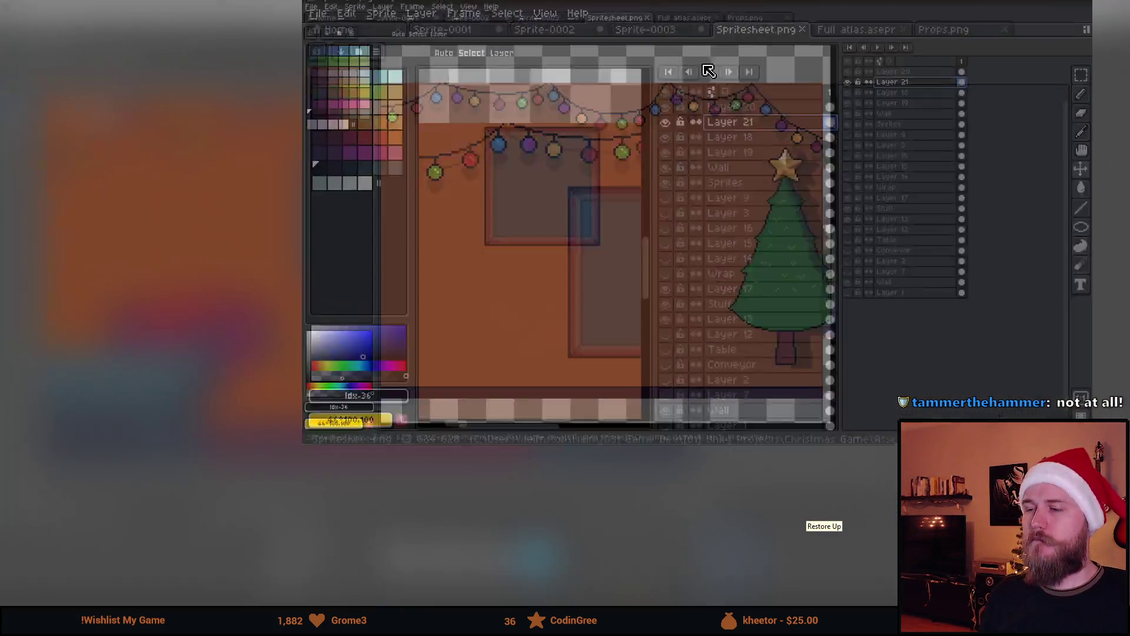
double_click(824, 122)
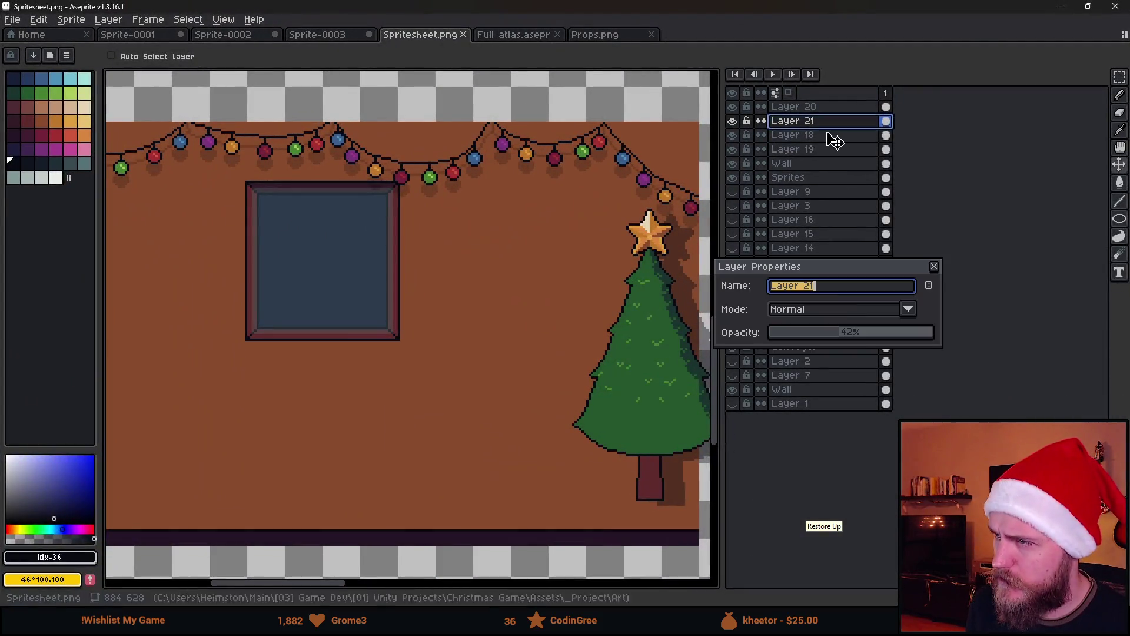
click(825, 332)
click(936, 267)
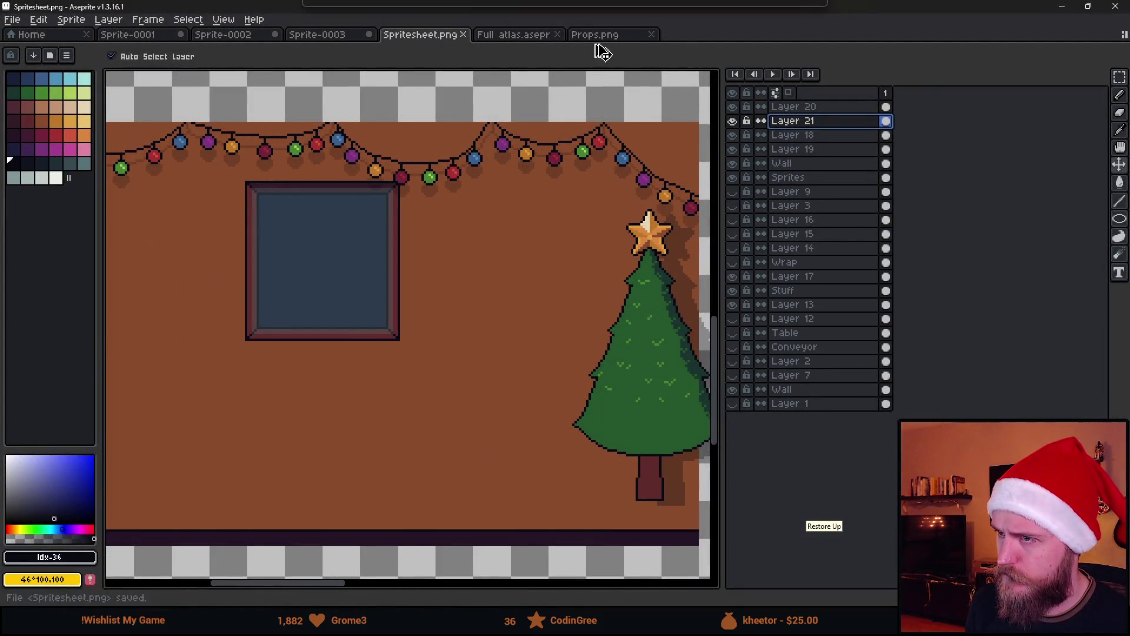
key(alt+Tab)
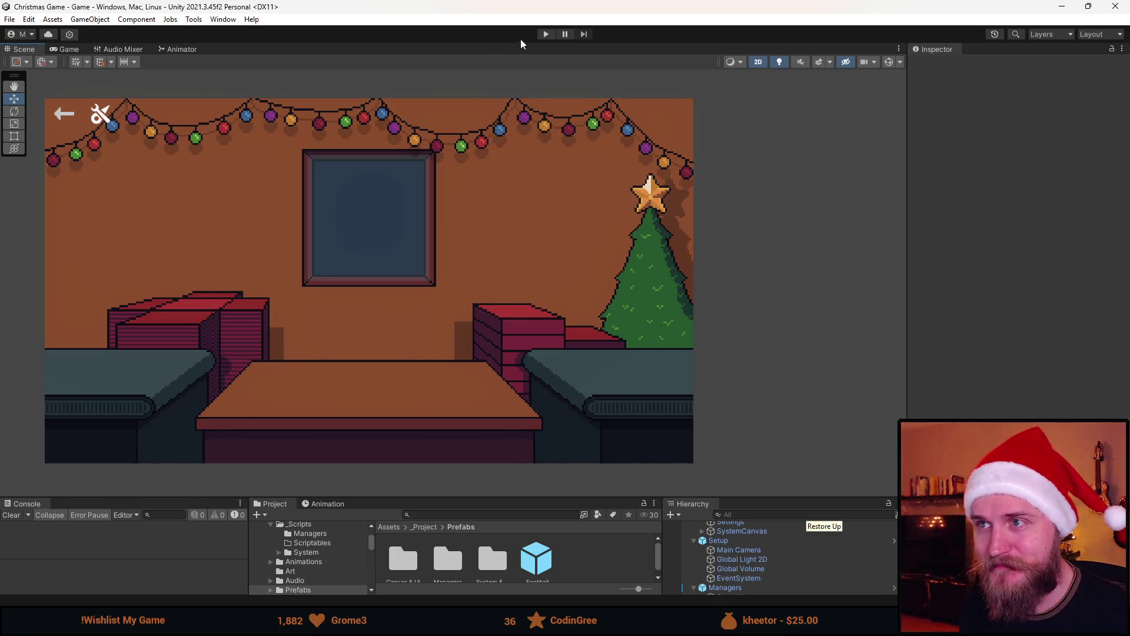
Step: Play the scene, wrapping several footballs in red gift boxes and sending them off the table, then stop
click(546, 34)
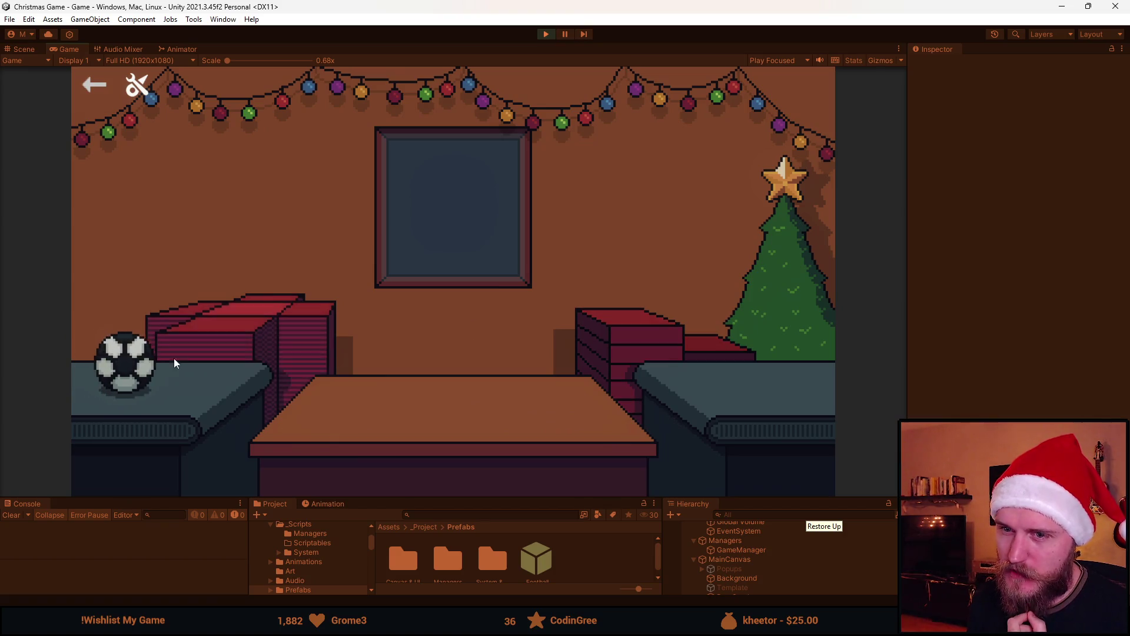
click(135, 362)
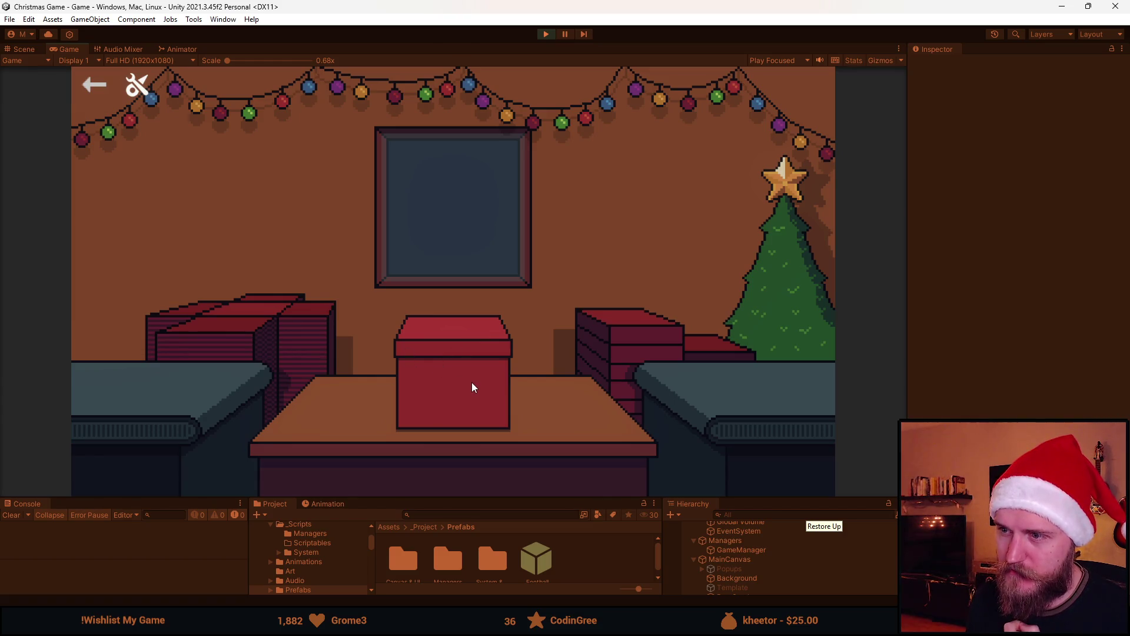
click(423, 360)
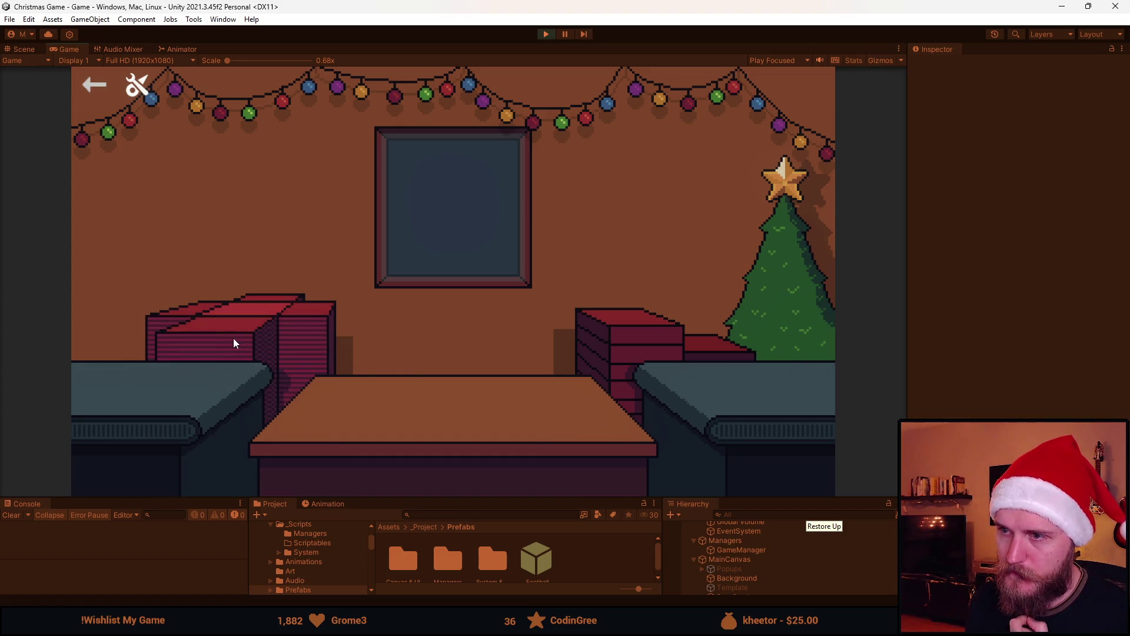
click(102, 362)
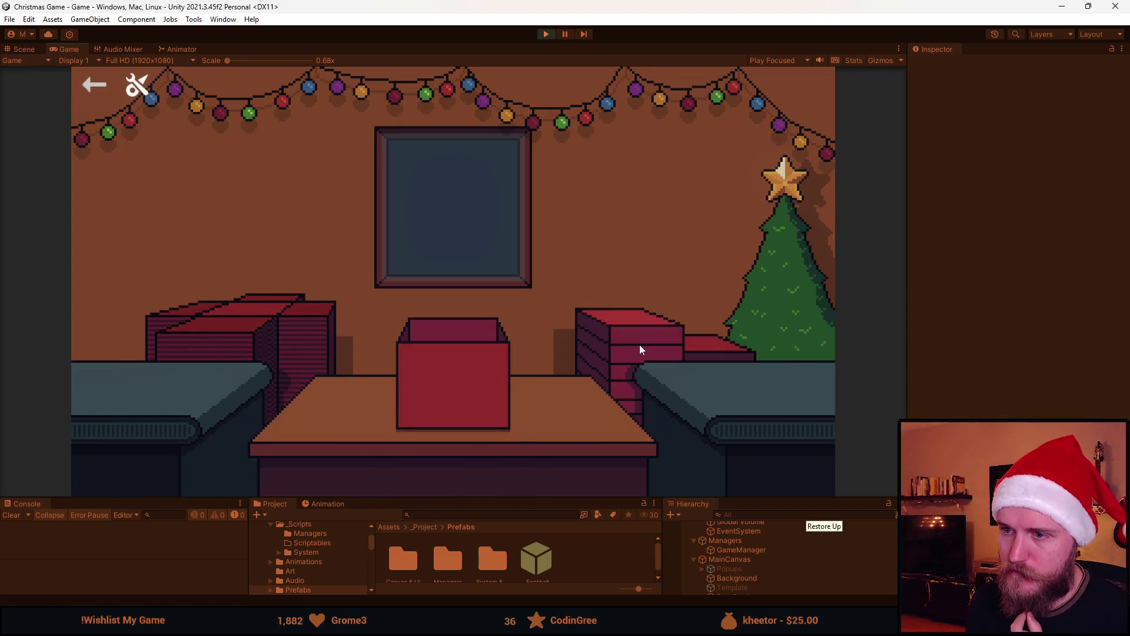
click(489, 375)
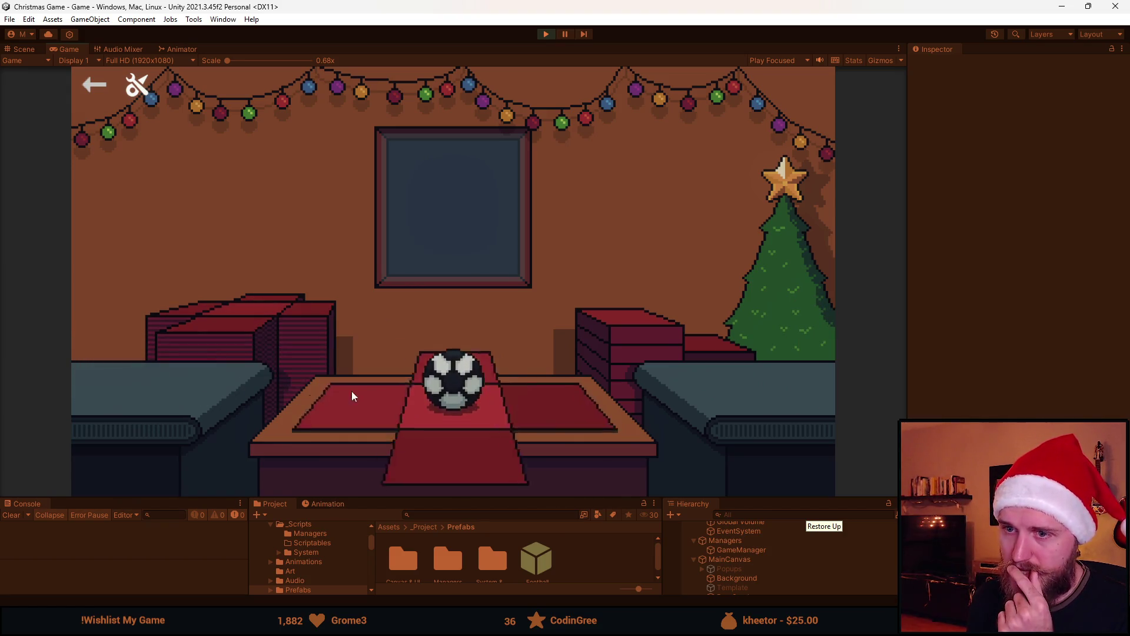
click(461, 358)
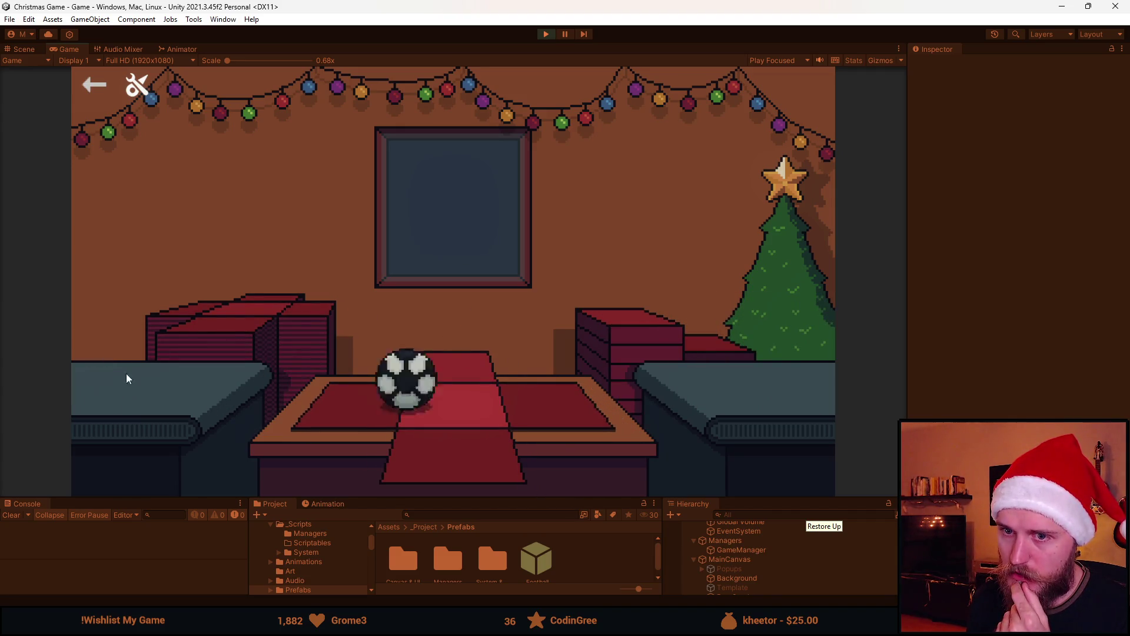
click(464, 354)
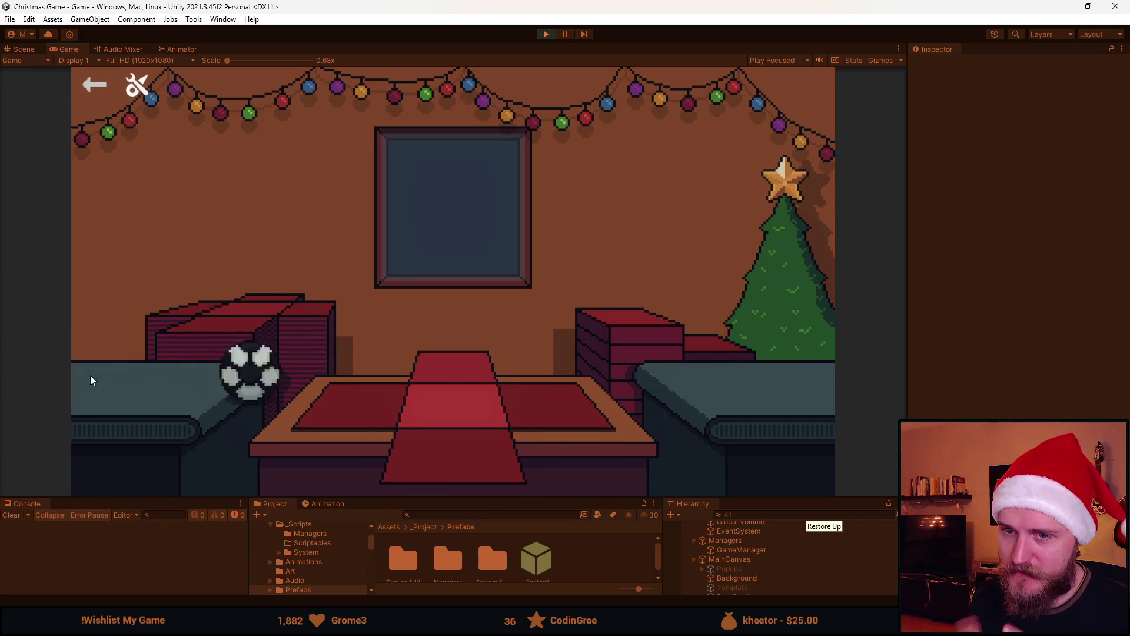
click(454, 379)
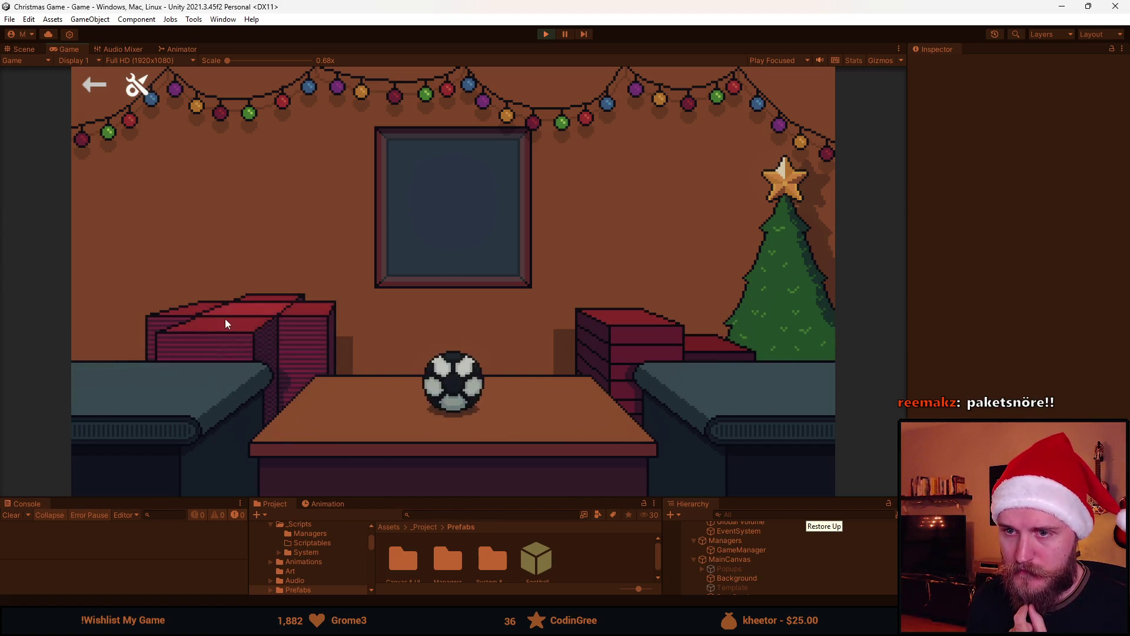
click(472, 425)
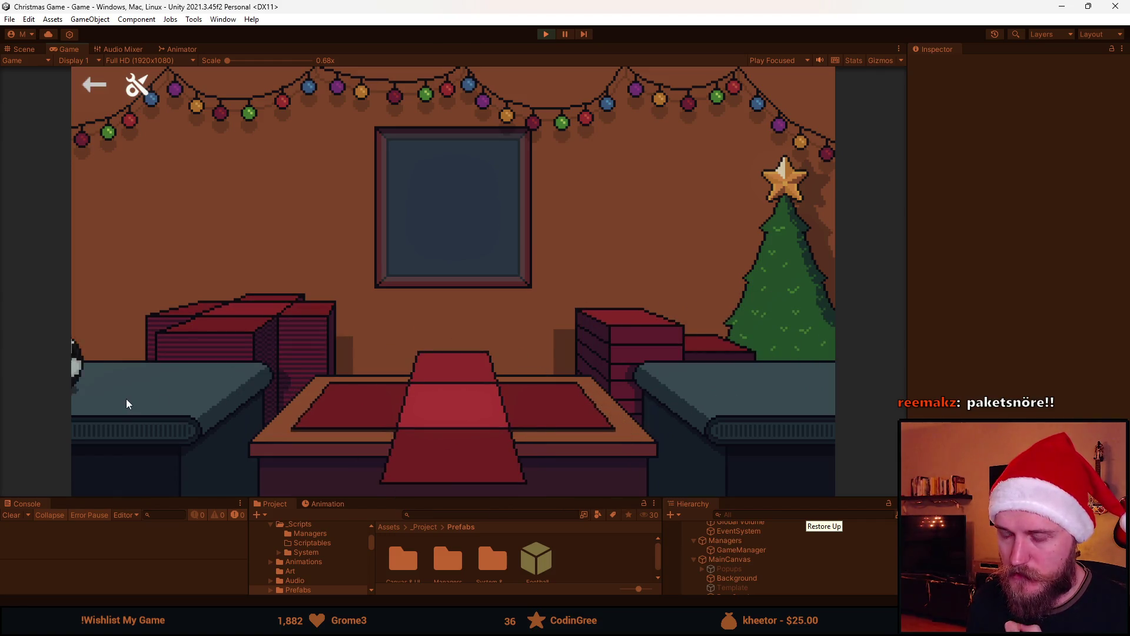
click(460, 454)
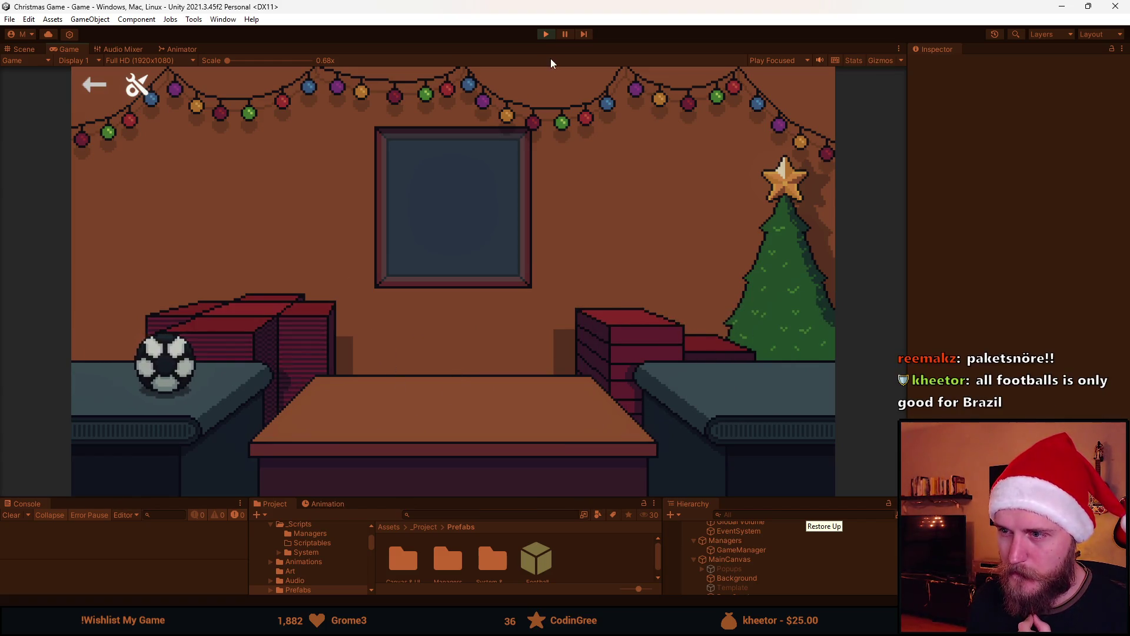
click(548, 34)
Step: Return to full-screen Aseprite, centre the window frame, and peek beneath the Wall layer
key(alt+Tab)
double_click(923, 277)
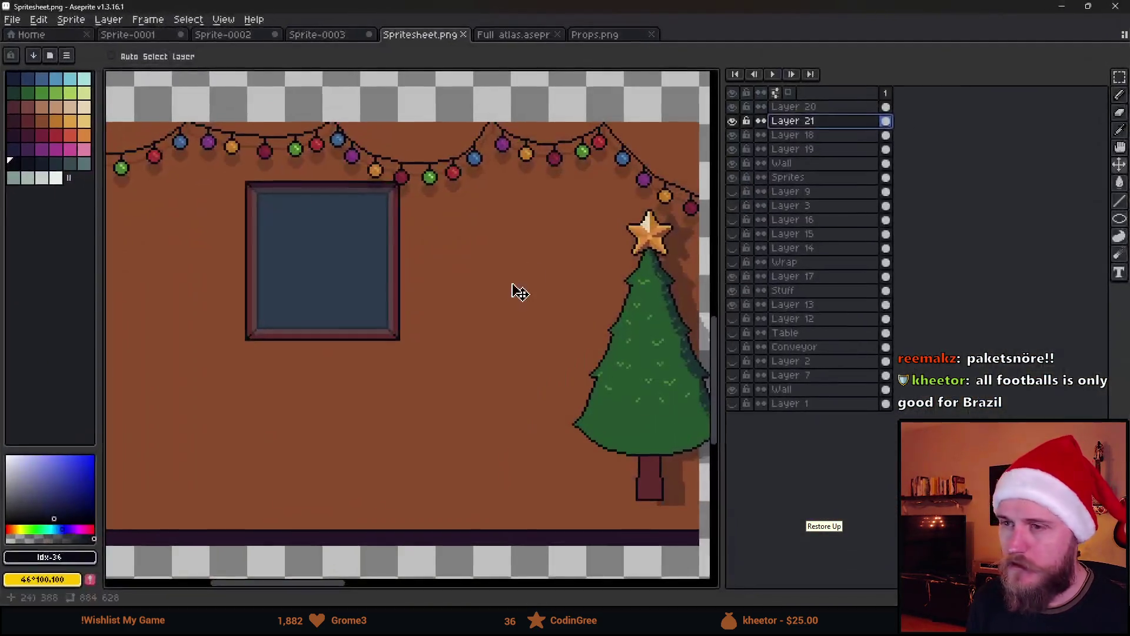
scroll(512, 290, up, 2)
drag(412, 255, 573, 295)
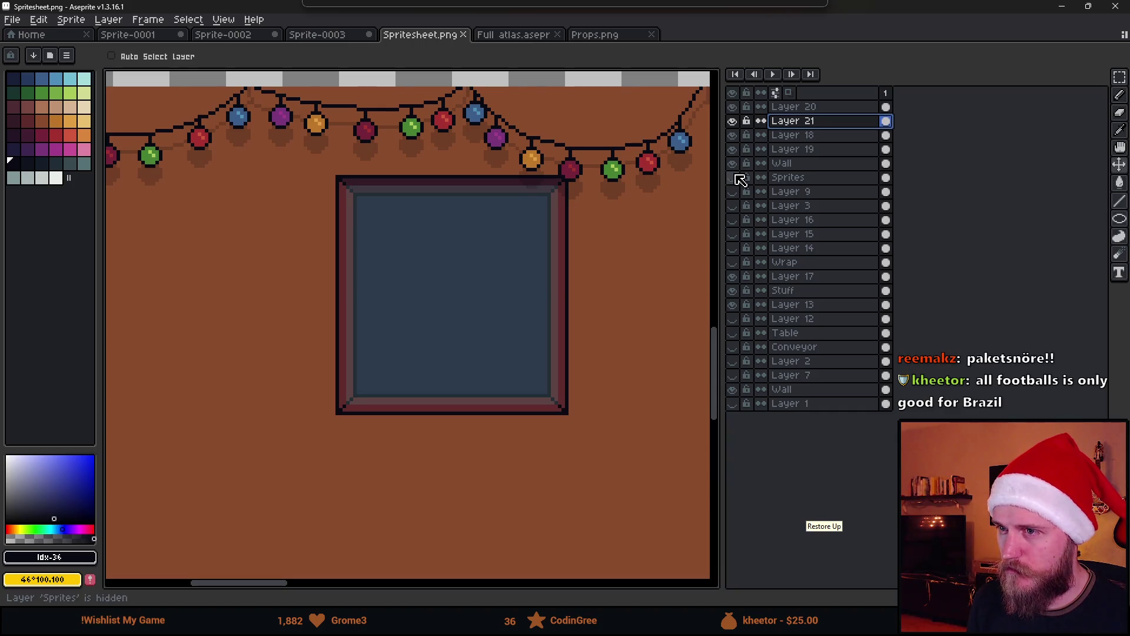
click(735, 167)
click(734, 167)
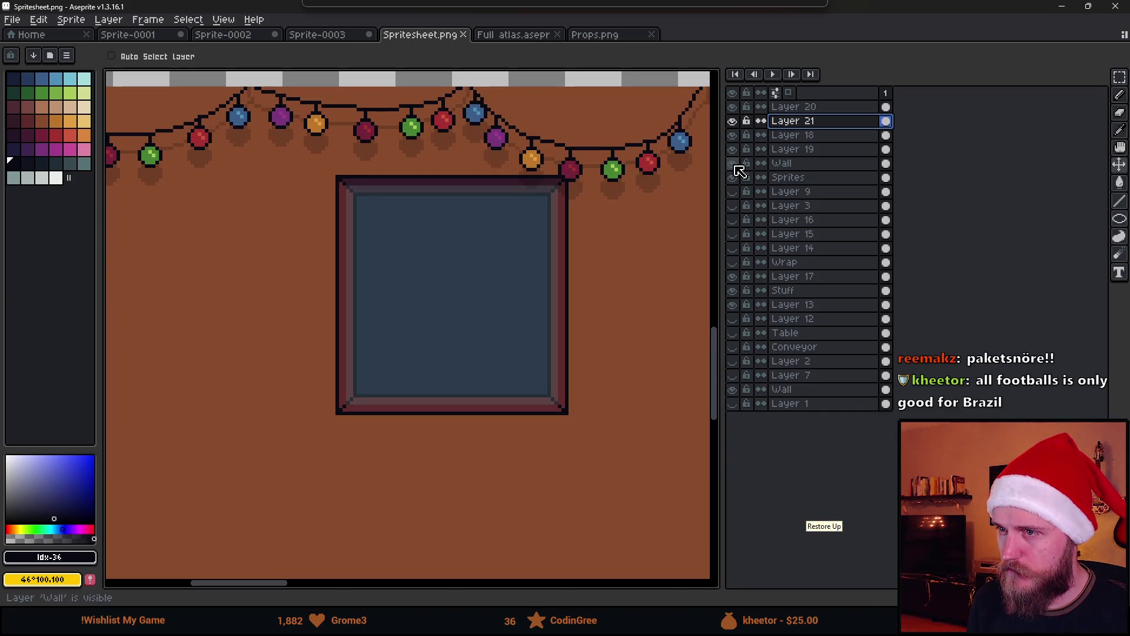
Step: Pick the off-white palette colour, shown as an RGB hex value, with the pencil tool
click(56, 177)
click(57, 557)
click(47, 457)
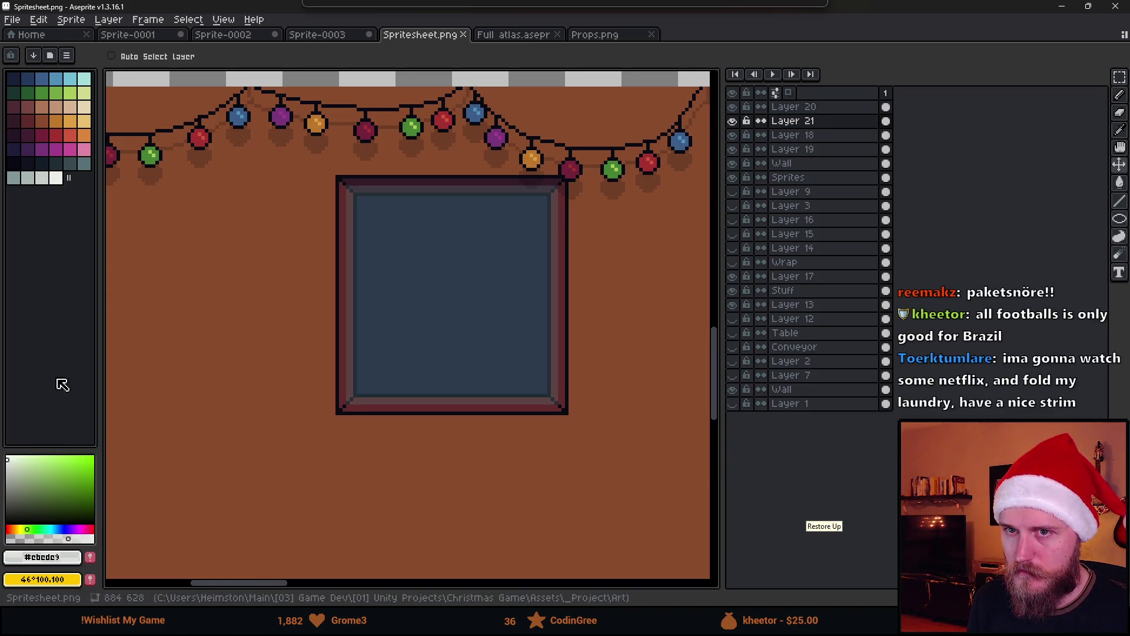
click(56, 178)
key(b)
scroll(457, 370, down, 3)
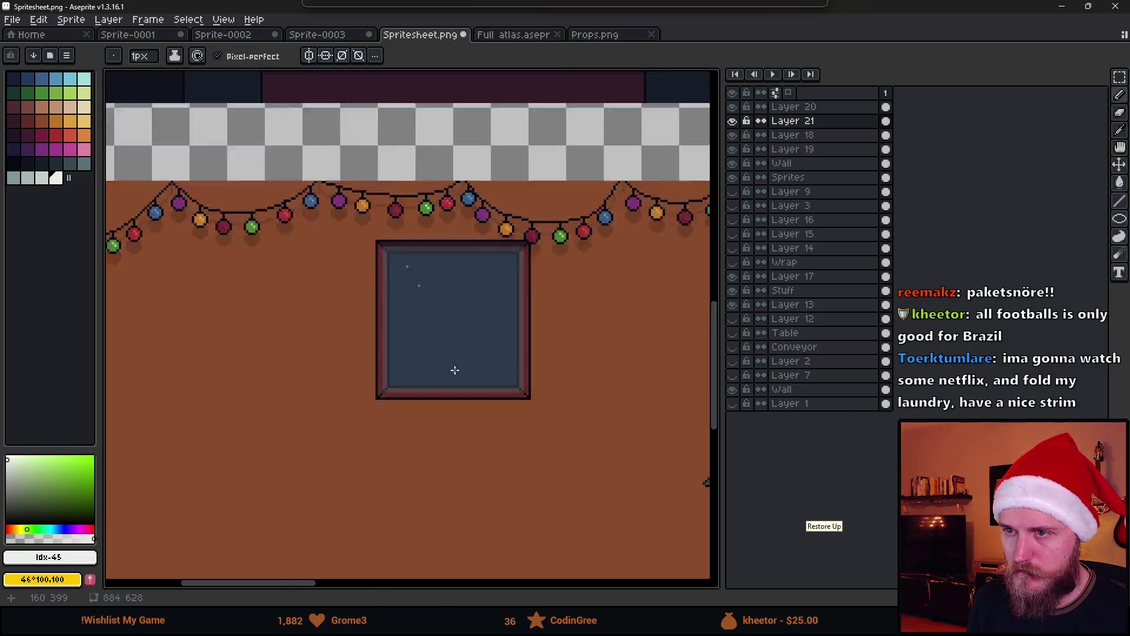
scroll(457, 371, up, 4)
key(v)
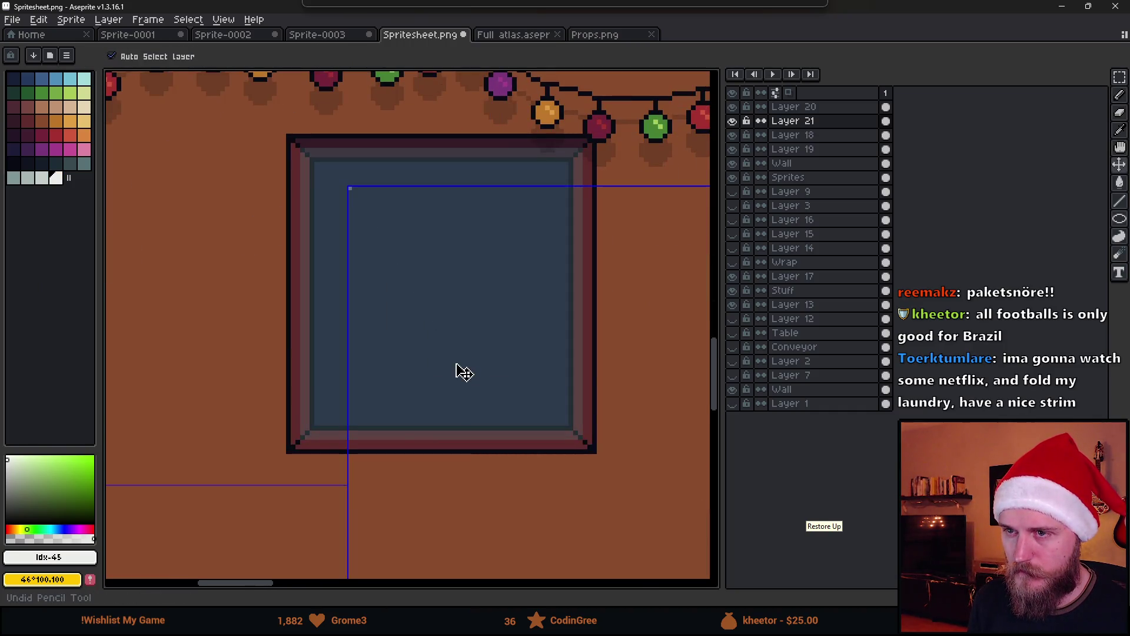
key(b)
Step: Hide Layer 17, toggle Layer 18, and make the Wall layer active
click(733, 276)
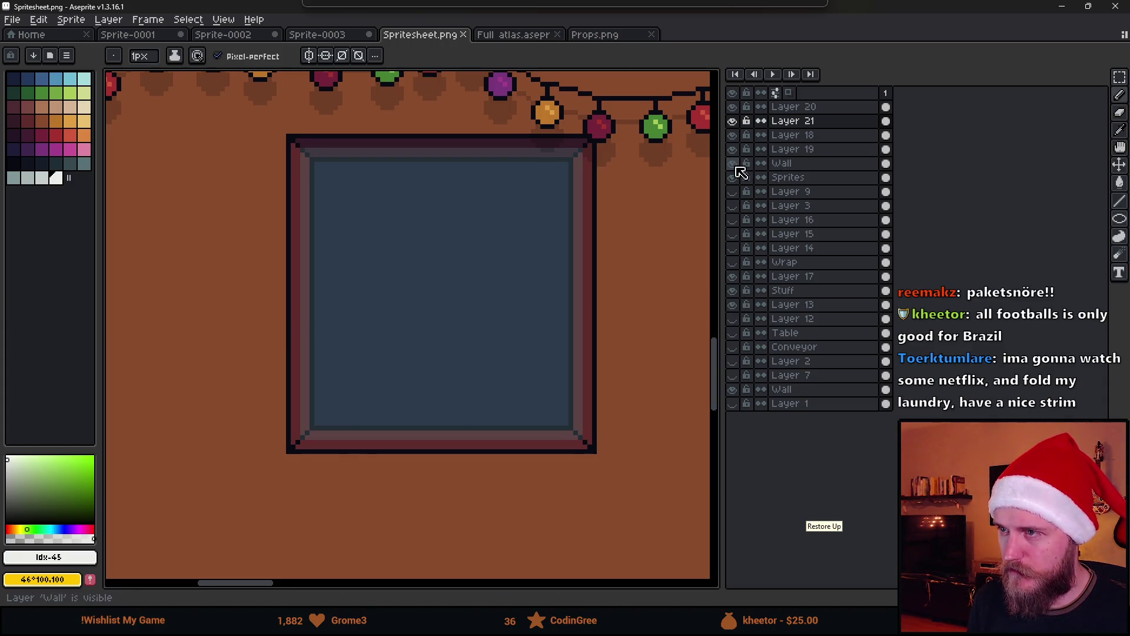
click(733, 136)
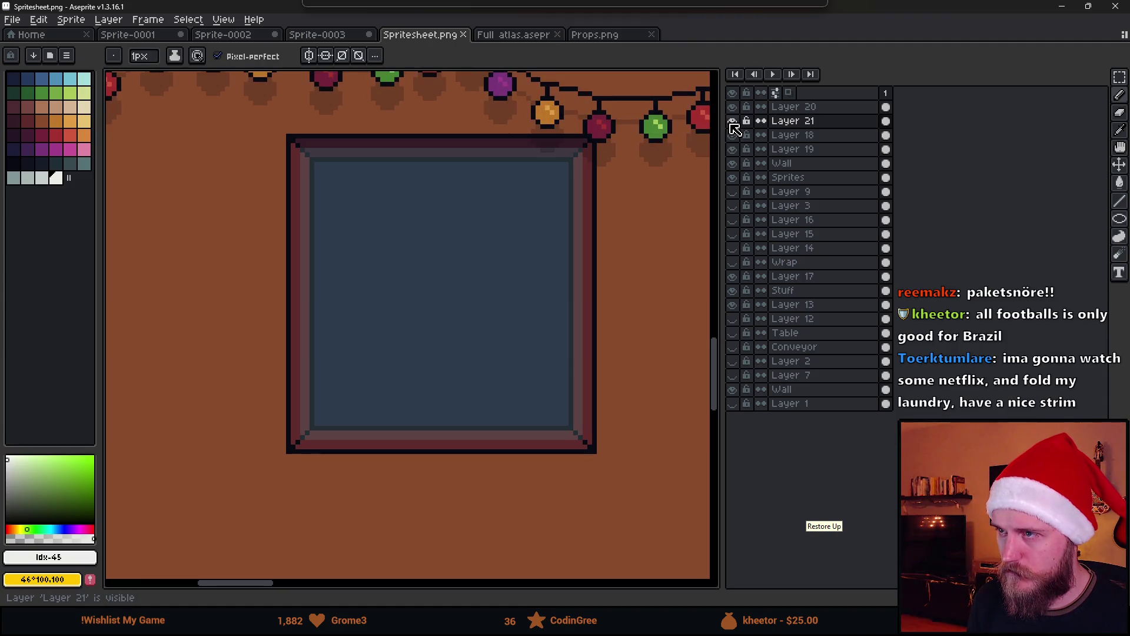
click(733, 164)
click(732, 165)
click(733, 165)
click(733, 165)
click(783, 163)
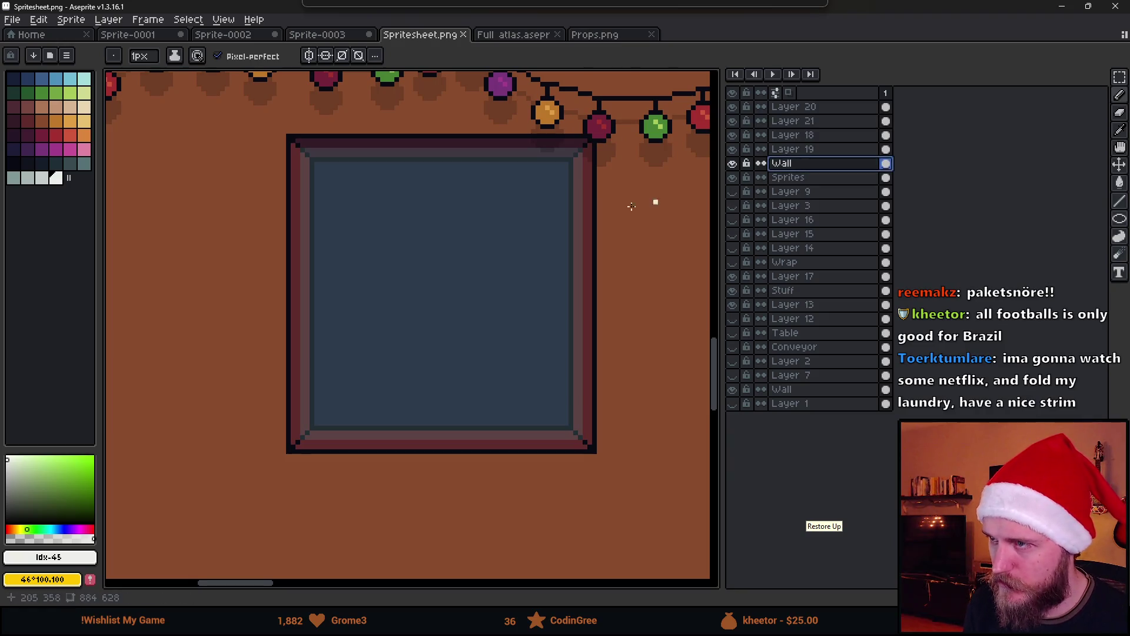
Step: Paint one near-white pixel near the upper-left corner of the window glass
scroll(316, 176, up, 3)
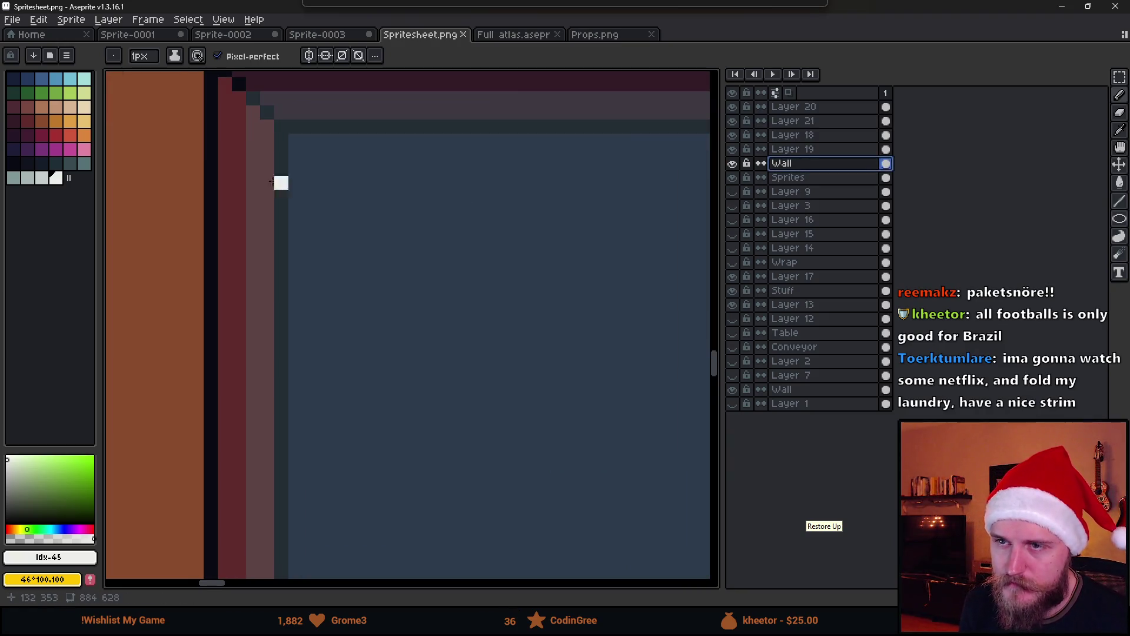
click(380, 197)
scroll(411, 354, down, 3)
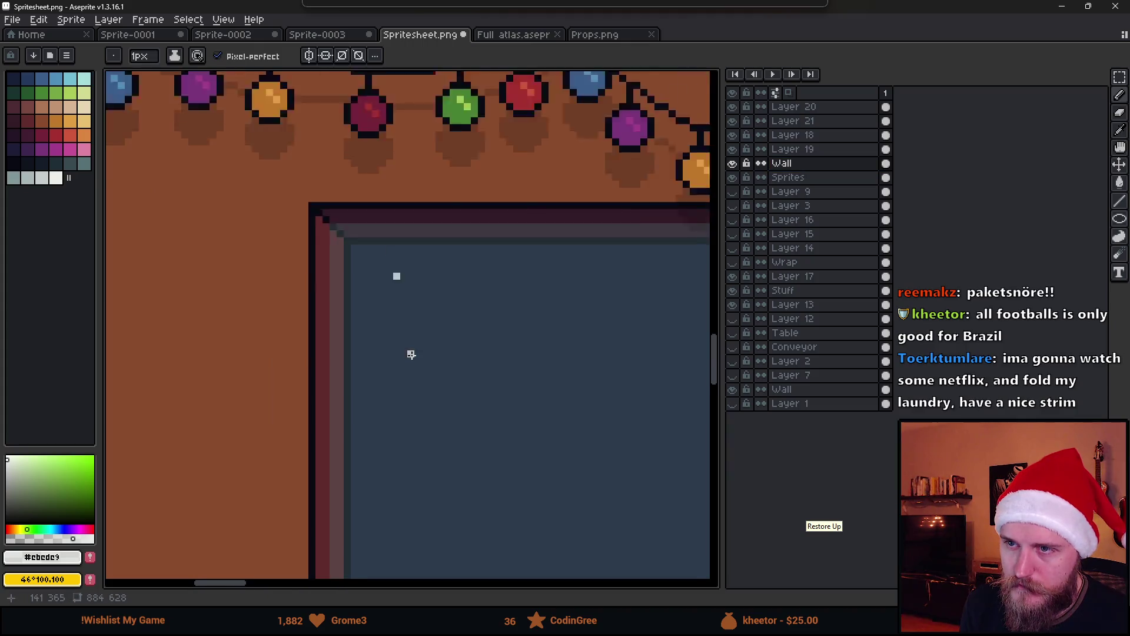
scroll(410, 355, down, 2)
scroll(341, 202, up, 2)
Step: Undo the test snow pixel on the Wall layer
key(v)
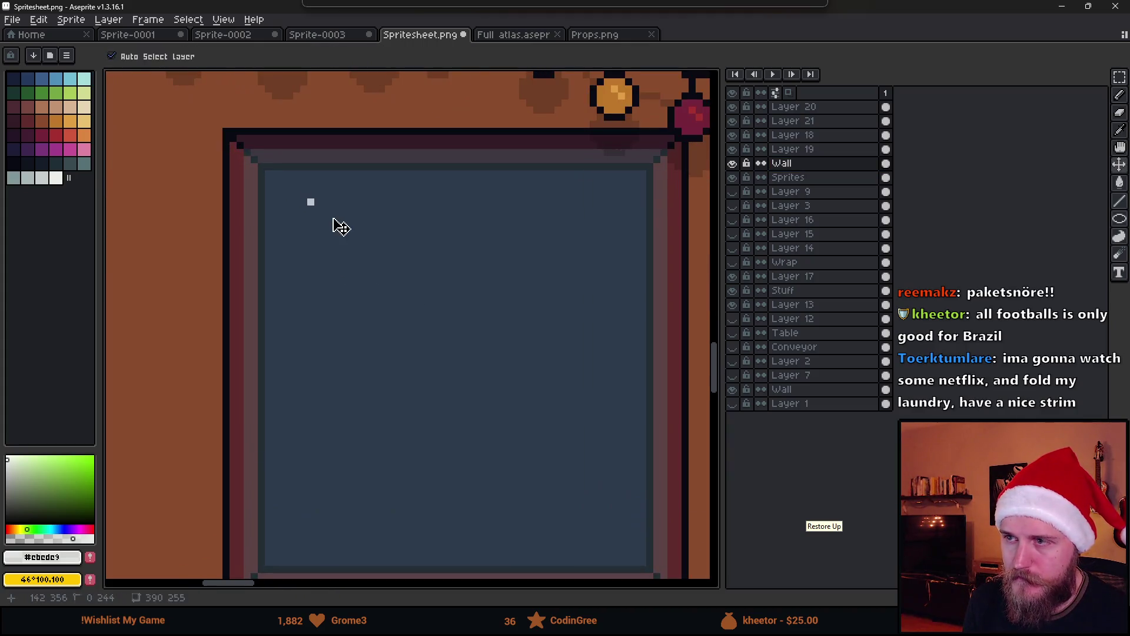
key(ctrl+z)
key(b)
scroll(700, 200, right, 3)
Step: Add a new layer above Wall and name it Snow
key(shift+n)
double_click(801, 164)
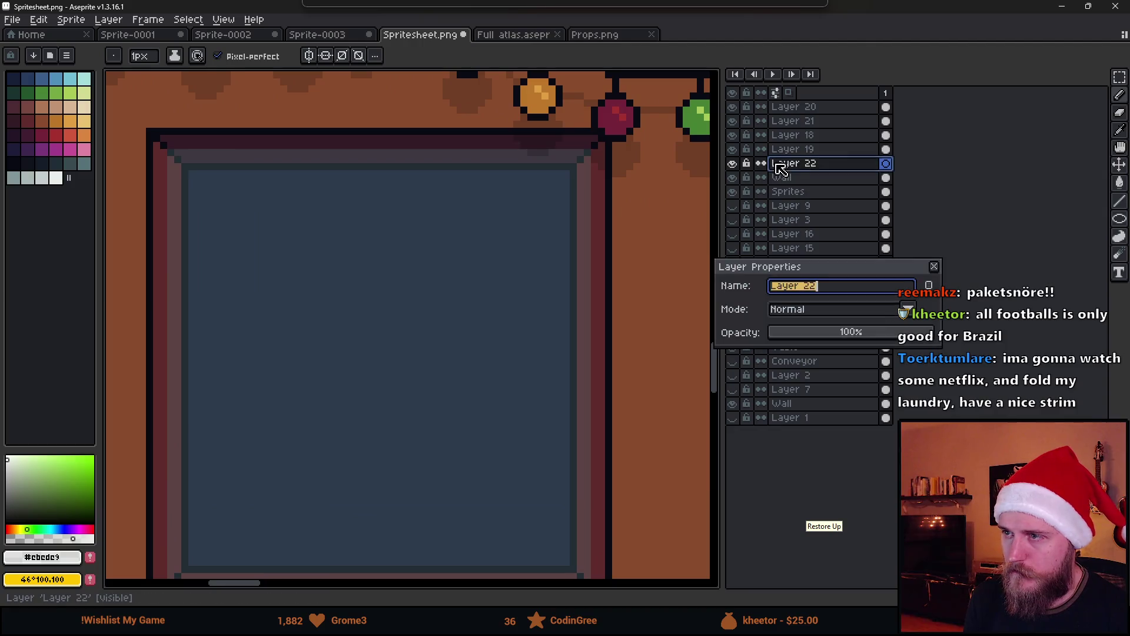
text(w)
key(Return)
scroll(224, 250, down, 1)
scroll(189, 257, up, 1)
key(Escape)
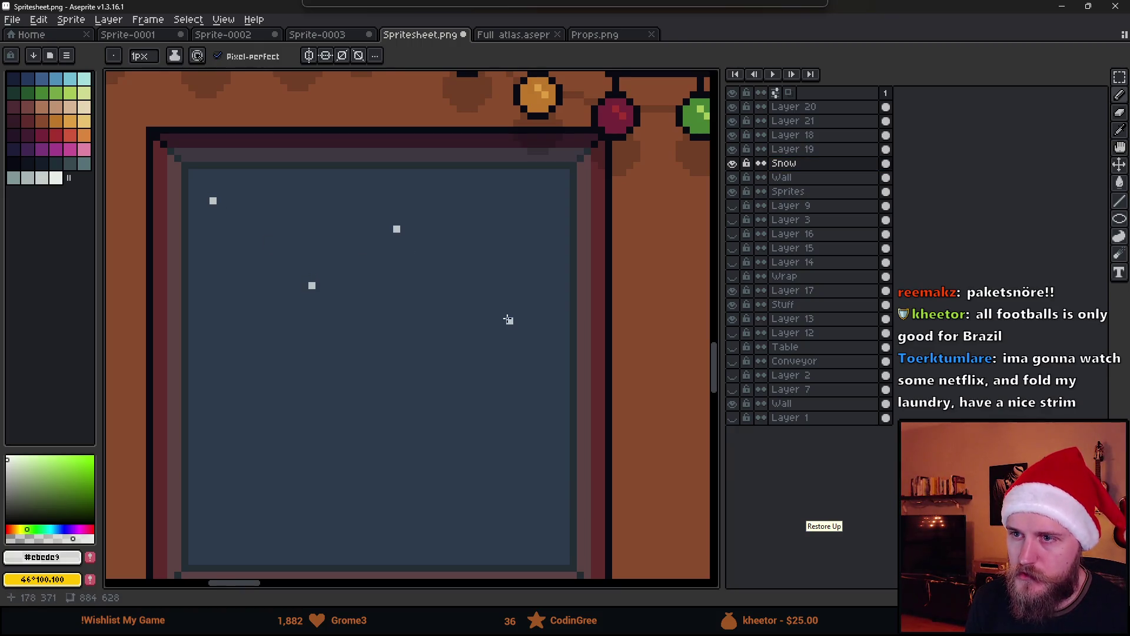
scroll(374, 400, down, 1)
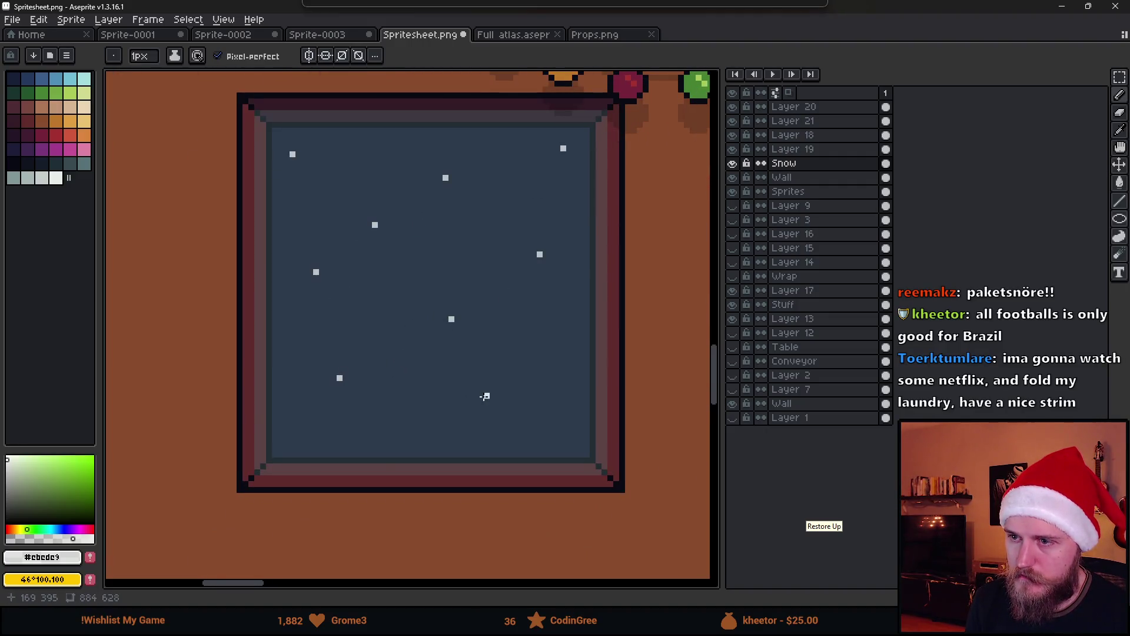
scroll(565, 421, down, 4)
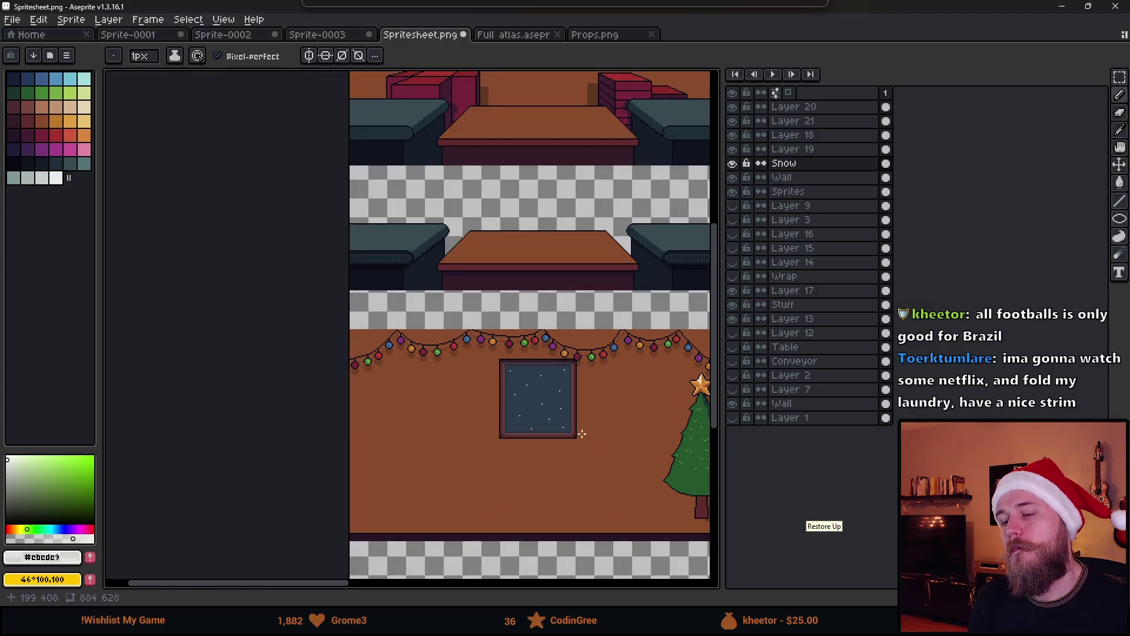
scroll(582, 434, up, 4)
Step: Undo an accidental extra layer and add a second animation frame
key(shift+n)
key(ctrl+z)
key(alt)
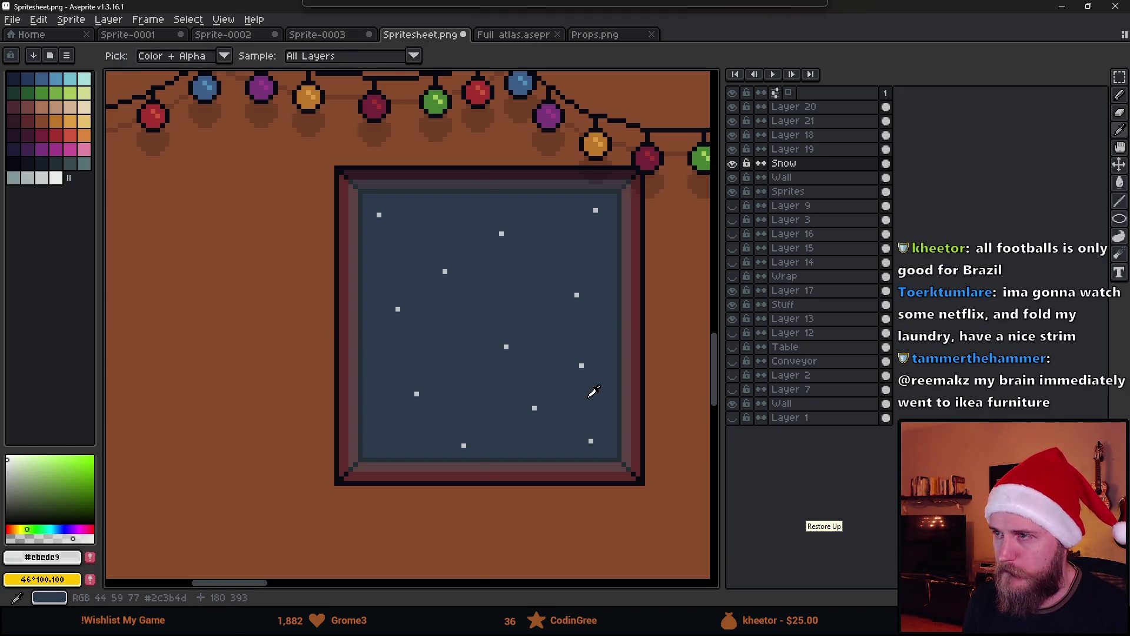
key(alt+n)
Step: Marquee-select the snow around the window and move it upward
drag(549, 276, 487, 239)
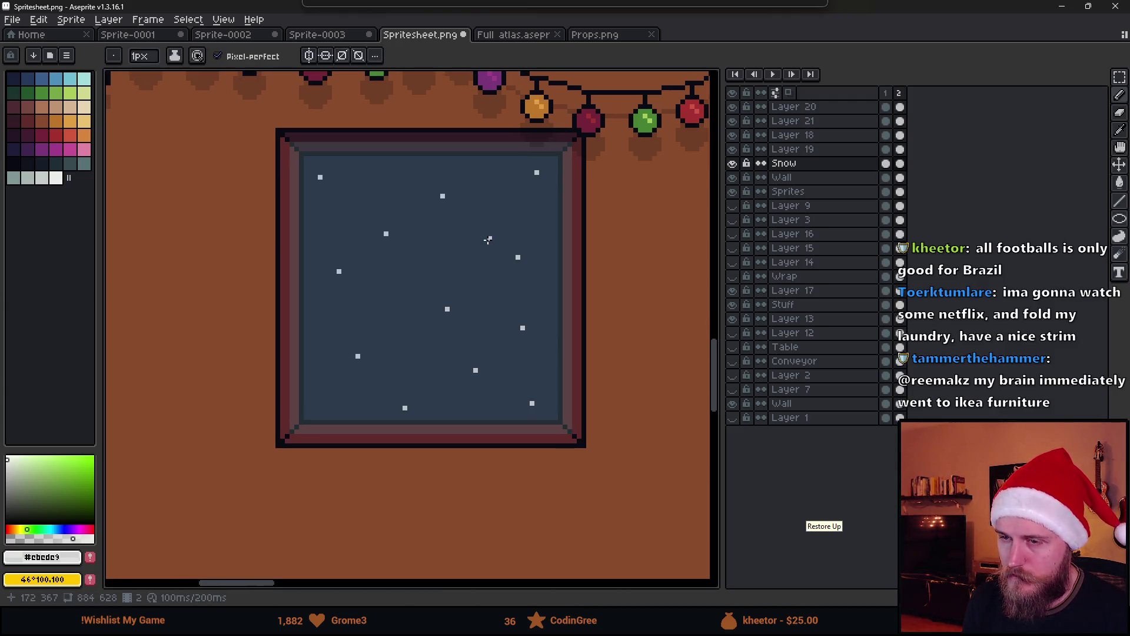
drag(384, 137, 419, 269)
scroll(398, 202, down, 1)
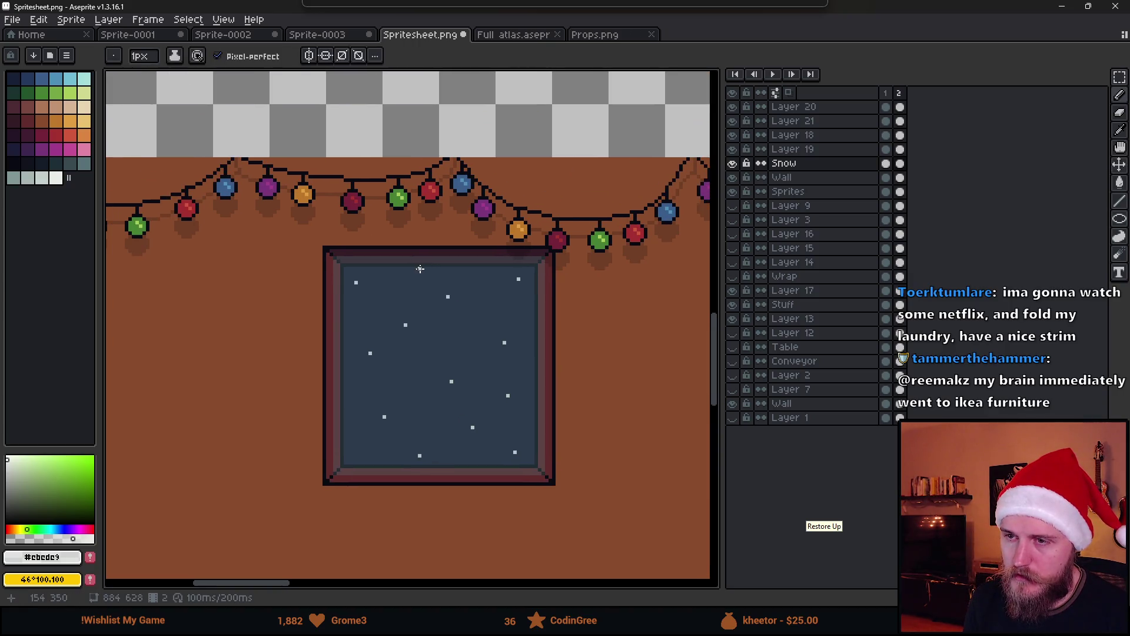
key(m)
drag(303, 244, 568, 512)
mouse_move(512, 457)
mouse_down()
mouse_move(533, 295)
mouse_move(523, 409)
mouse_move(505, 390)
mouse_move(490, 286)
mouse_up()
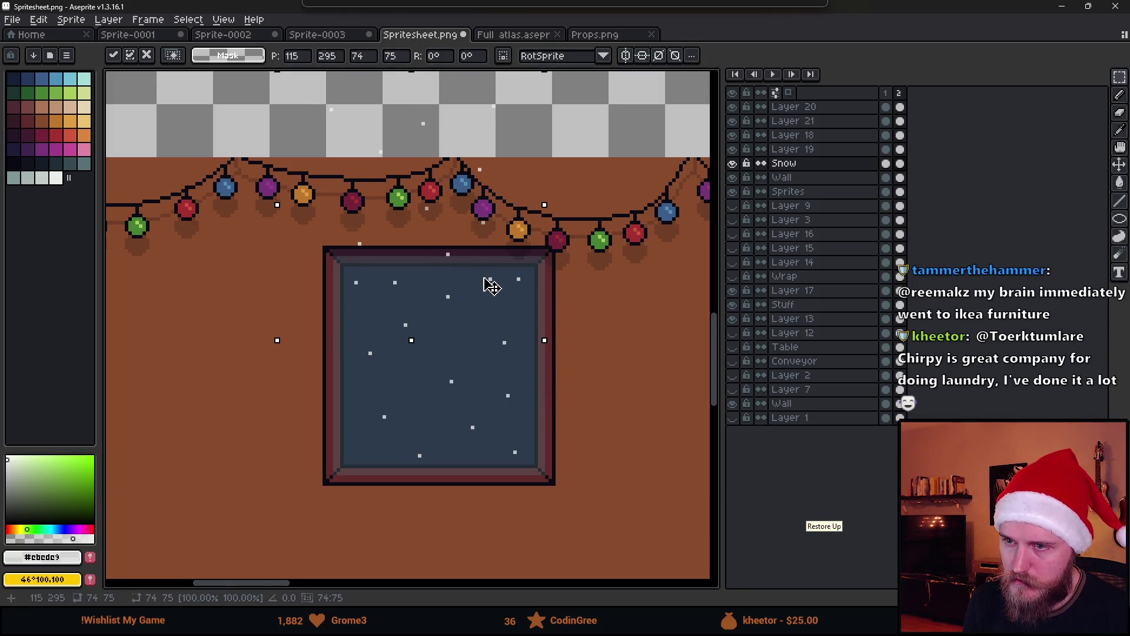
key(Return)
key(ctrl+d)
Step: Shift the selected snow down and add frame 3 with the flakes nudged lower
scroll(596, 342, down, 1)
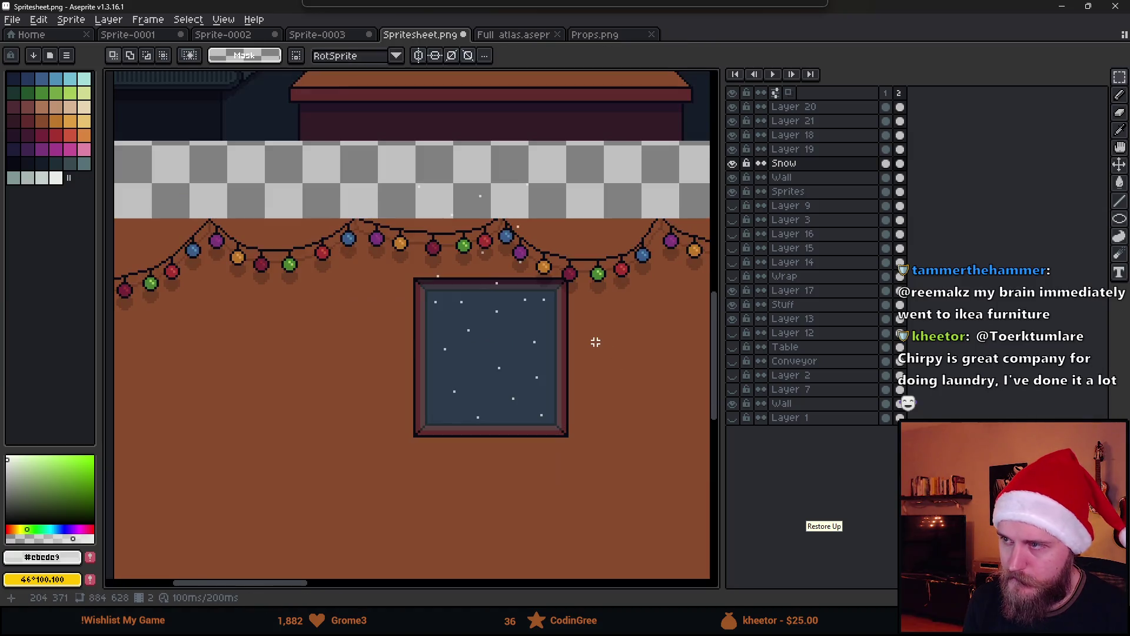
drag(369, 136, 621, 512)
mouse_move(535, 348)
mouse_down()
mouse_move(548, 374)
mouse_move(534, 382)
mouse_up()
key(Right)
key(Down)
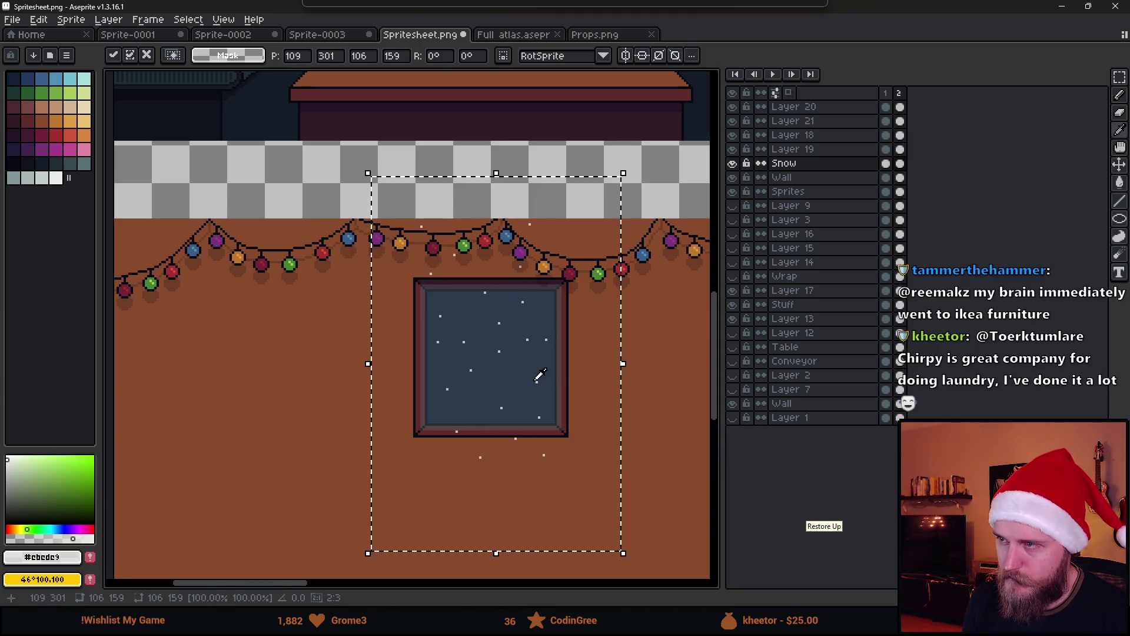
key(alt+n)
Step: Build frame 4 with the snow shifted further down and play the animation
drag(532, 372, 539, 396)
key(Down)
key(Down)
key(alt+n)
key(Right)
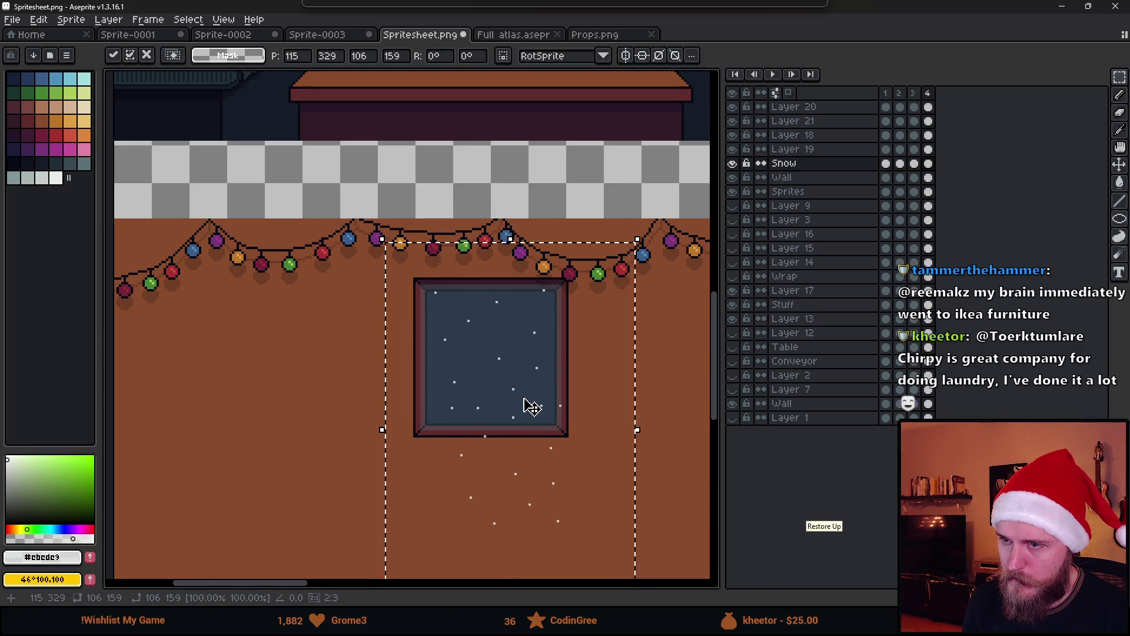
key(Return)
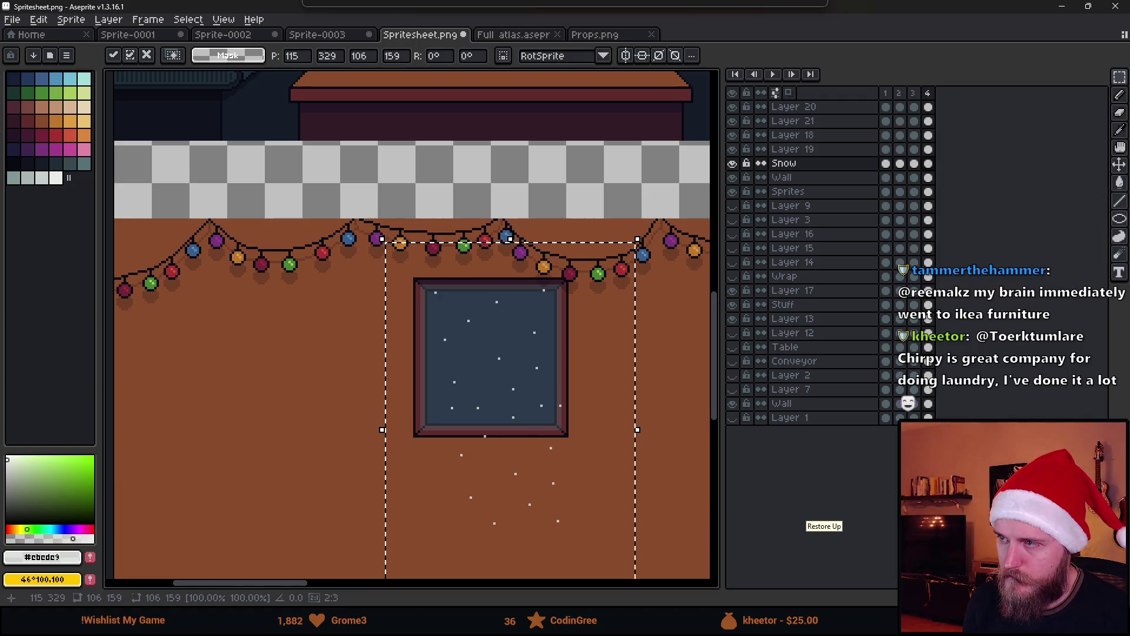
click(773, 74)
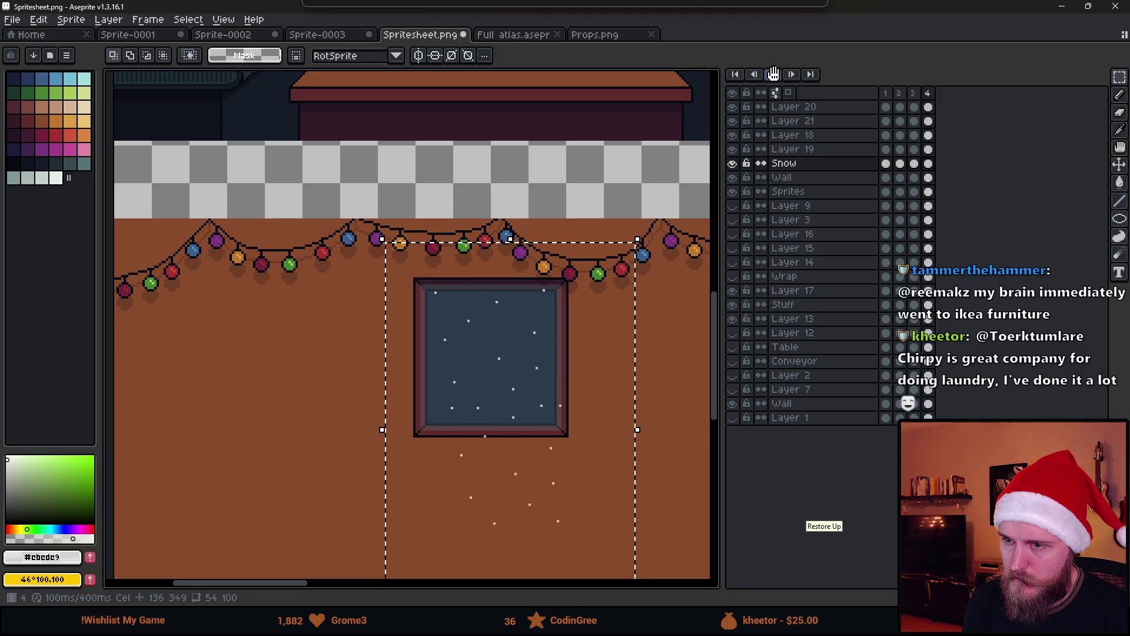
Step: Stop playback and delete the extra animation frame
scroll(464, 355, down, 2)
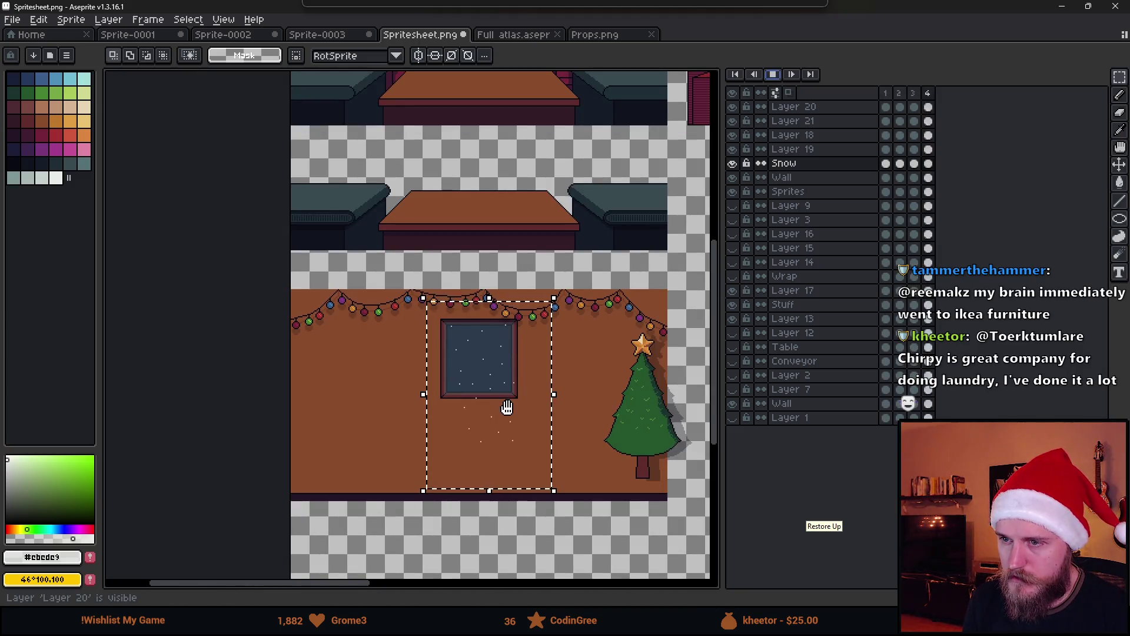
scroll(507, 408, up, 2)
click(773, 74)
key(alt+Delete)
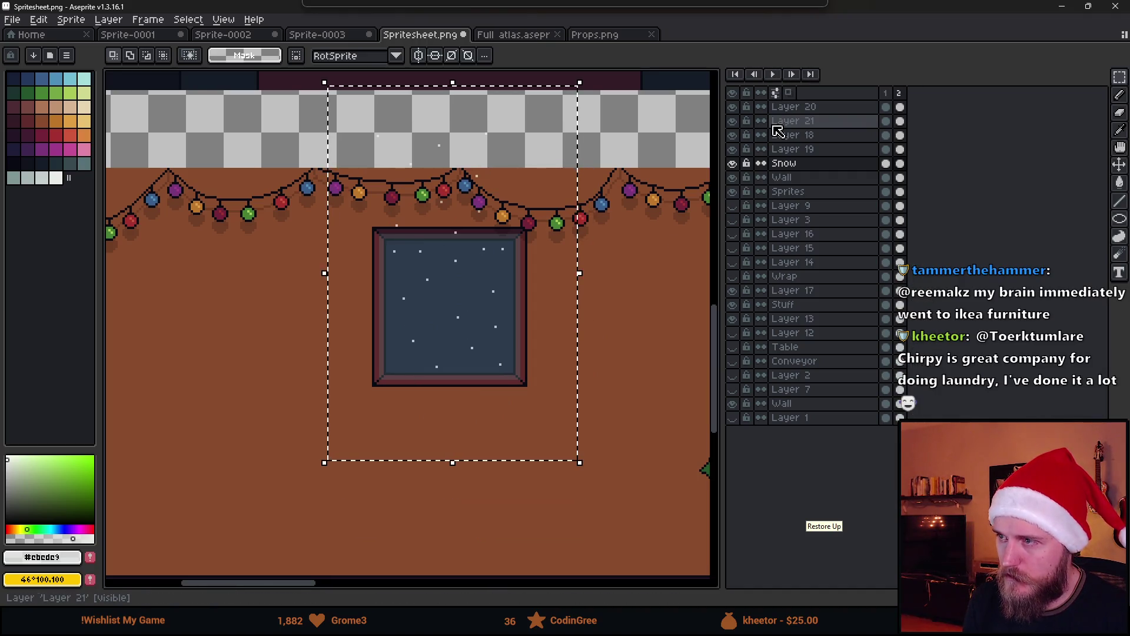
Step: On frame 2, try a new frame with the snow nudged down, then undo it
click(899, 93)
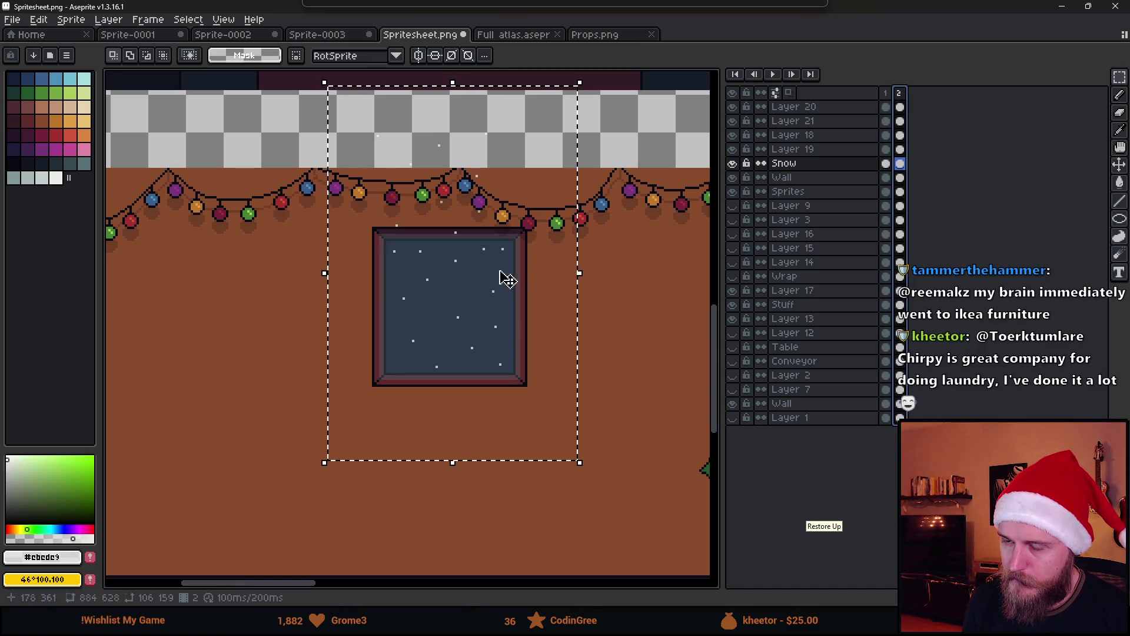
click(468, 269)
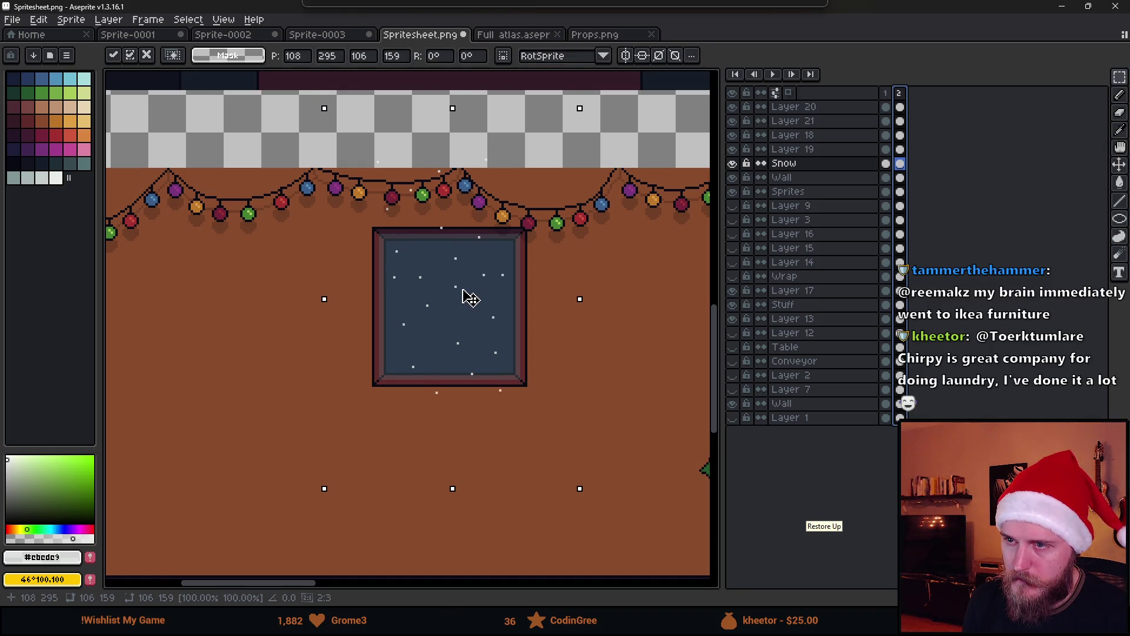
key(alt+n)
key(Down)
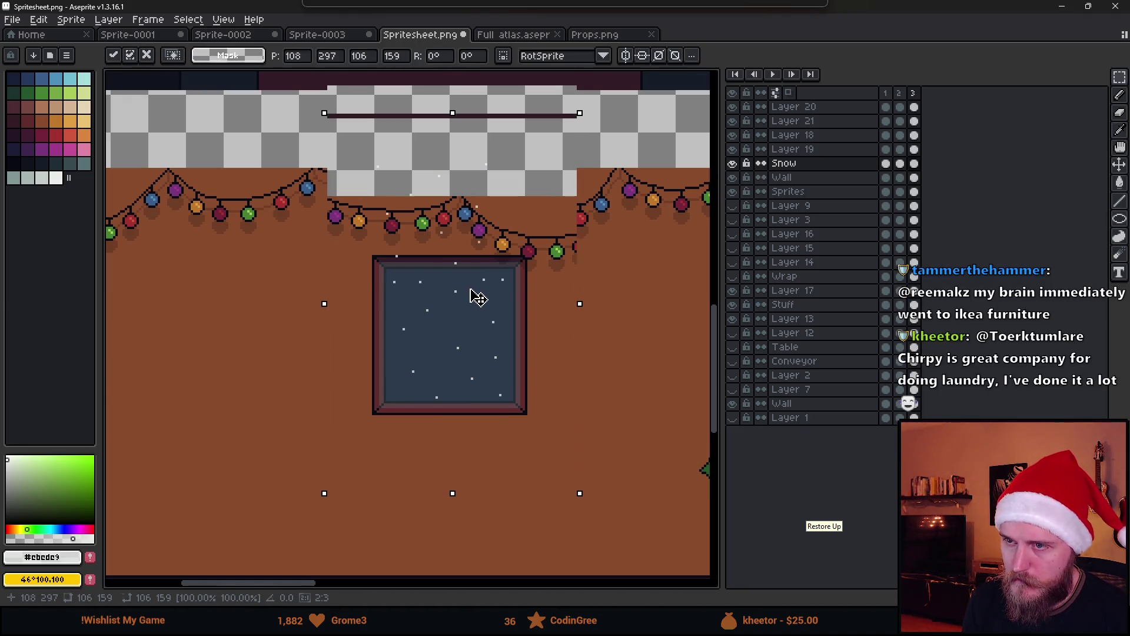
scroll(474, 303, down, 2)
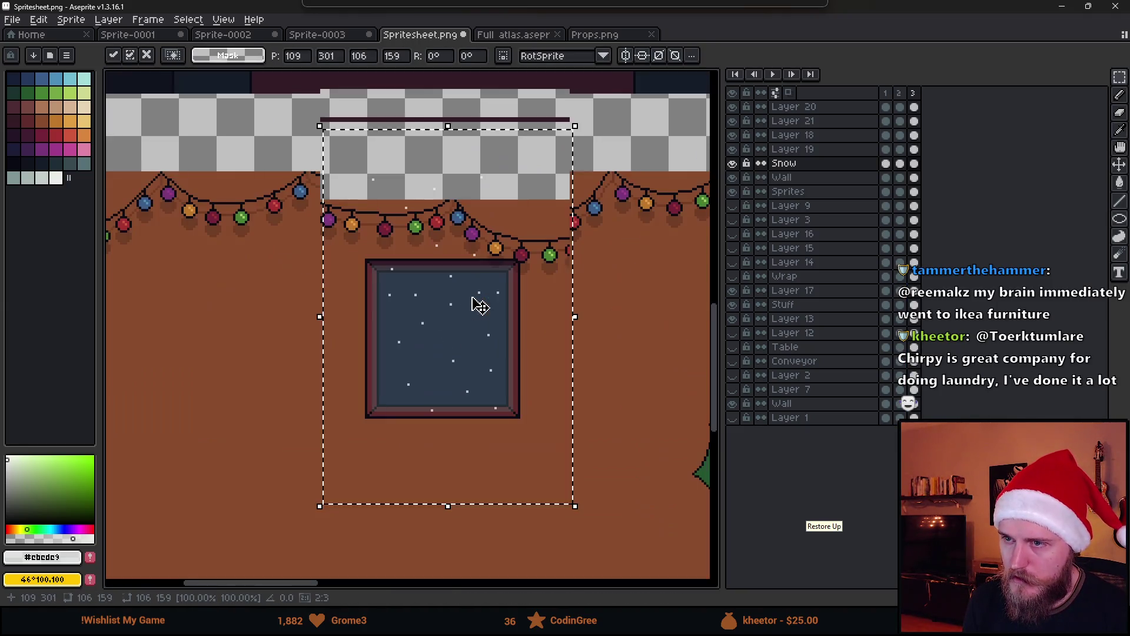
scroll(474, 303, up, 2)
key(ctrl+z)
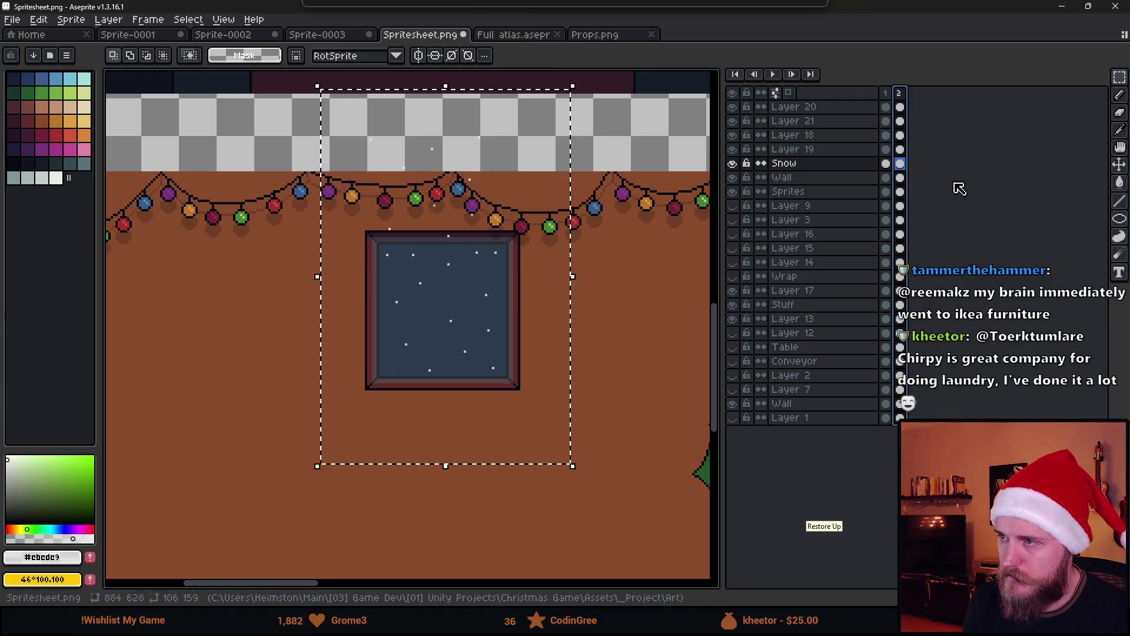
Step: Compare snow frames 1 and 2 and drop the selection
click(886, 163)
click(900, 167)
key(ctrl+d)
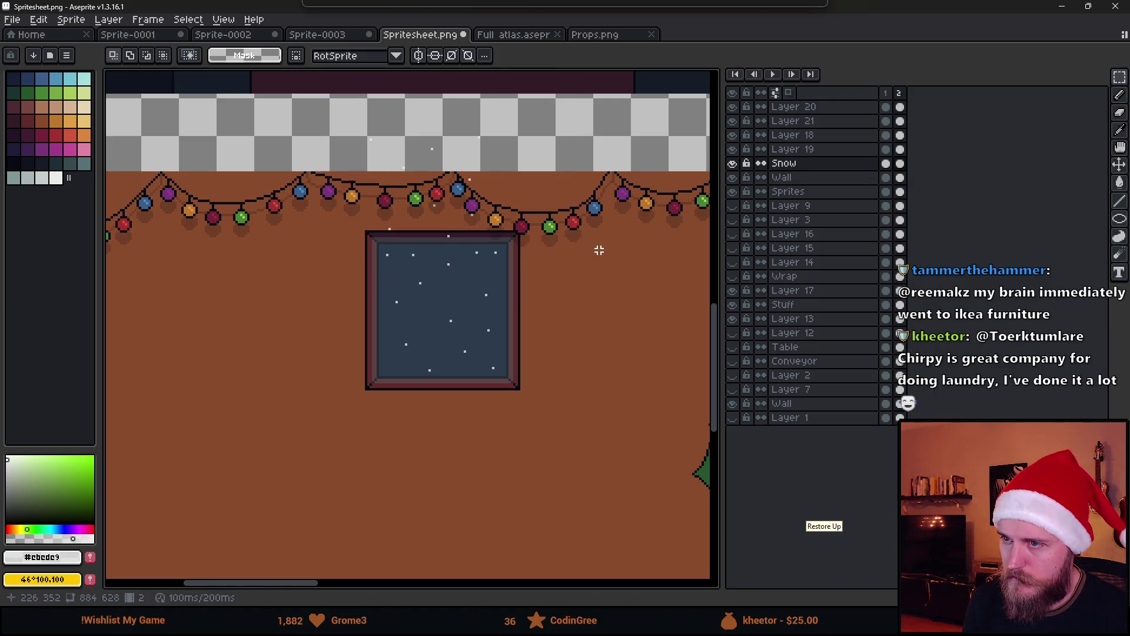
scroll(377, 175, down, 3)
Step: Select the snow around the window and add frames 3 and 4 with the flakes moved down
drag(328, 99, 477, 322)
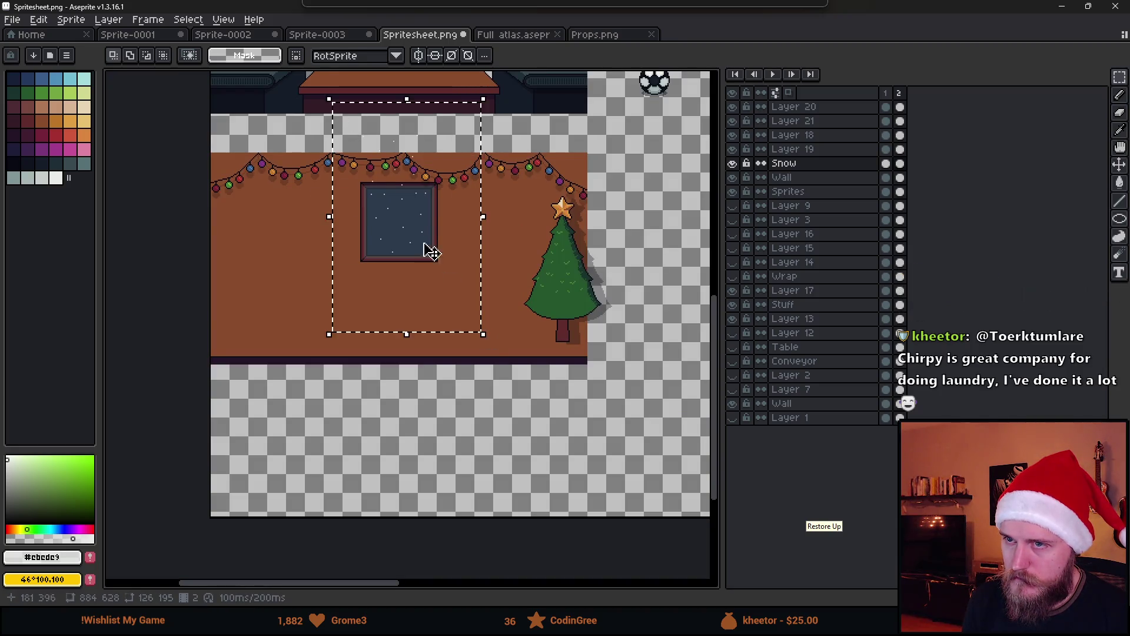
scroll(411, 229, up, 3)
click(412, 230)
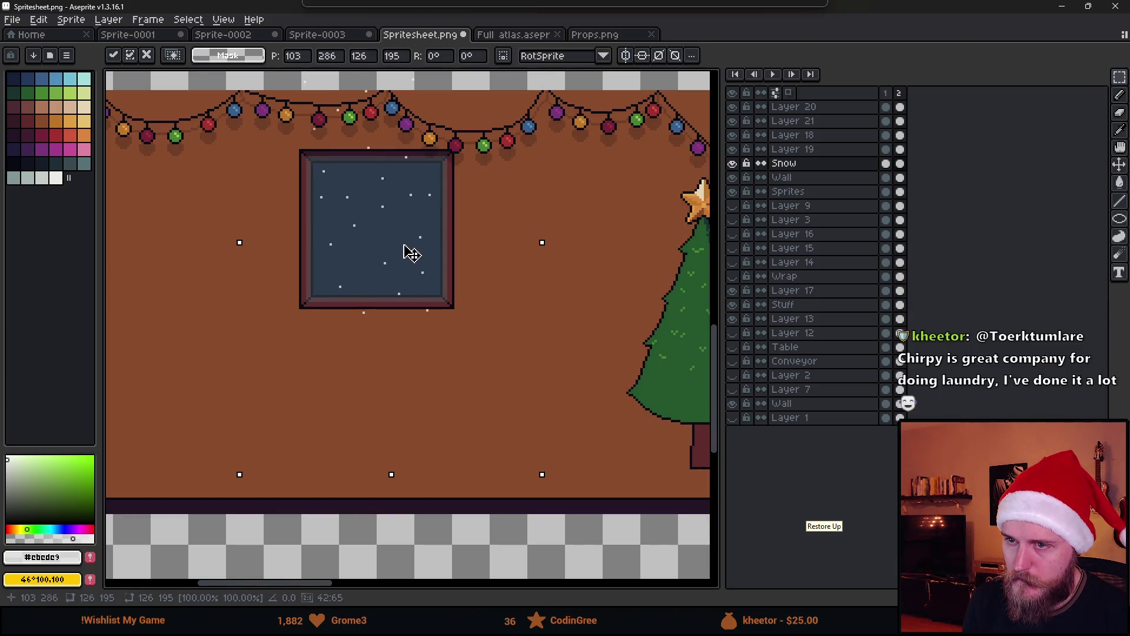
key(alt+n)
key(Down)
key(Down)
key(Down)
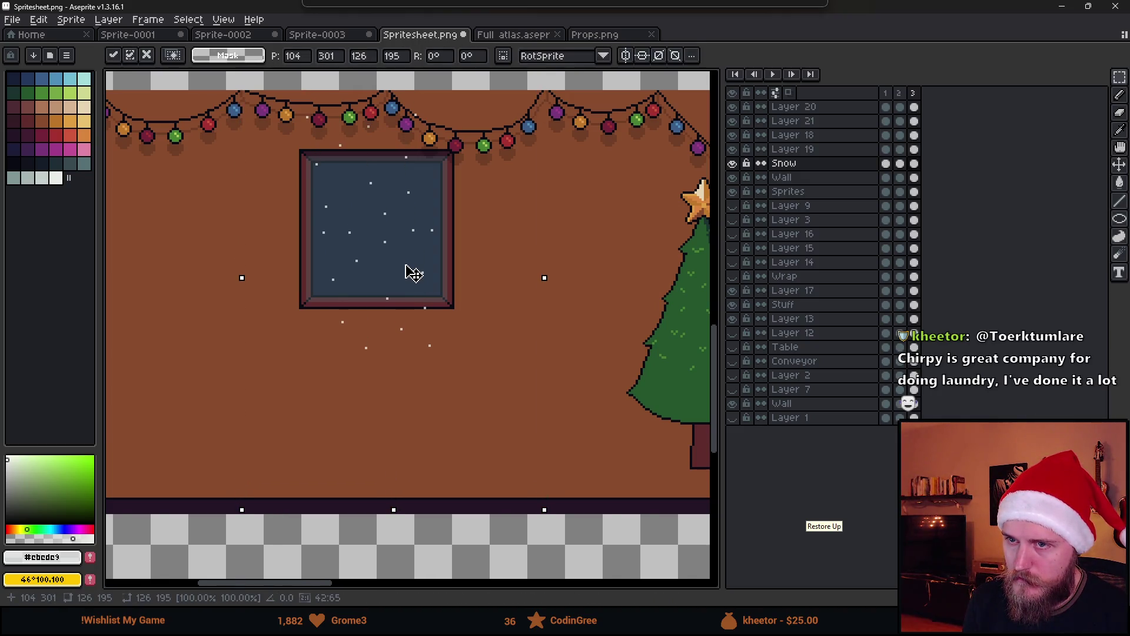
key(alt+n)
key(Down)
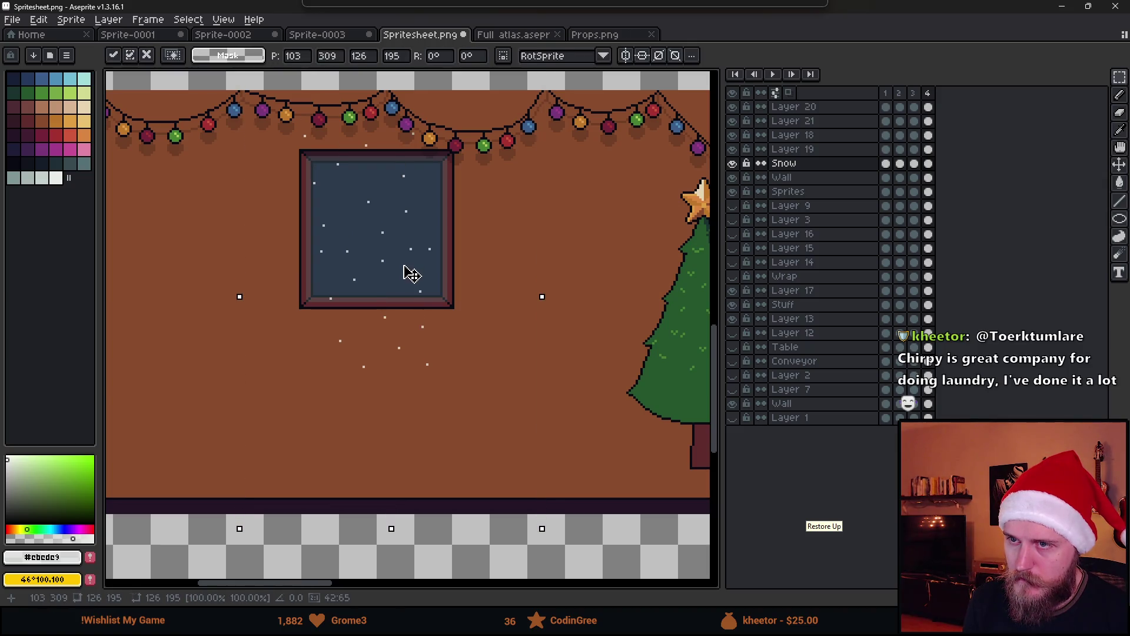
Step: Add frames 5 and 6, shifting the snowflakes further down and right
key(alt+n)
drag(404, 265, 412, 288)
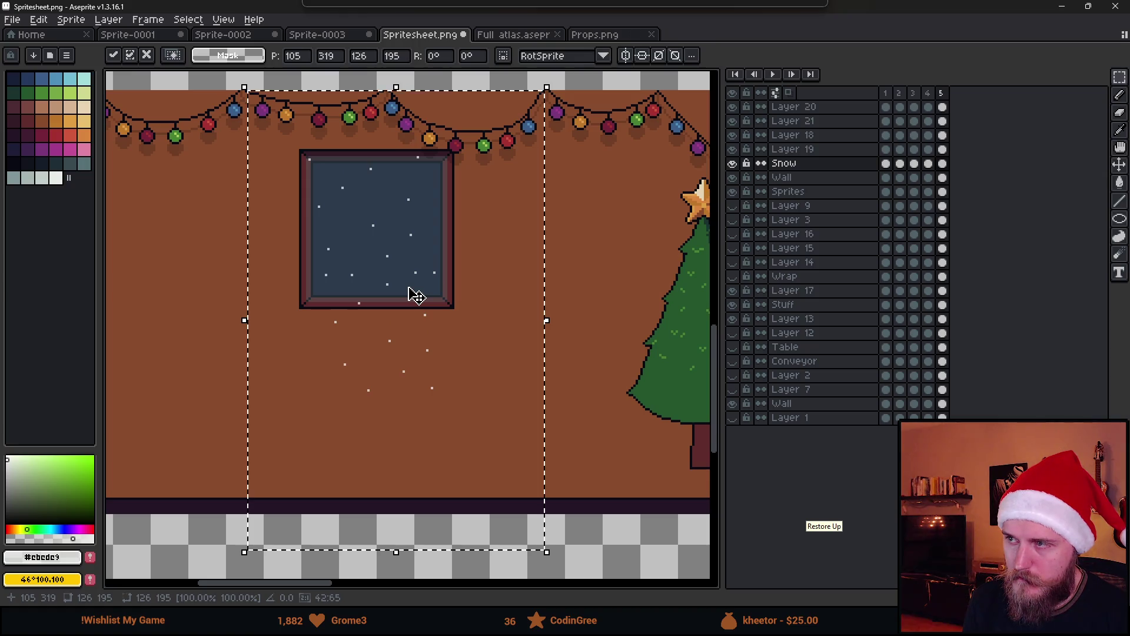
key(alt+n)
key(Right)
key(Right)
key(Down)
key(Down)
key(Down)
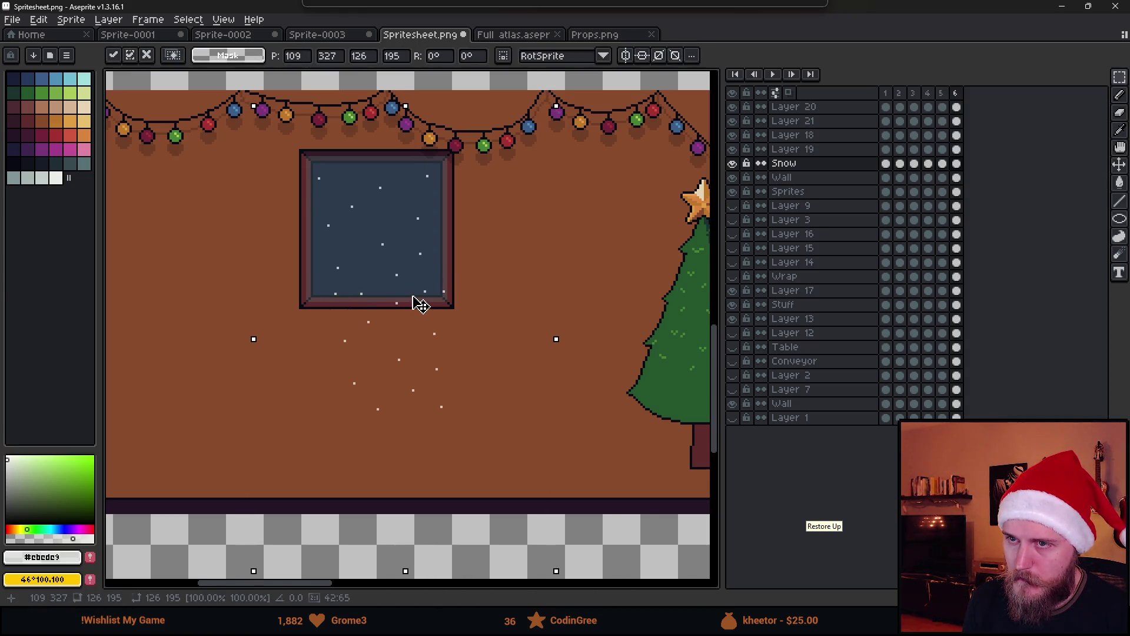
Step: Check frames 2 and 5, then play the six-frame snow animation
click(942, 165)
click(929, 165)
click(899, 164)
click(949, 94)
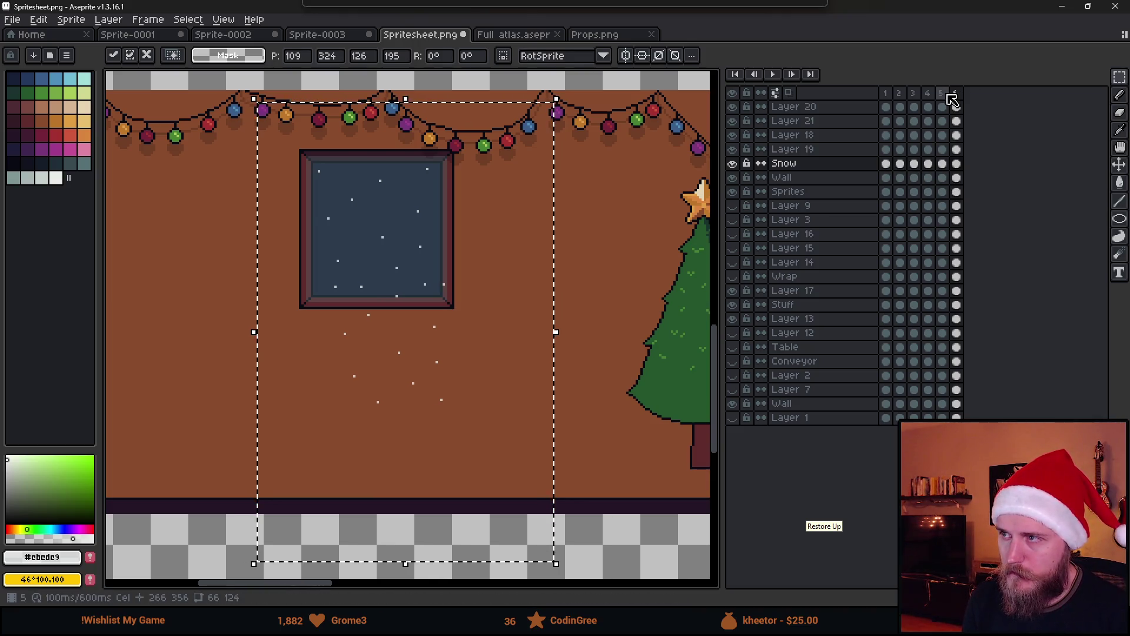
click(942, 93)
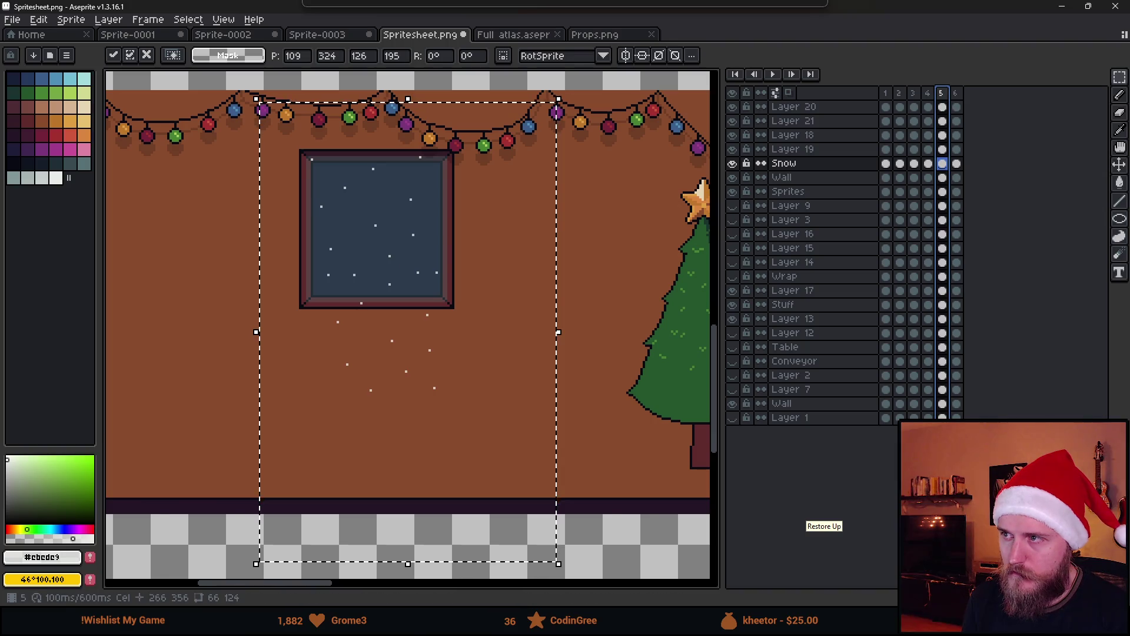
click(885, 93)
click(771, 75)
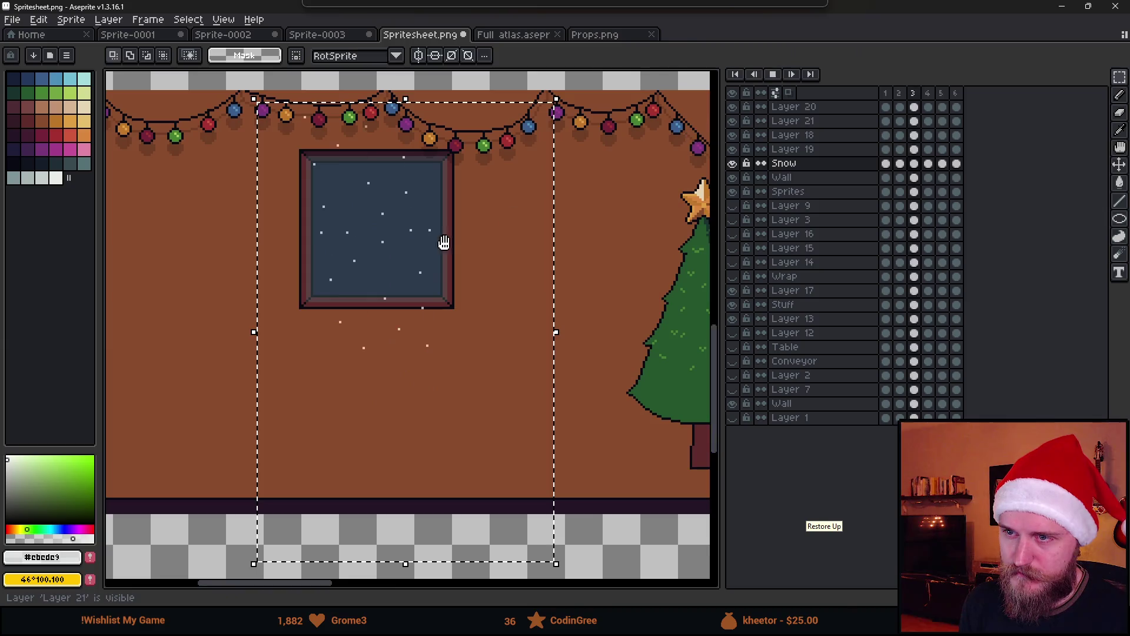
Step: Stop playback on frame 1 and drop the selection
scroll(435, 245, down, 3)
scroll(435, 245, up, 4)
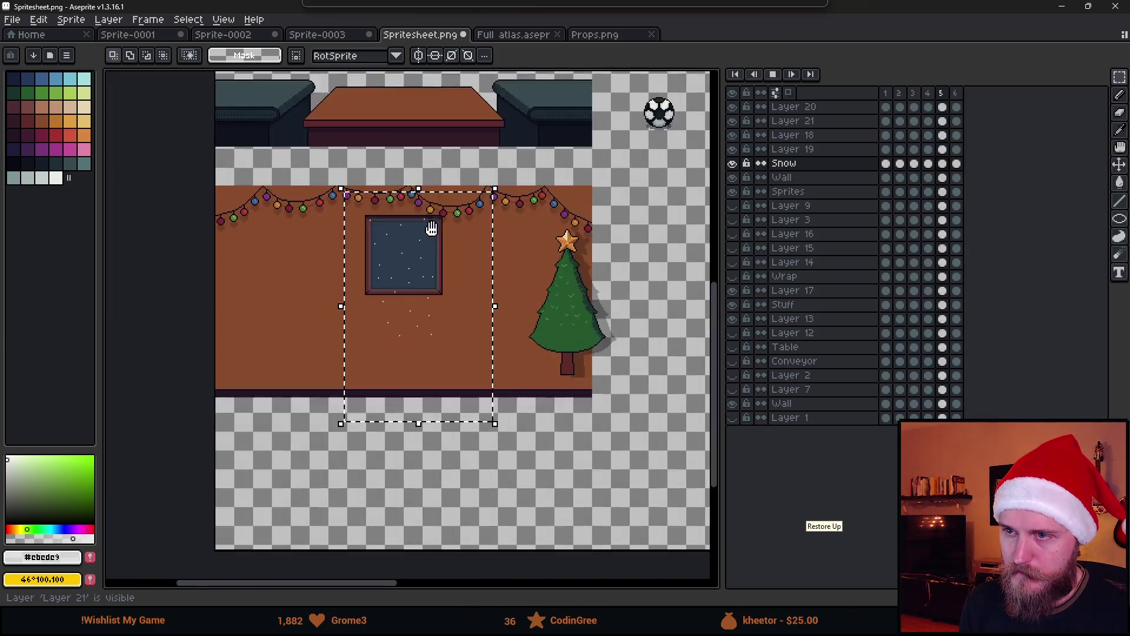
click(772, 74)
click(886, 163)
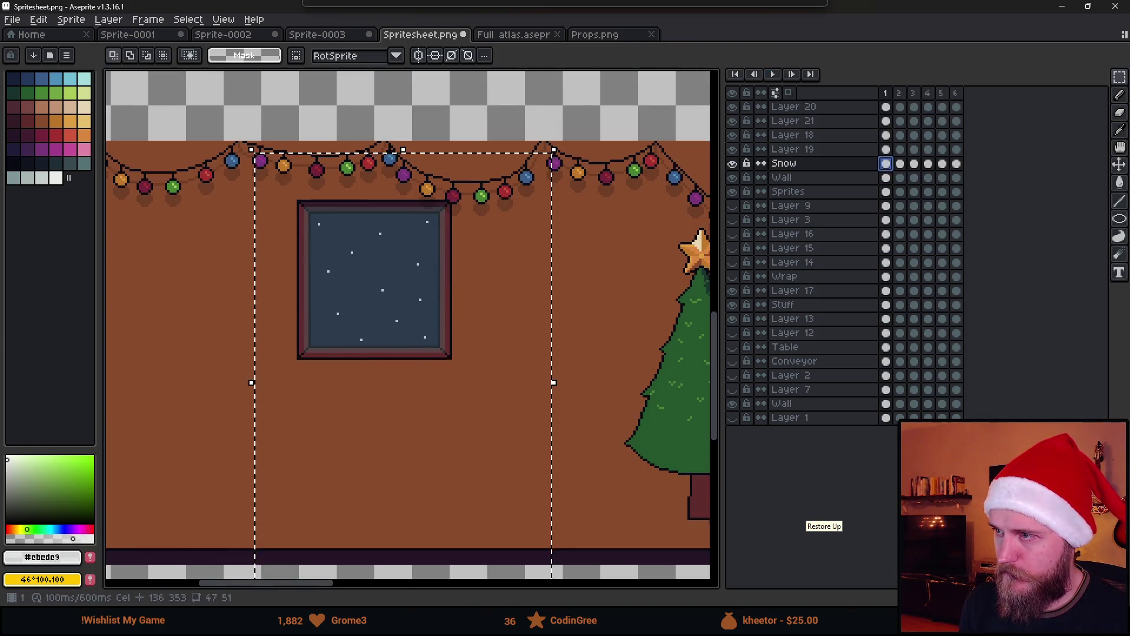
click(646, 276)
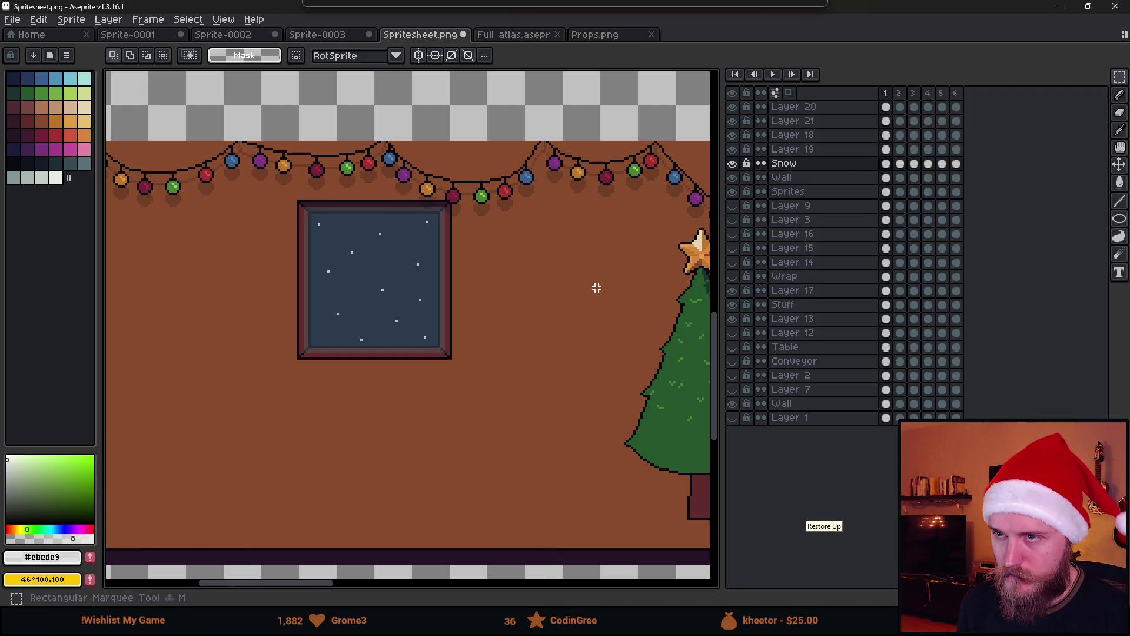
Step: Step through frames 1 to 6 to compare the snow positions
click(904, 166)
click(888, 164)
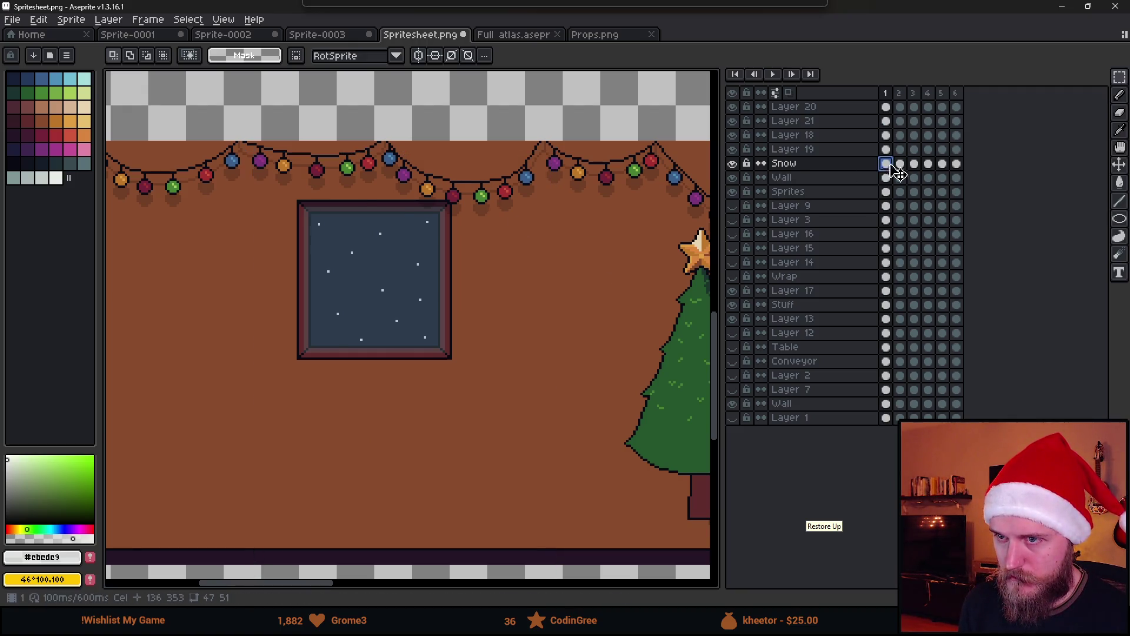
click(905, 166)
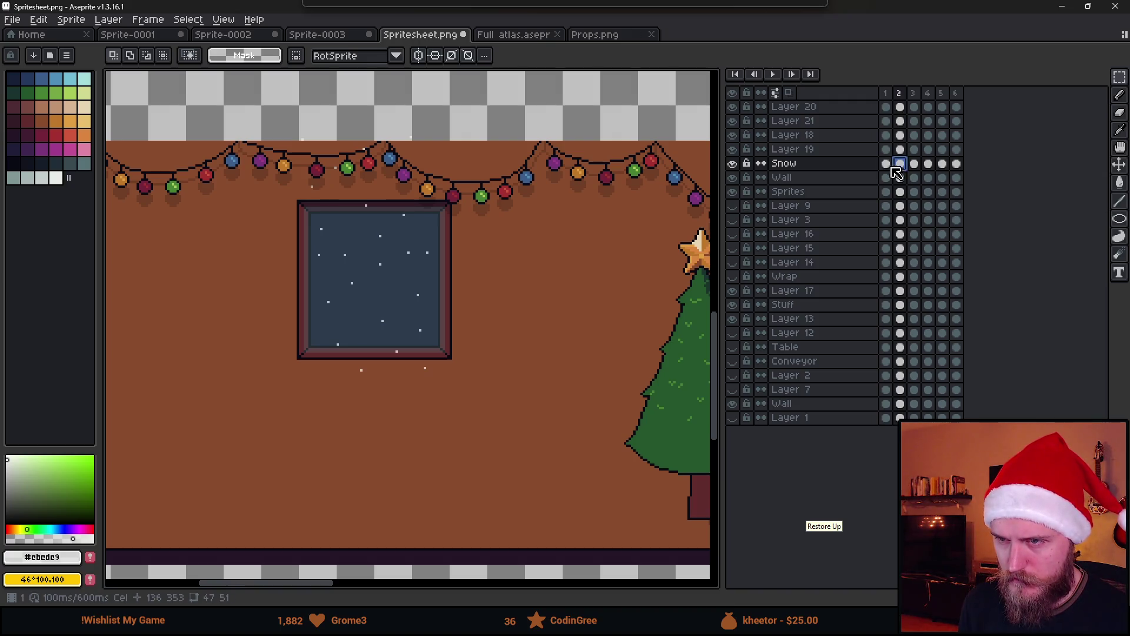
click(934, 168)
click(945, 165)
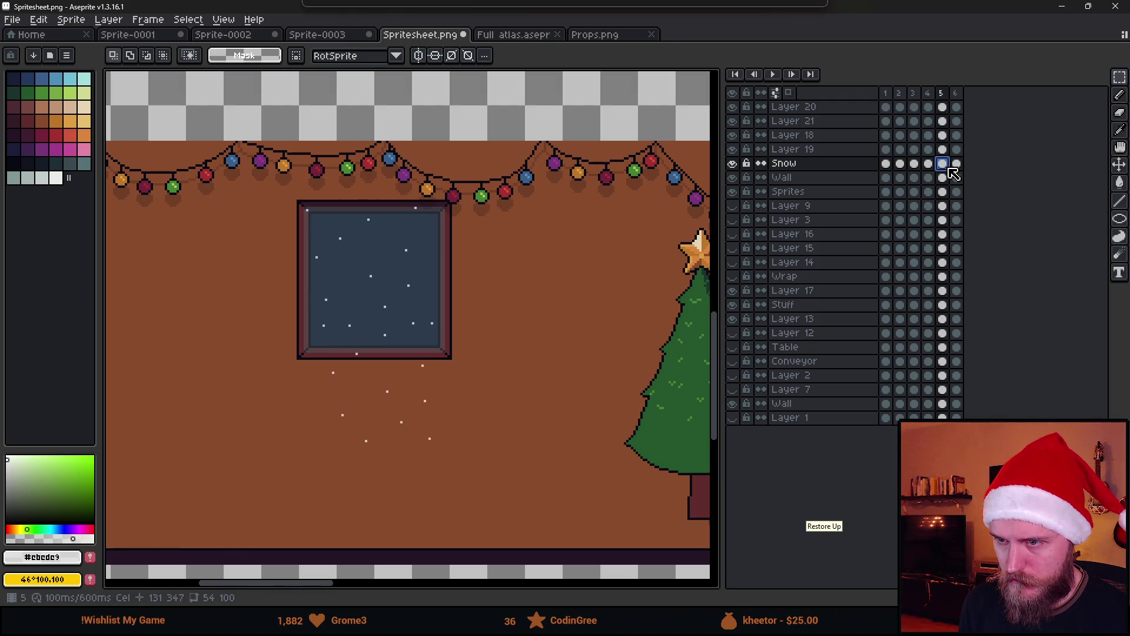
click(957, 166)
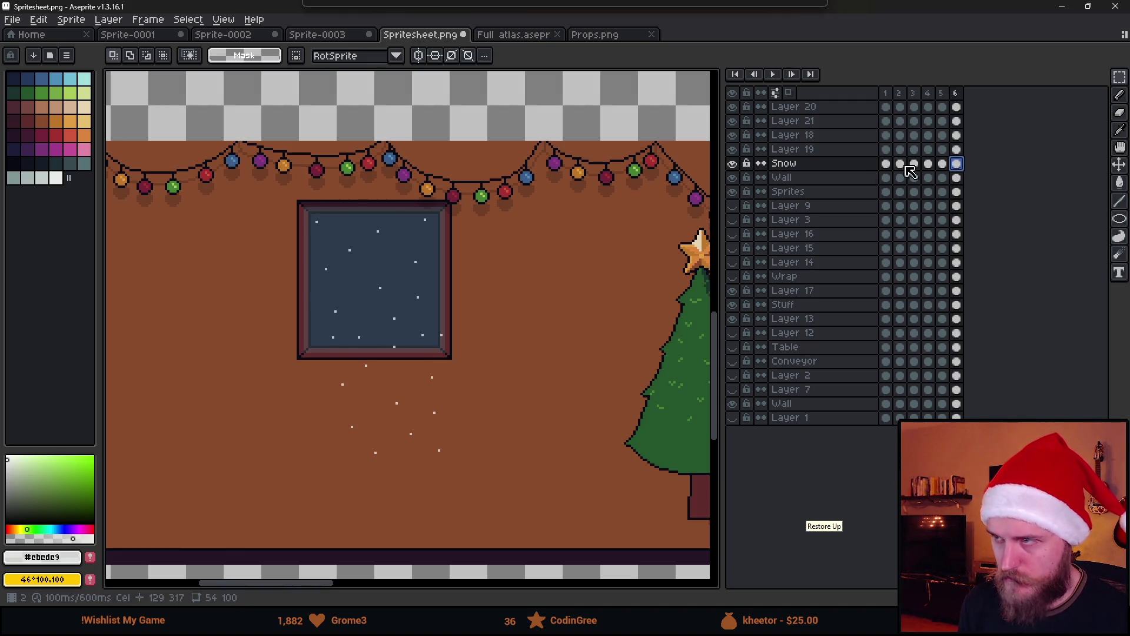
click(944, 165)
Step: Nudge the frame-4 snowflakes one pixel right and play the animation again
drag(261, 171, 504, 470)
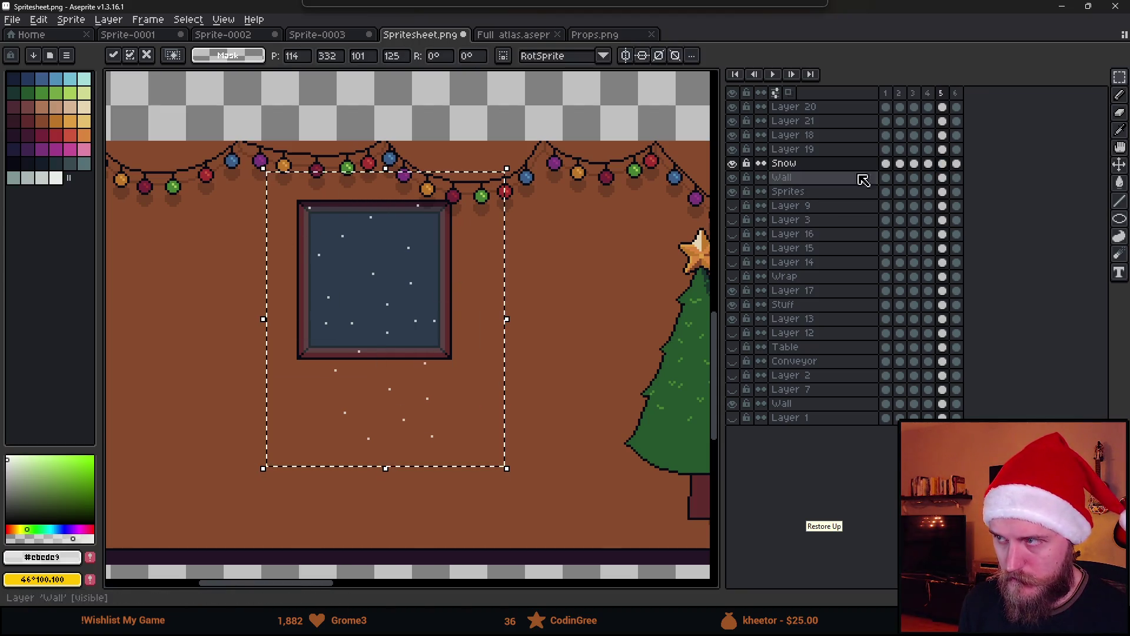
click(929, 164)
key(Right)
click(602, 243)
key(Right)
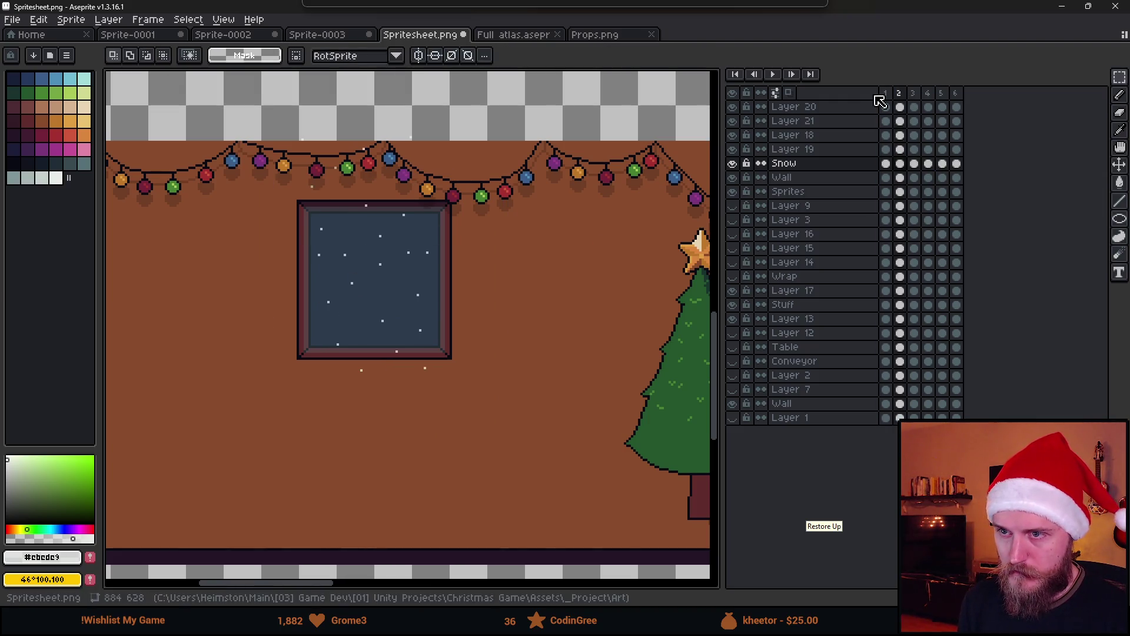
key(Right)
key(Right)
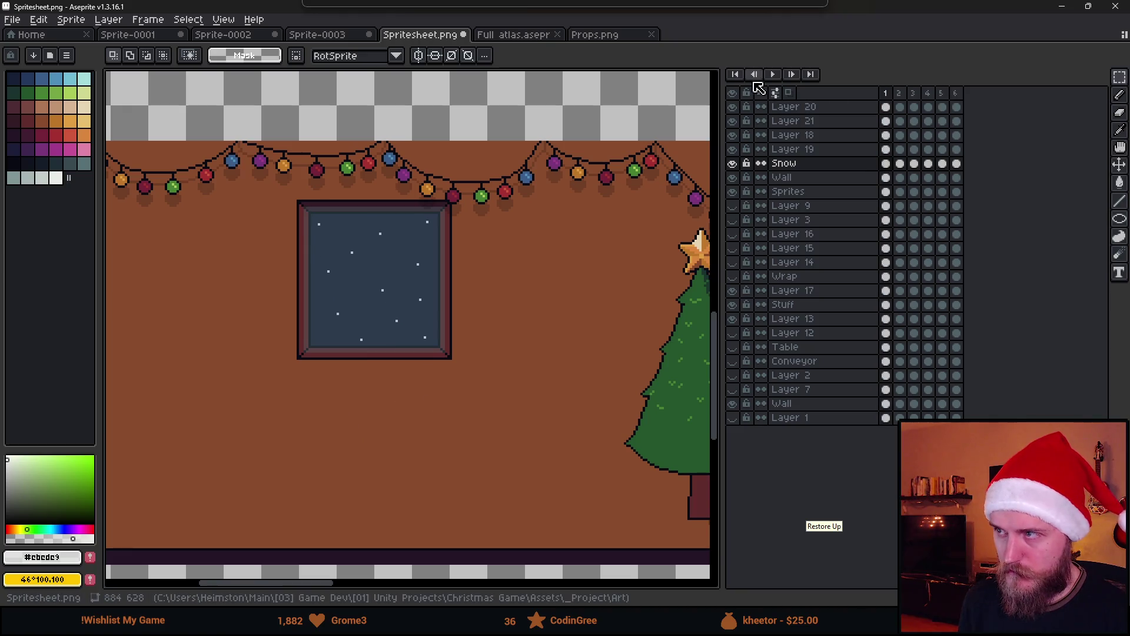
click(768, 74)
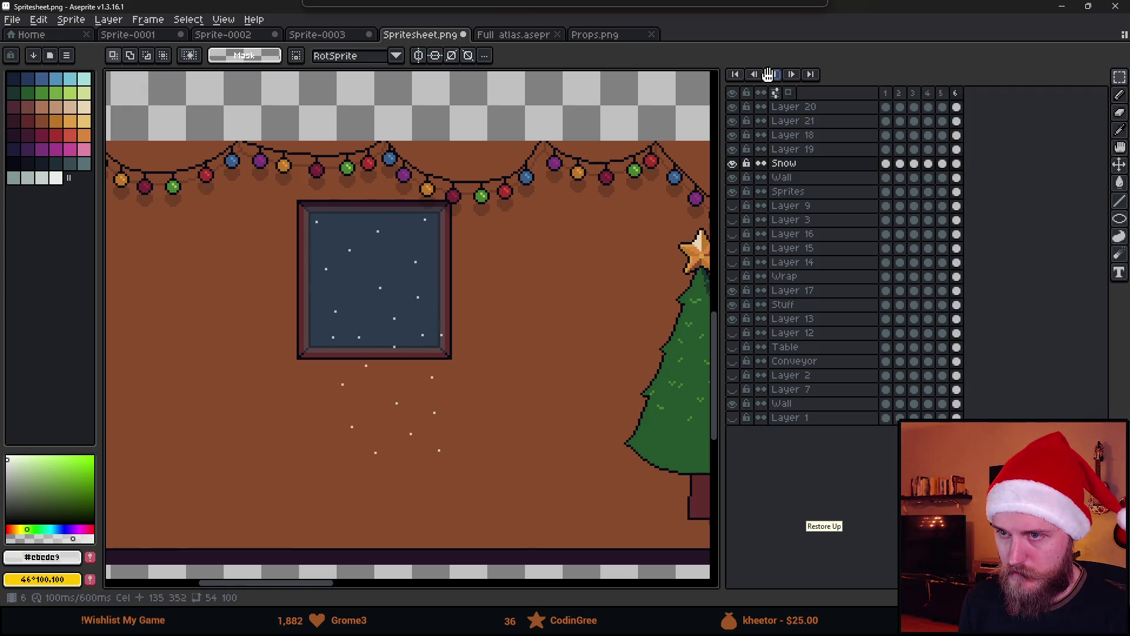
Step: Stop the snow animation playback
scroll(596, 223, down, 3)
scroll(540, 222, up, 5)
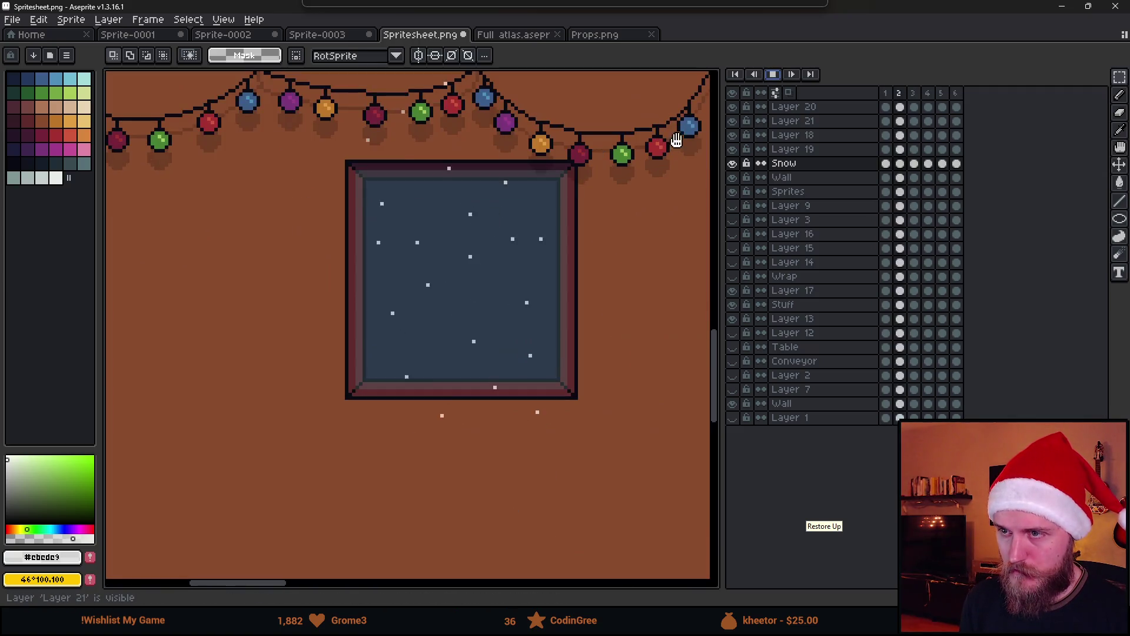
key(Return)
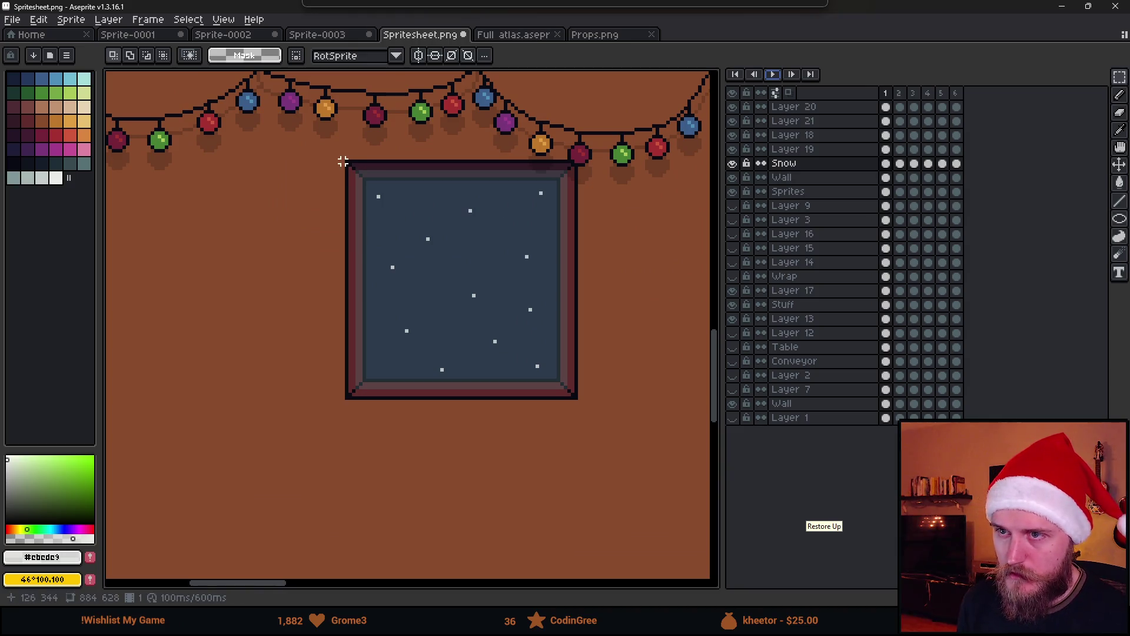
scroll(343, 161, down, 3)
scroll(333, 151, up, 2)
Step: Marquee-select the garland and the wall around the top of the window
mouse_move(331, 160)
mouse_down()
mouse_move(535, 80)
mouse_move(599, 77)
mouse_up()
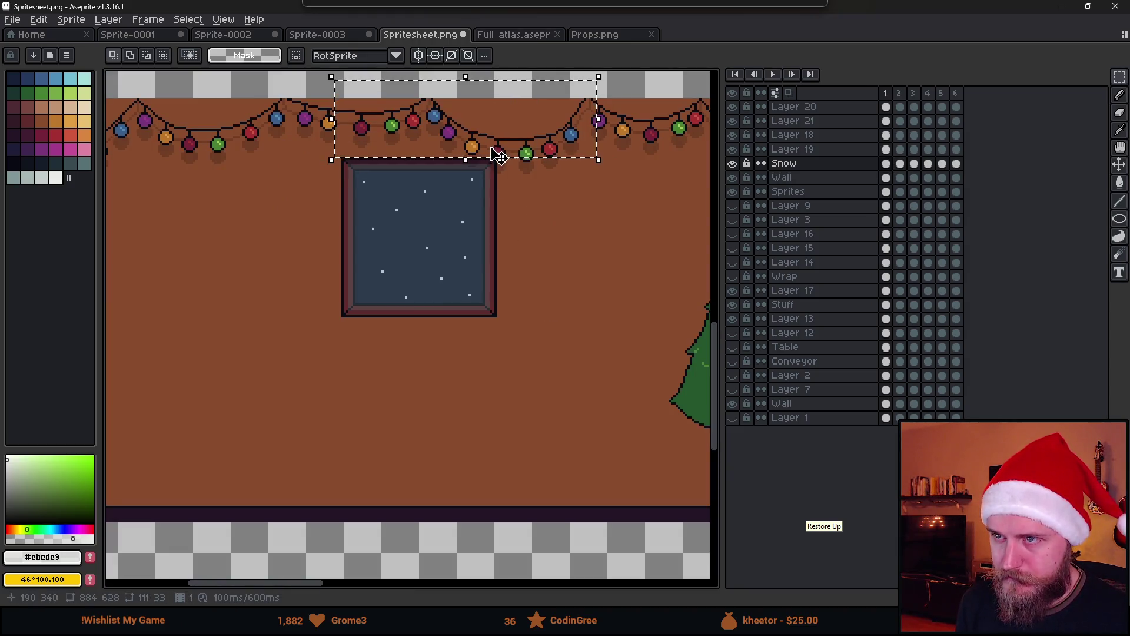
scroll(500, 147, down, 3)
mouse_move(341, 162)
mouse_down()
mouse_move(553, 235)
mouse_move(565, 275)
mouse_up()
scroll(482, 300, up, 3)
scroll(469, 253, down, 2)
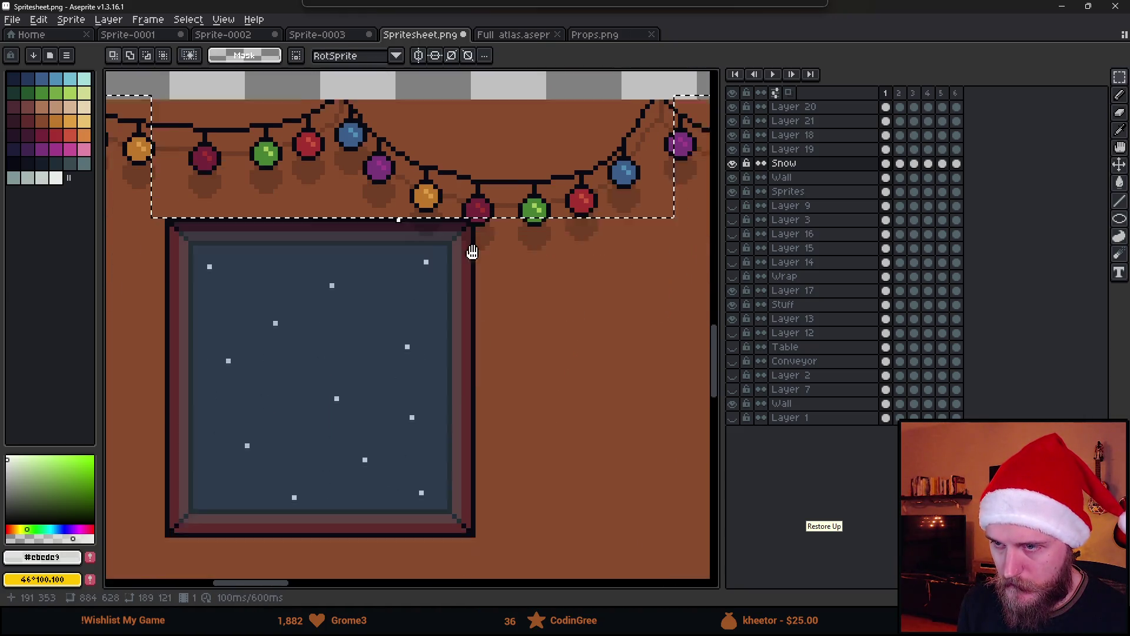
drag(147, 148, 562, 210)
mouse_move(471, 204)
mouse_down()
mouse_move(600, 474)
mouse_move(709, 576)
mouse_up()
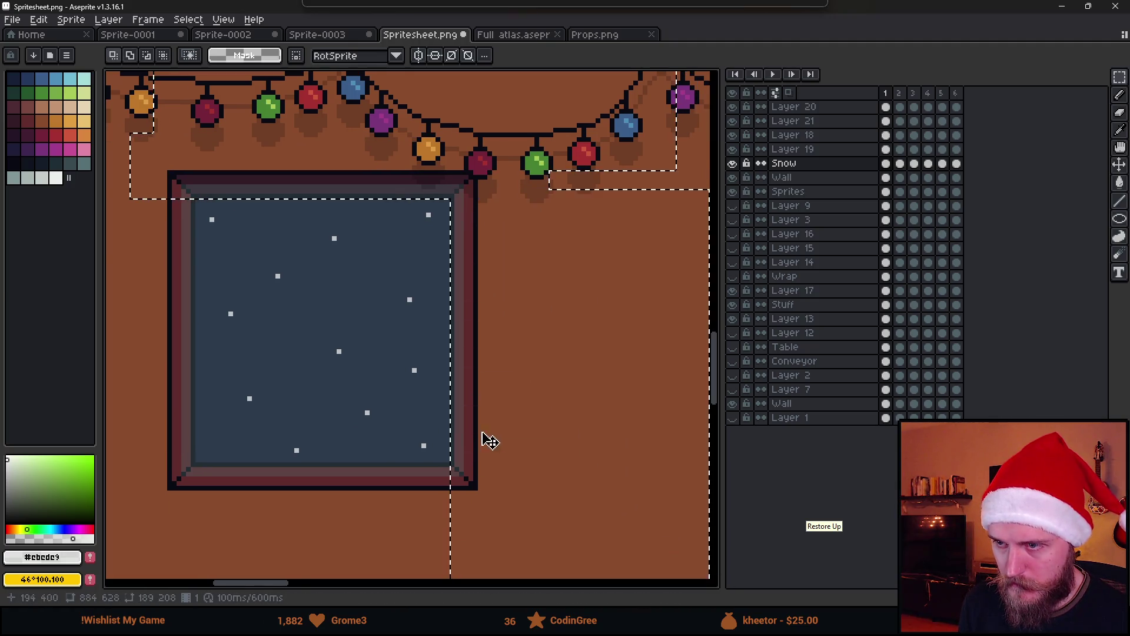
scroll(486, 442, down, 1)
Step: Add the wall below, left and right of the window, leaving the glass unselected
mouse_move(326, 348)
mouse_down()
mouse_move(502, 465)
mouse_move(628, 502)
mouse_up()
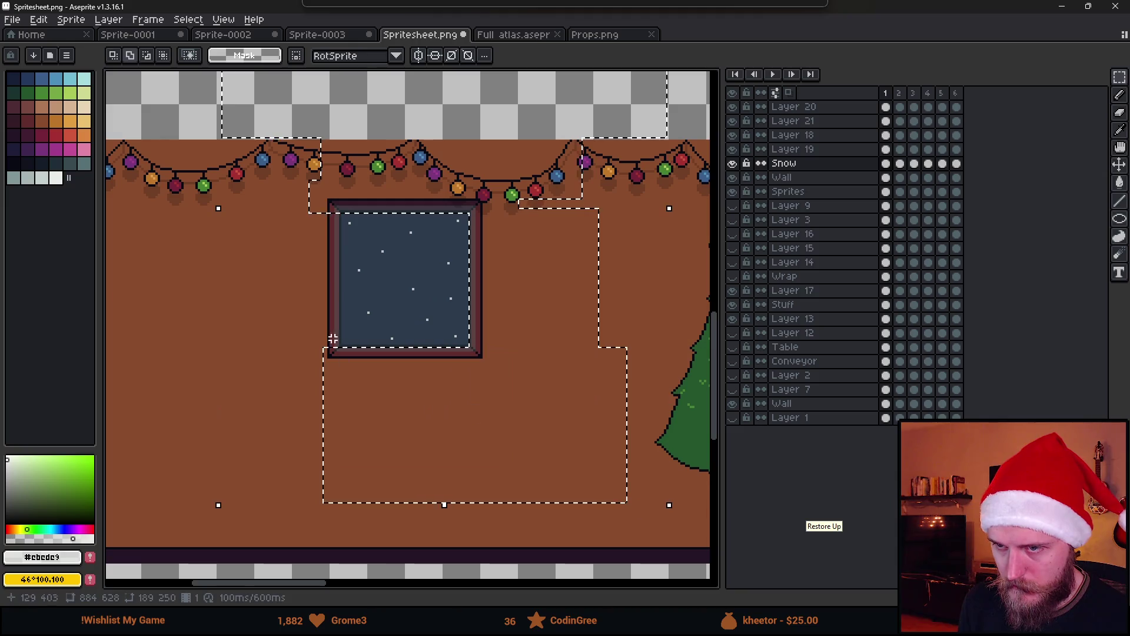
drag(297, 345, 660, 511)
drag(234, 162, 272, 294)
mouse_move(290, 332)
mouse_down()
mouse_move(327, 418)
mouse_move(340, 420)
mouse_up()
mouse_move(170, 107)
mouse_down()
mouse_move(318, 386)
mouse_move(328, 262)
mouse_up()
mouse_move(196, 339)
mouse_down()
mouse_move(292, 492)
mouse_move(548, 535)
mouse_up()
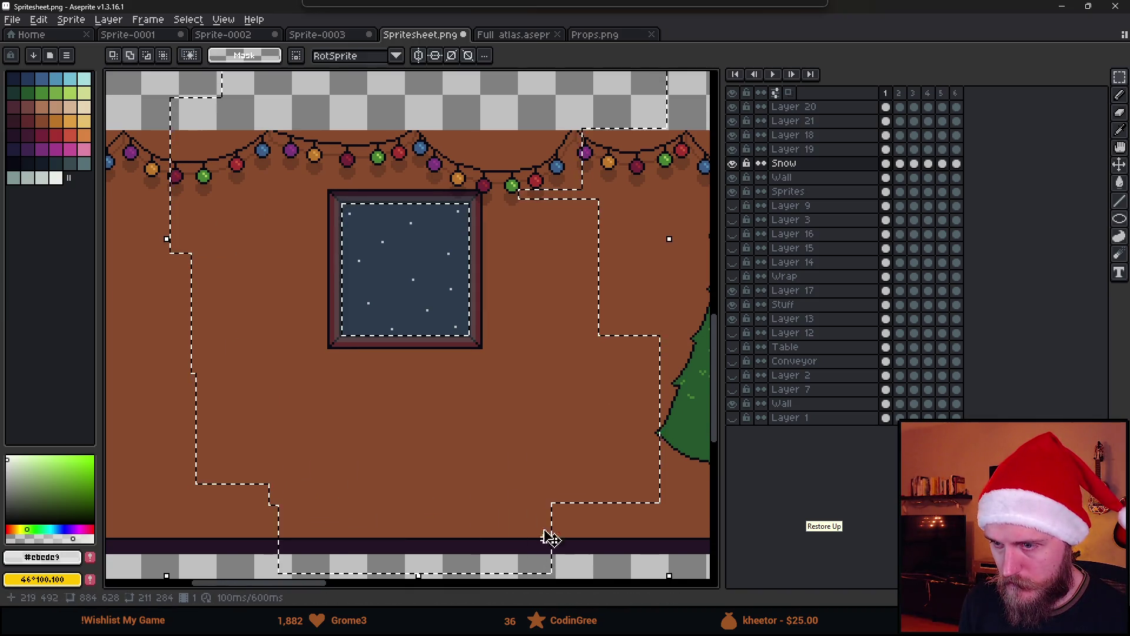
scroll(496, 424, down, 2)
drag(497, 264, 595, 380)
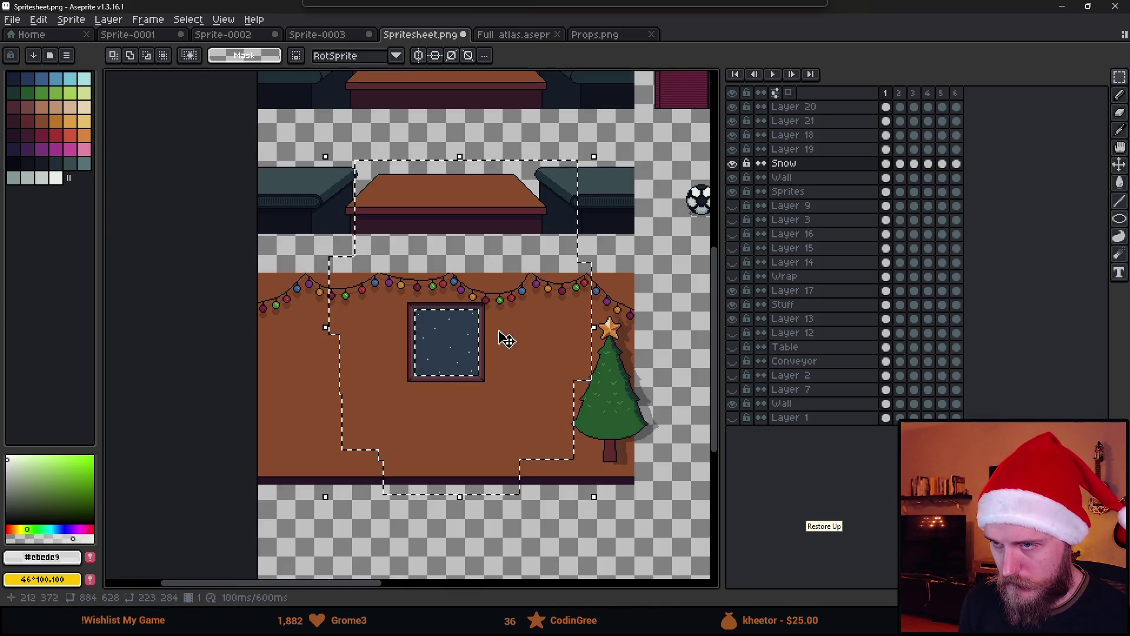
scroll(482, 327, up, 2)
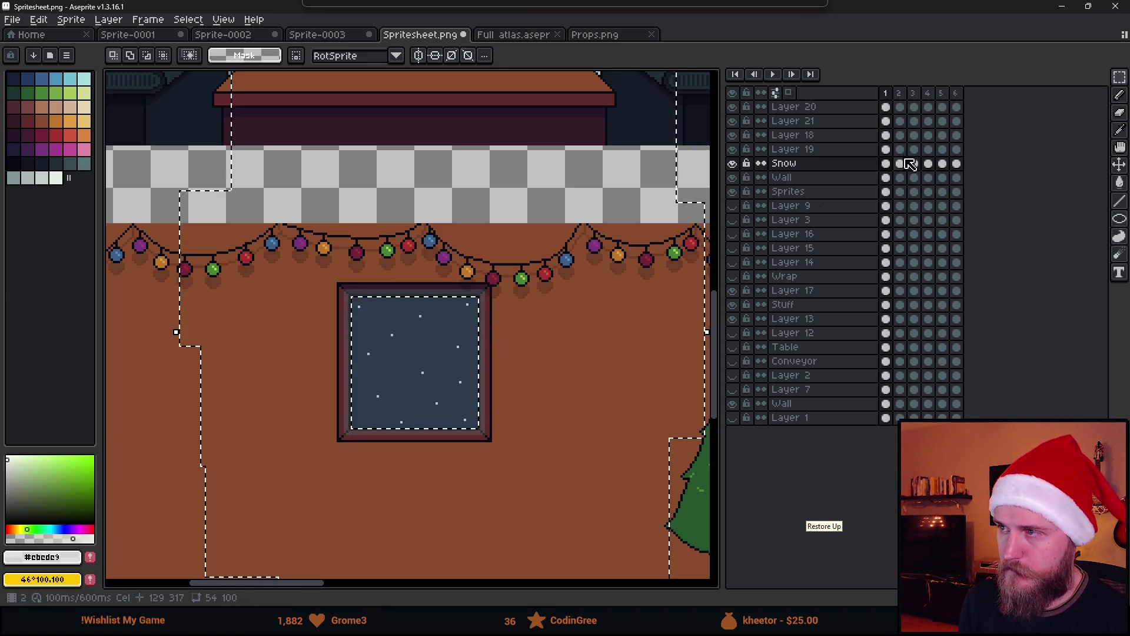
Step: Undo an accidental deletion on frame 2 of the Snow layer and drop the selection
click(901, 93)
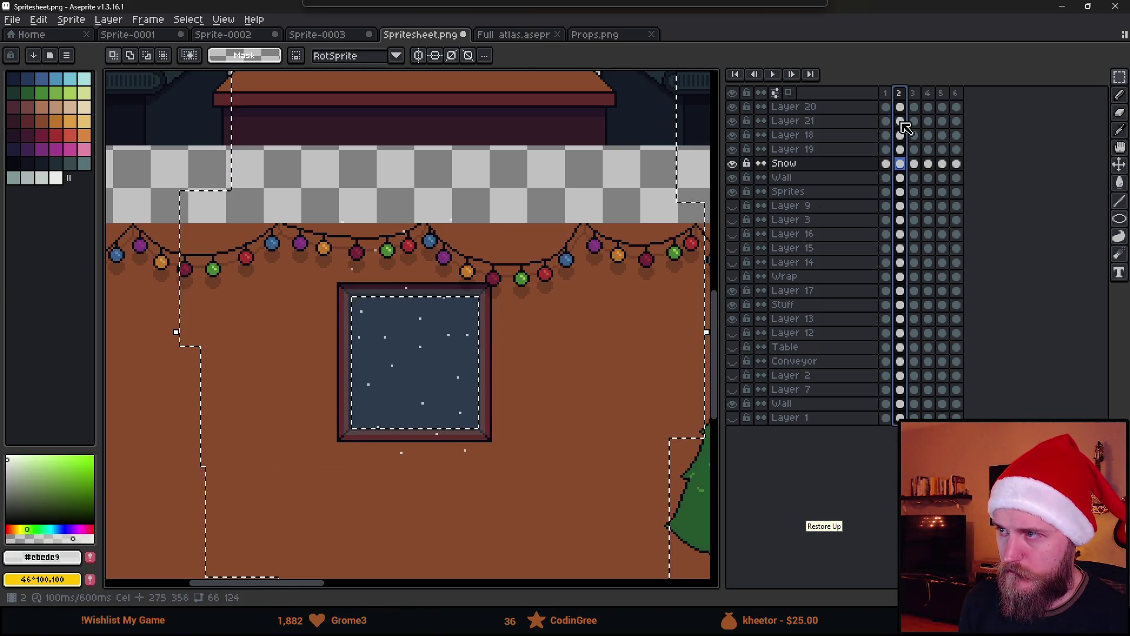
click(546, 218)
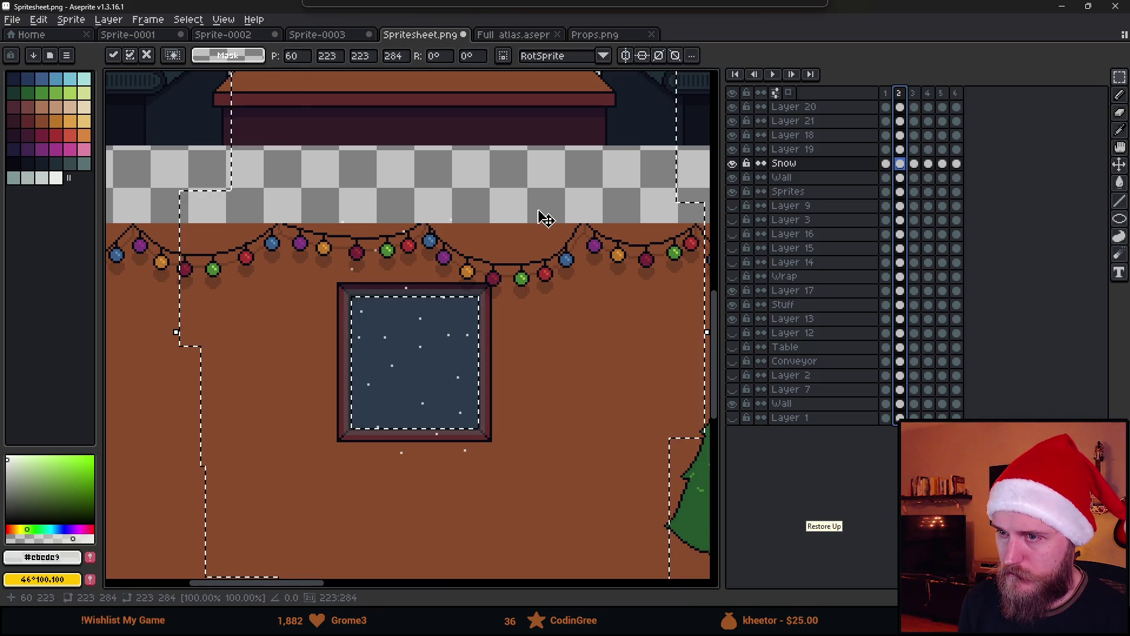
key(Delete)
key(ctrl+z)
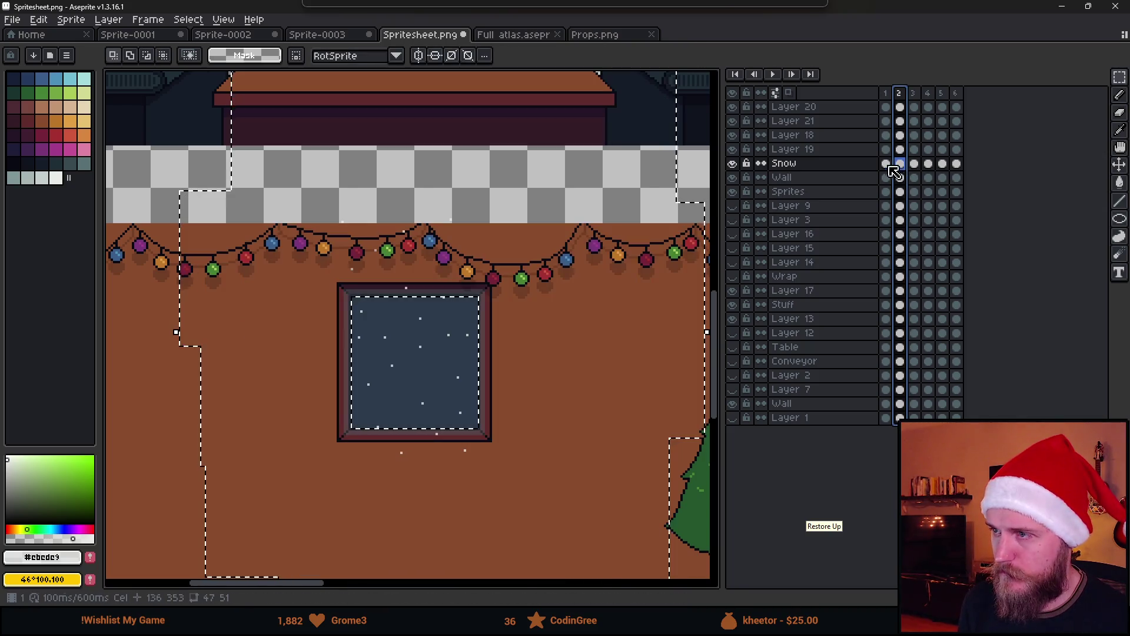
click(886, 165)
click(905, 166)
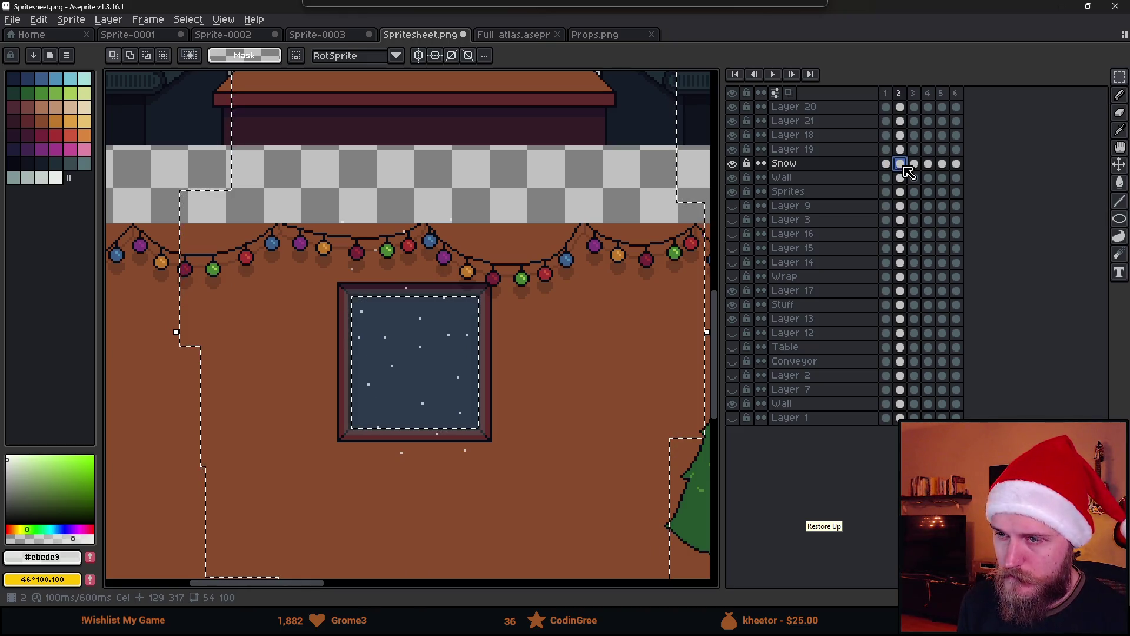
click(920, 167)
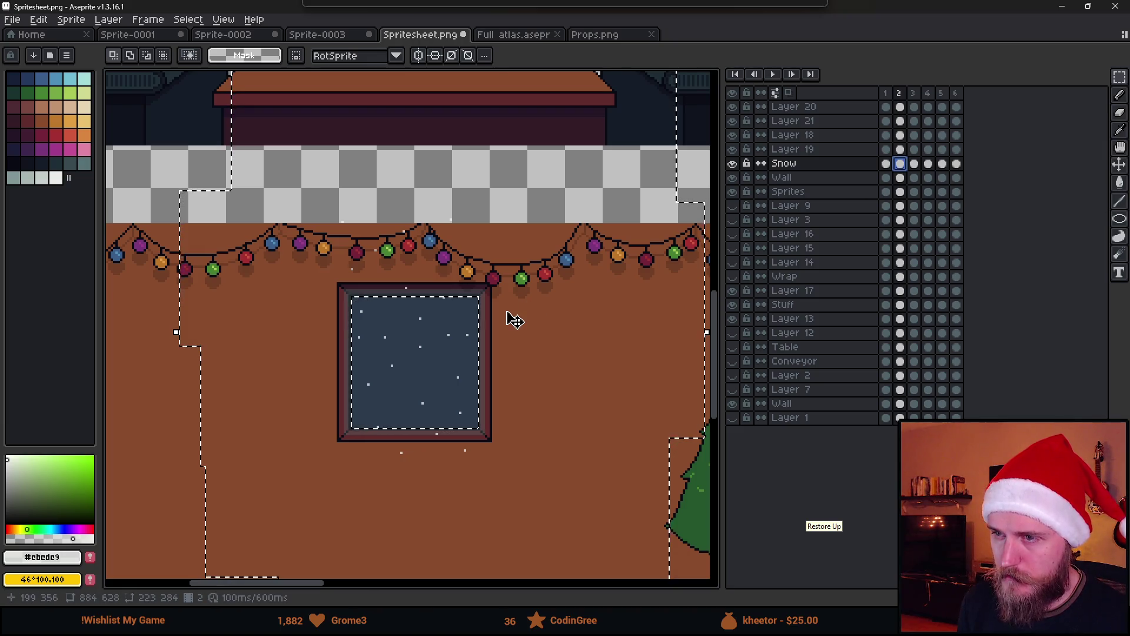
click(901, 165)
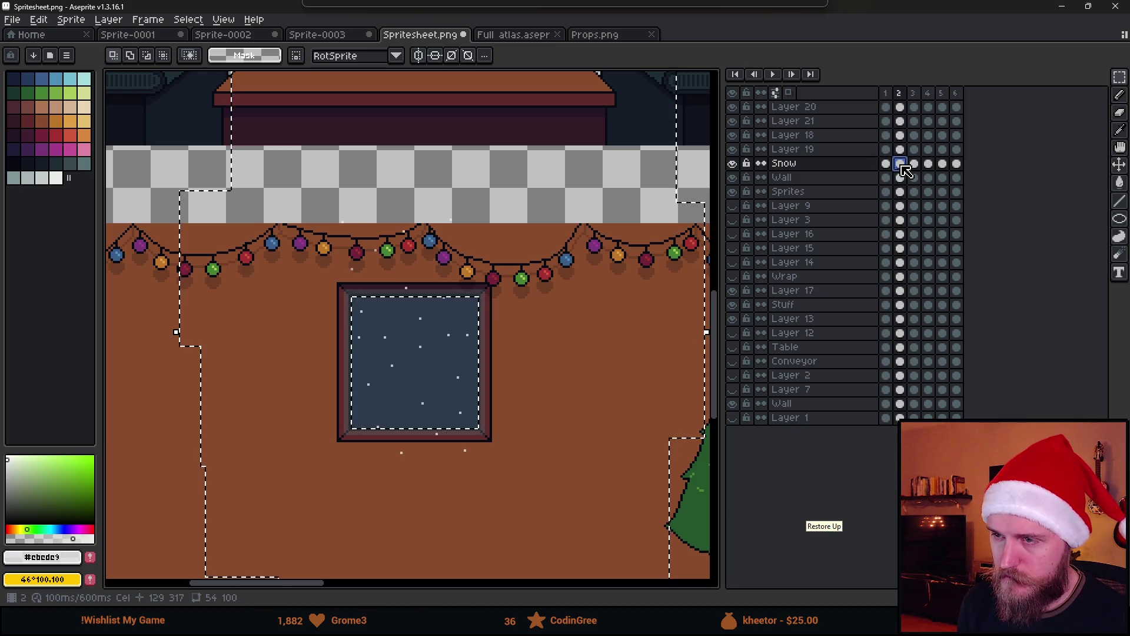
key(ctrl+d)
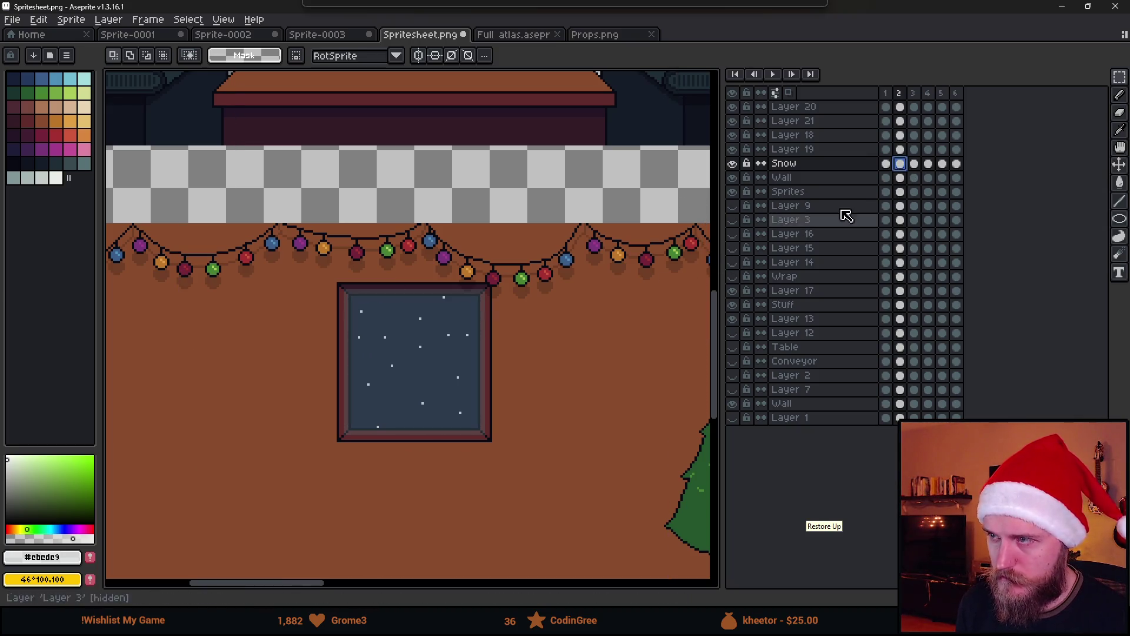
Step: Erase the stray snow below the window in Snow frame 3
click(914, 164)
drag(227, 102, 627, 299)
key(ctrl+d)
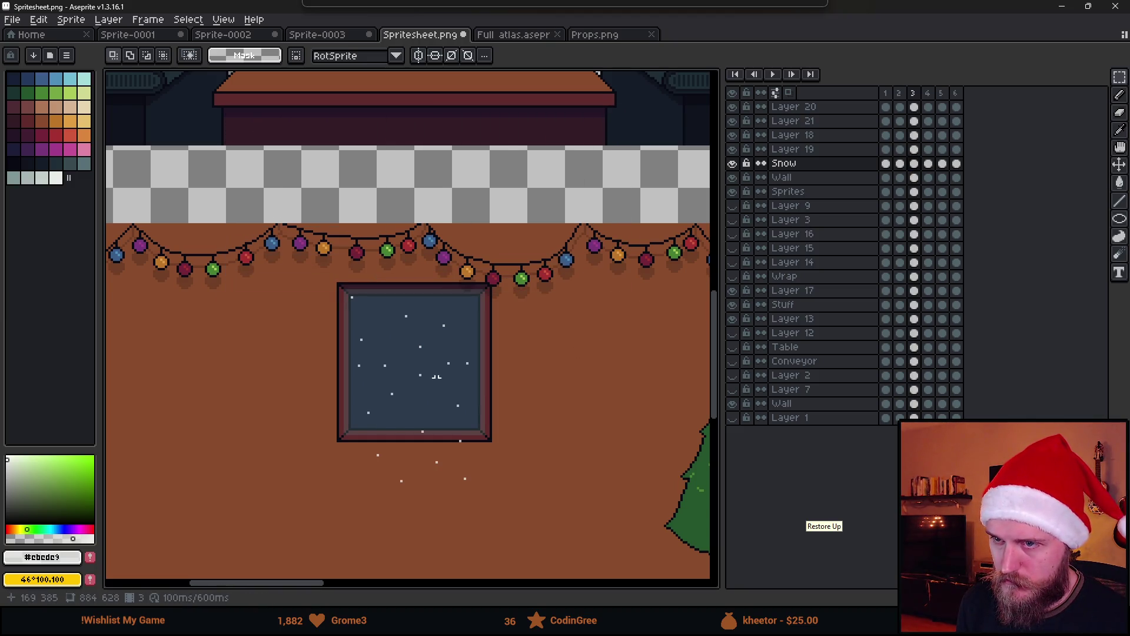
mouse_move(251, 528)
mouse_down()
mouse_move(571, 443)
mouse_move(573, 429)
mouse_up()
key(Delete)
key(ctrl+d)
Step: Erase the stray snow below the window and among the lights in frame 4
click(929, 166)
drag(255, 538, 624, 432)
key(Delete)
key(ctrl+d)
mouse_move(251, 169)
mouse_down()
mouse_move(608, 271)
mouse_move(624, 299)
mouse_up()
key(Delete)
key(ctrl+d)
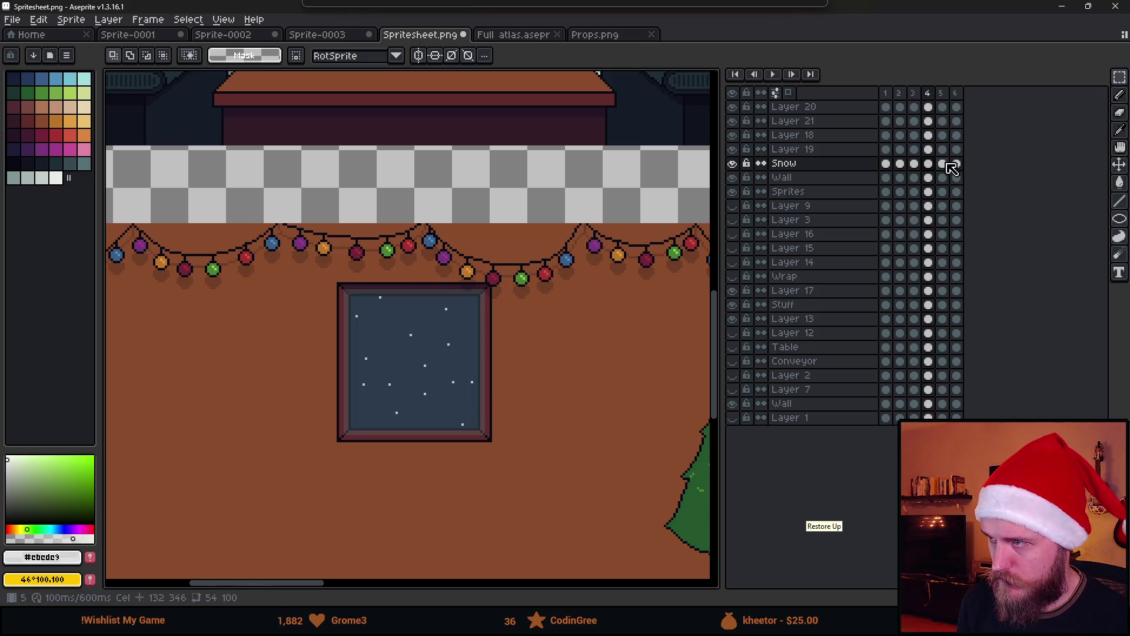
Step: Erase the stray snow near the lights and below the window in frame 5
click(947, 165)
drag(217, 158, 647, 302)
key(Delete)
key(ctrl+d)
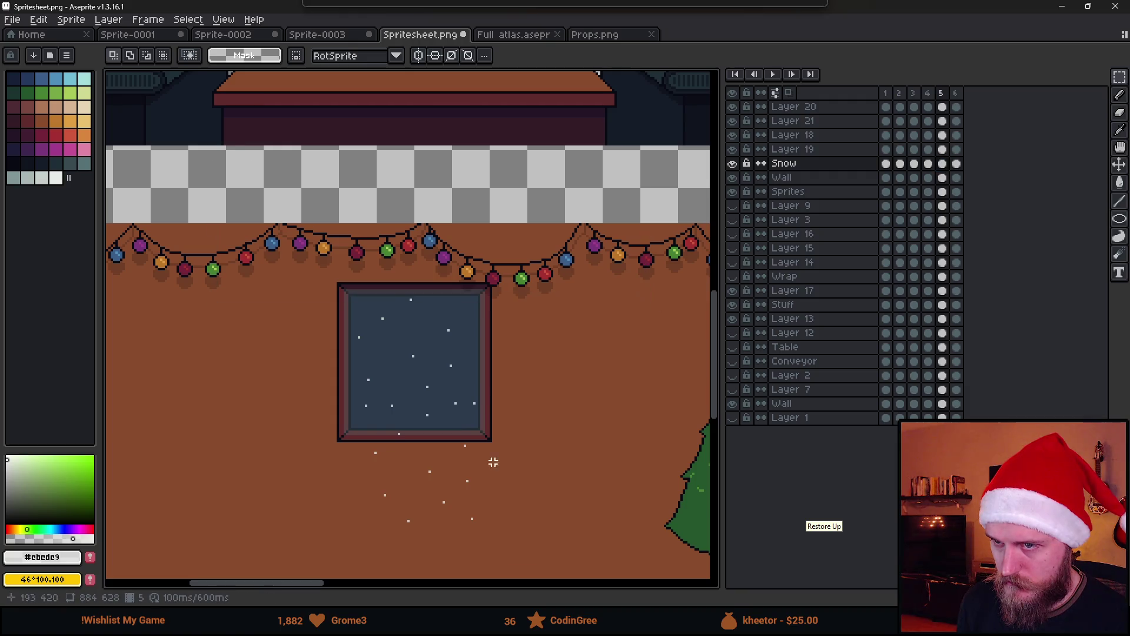
drag(377, 478, 397, 412)
mouse_move(290, 488)
mouse_down()
mouse_move(626, 391)
mouse_move(641, 358)
mouse_up()
key(Delete)
key(ctrl+d)
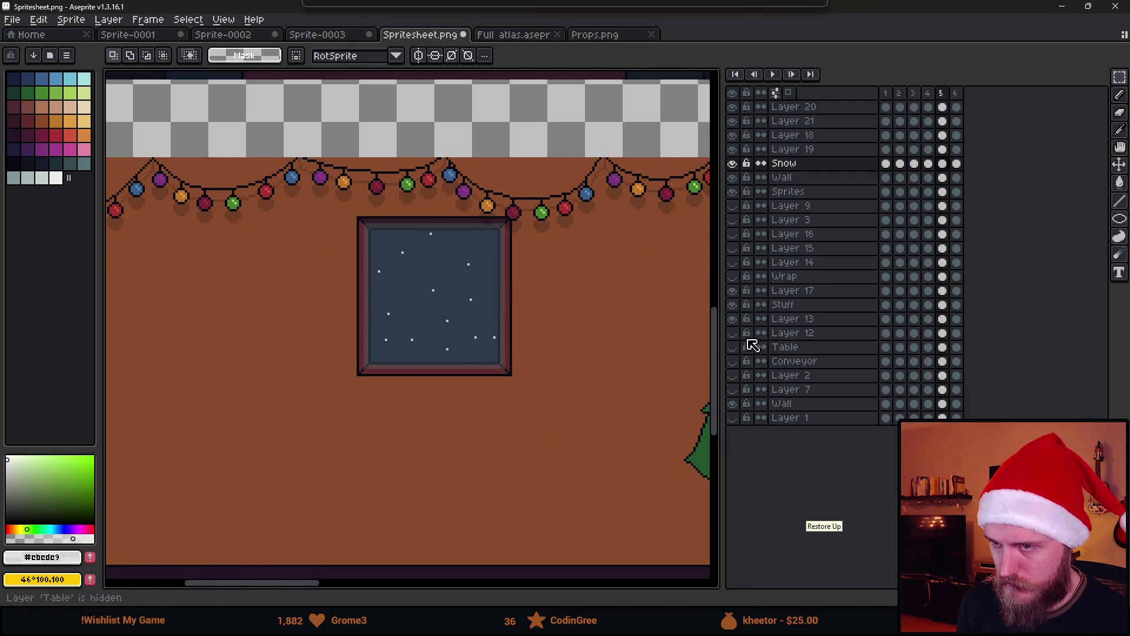
Step: Erase the stray snow below and right of the window in frame 6, then play the animation
click(957, 165)
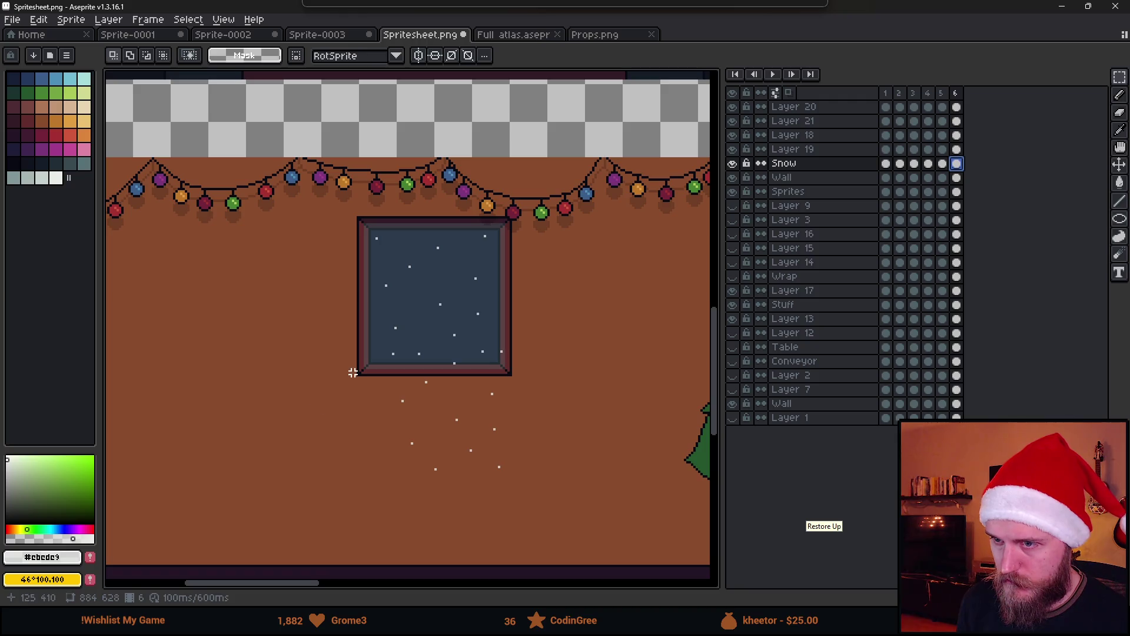
drag(353, 359, 621, 526)
key(Delete)
key(ctrl+d)
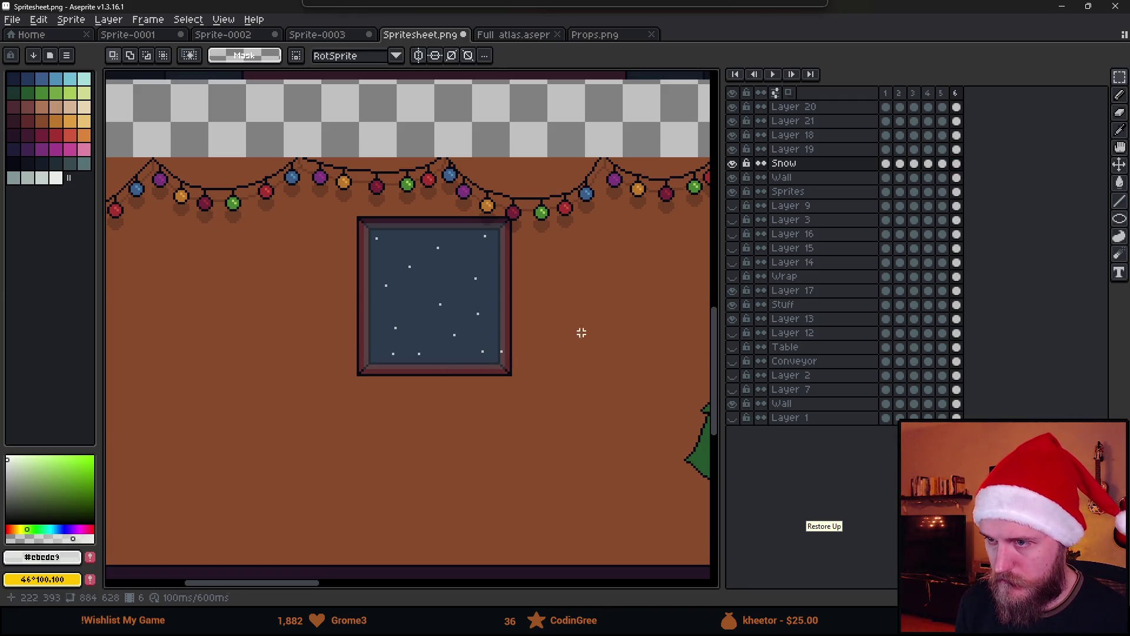
mouse_move(559, 183)
mouse_down()
mouse_move(524, 434)
mouse_move(502, 430)
mouse_up()
key(Delete)
key(ctrl+d)
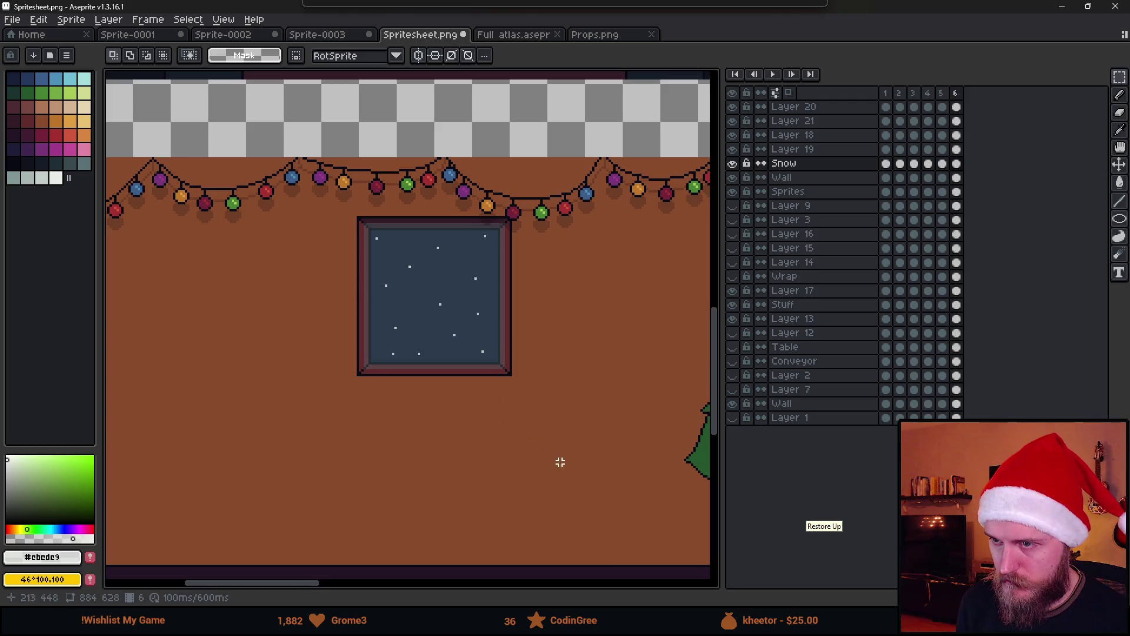
click(774, 75)
scroll(537, 356, down, 1)
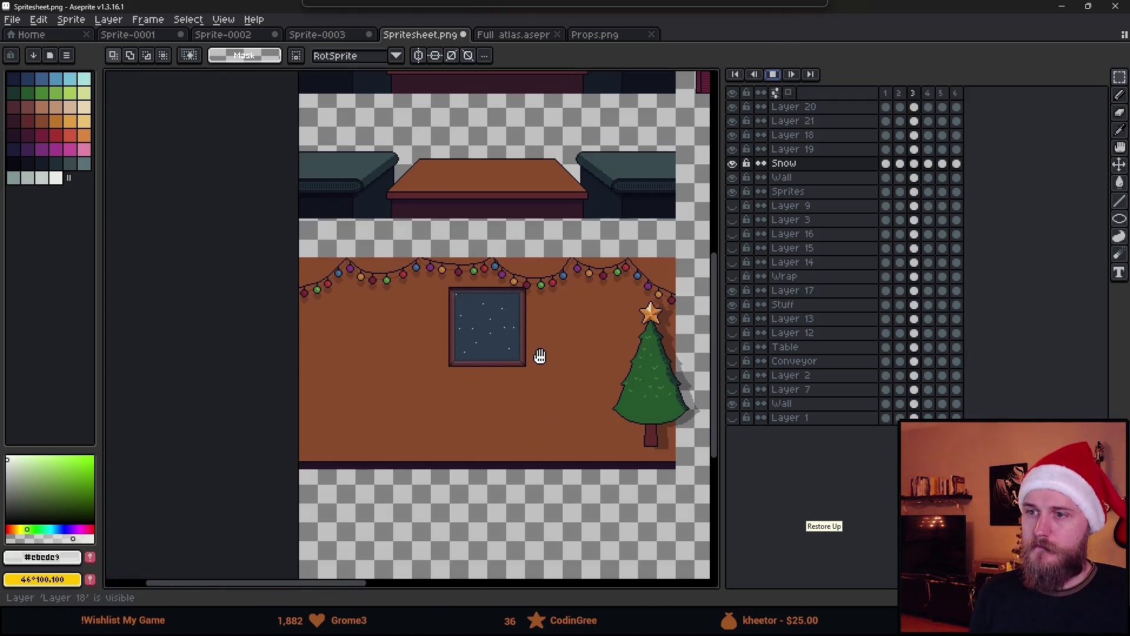
Step: Delete frame 6 from the timeline, then play and stop the five-frame snow loop
scroll(517, 324, up, 1)
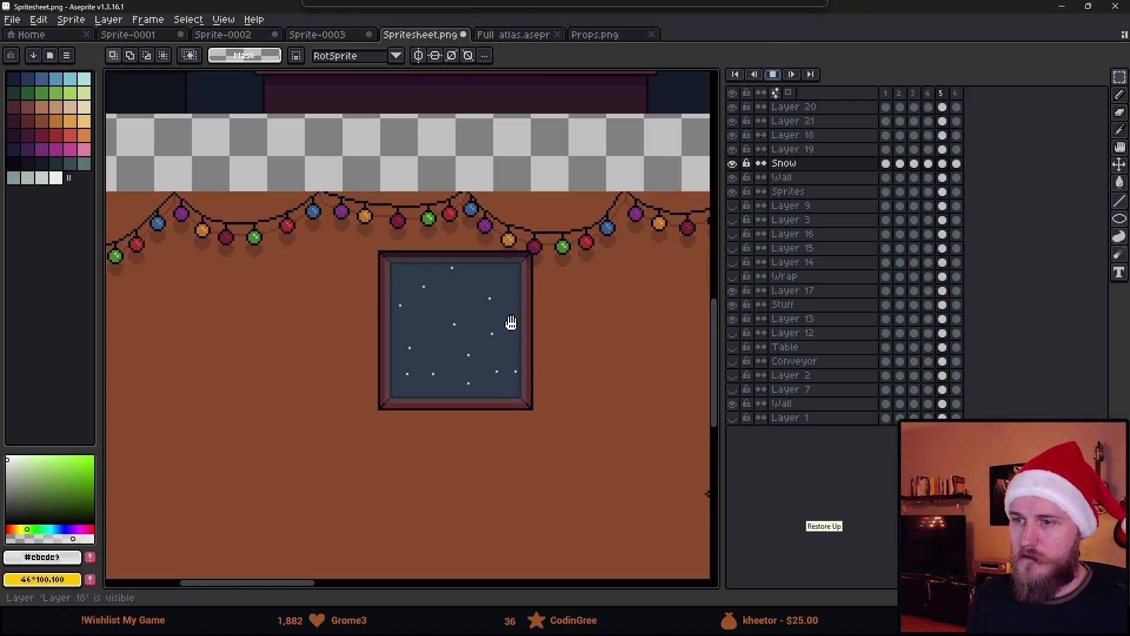
click(774, 74)
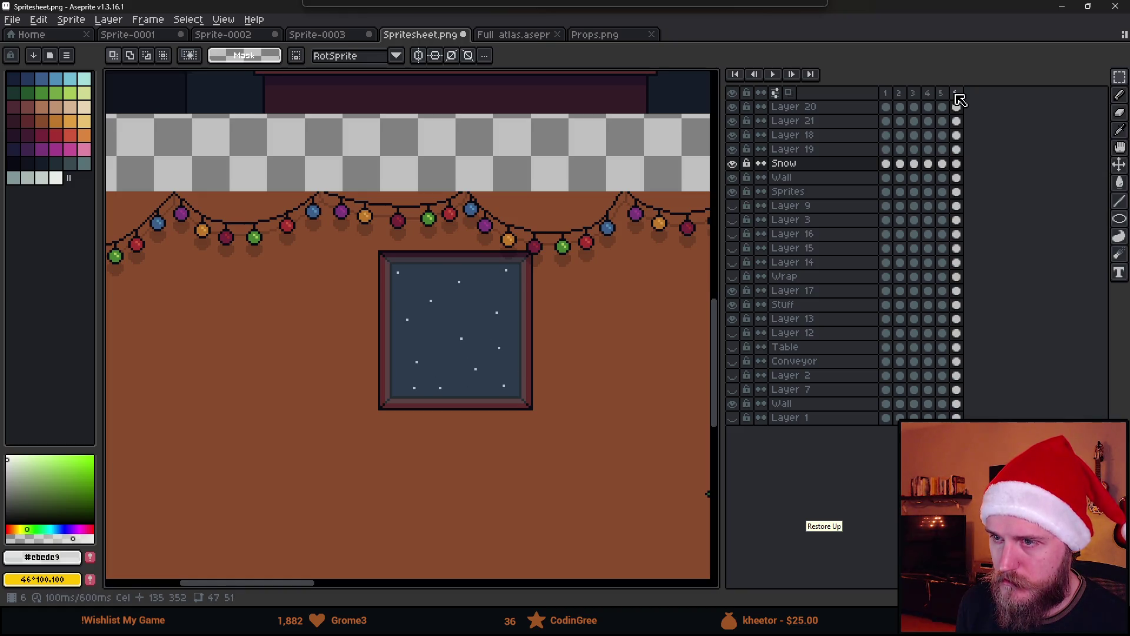
click(886, 95)
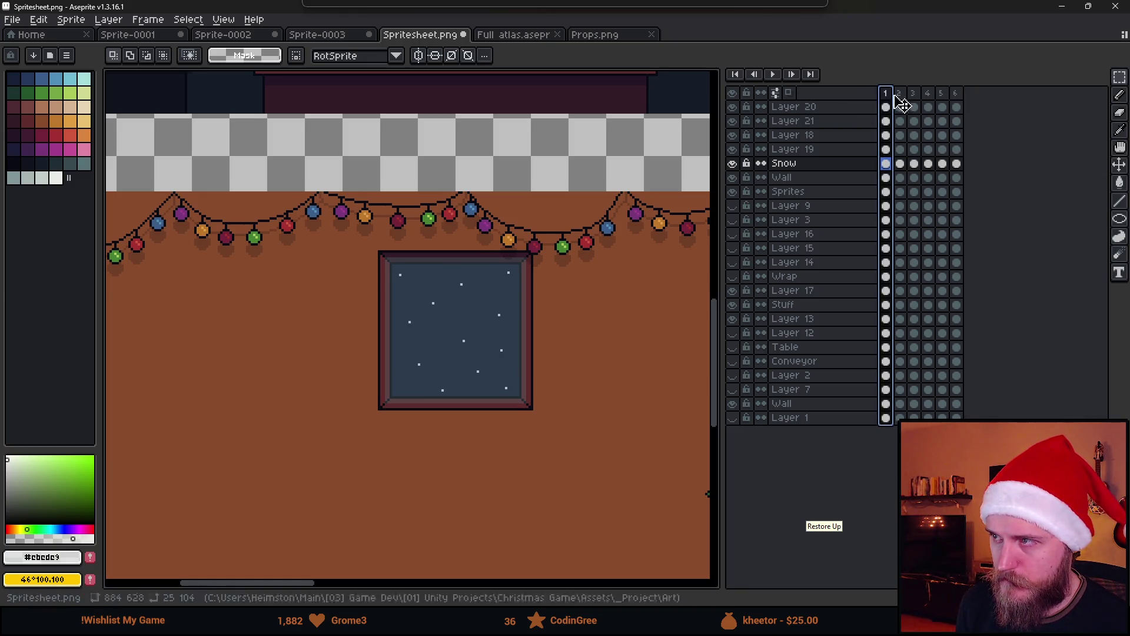
click(956, 94)
key(alt+c)
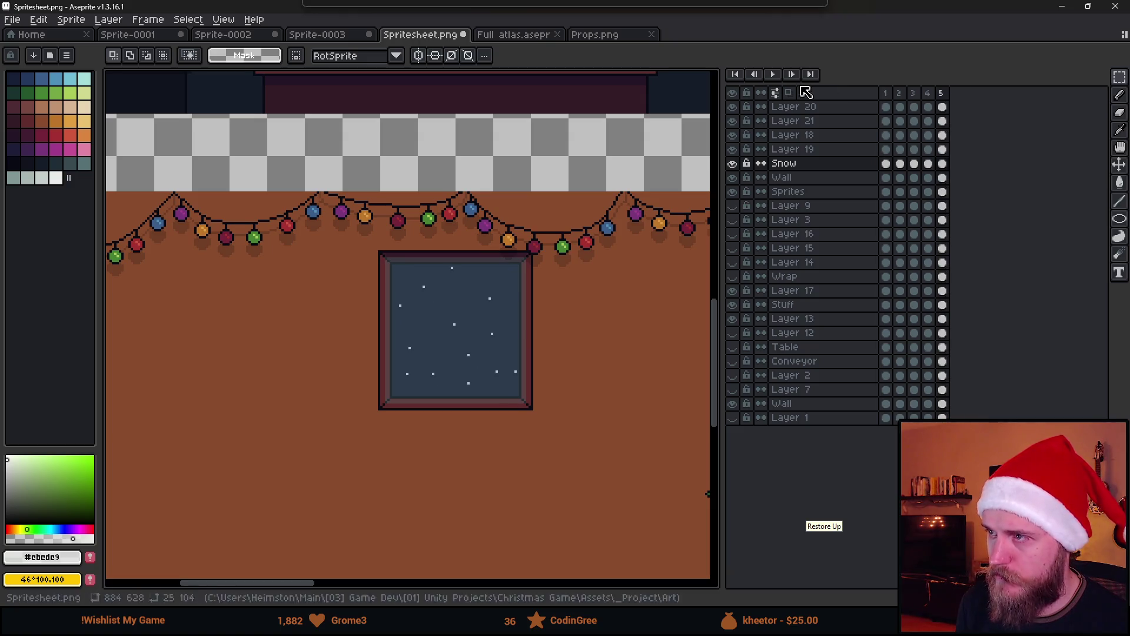
click(776, 77)
scroll(527, 317, down, 2)
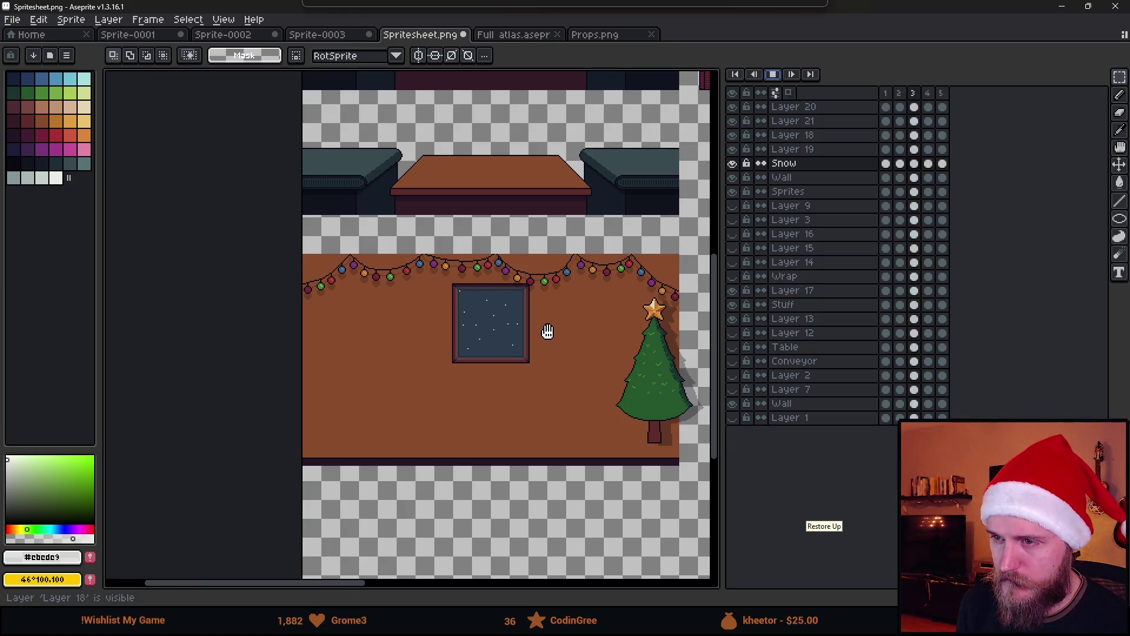
scroll(514, 343, up, 2)
click(773, 76)
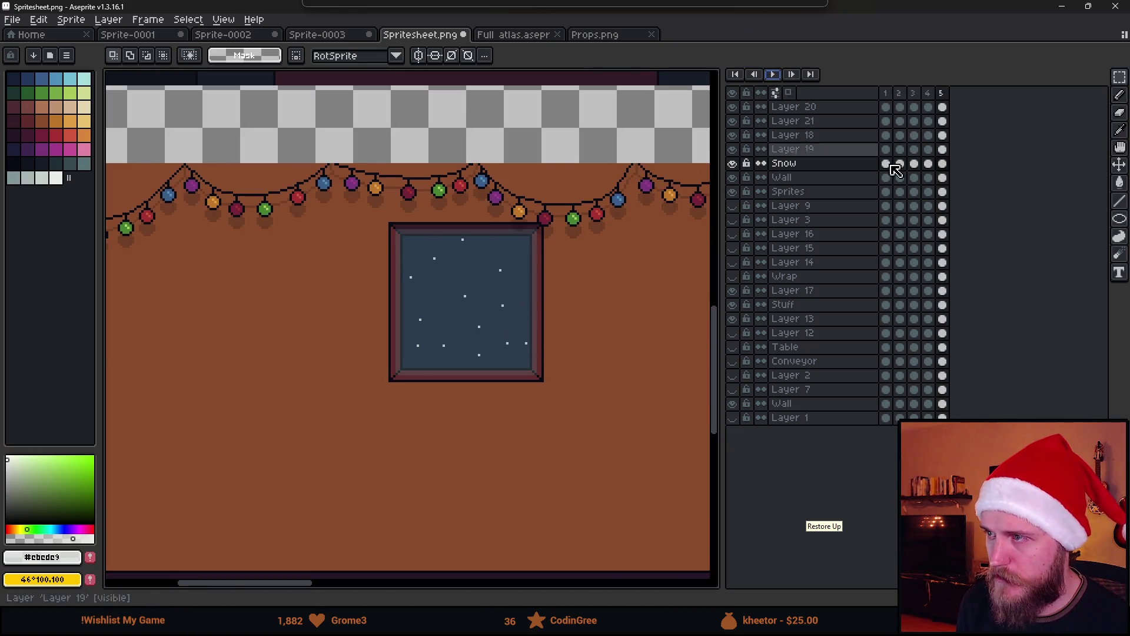
scroll(510, 260, up, 1)
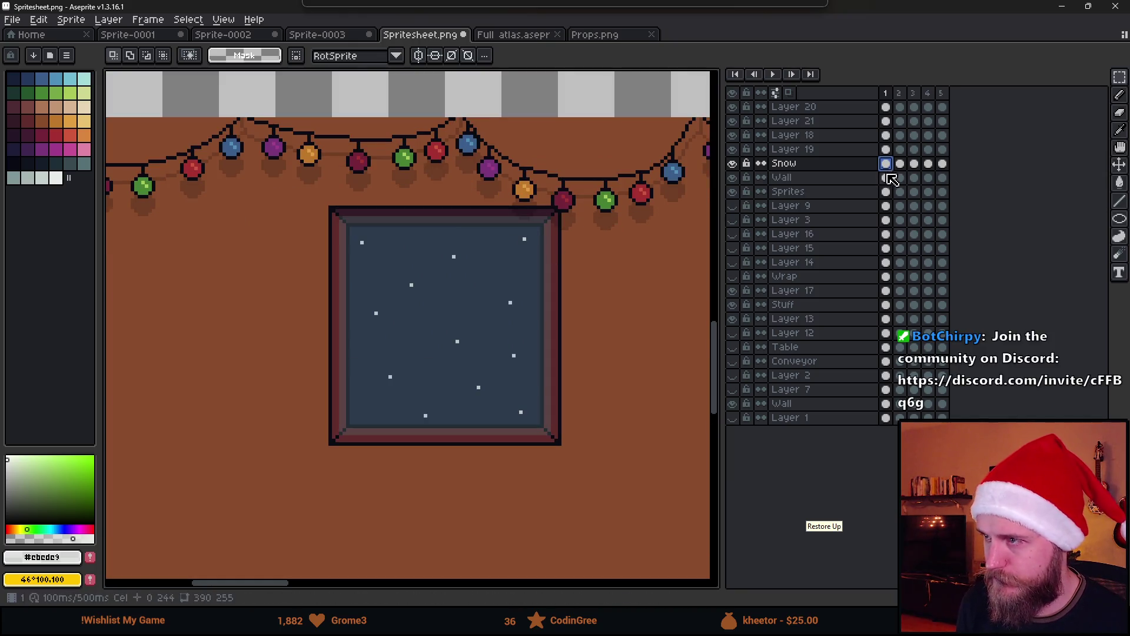
Step: Duplicate the Snow layer to the top, drop its opacity to about 21%, and play the animation
click(794, 167)
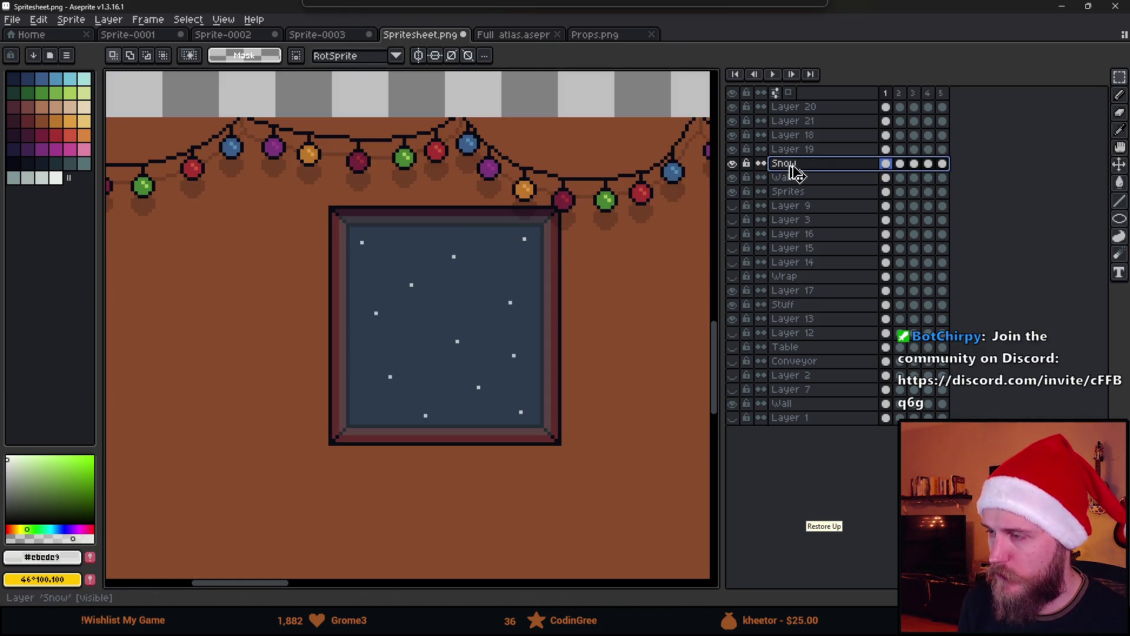
mouse_move(806, 175)
mouse_down()
mouse_move(822, 107)
mouse_move(830, 191)
mouse_move(835, 177)
mouse_move(942, 164)
mouse_up()
key(v)
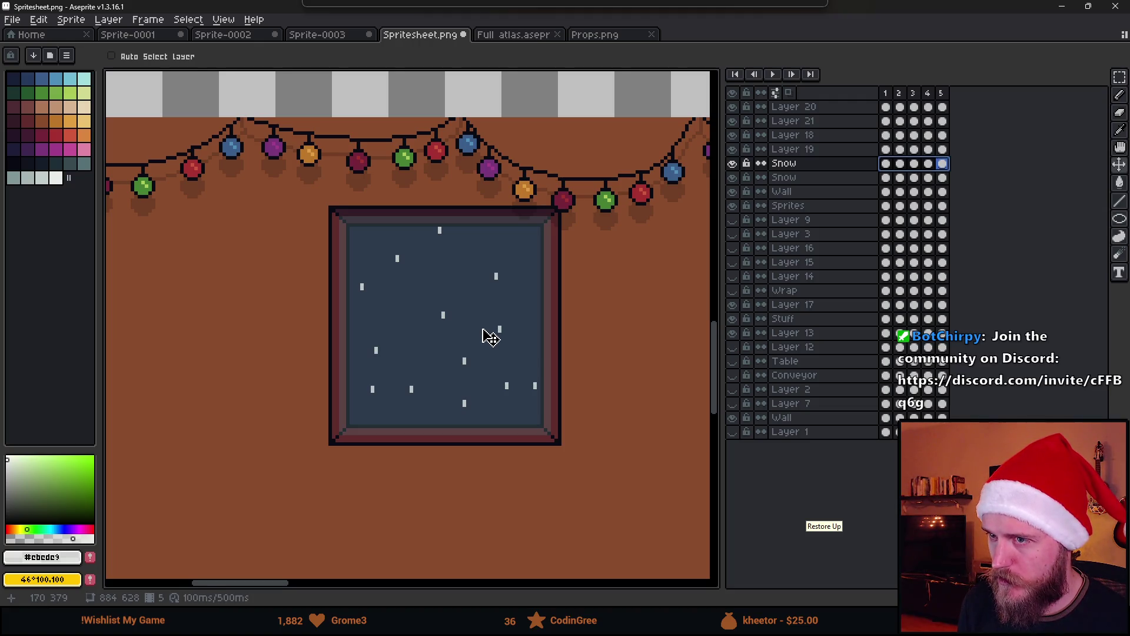
double_click(817, 165)
drag(852, 339, 847, 334)
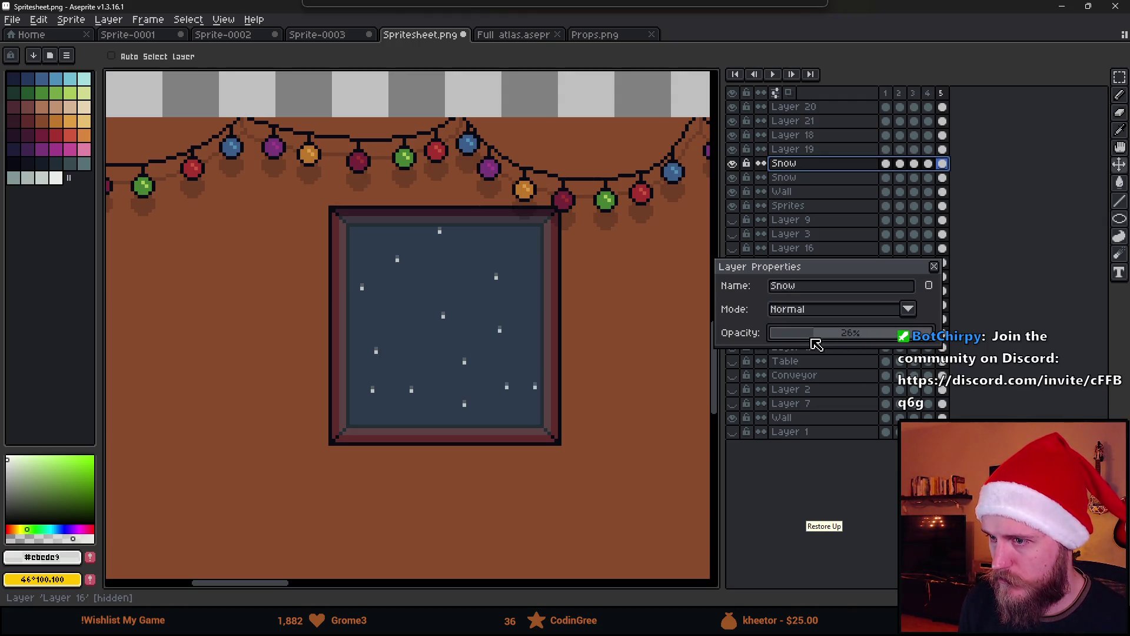
click(936, 270)
click(773, 74)
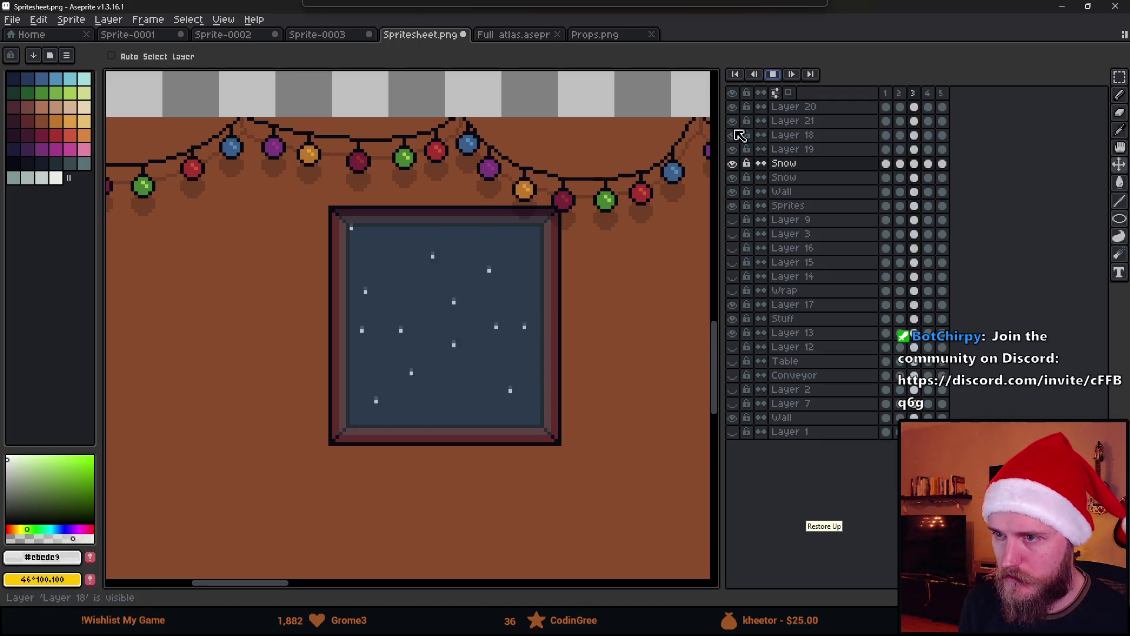
Step: Stop playback and marquee the snow near the lights on Snow frame 2
scroll(581, 285, down, 3)
scroll(585, 297, up, 2)
scroll(600, 336, down, 2)
drag(601, 336, 512, 343)
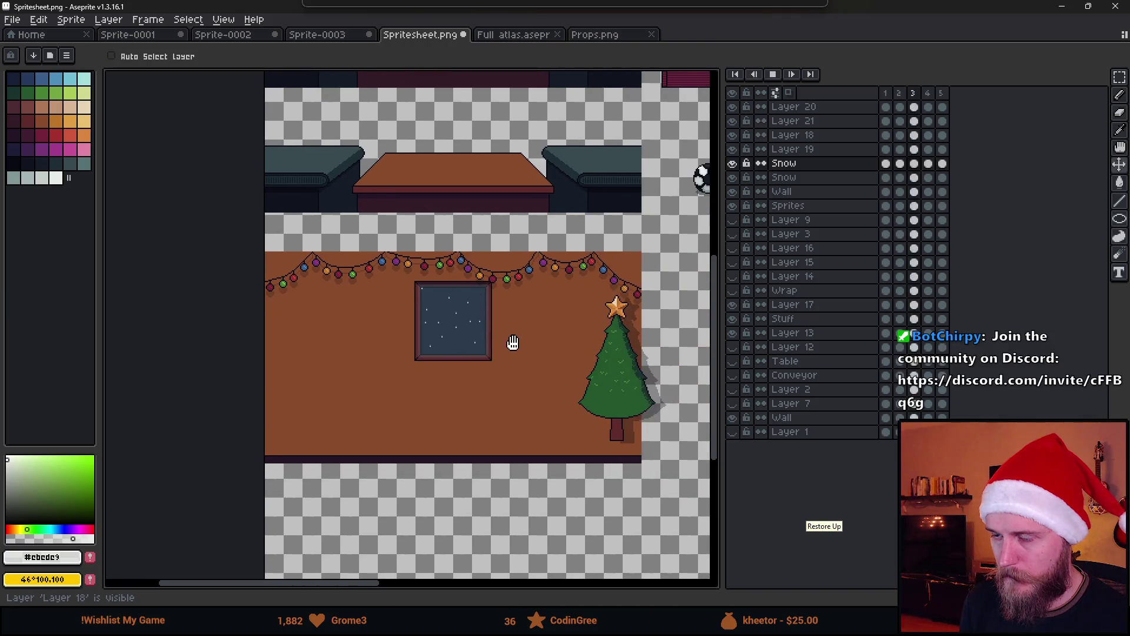
scroll(460, 314, up, 4)
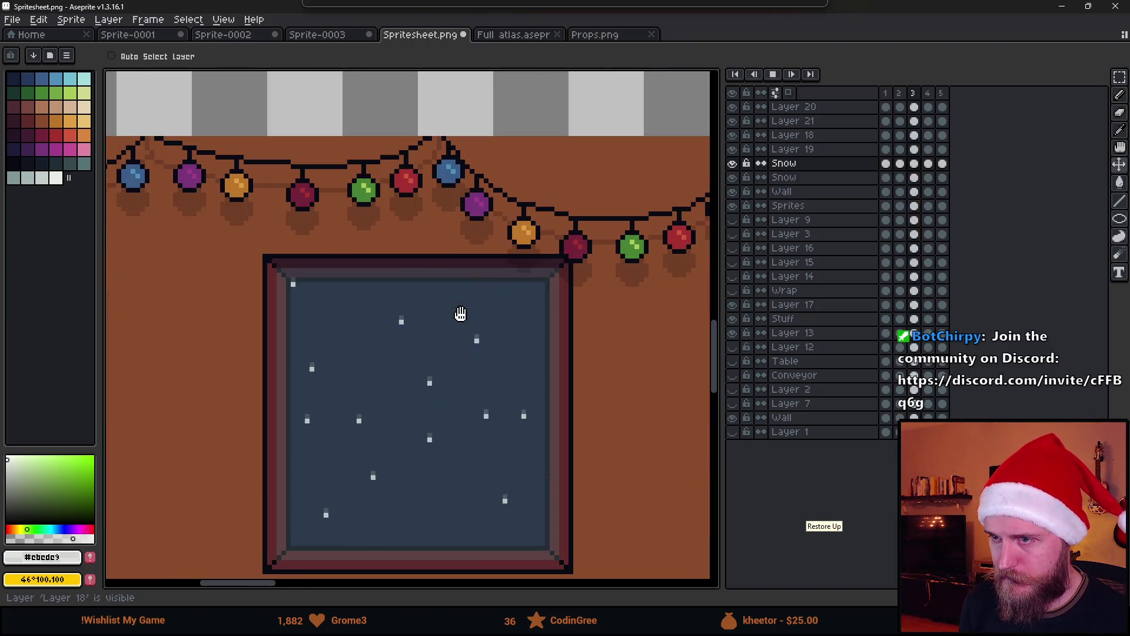
click(773, 74)
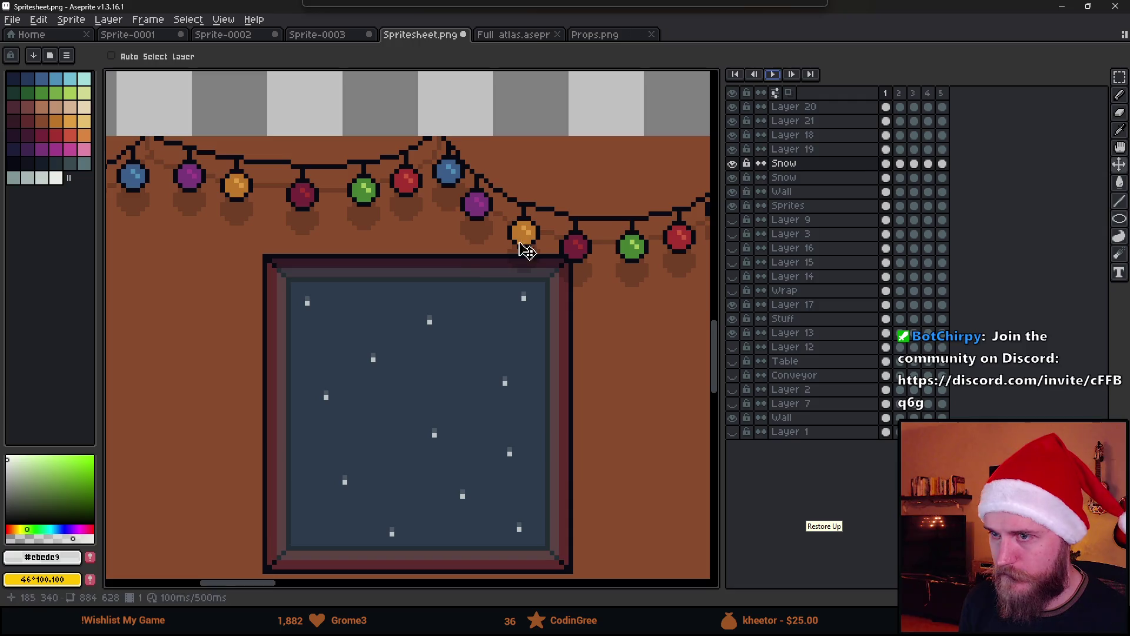
click(900, 163)
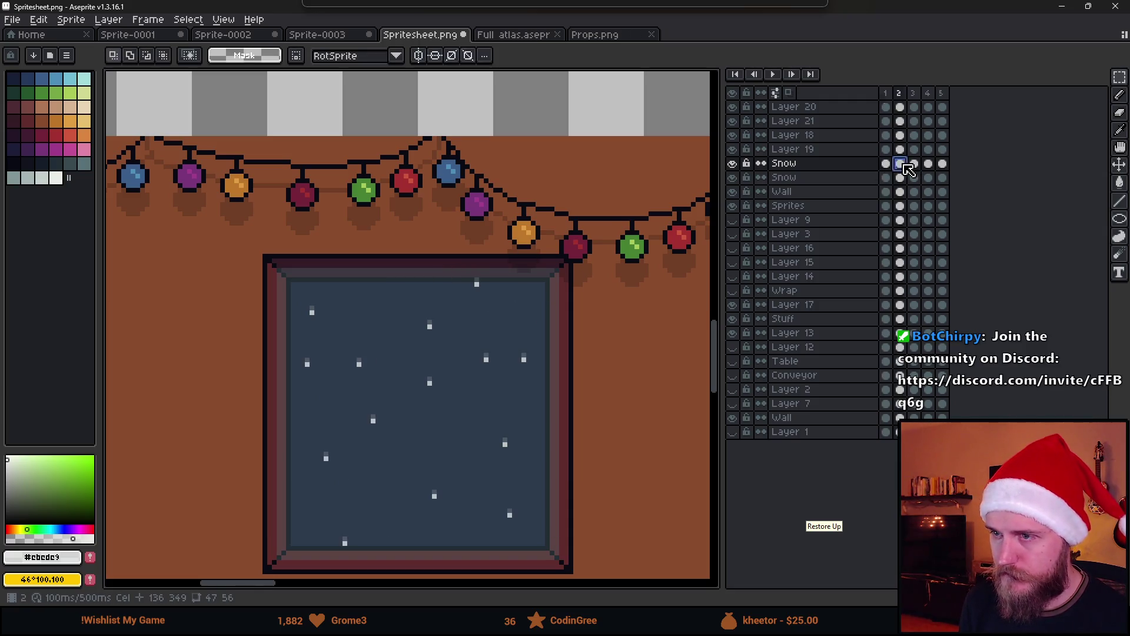
drag(240, 202, 643, 281)
click(631, 348)
scroll(623, 366, down, 1)
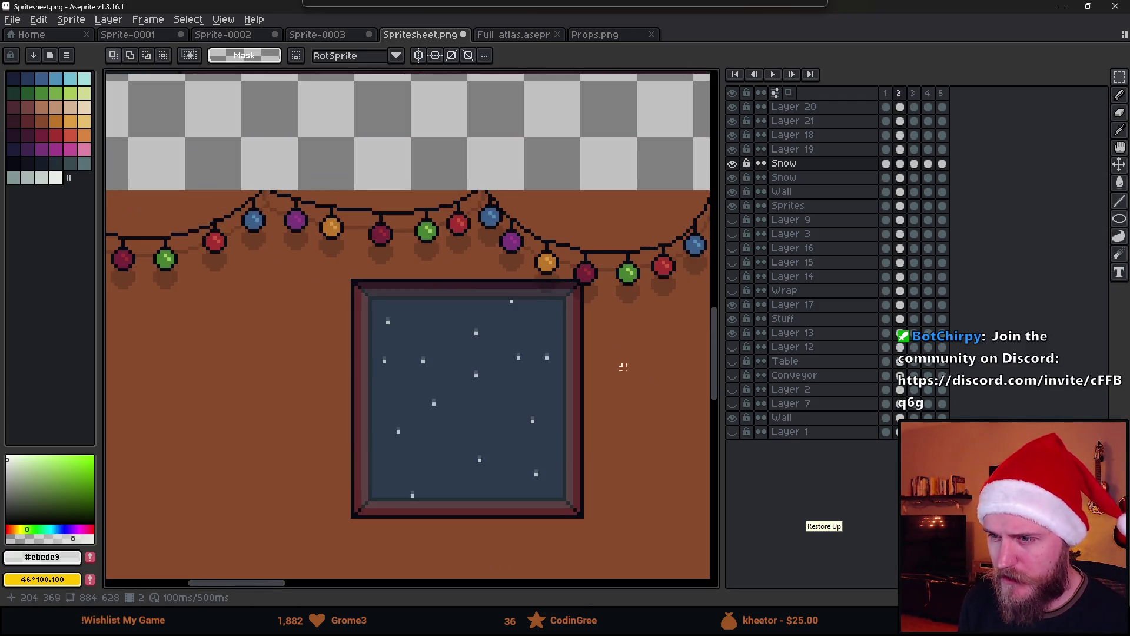
Step: Marquee strips over the string of lights on Snow frames 3 and 4
click(915, 165)
drag(254, 255, 638, 293)
click(677, 286)
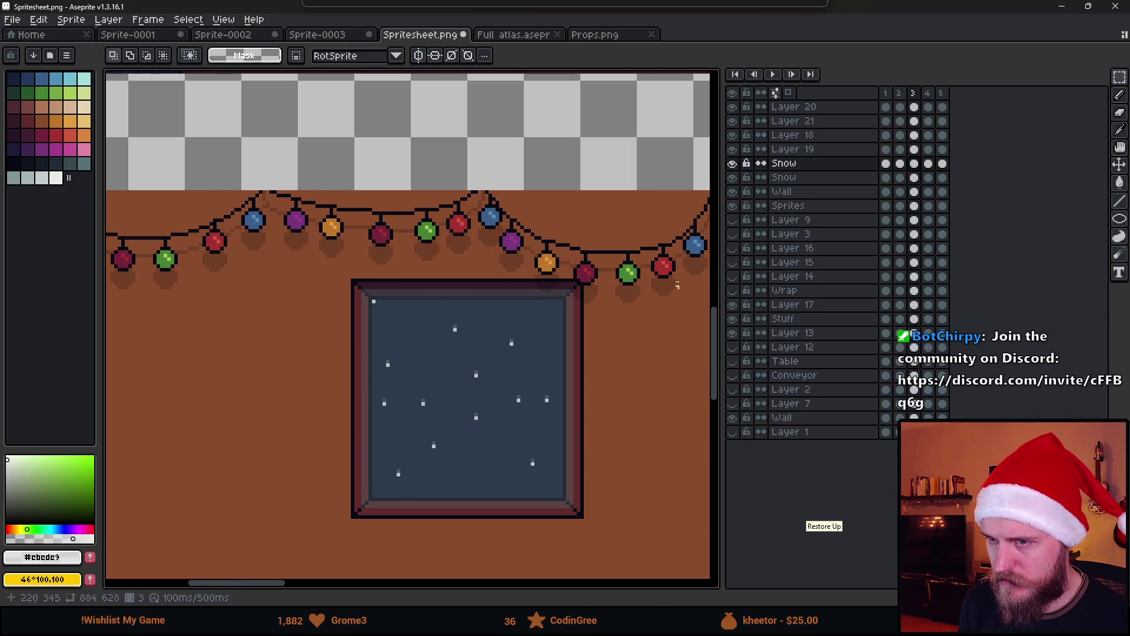
click(928, 165)
drag(332, 242, 641, 293)
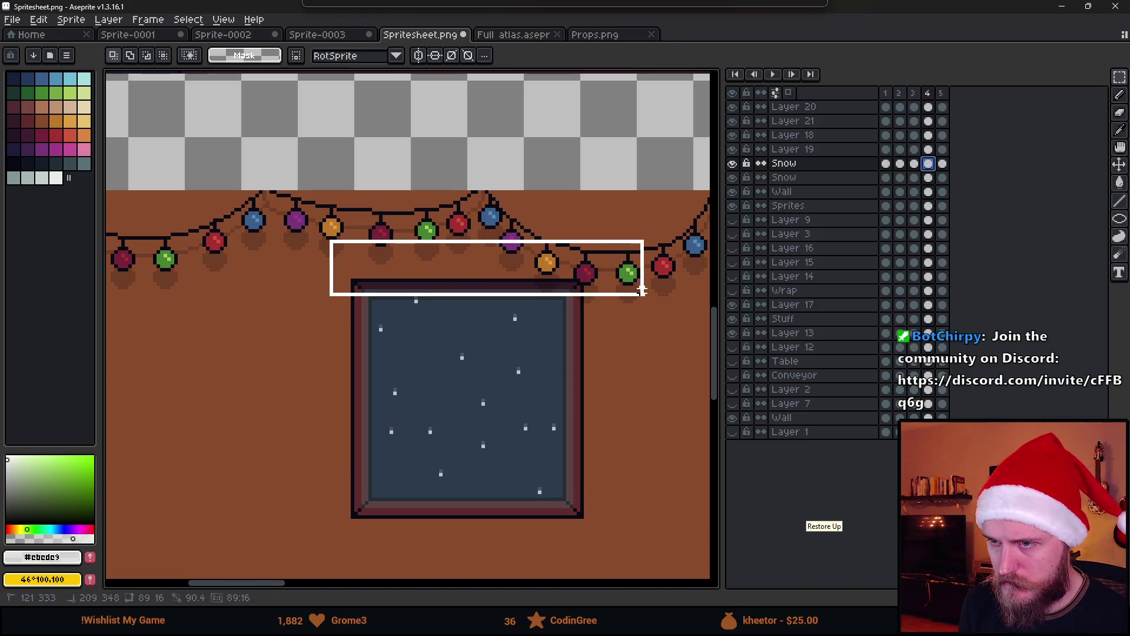
click(641, 293)
Step: Fade the lower Snow layer to 60% and the upper one to 9% opacity, then play
click(944, 167)
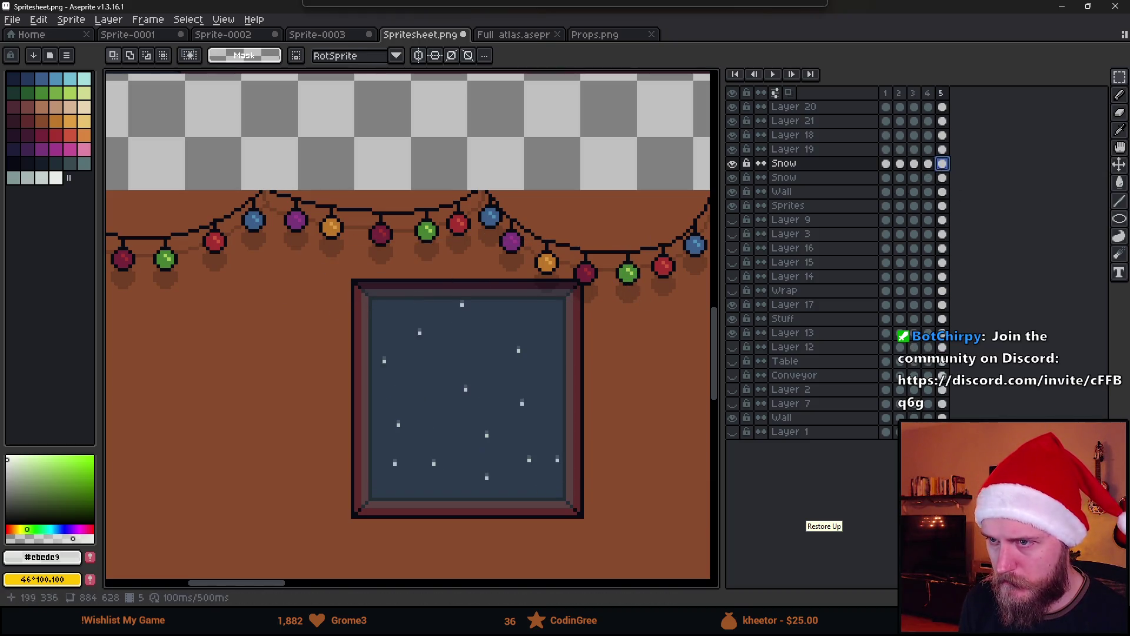
click(804, 179)
double_click(803, 181)
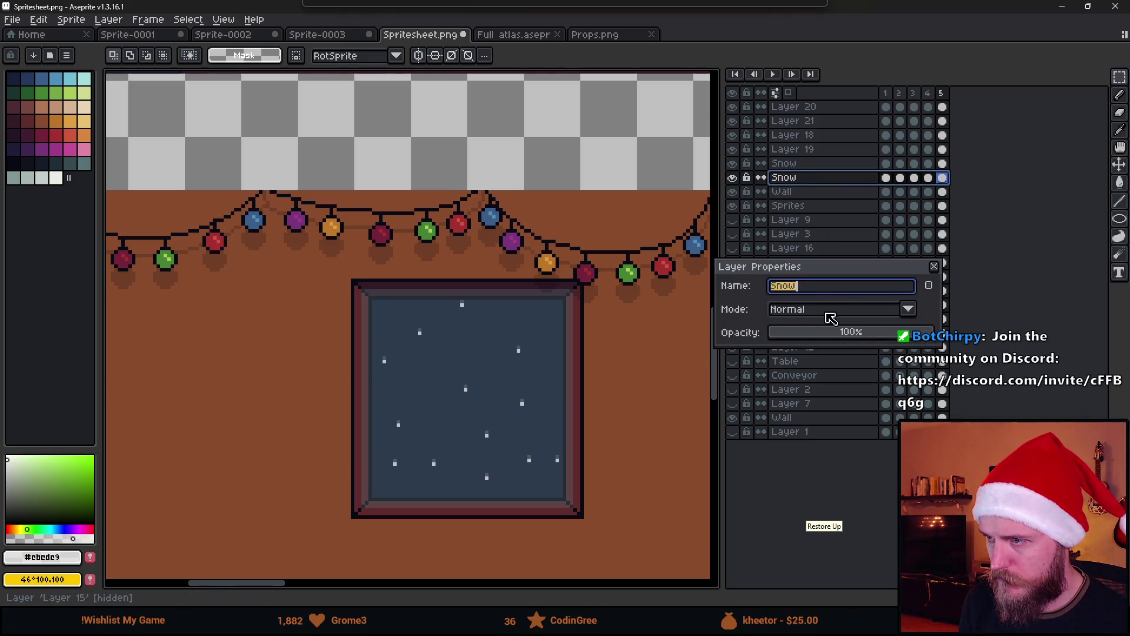
click(873, 339)
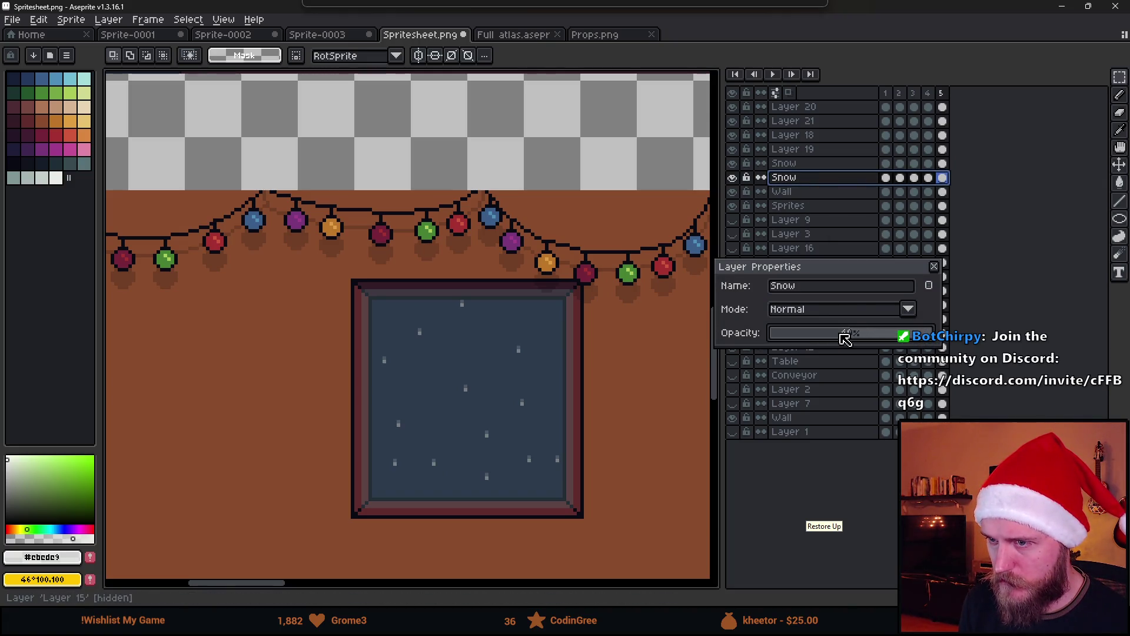
click(933, 270)
double_click(817, 166)
drag(794, 340, 793, 338)
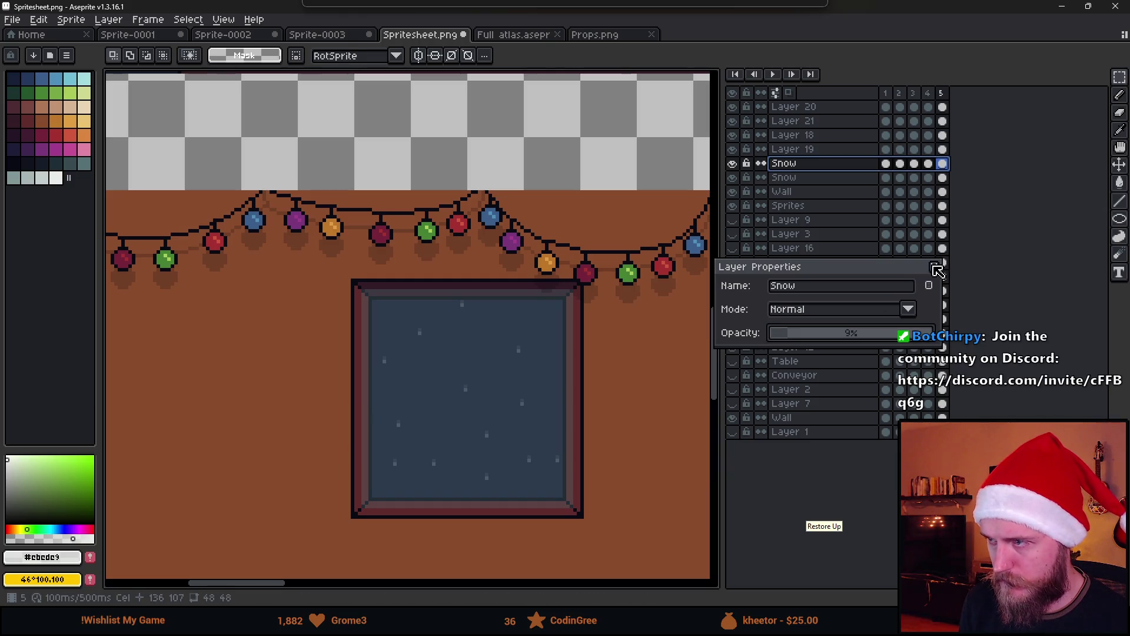
click(938, 270)
scroll(555, 336, down, 1)
key(Return)
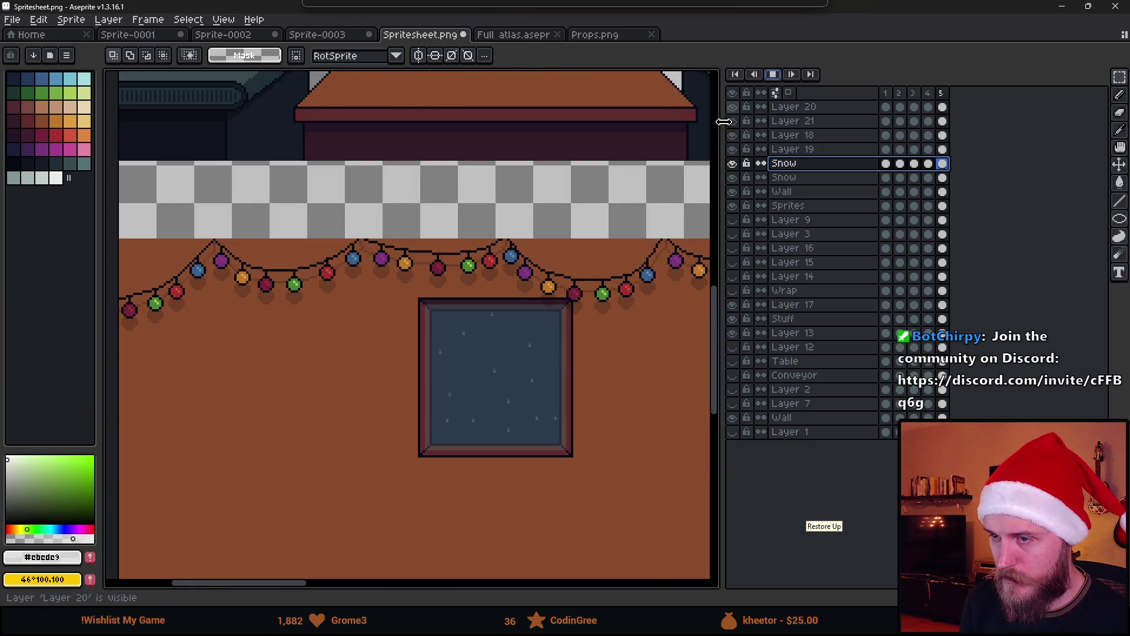
Step: Set the animation playback speed to 0.5x
scroll(581, 286, down, 1)
drag(580, 286, 510, 298)
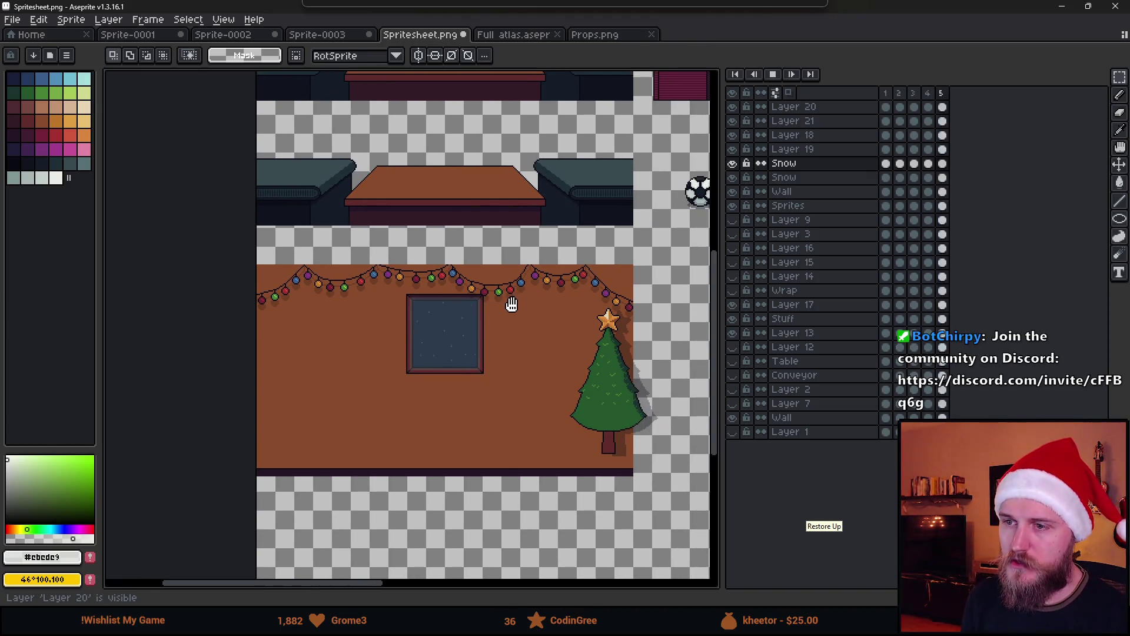
click(776, 75)
click(209, 22)
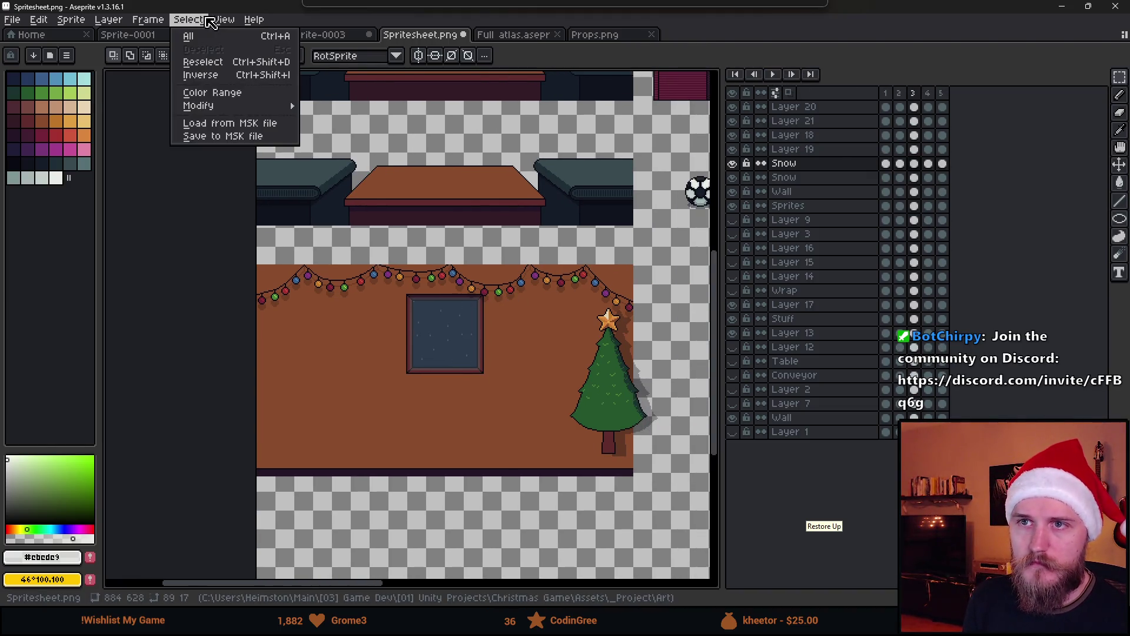
mouse_move(223, 142)
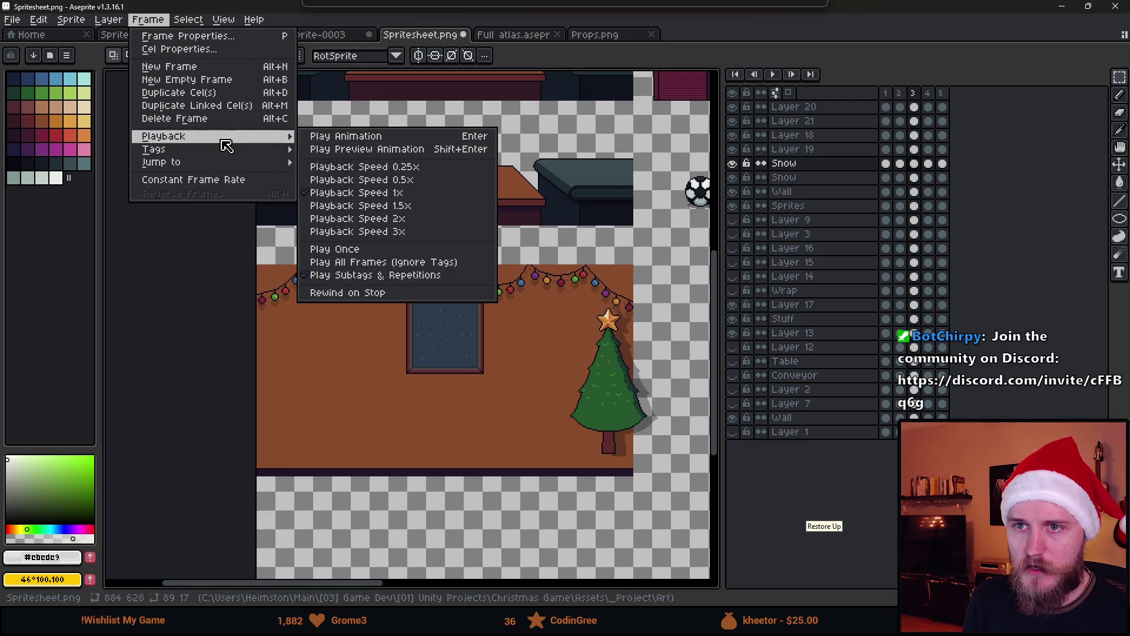
click(434, 179)
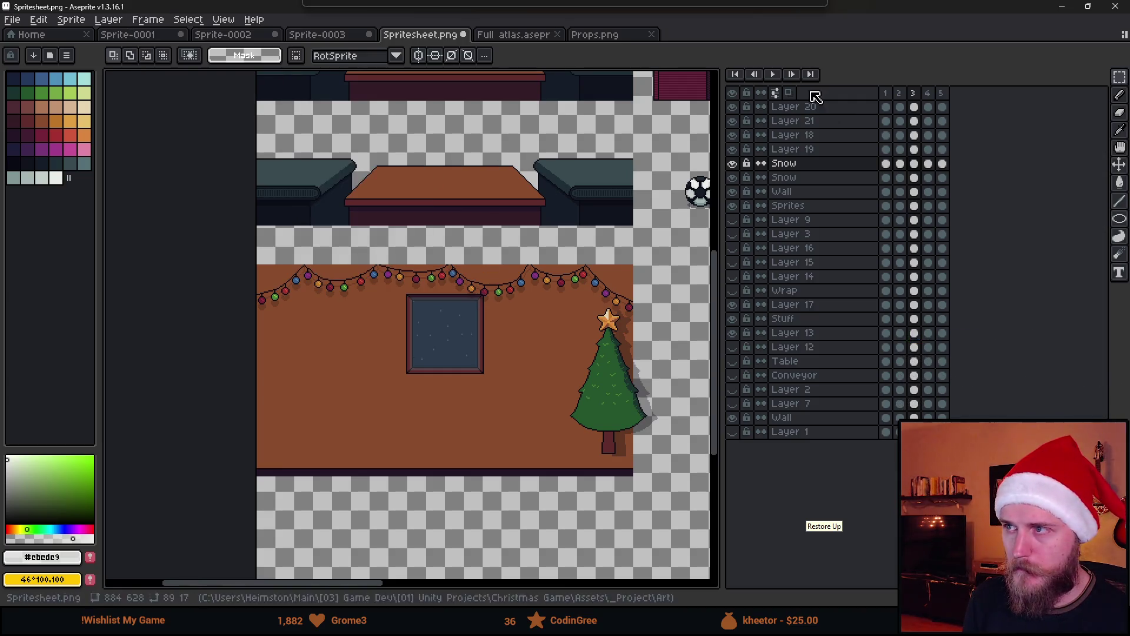
Step: Preview the animation at half speed, then make the Wall layer active
click(775, 74)
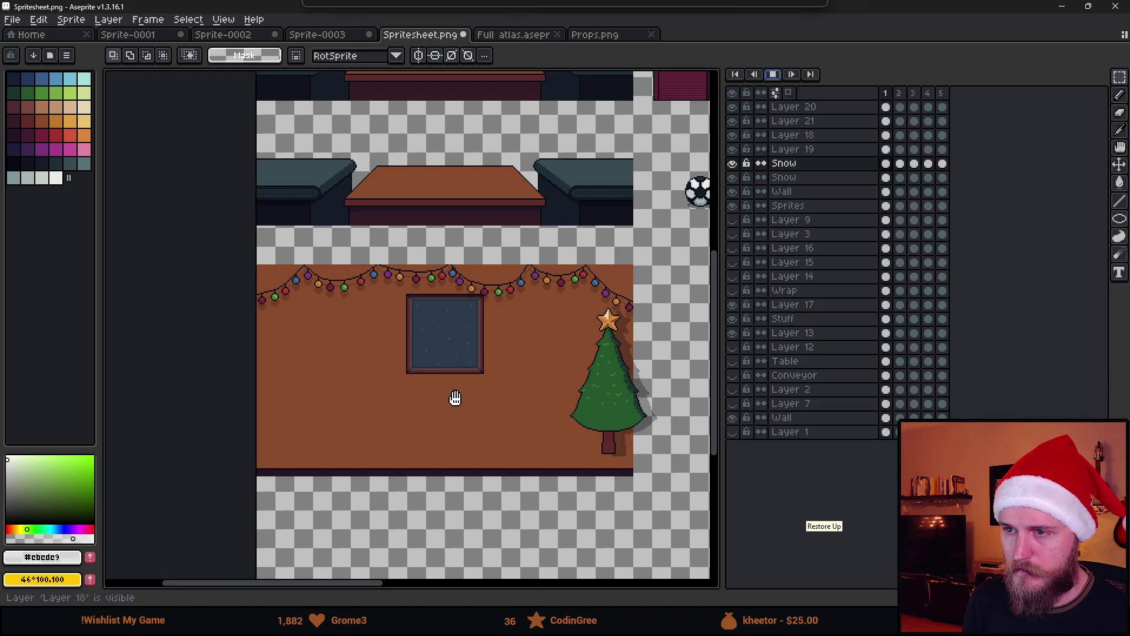
scroll(432, 359, up, 2)
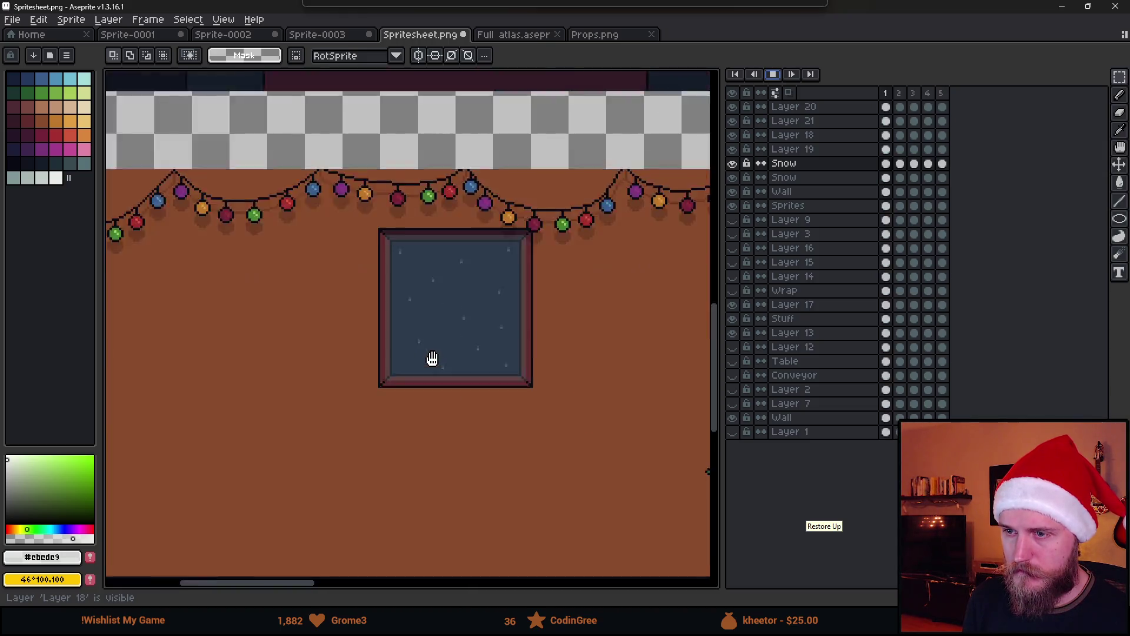
scroll(433, 359, up, 1)
click(775, 75)
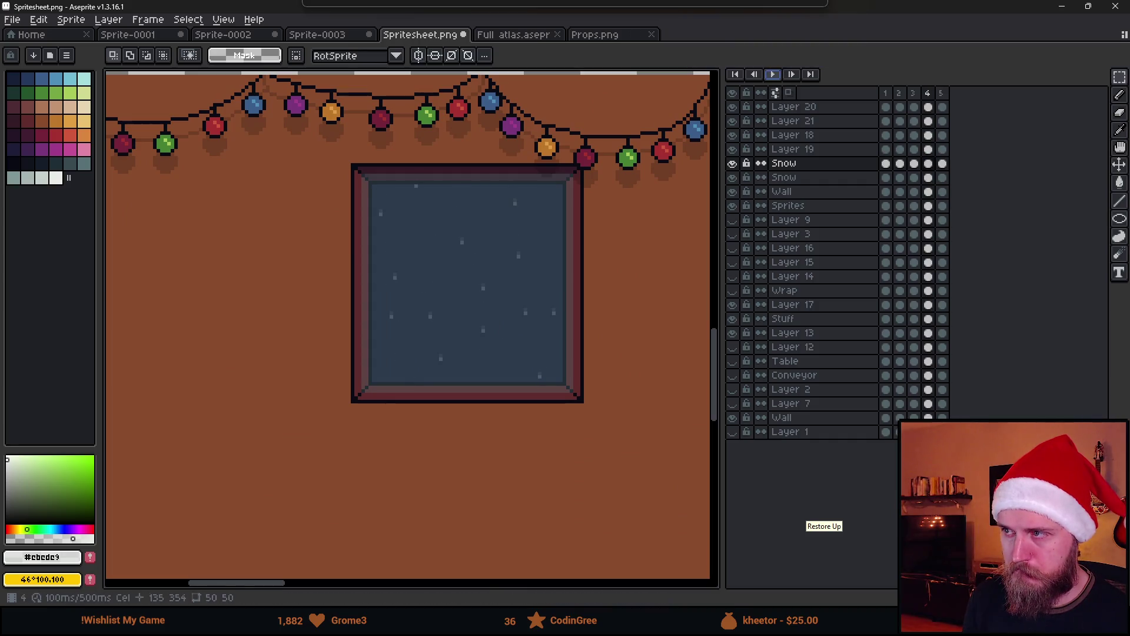
click(836, 194)
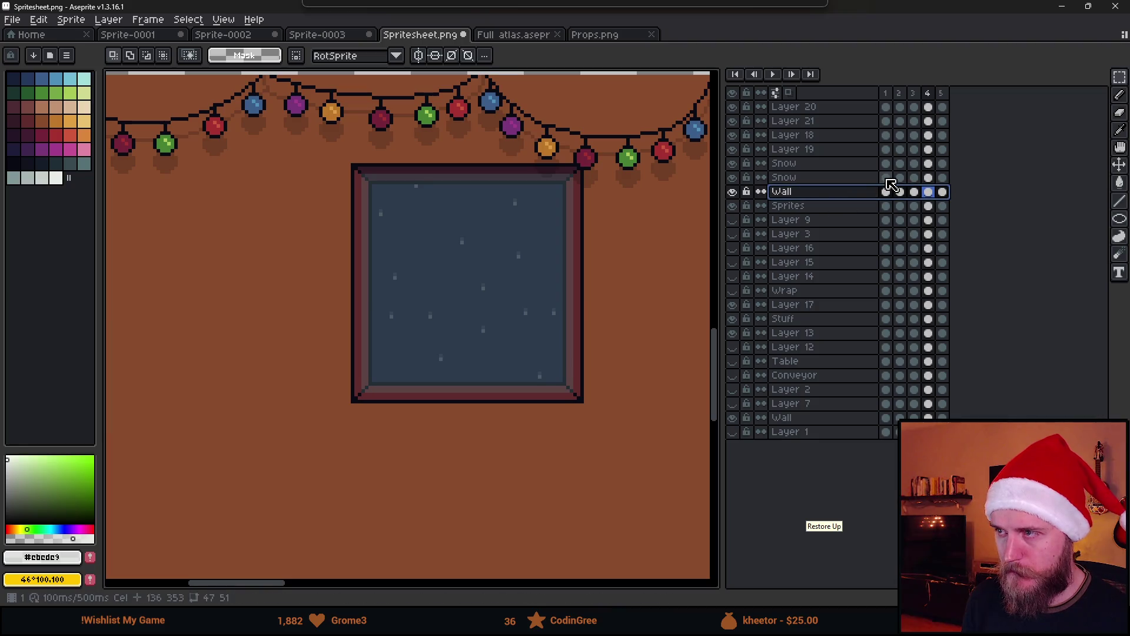
scroll(530, 280, down, 5)
scroll(529, 280, up, 3)
scroll(530, 280, down, 3)
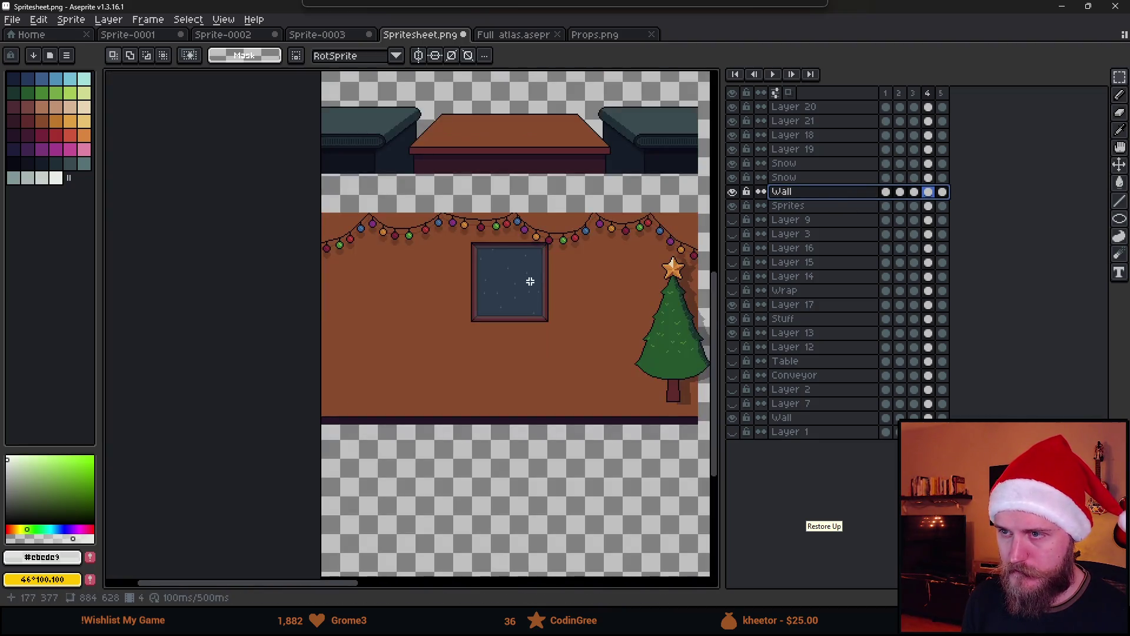
Step: Replay the animation, then select frame 1 and save the sprite sheet with Ctrl+S
click(769, 76)
drag(620, 285, 555, 298)
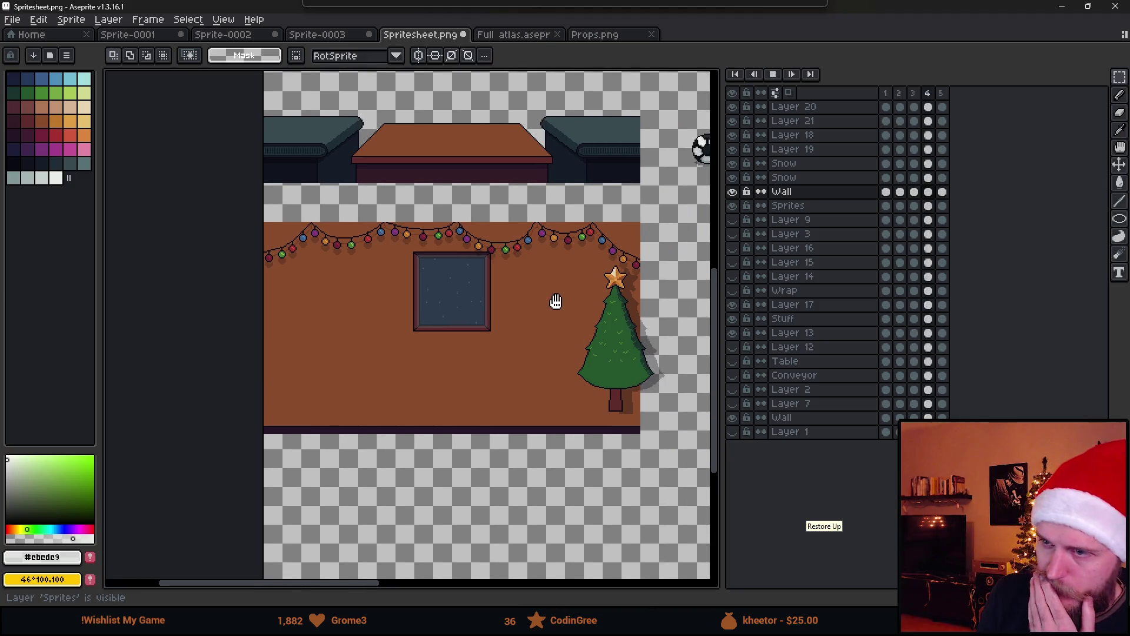
click(773, 75)
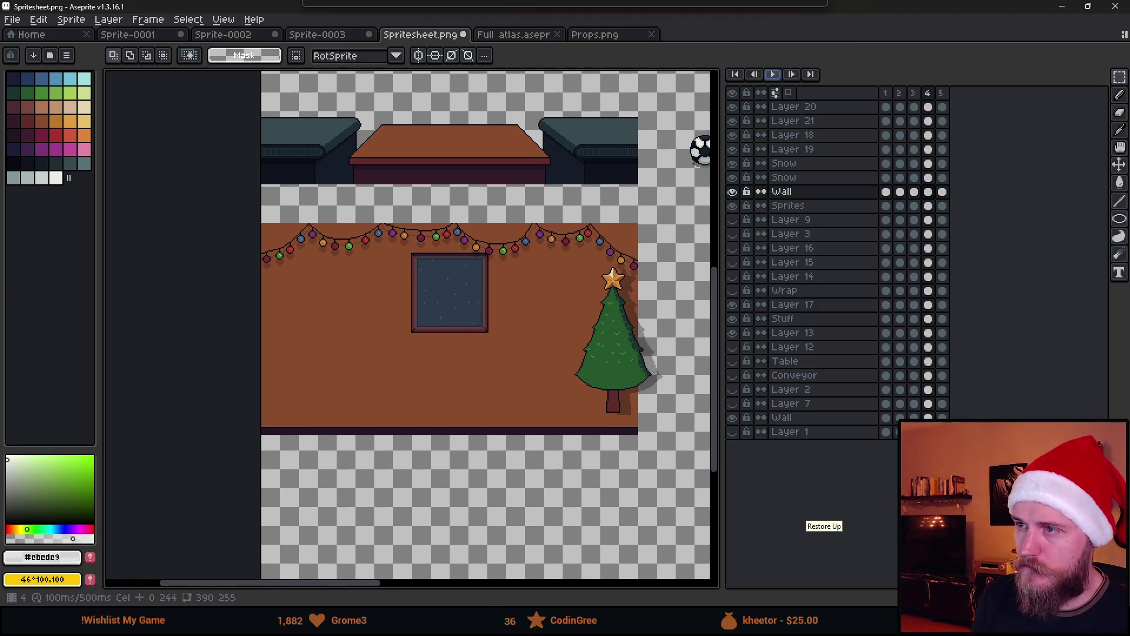
click(885, 93)
key(ctrl+s)
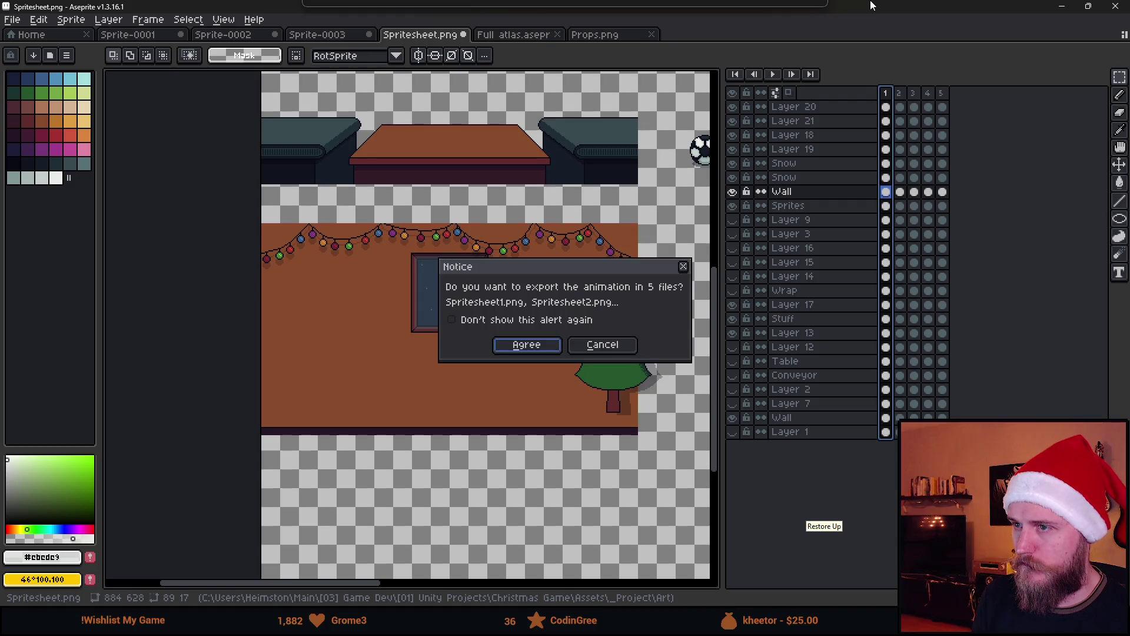
Step: Agree to export the animation as 5 files and shrink Aseprite to reveal Unity
click(683, 267)
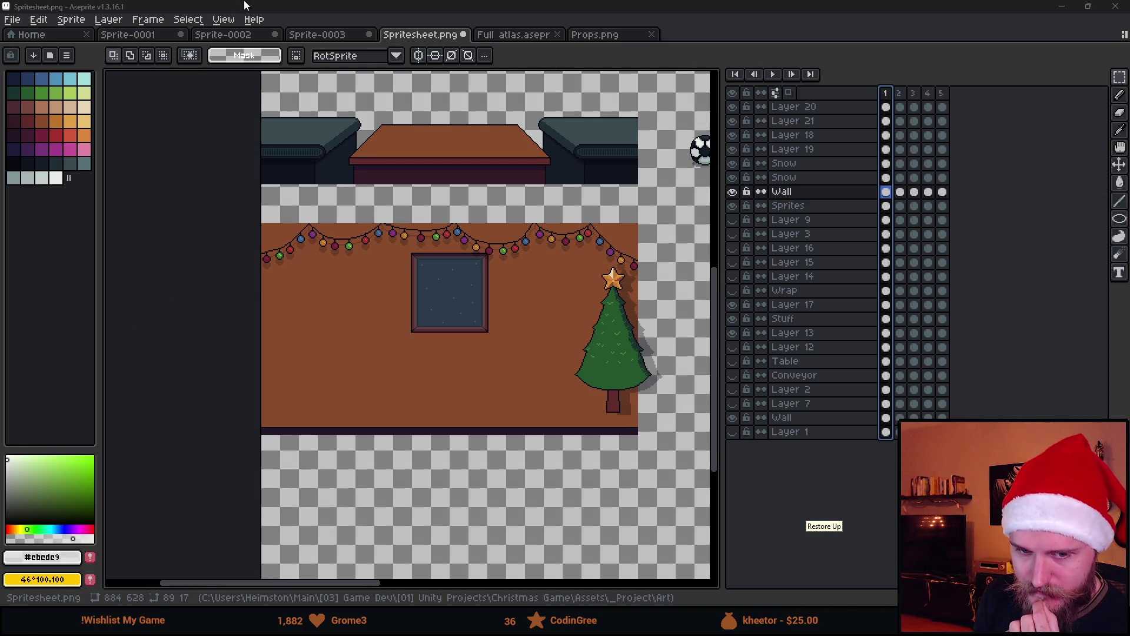
mouse_move(245, 2)
mouse_down()
mouse_move(277, 51)
mouse_move(359, 54)
mouse_move(414, 132)
mouse_move(489, 533)
mouse_up()
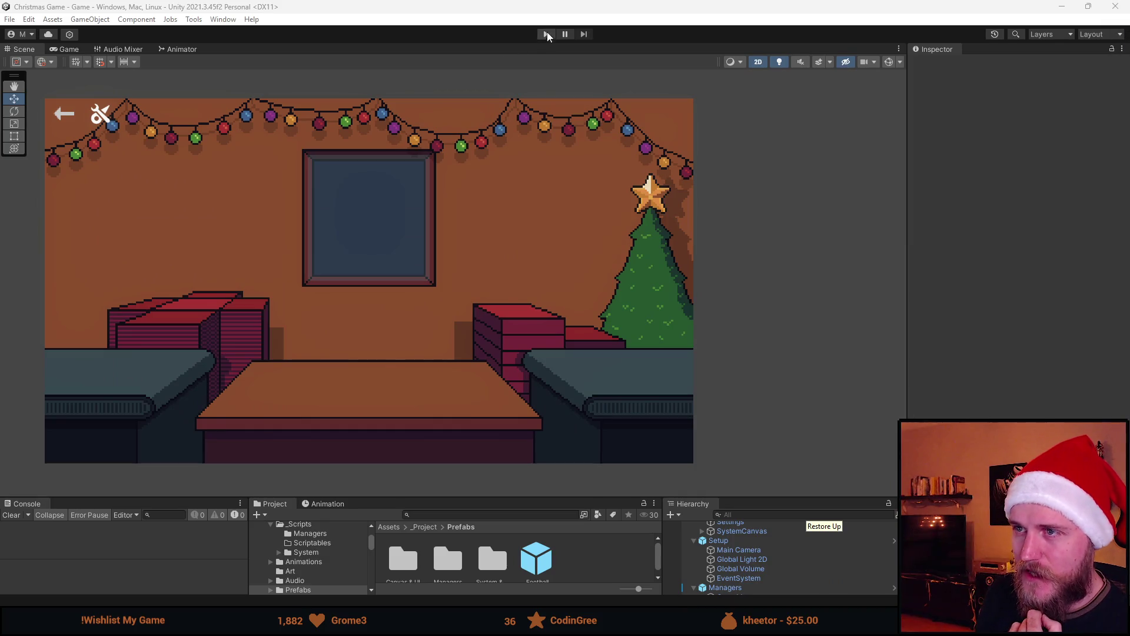
Step: Run the Unity game, drop the football on the table to become a red gift box, then stop
click(546, 33)
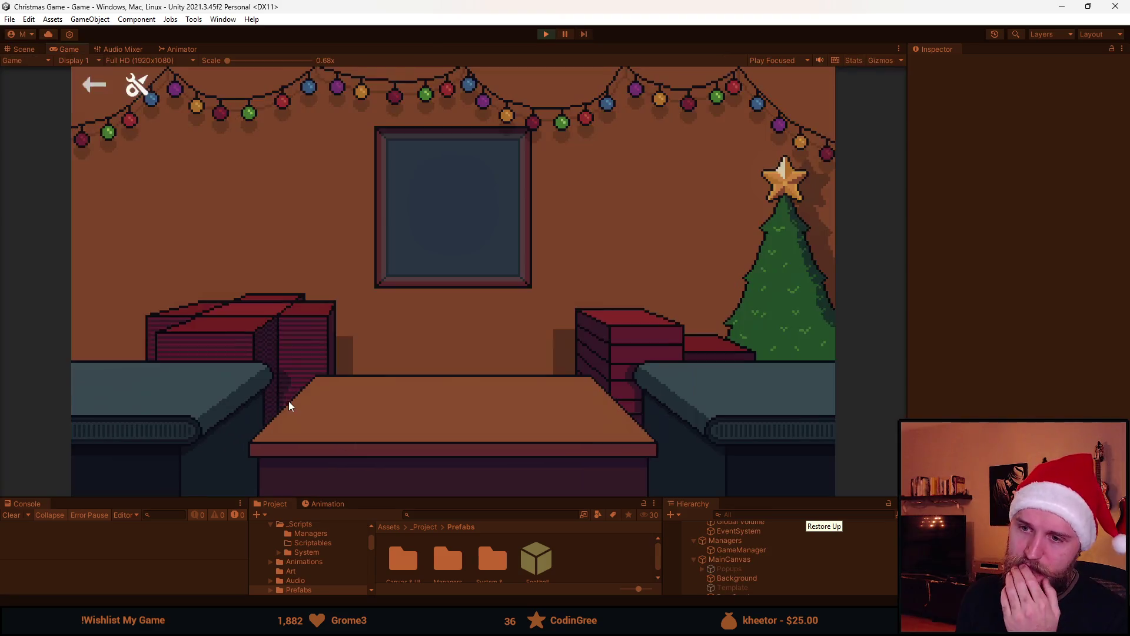
drag(126, 373, 360, 389)
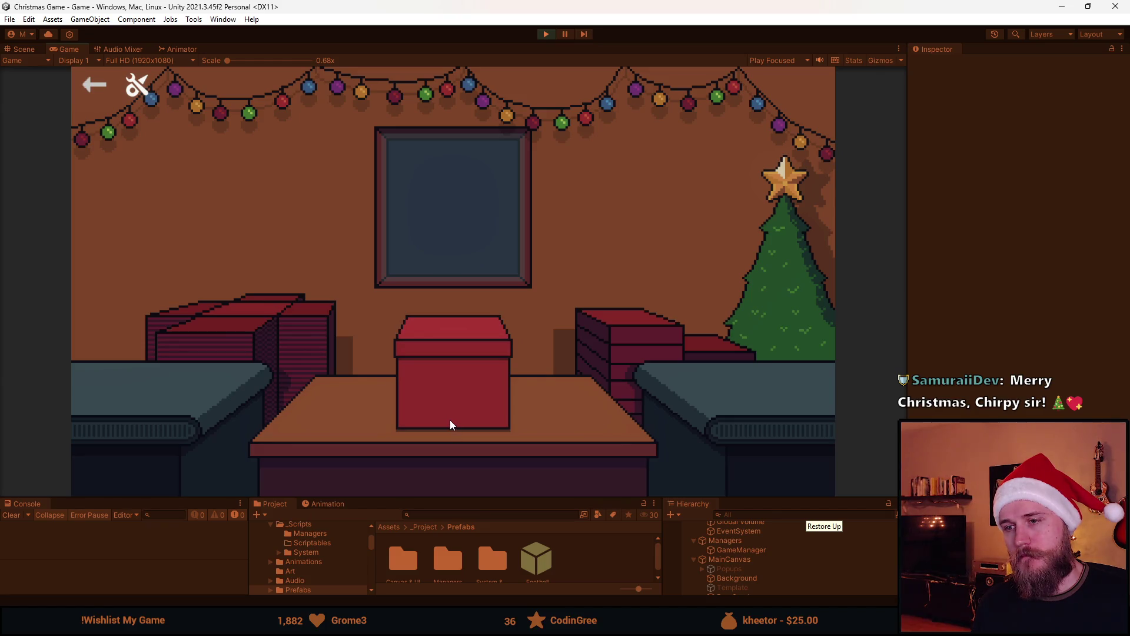
click(545, 36)
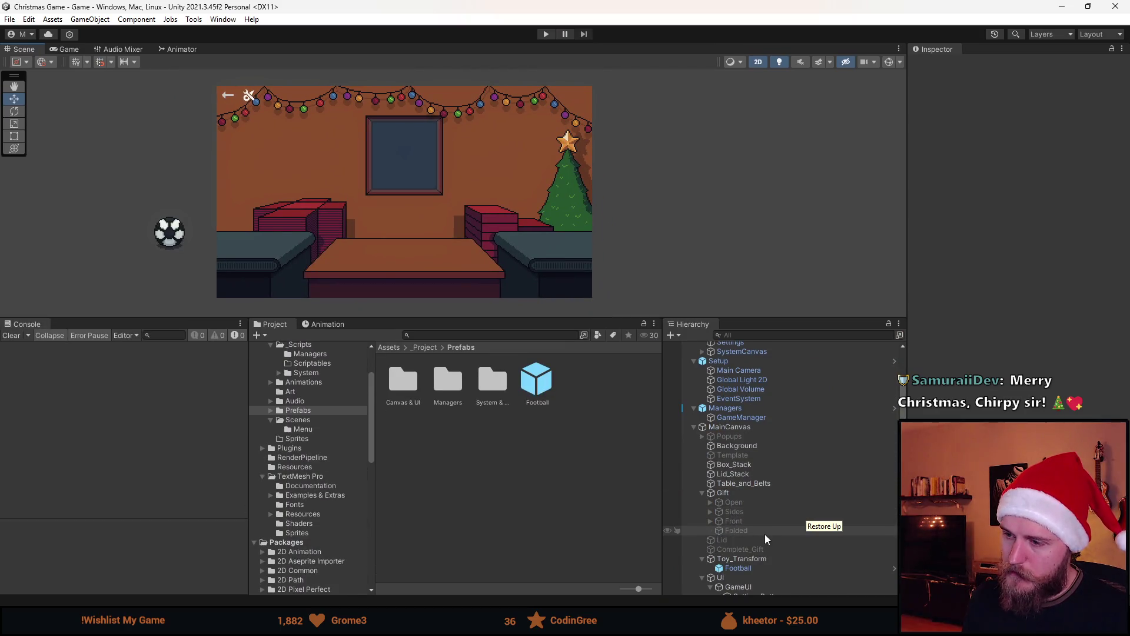
Step: Select and enable the Complete_Gift object, then centre the gift box in the Scene view
scroll(765, 534, down, 3)
click(765, 438)
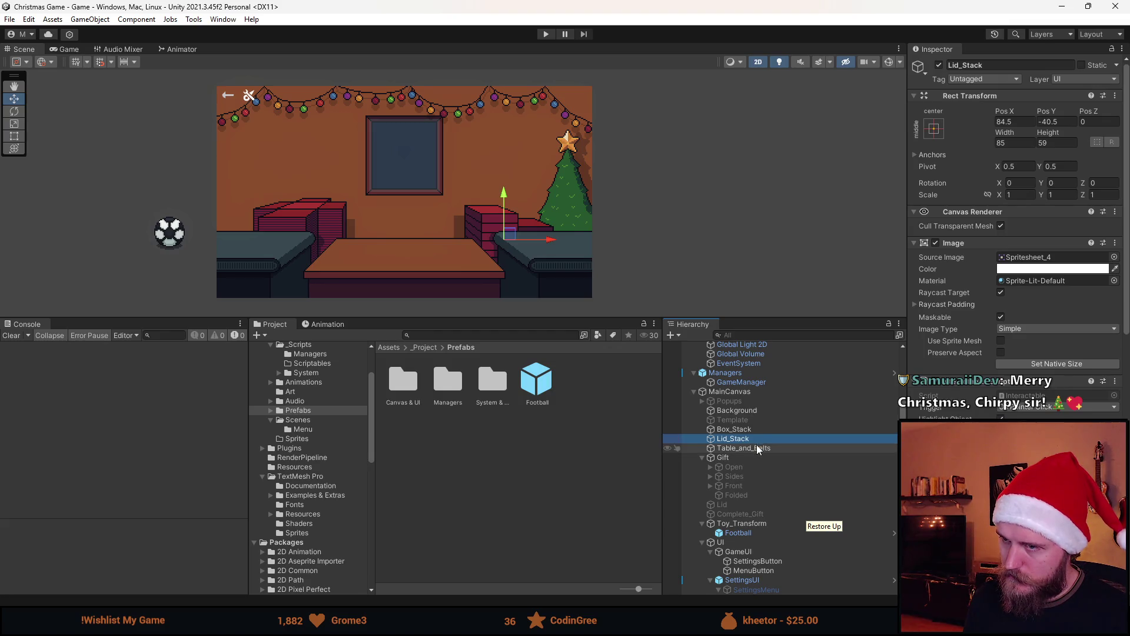
click(757, 448)
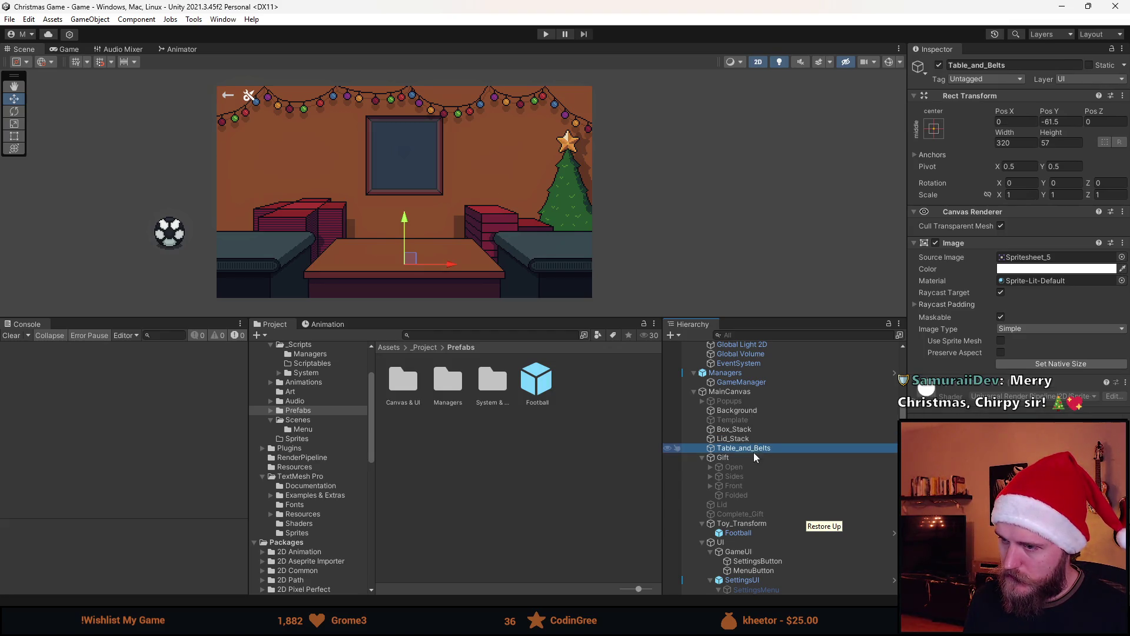
click(743, 513)
click(939, 65)
scroll(406, 259, up, 3)
scroll(364, 272, up, 2)
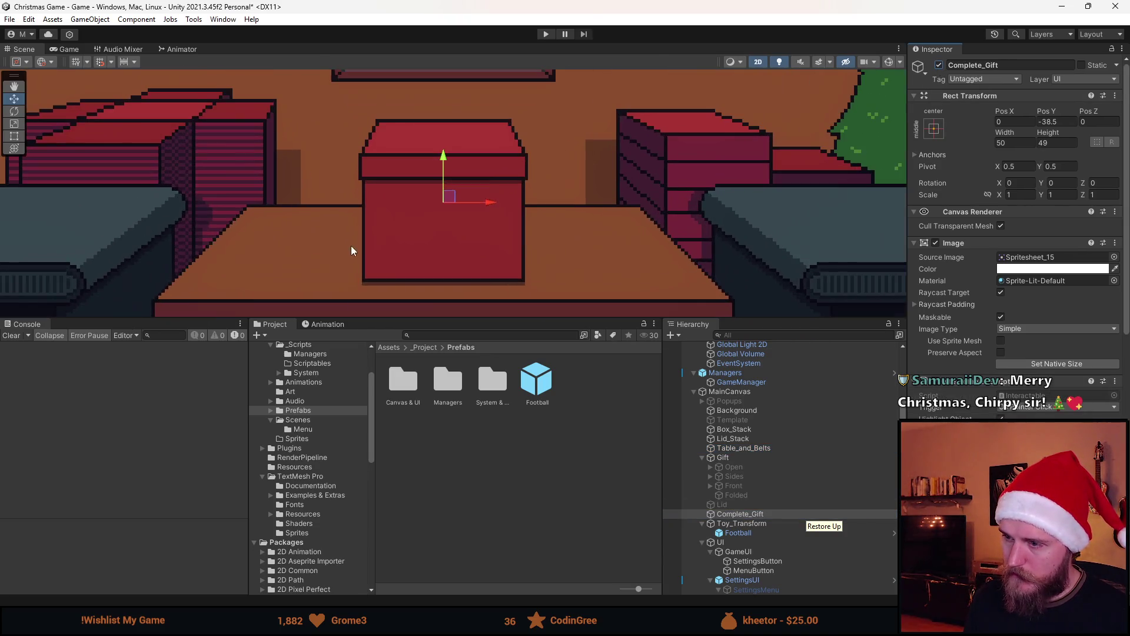
drag(463, 220, 498, 245)
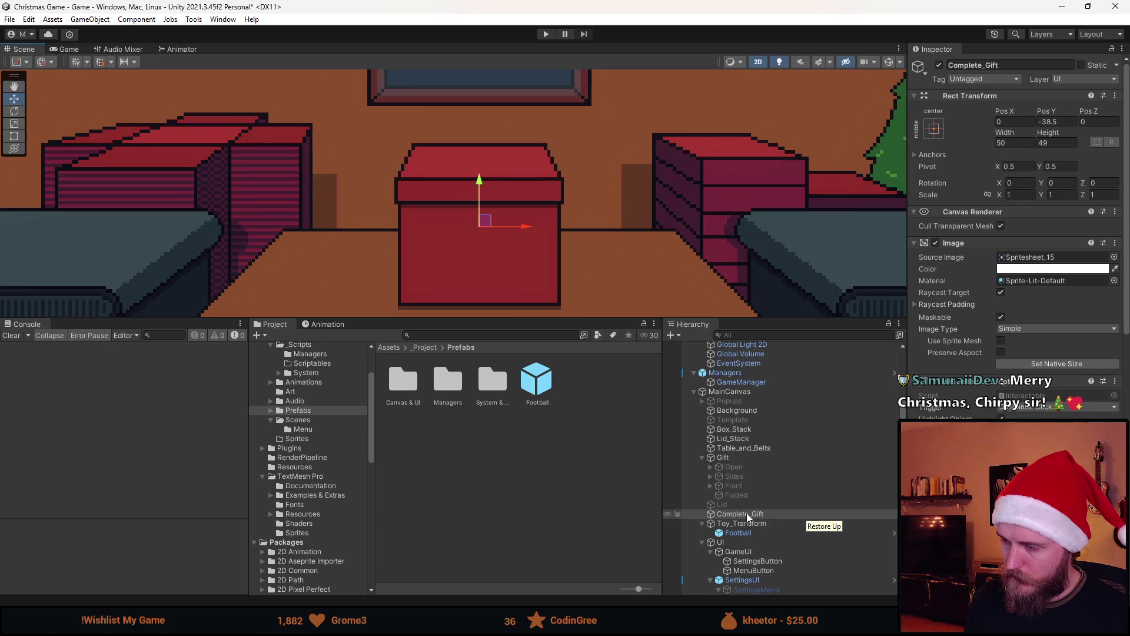
Step: Add an Image child under Complete_Gift and set its colour to bright green
right_click(746, 513)
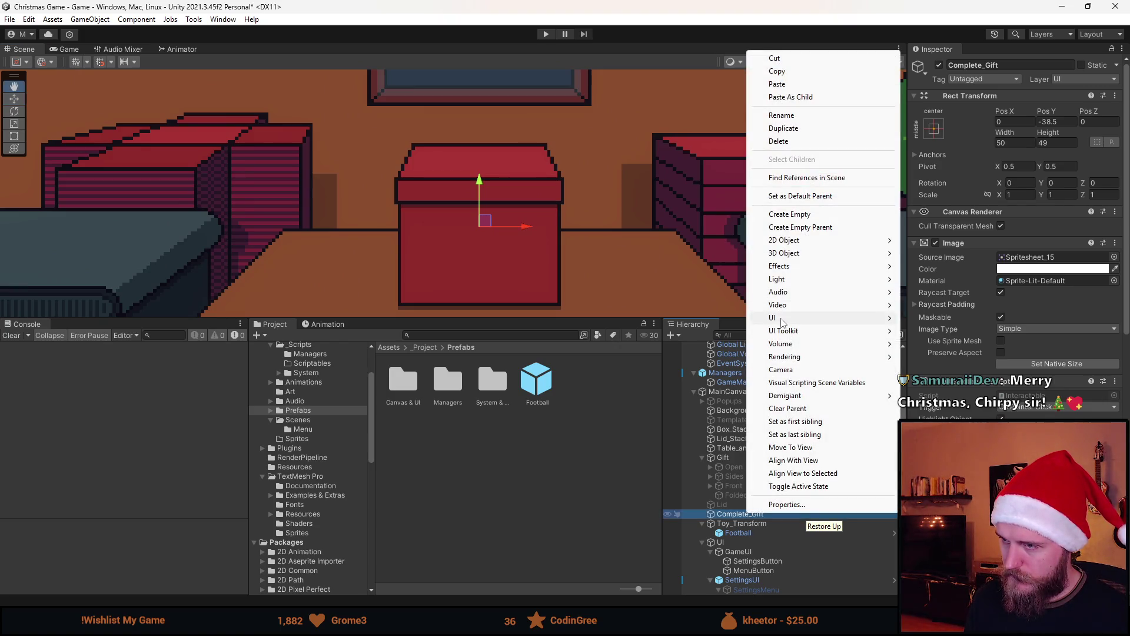
mouse_move(782, 320)
click(953, 318)
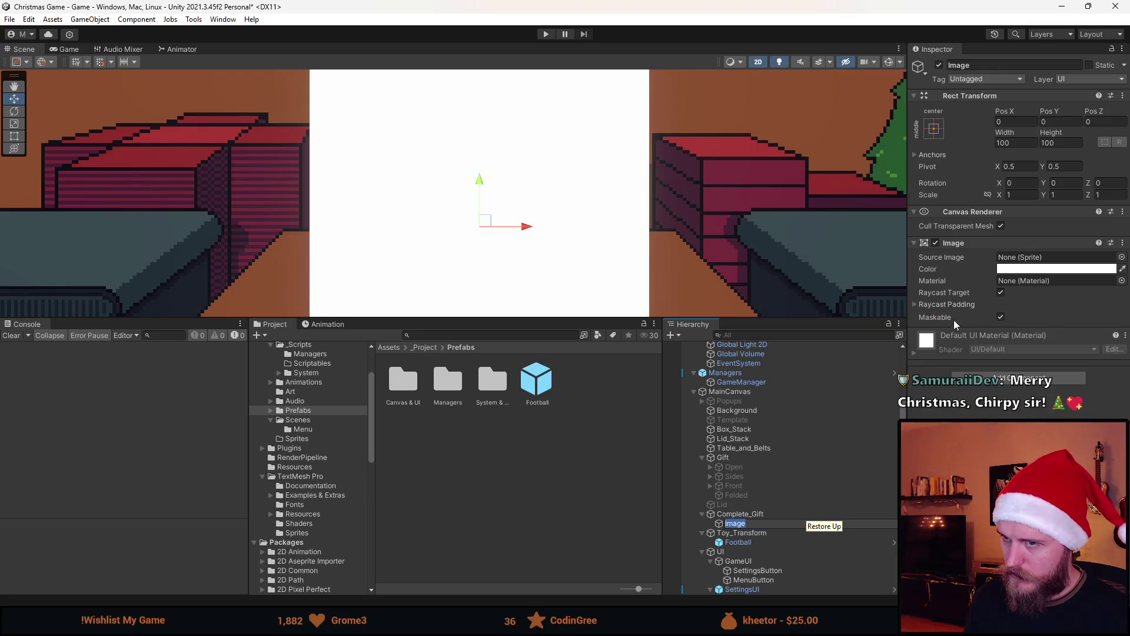
click(1031, 269)
click(1025, 318)
click(1082, 352)
click(1119, 261)
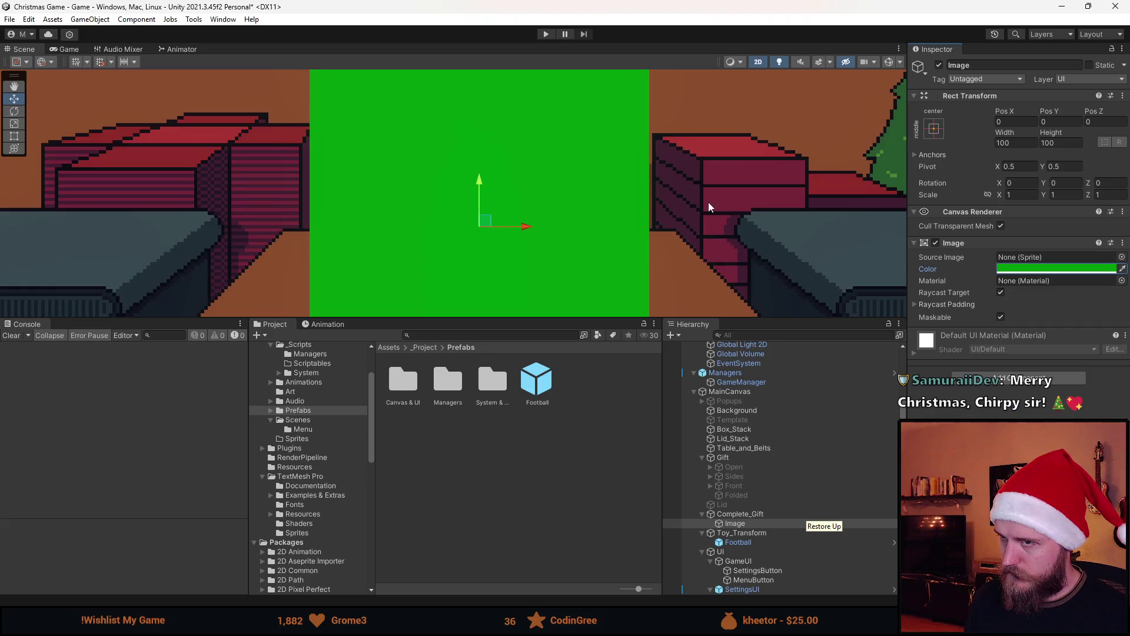
Step: Set the green Image's width to 4 and move it down onto the gift box
scroll(708, 206, down, 3)
click(1016, 143)
text(2)
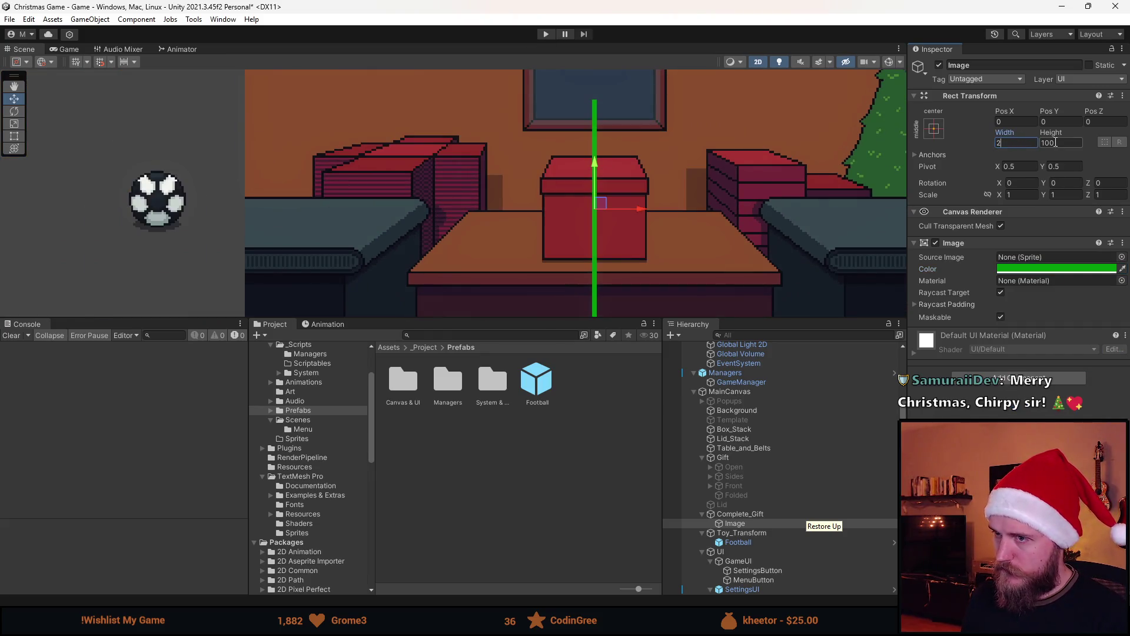
key(BackSpace)
text(4)
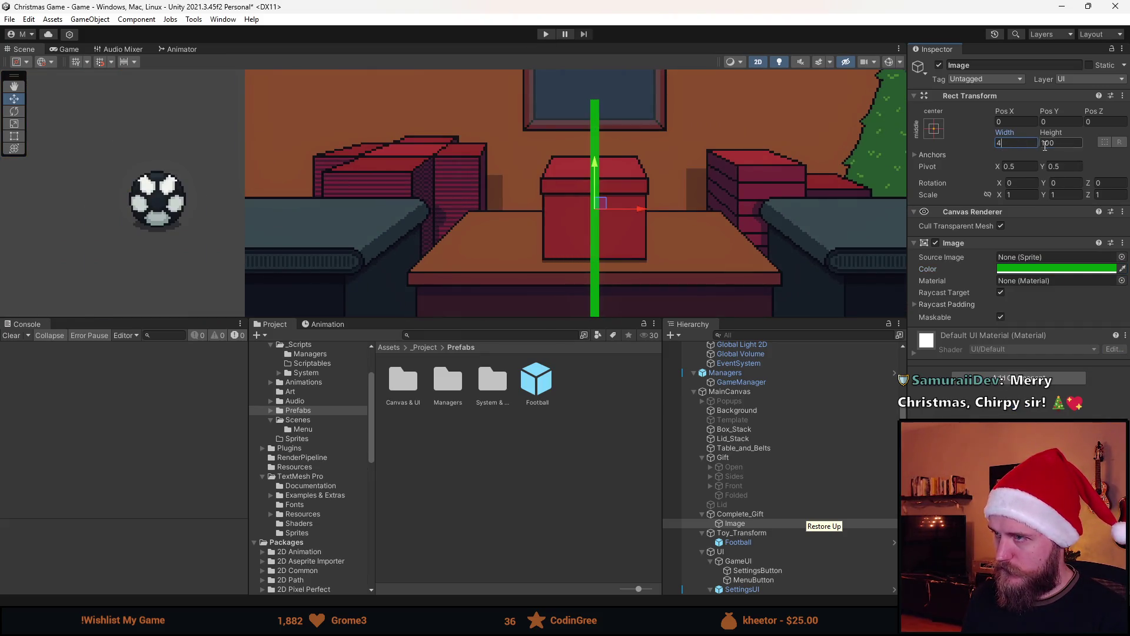
text(1)
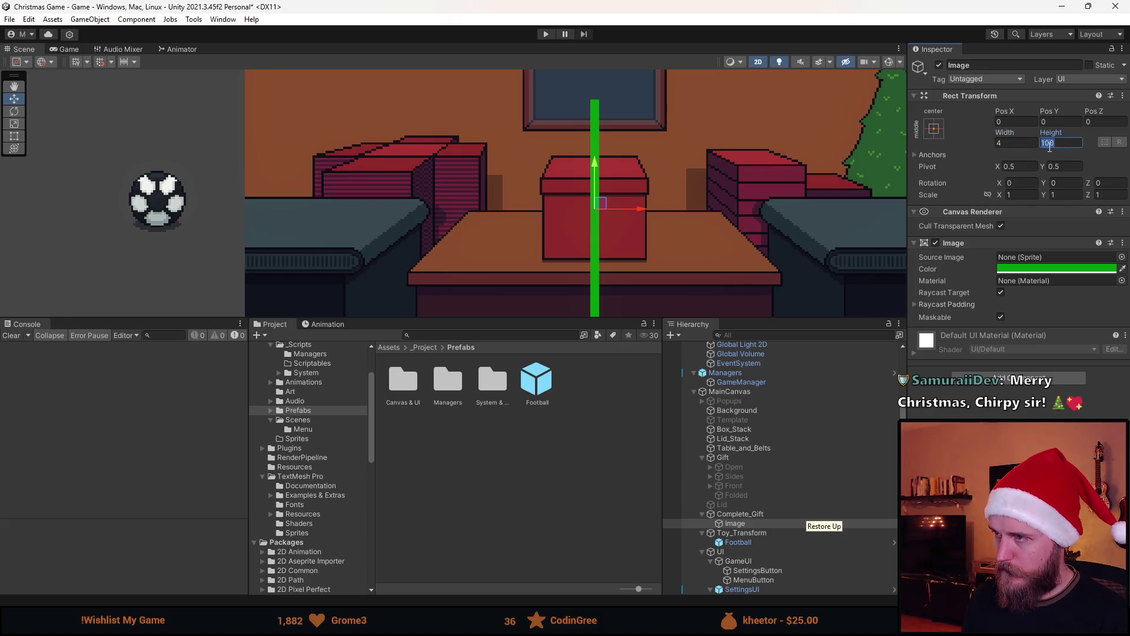
scroll(641, 205, up, 4)
drag(596, 199, 594, 284)
Step: Enlarge the Scene view and reselect the green Image with the Rect tool active
click(14, 136)
scroll(644, 242, up, 3)
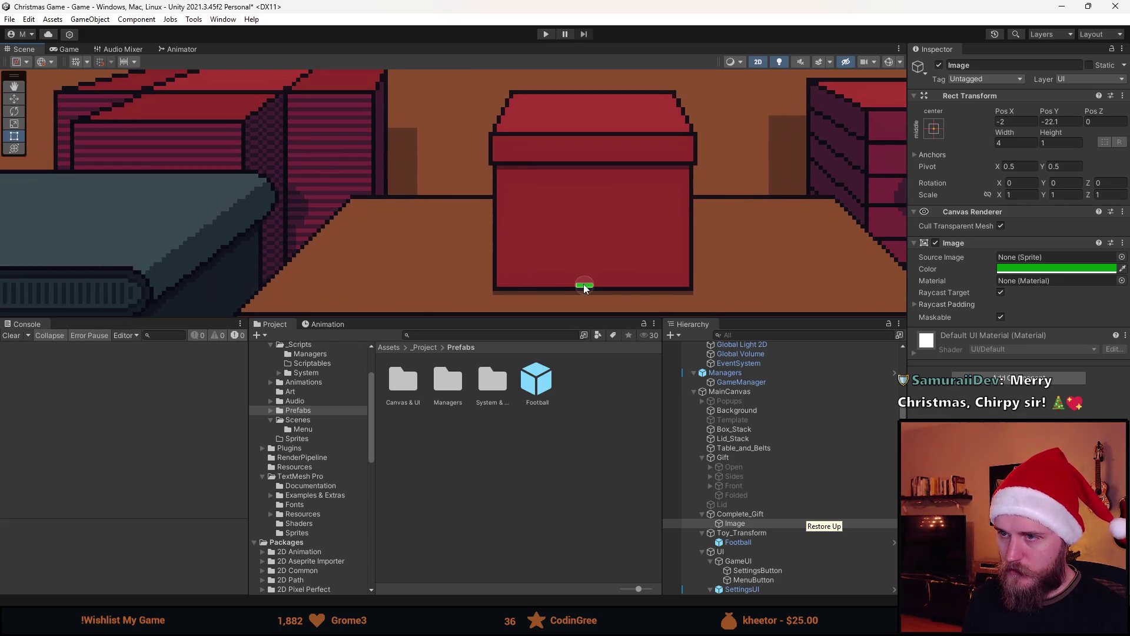
click(593, 286)
mouse_move(610, 319)
mouse_down()
mouse_move(755, 445)
mouse_move(755, 365)
mouse_up()
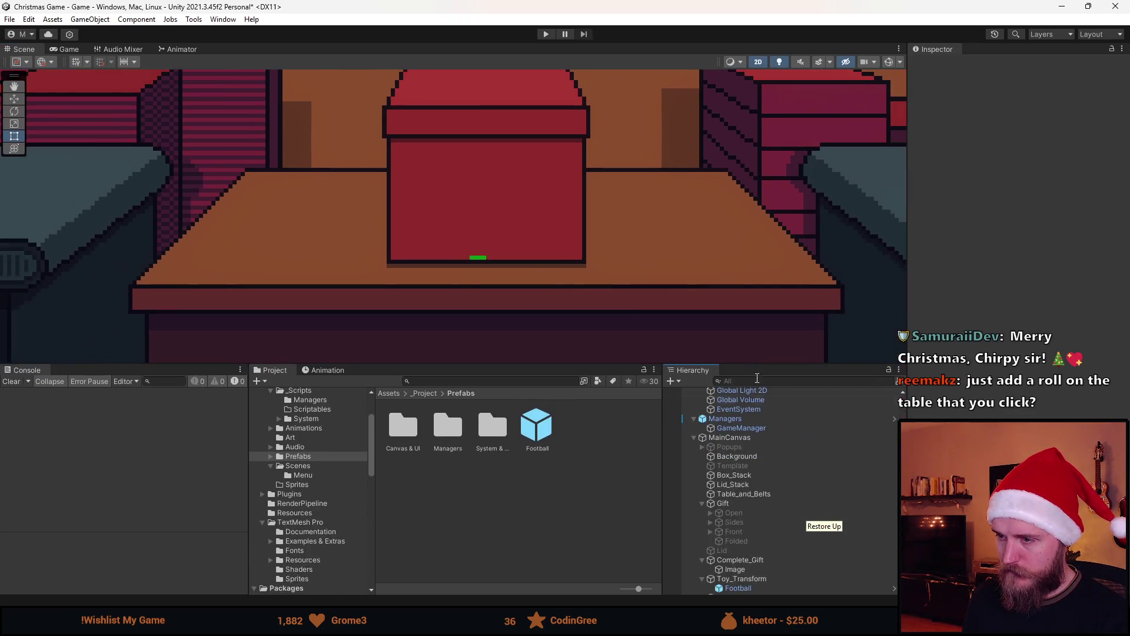
click(750, 569)
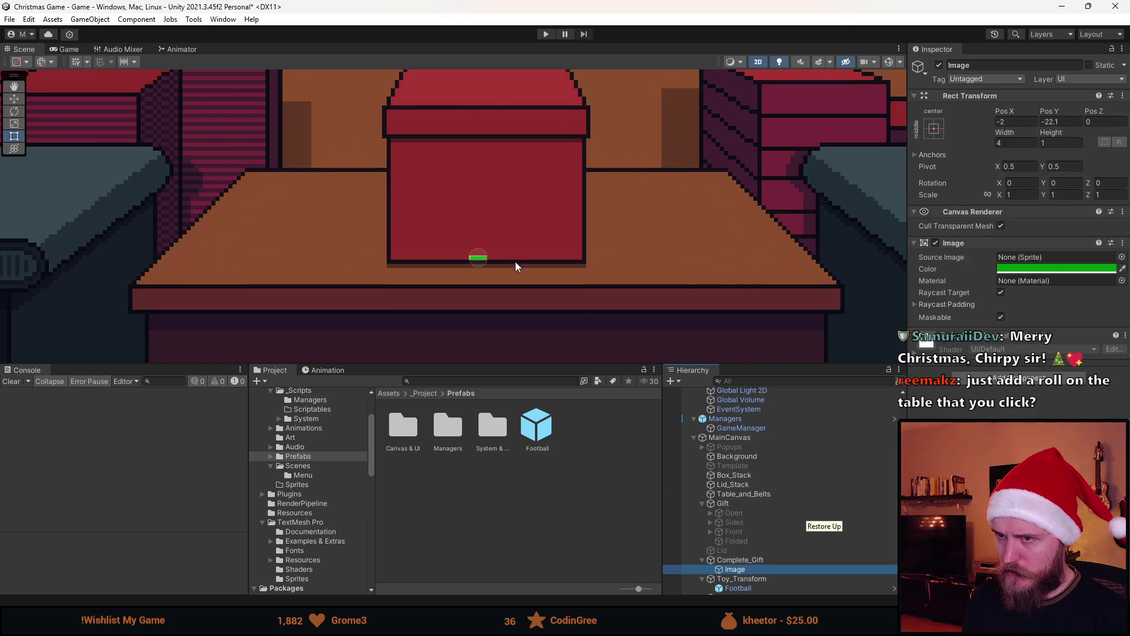
key(w)
click(15, 112)
click(14, 136)
Step: Stretch the green strip upward over the box toward the window, then duplicate it
scroll(454, 250, up, 3)
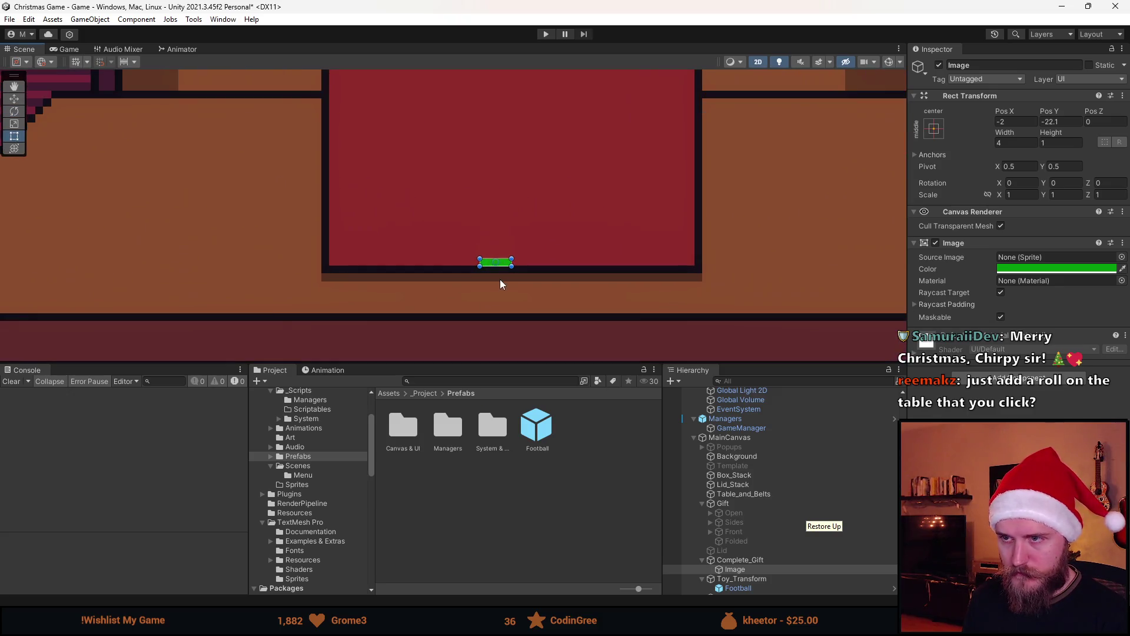
scroll(500, 256, down, 2)
drag(499, 257, 499, 253)
scroll(551, 230, up, 3)
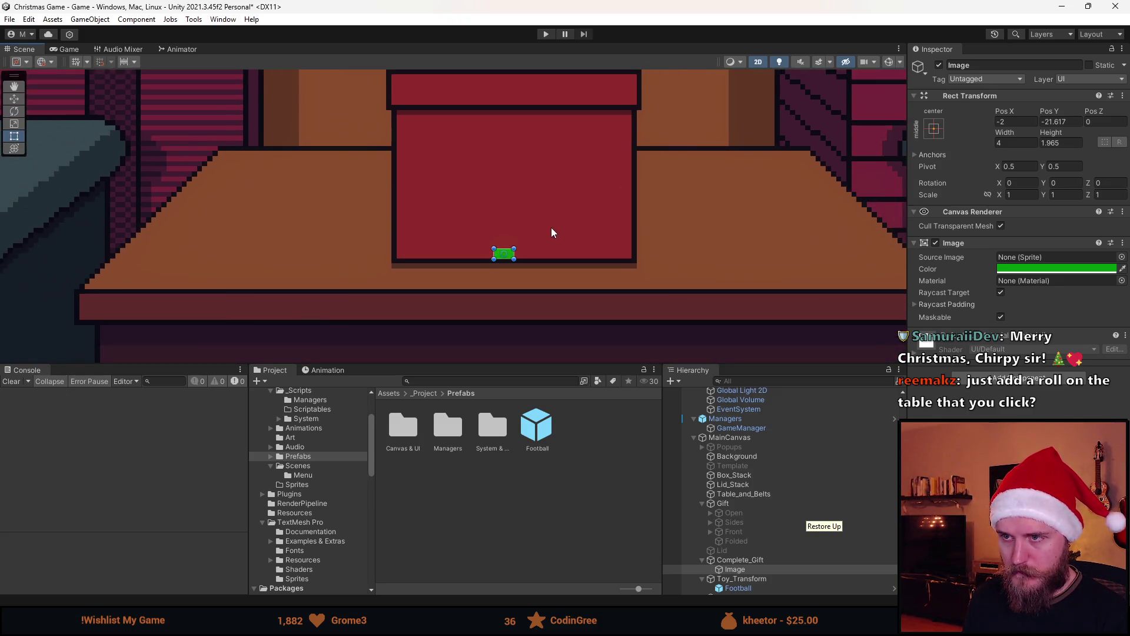
scroll(521, 276, down, 1)
drag(479, 295, 478, 35)
scroll(494, 147, down, 4)
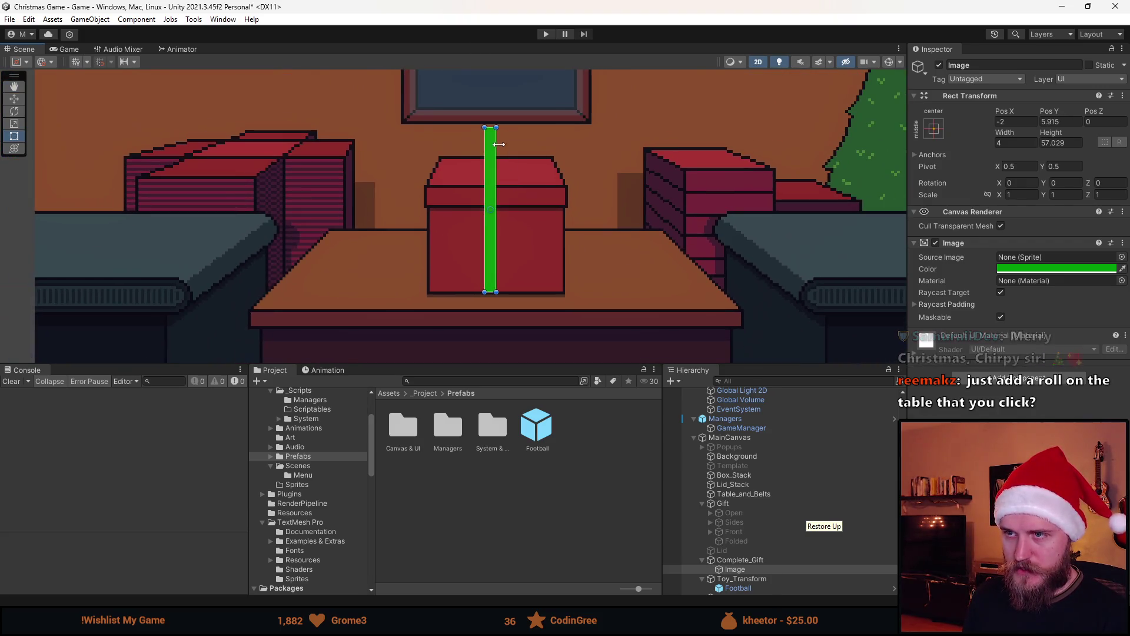
drag(492, 130, 492, 85)
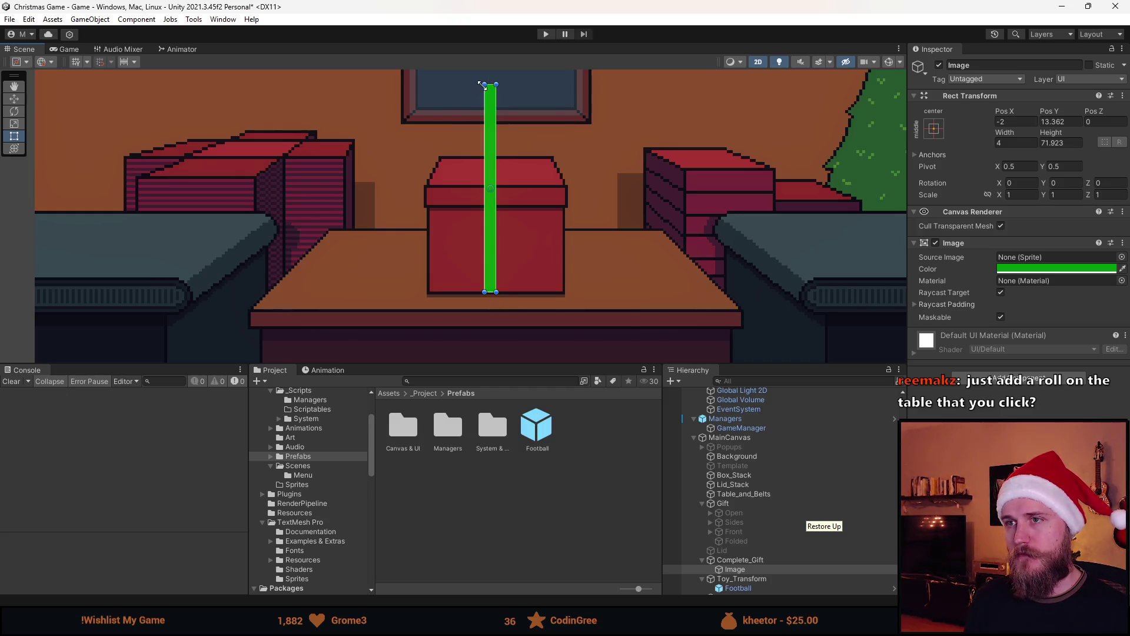
mouse_move(490, 84)
mouse_down()
mouse_move(490, 301)
mouse_move(494, 89)
mouse_up()
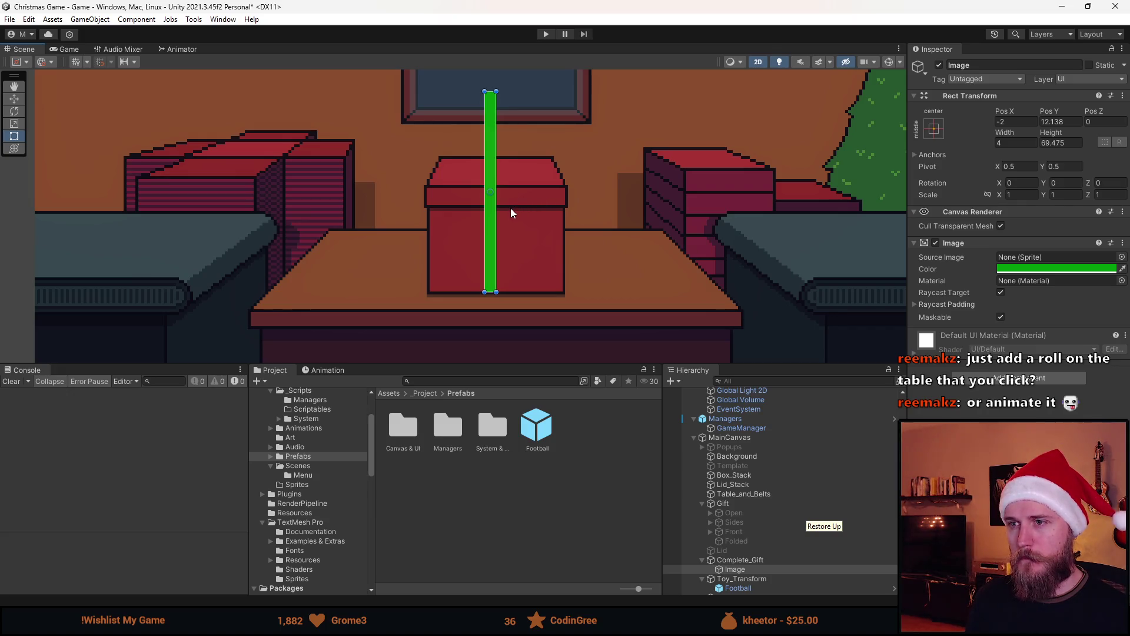
key(ctrl+d)
Step: Move the copied strip to the box's left edge, set its width to 1, and fine-tune its position
key(w)
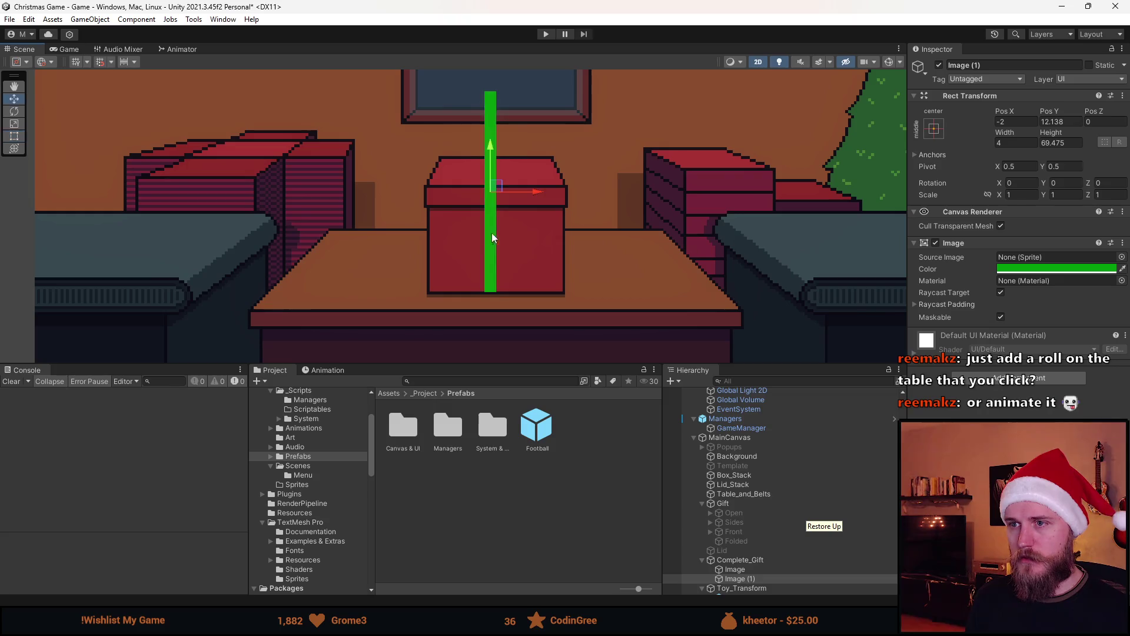
drag(543, 191, 471, 198)
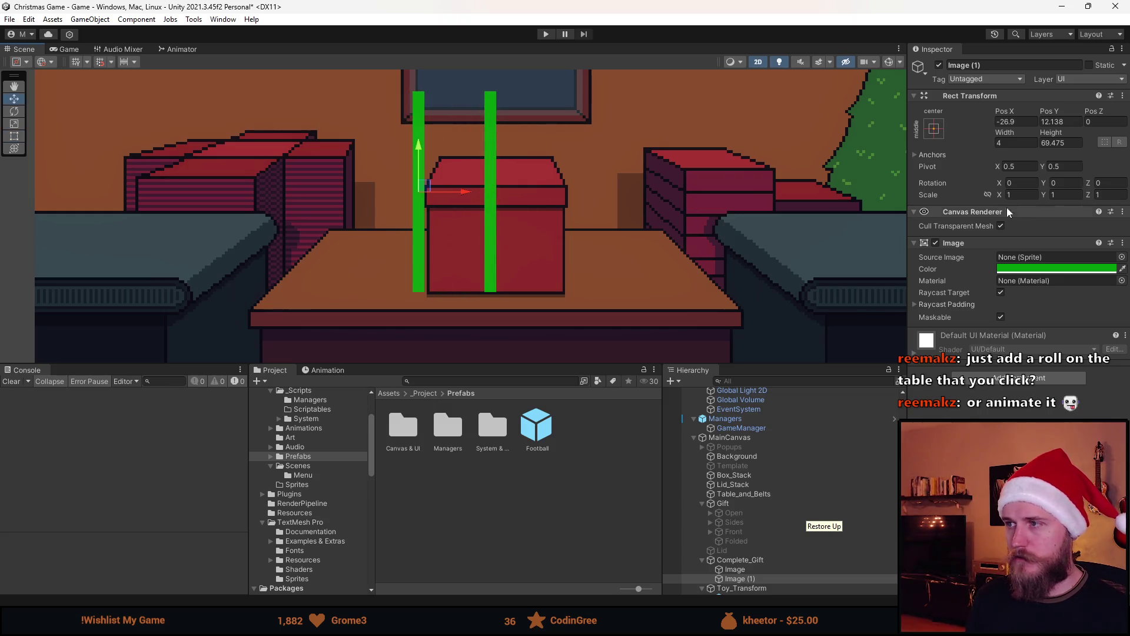
click(1017, 143)
text(1)
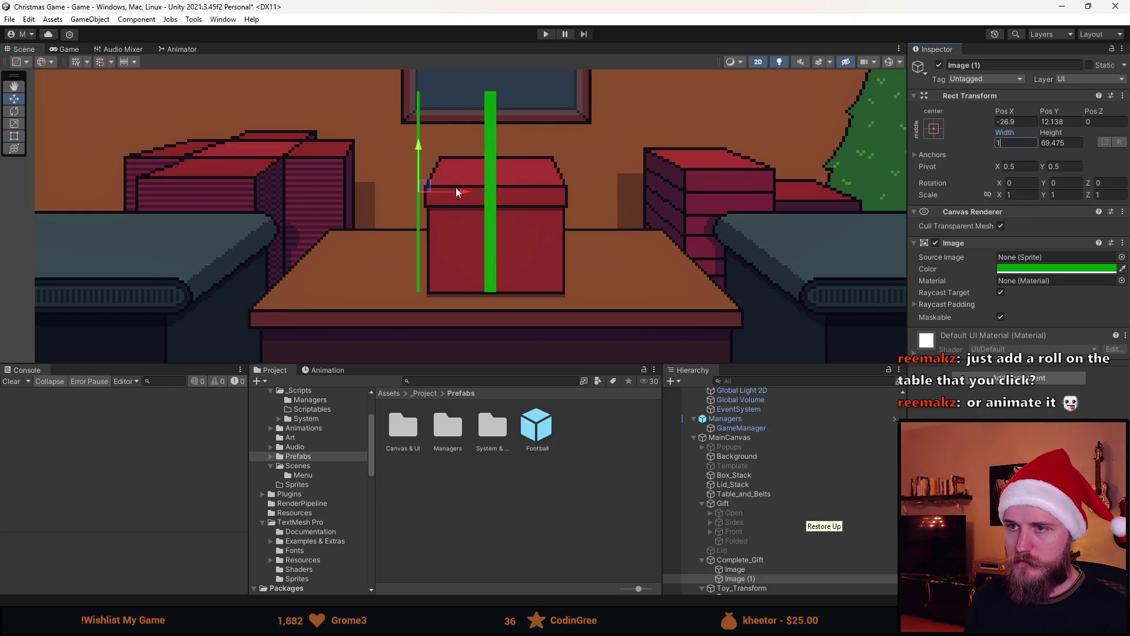
scroll(457, 190, up, 2)
drag(457, 191, 464, 188)
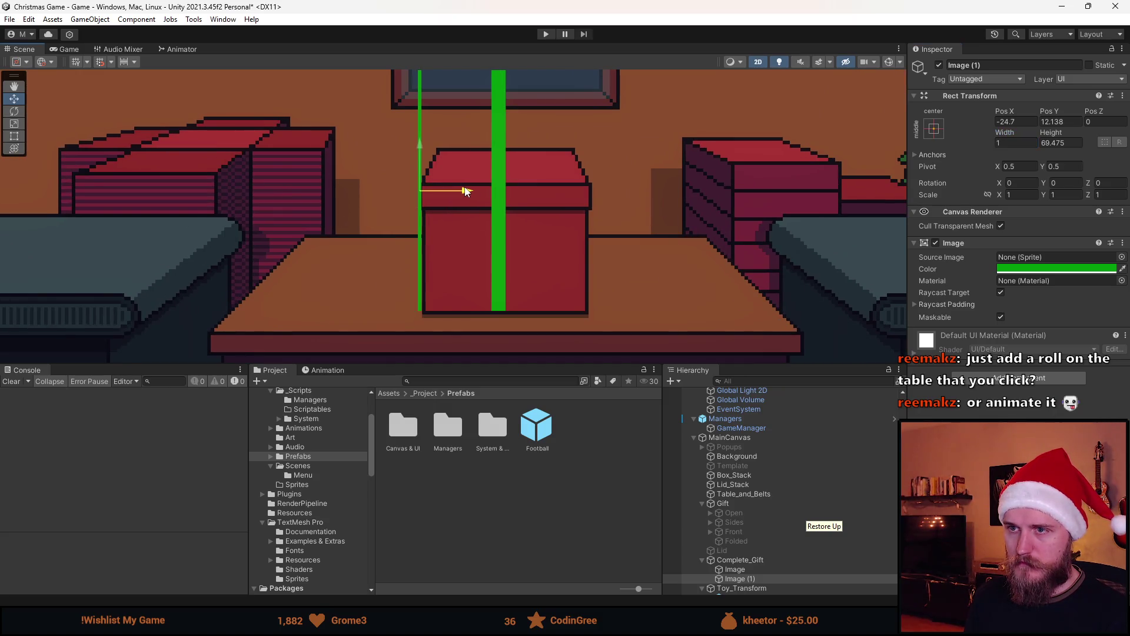
drag(466, 191, 461, 189)
Step: Deselect the strip, check both ribbon strips, and return to Aseprite
scroll(463, 189, down, 5)
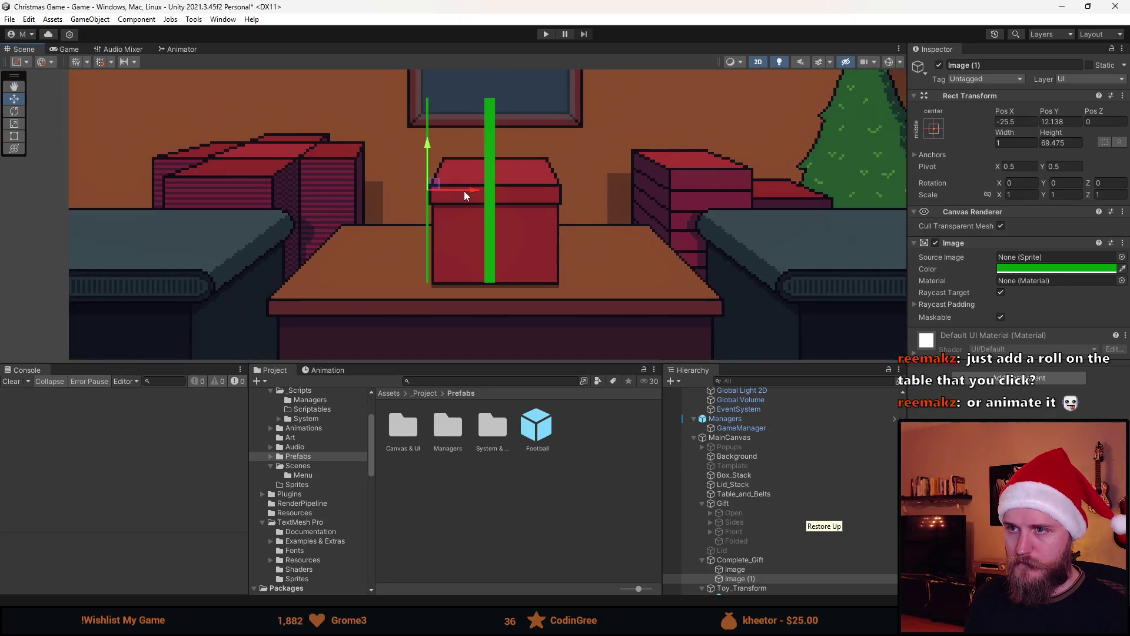
click(570, 164)
scroll(570, 164, down, 3)
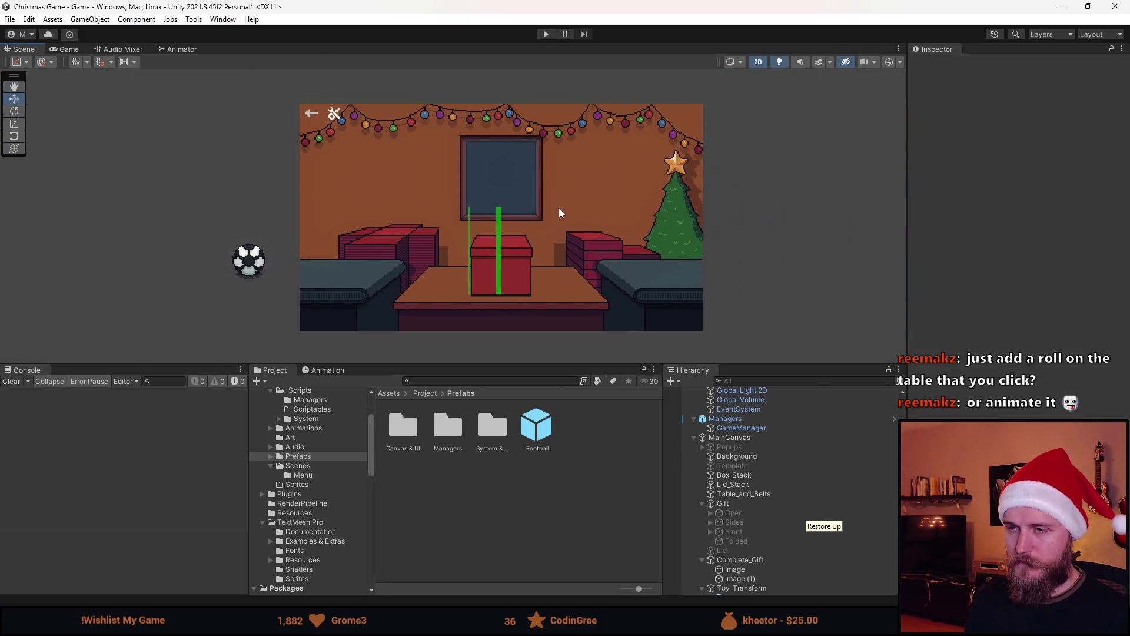
scroll(559, 207, up, 6)
scroll(496, 252, up, 2)
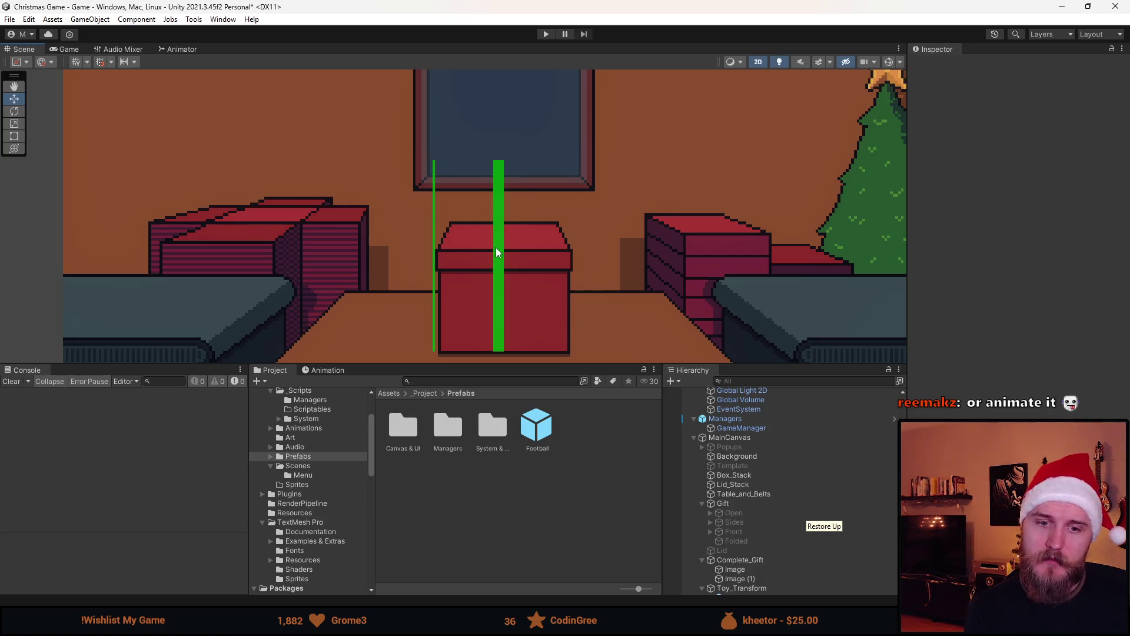
scroll(517, 281, down, 5)
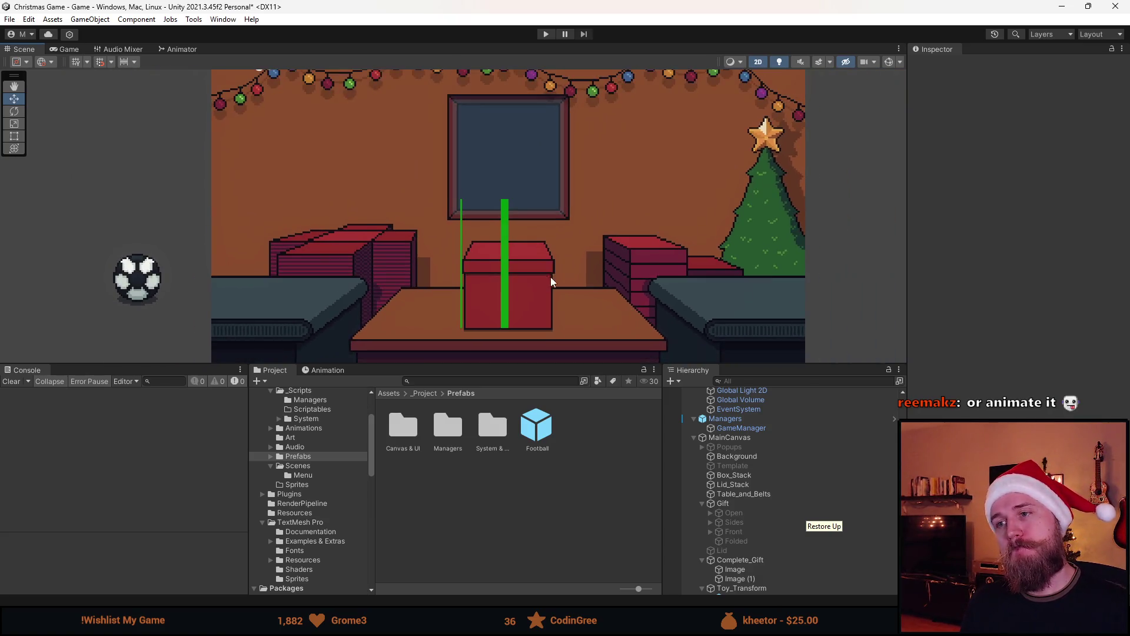
scroll(530, 197, up, 3)
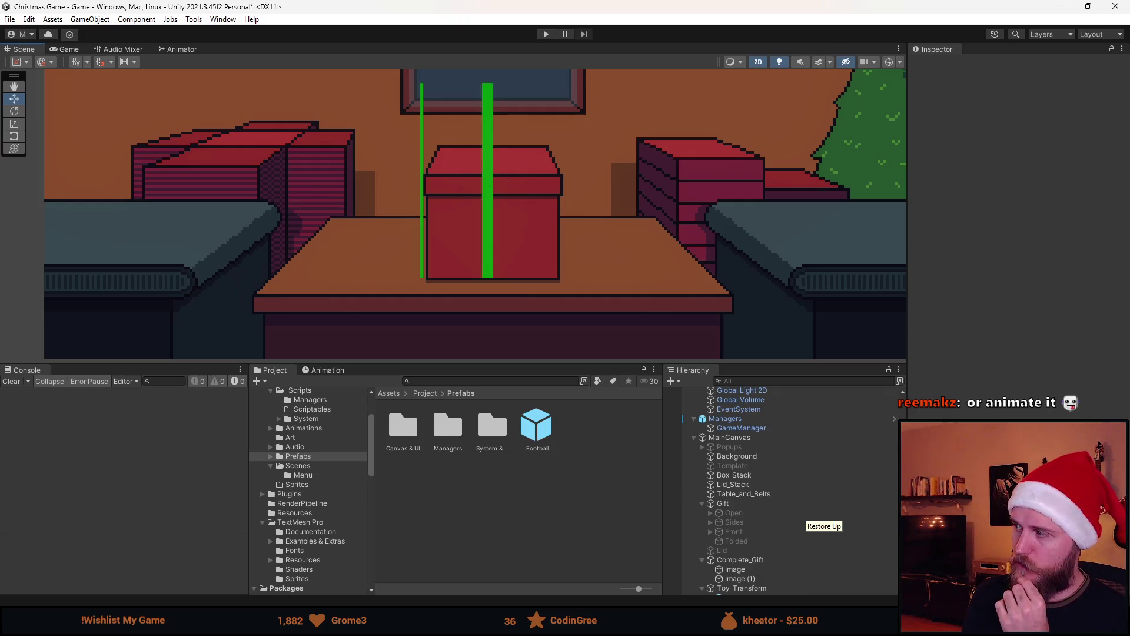
key(alt+Tab)
Step: Centre the tall red box on the canvas and make Sprites the active layer
scroll(371, 323, down, 2)
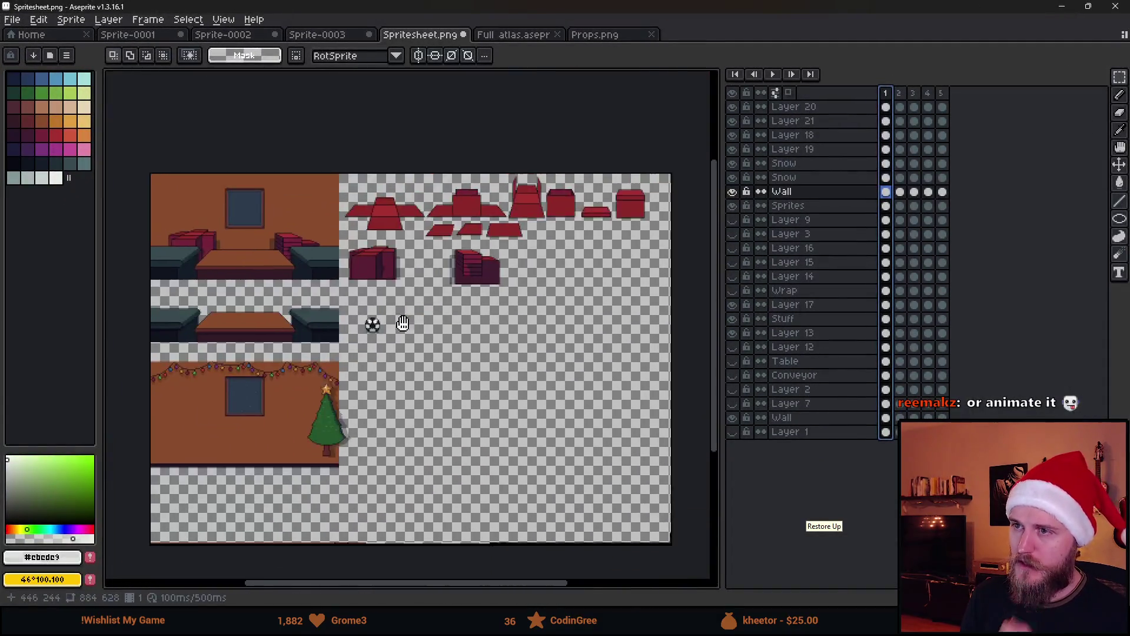
scroll(539, 215, up, 2)
scroll(651, 245, up, 3)
drag(650, 245, 495, 250)
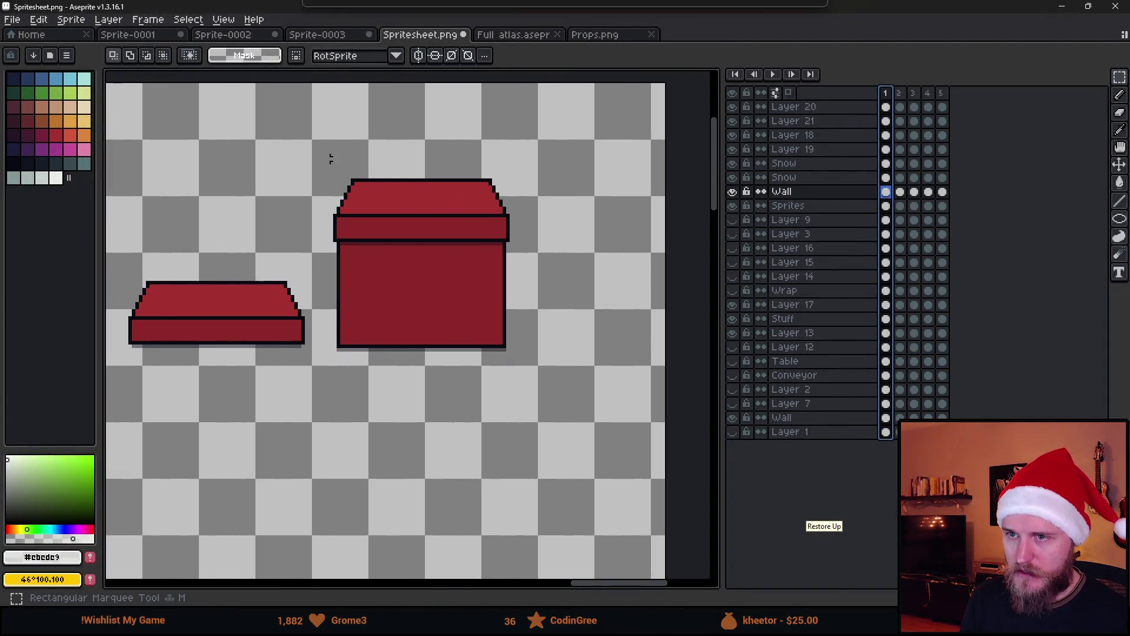
drag(324, 154, 588, 454)
drag(469, 300, 465, 500)
key(ctrl+d)
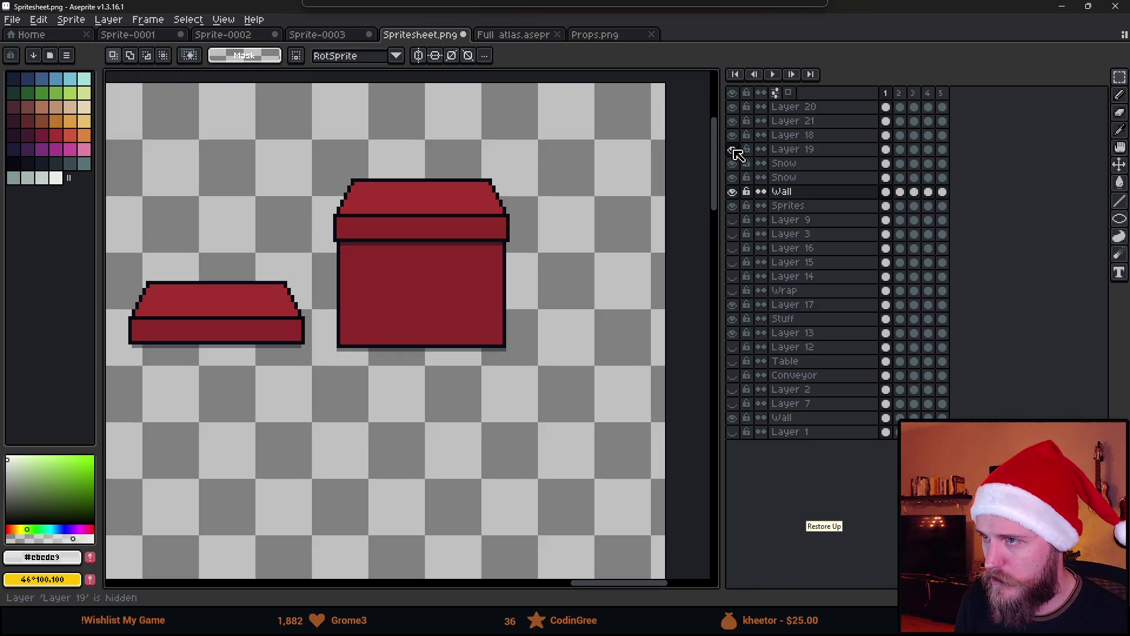
click(732, 206)
click(732, 206)
click(787, 206)
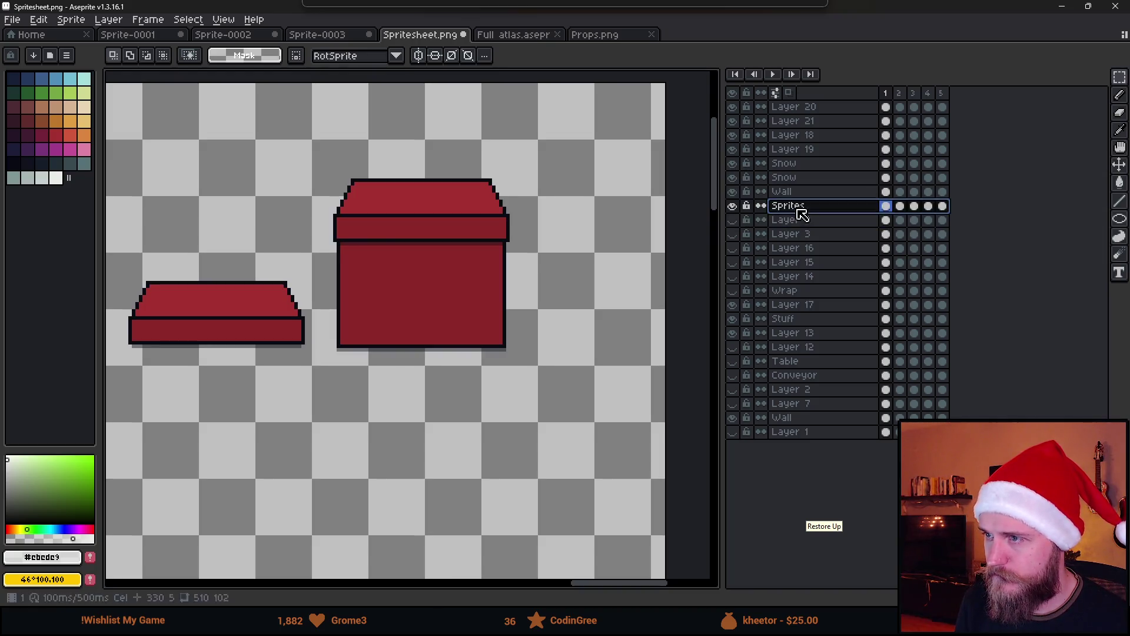
Step: Select the tall red box and place a copy of it below the original
drag(317, 152, 525, 399)
scroll(503, 386, down, 3)
drag(502, 192, 487, 398)
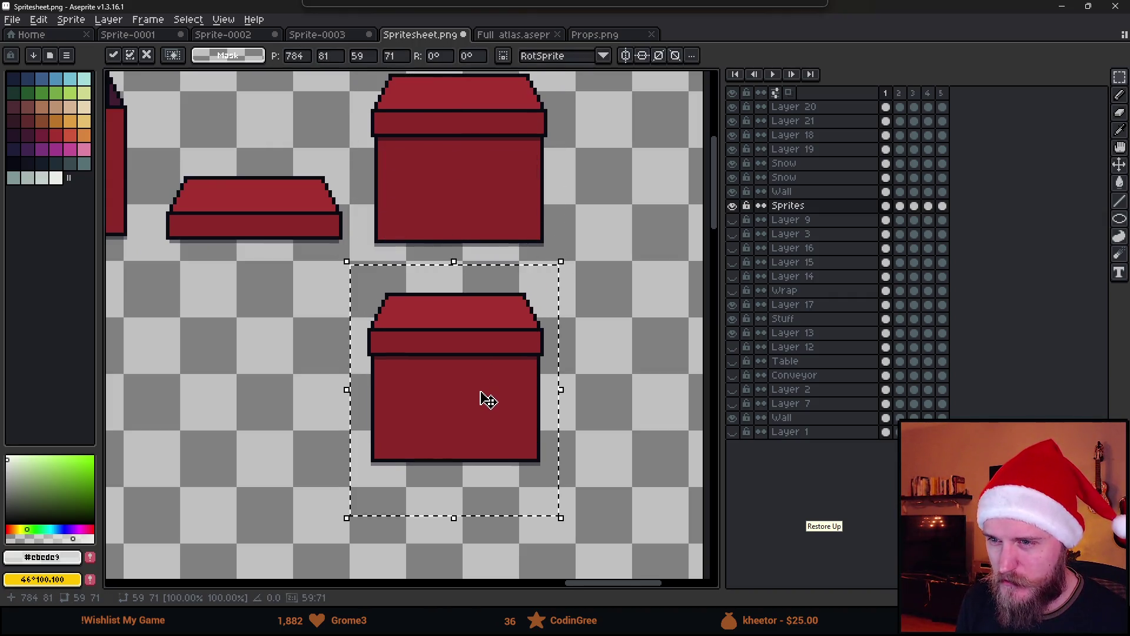
click(614, 395)
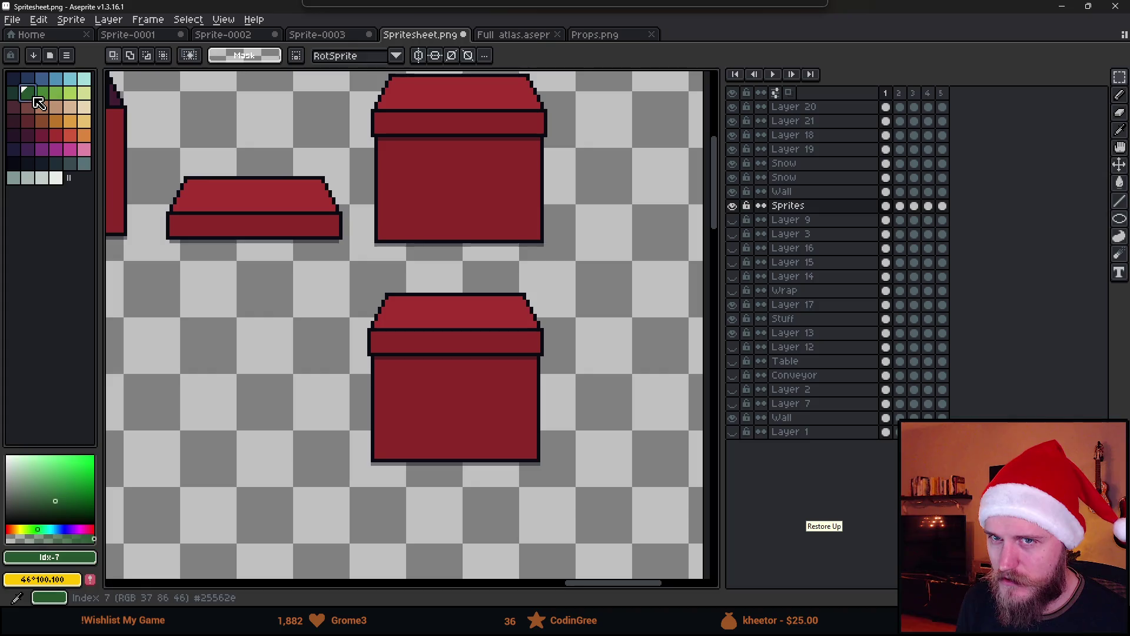
Step: Look through the icon atlas and props sheet, then return to the spritesheet with the boxes
click(226, 36)
click(519, 36)
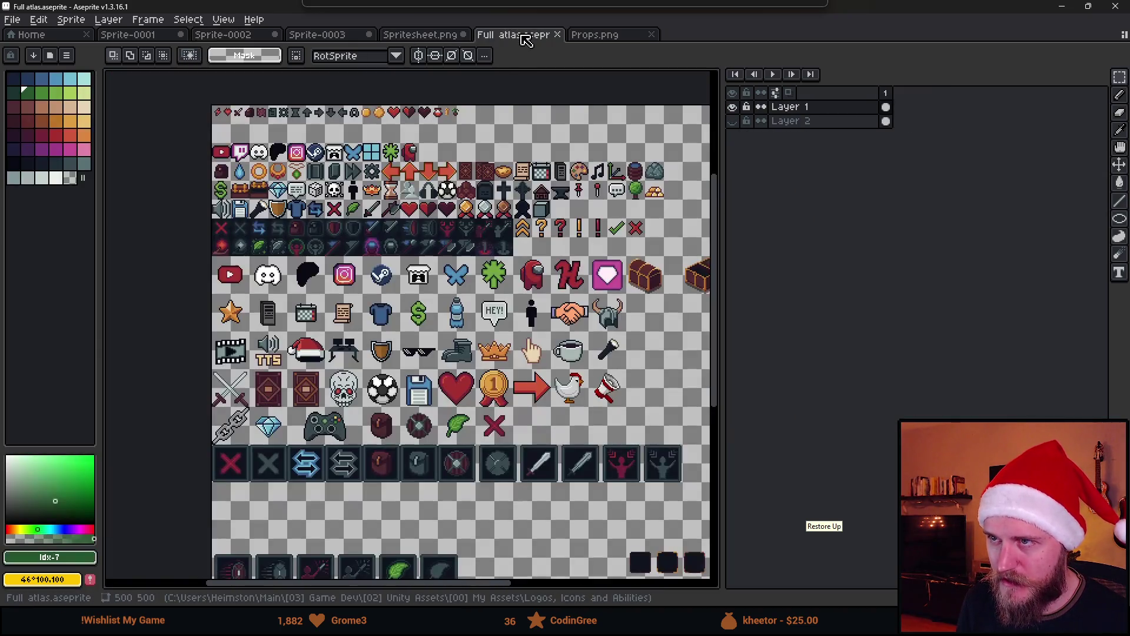
click(593, 35)
click(395, 40)
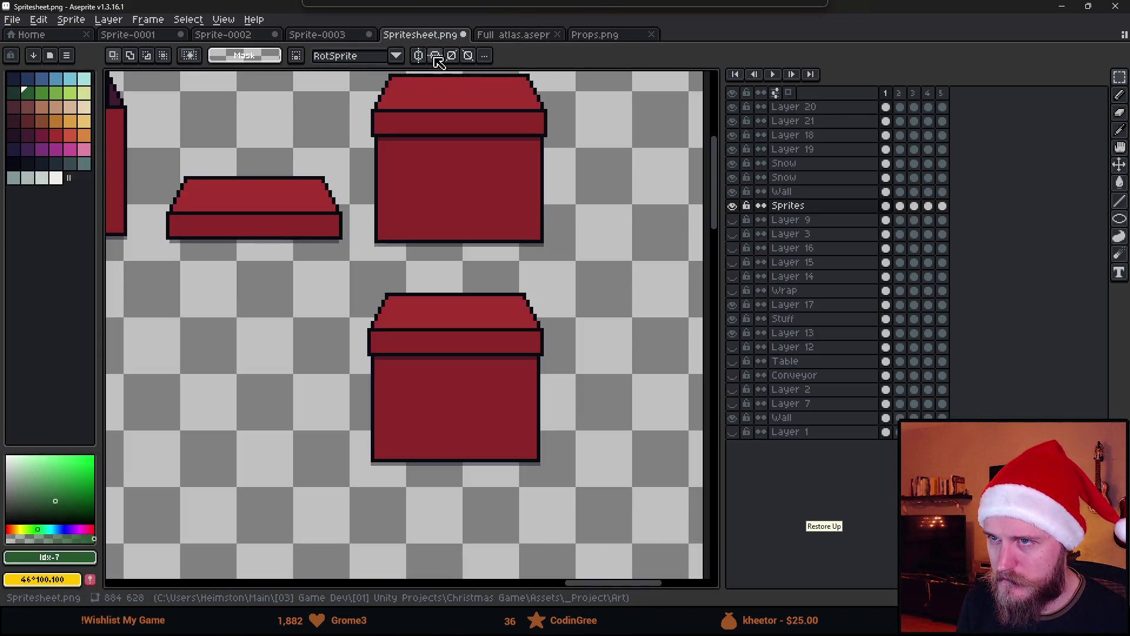
Step: With the Pencil in green, dab paint and draw a vertical green line down the box front
scroll(464, 356, up, 2)
key(b)
scroll(440, 387, up, 1)
drag(441, 389, 419, 319)
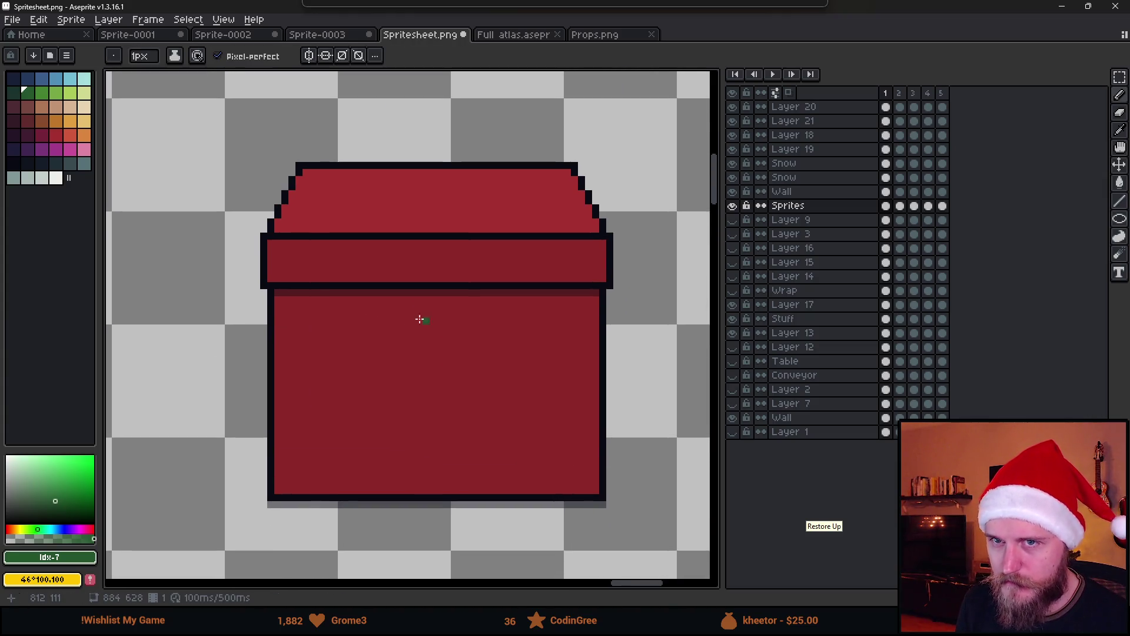
key(plus)
key(plus)
key(plus)
click(422, 353)
key(minus)
key(minus)
key(minus)
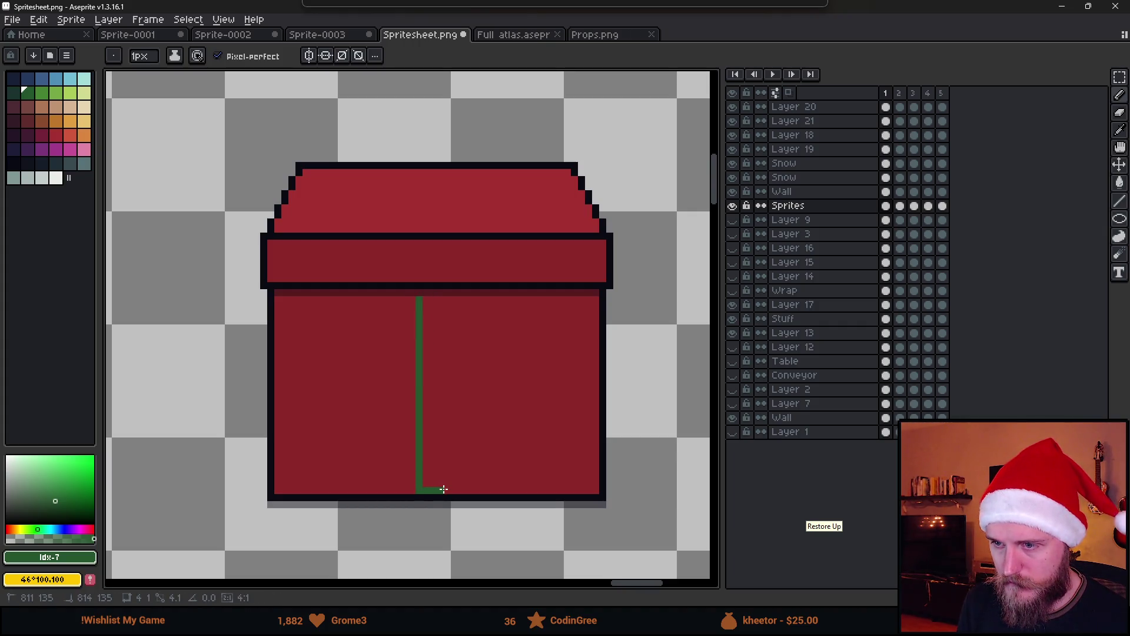
scroll(442, 299, down, 3)
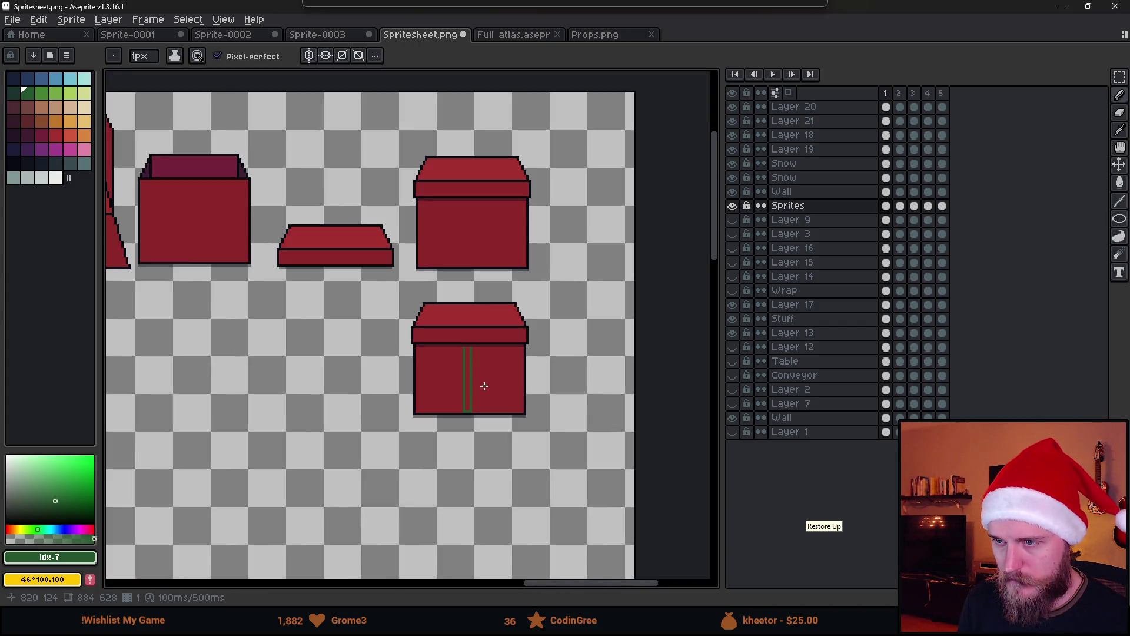
scroll(484, 385, up, 4)
drag(448, 238, 444, 472)
Step: Flood-fill the red gap between the green lines, adjusting fill options after overflowing fills
key(g)
click(424, 461)
key(ctrl+z)
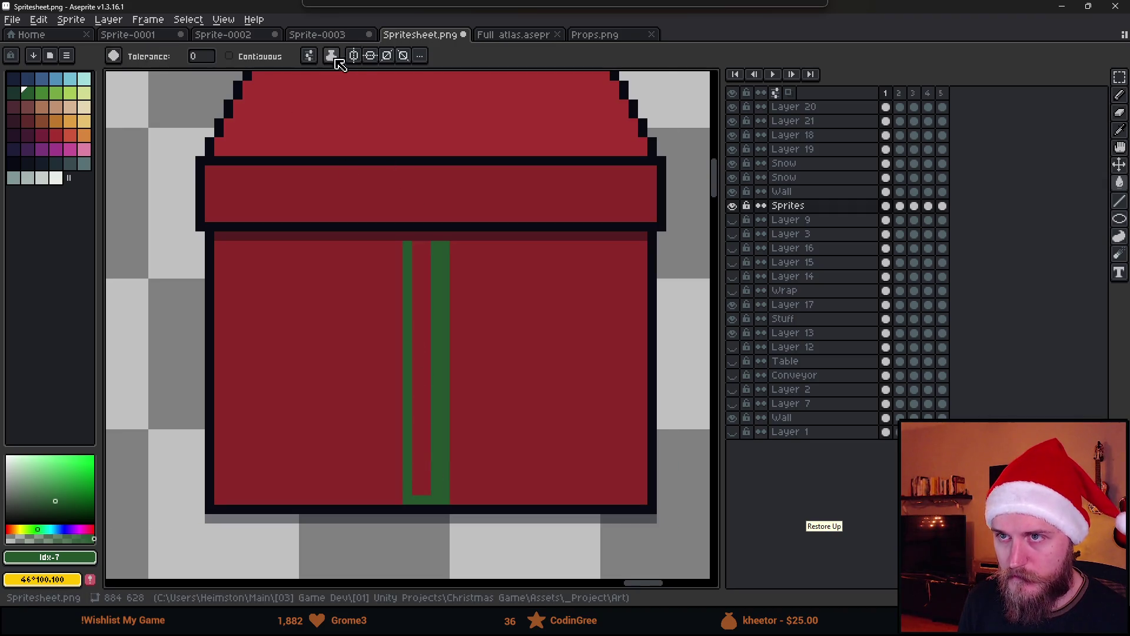
click(309, 56)
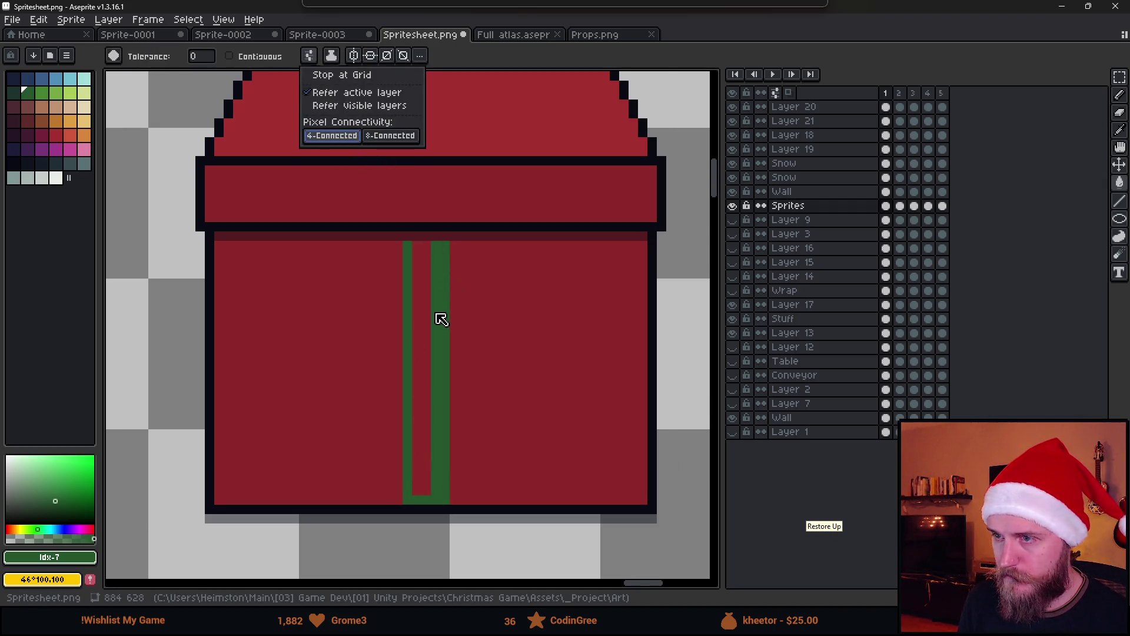
click(422, 320)
key(ctrl+z)
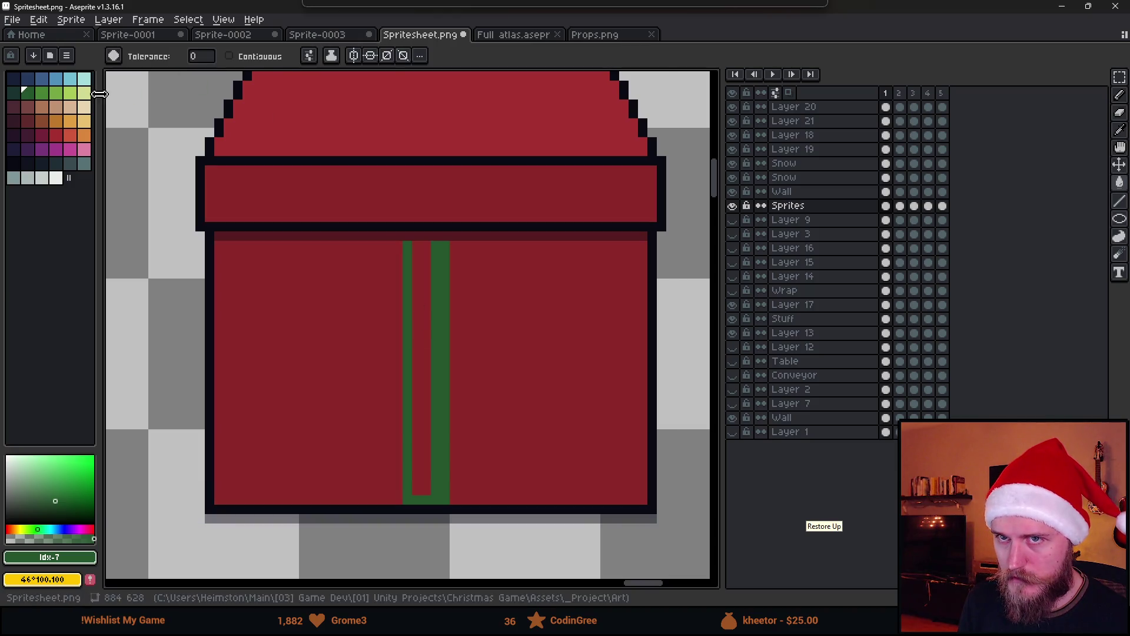
click(422, 305)
scroll(421, 306, down, 1)
scroll(427, 302, up, 1)
Step: Compare stripe areas with rectangle selections, then widen the green stripe by one pixel column
key(m)
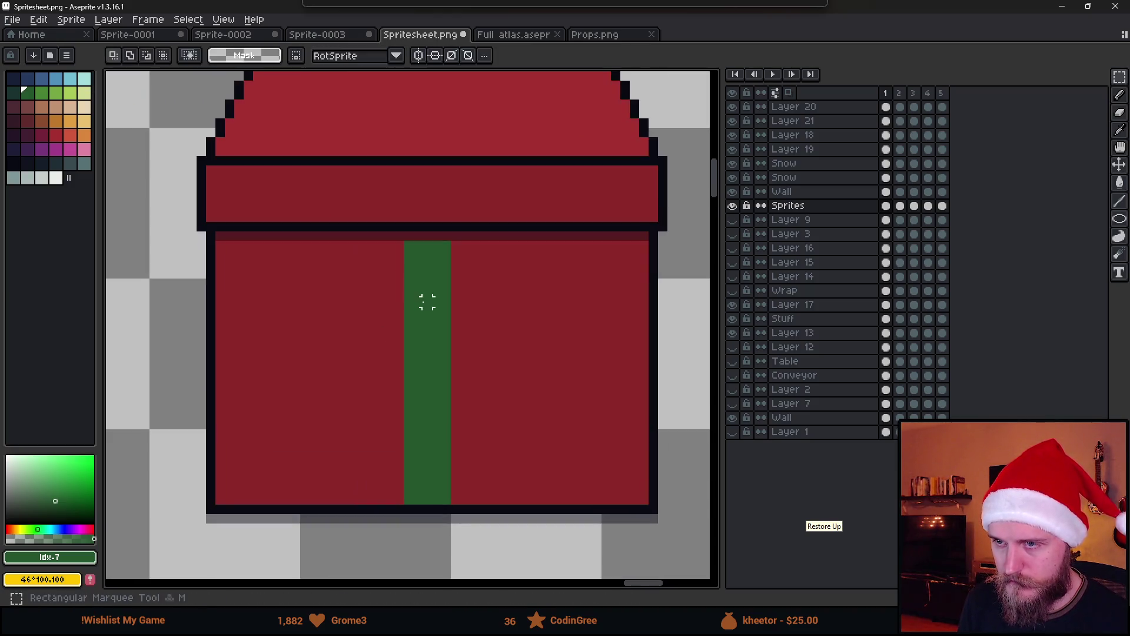
drag(399, 244, 215, 298)
mouse_move(453, 242)
mouse_down()
mouse_move(506, 268)
mouse_move(647, 297)
mouse_up()
key(ctrl+d)
key(b)
drag(457, 242, 453, 486)
Step: Shade the top row of the green stripe in a darker teal-green
scroll(453, 500, down, 8)
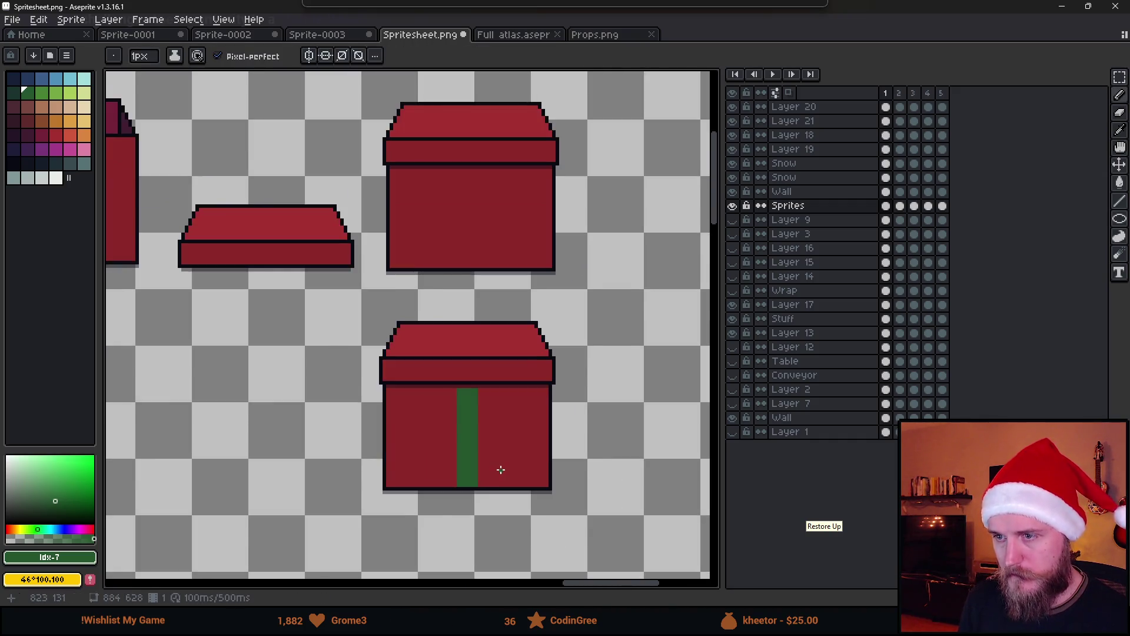
scroll(510, 451, up, 2)
scroll(510, 451, up, 3)
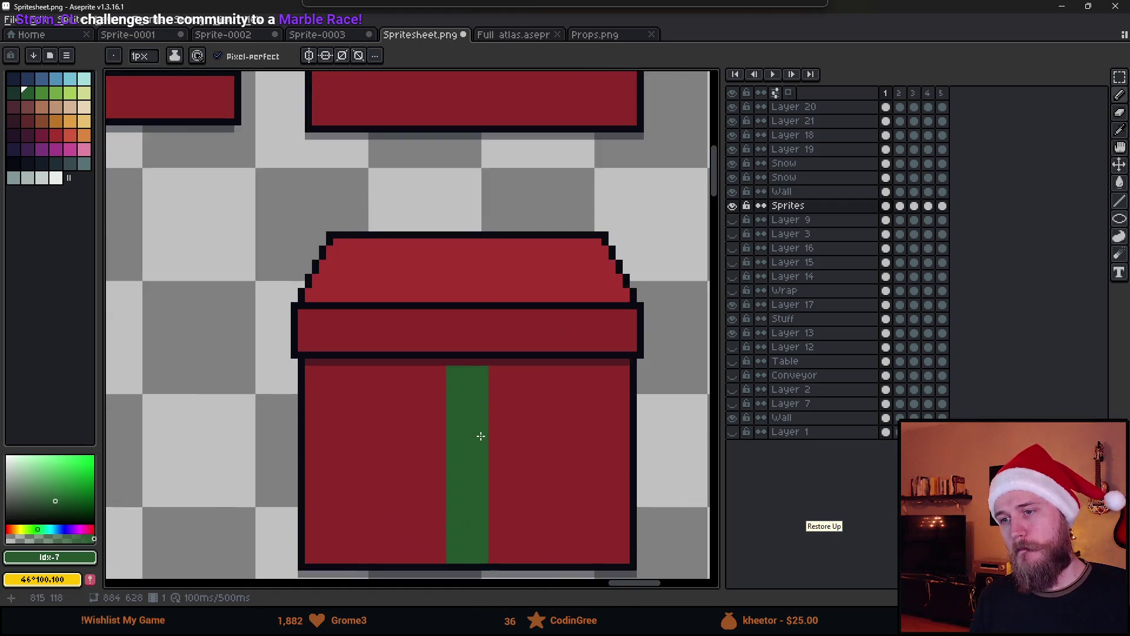
drag(479, 433, 486, 325)
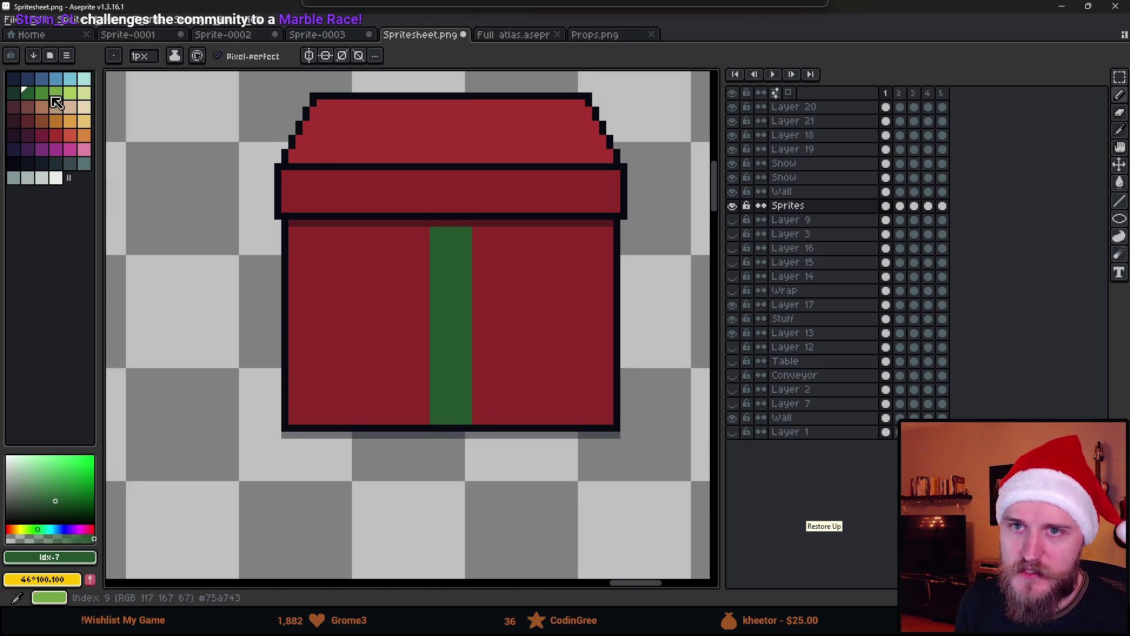
click(13, 92)
scroll(408, 230, up, 1)
drag(436, 221, 486, 220)
scroll(303, 291, down, 2)
scroll(361, 279, up, 2)
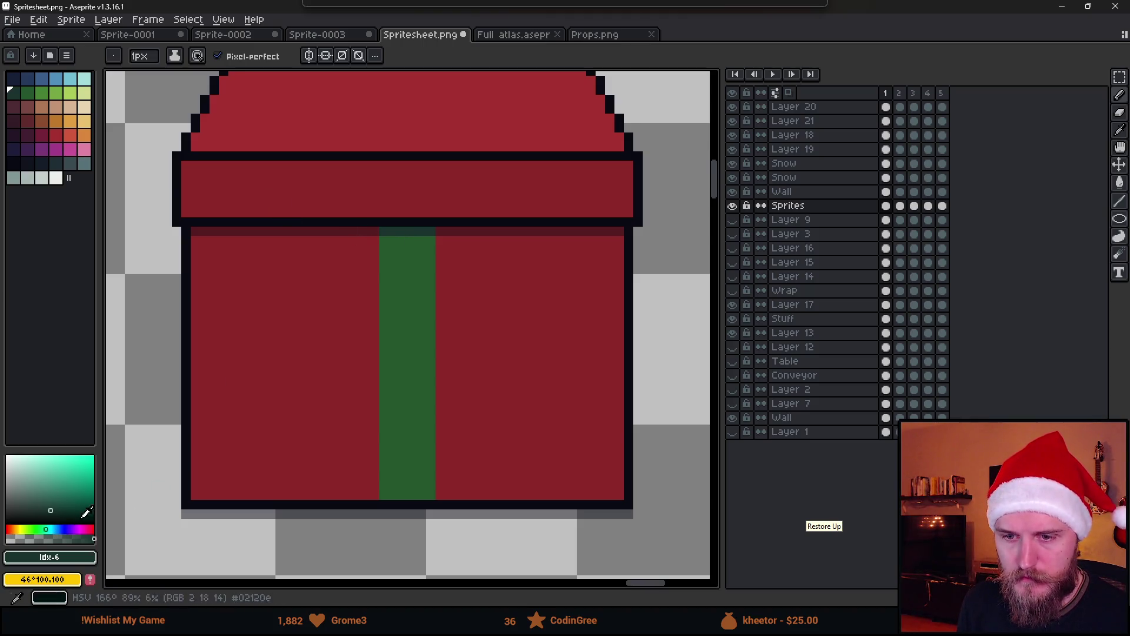
Step: Sample the stripe's green and fill the red square in the lid band green
click(53, 511)
scroll(378, 494, up, 1)
scroll(373, 521, up, 2)
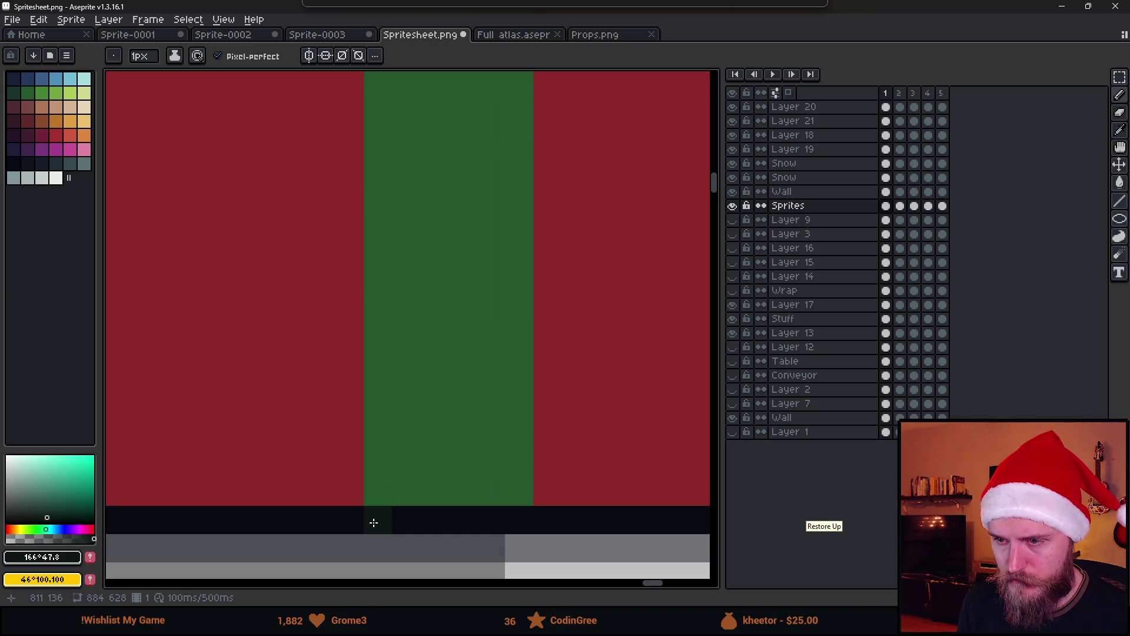
scroll(547, 469, down, 4)
scroll(533, 359, up, 3)
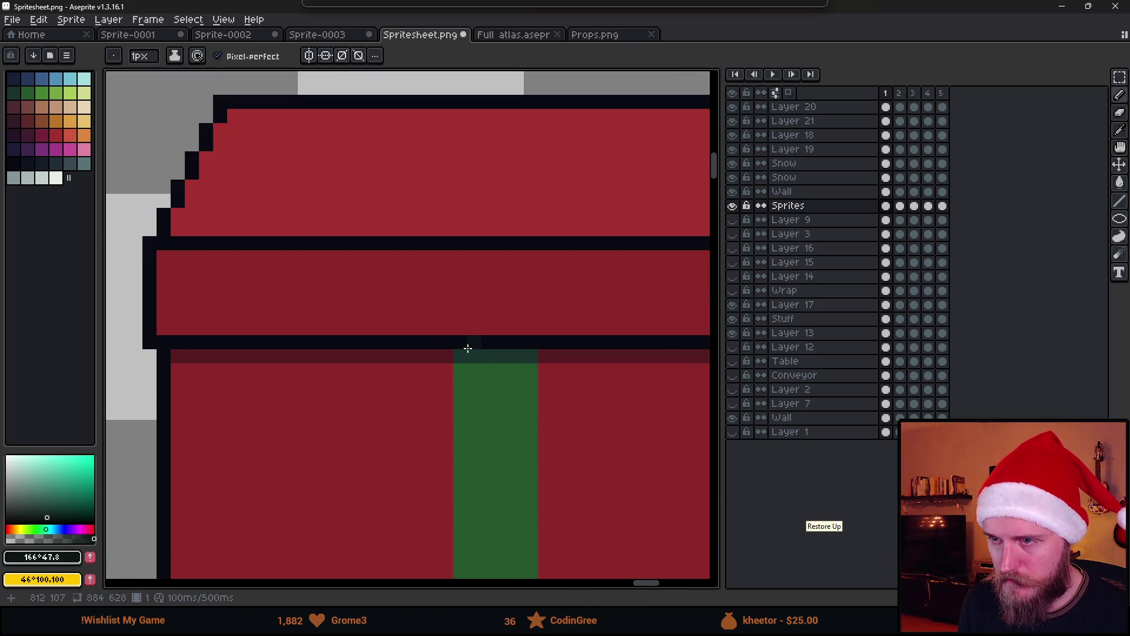
scroll(574, 383, down, 2)
scroll(523, 374, up, 1)
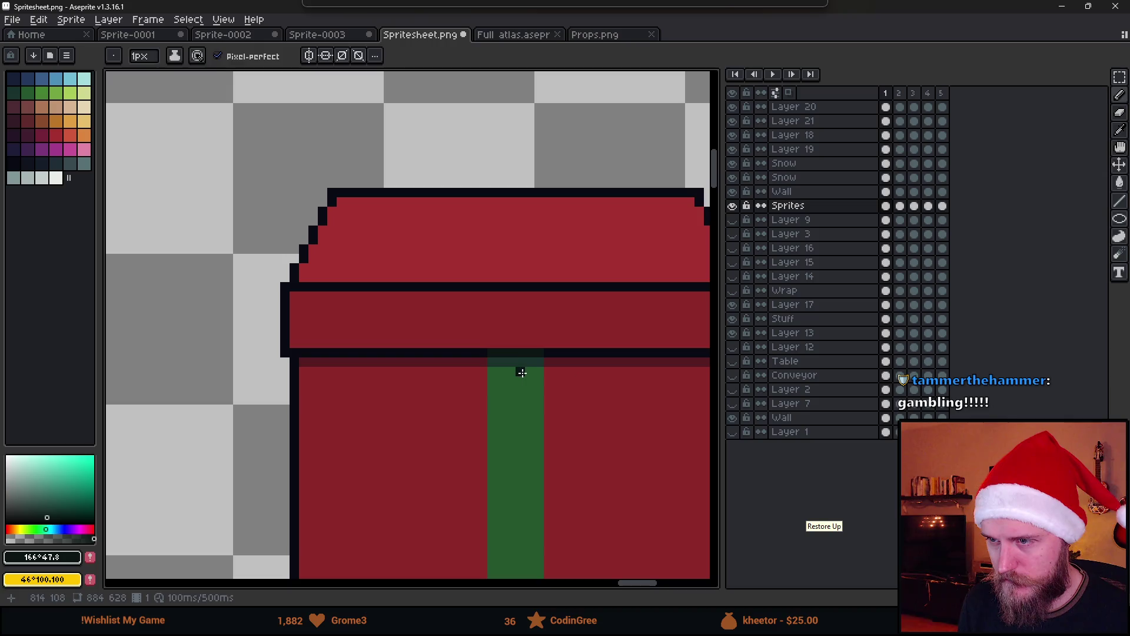
alt+click(512, 385)
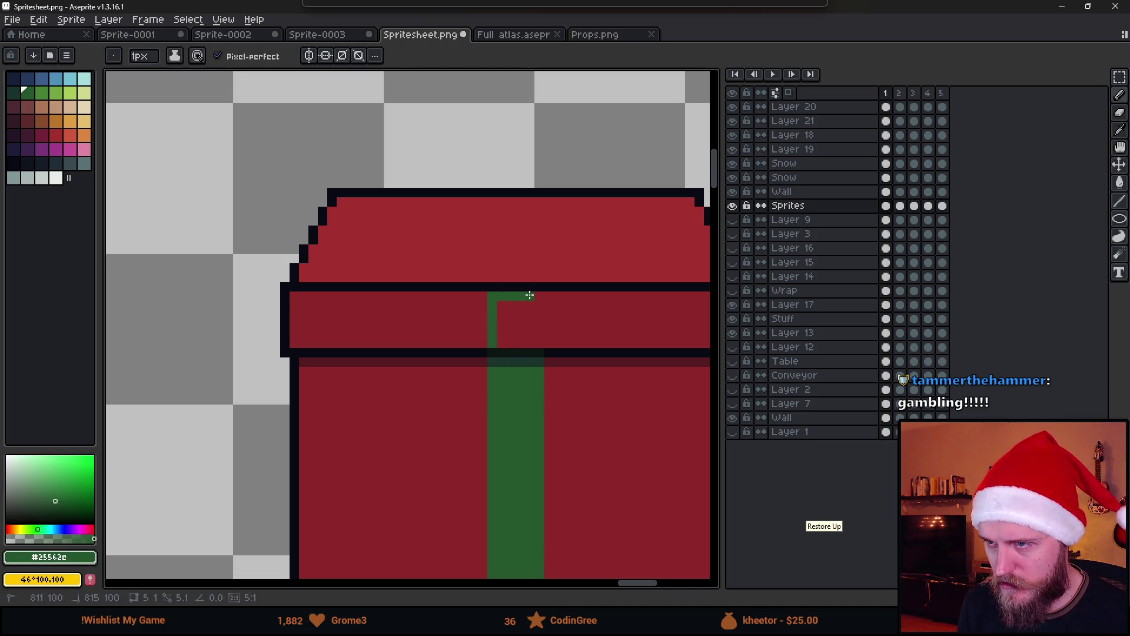
key(g)
click(515, 331)
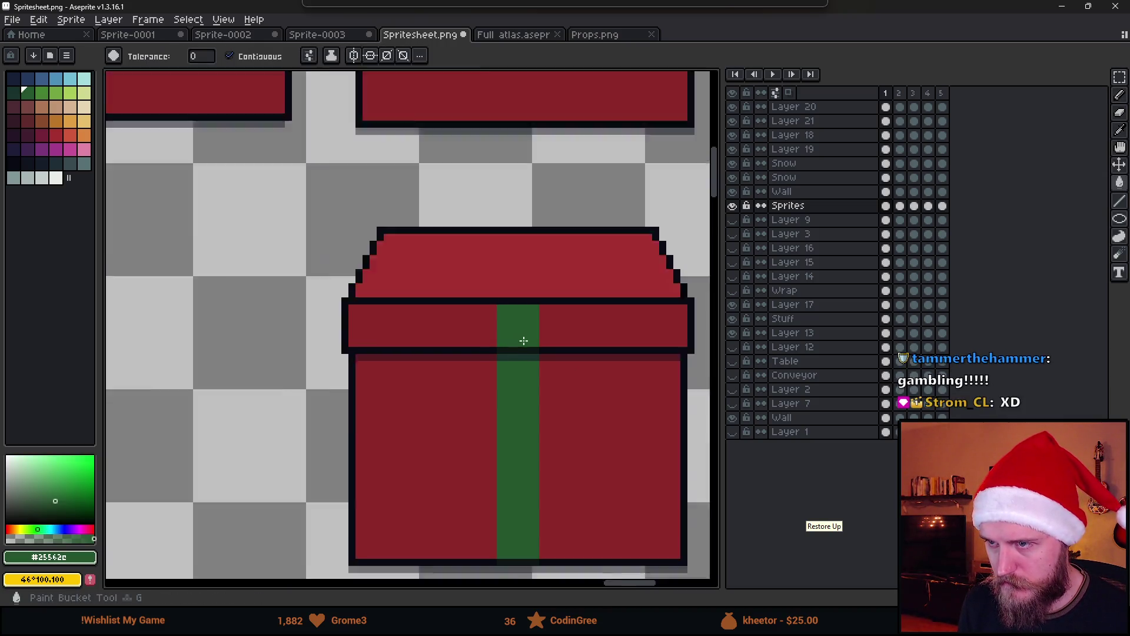
Step: Pick the box's dark red shadow colour on the Pencil for the ribbon's right edge
scroll(583, 344, down, 4)
scroll(563, 353, up, 2)
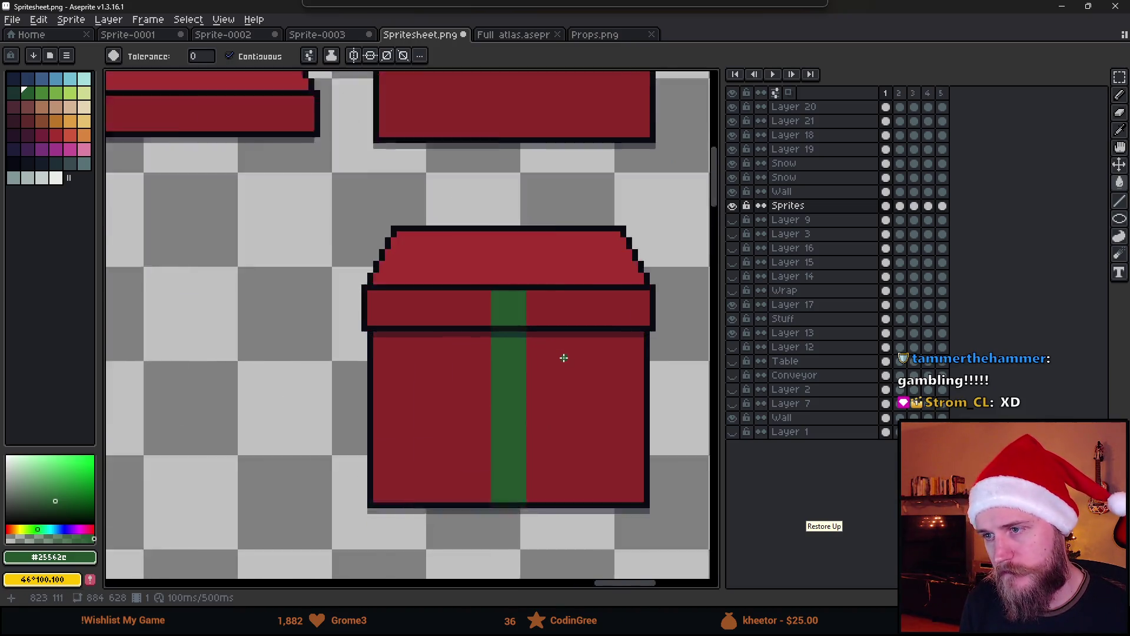
scroll(563, 356, up, 1)
scroll(548, 363, down, 1)
scroll(516, 365, up, 2)
alt+click(501, 246)
key(b)
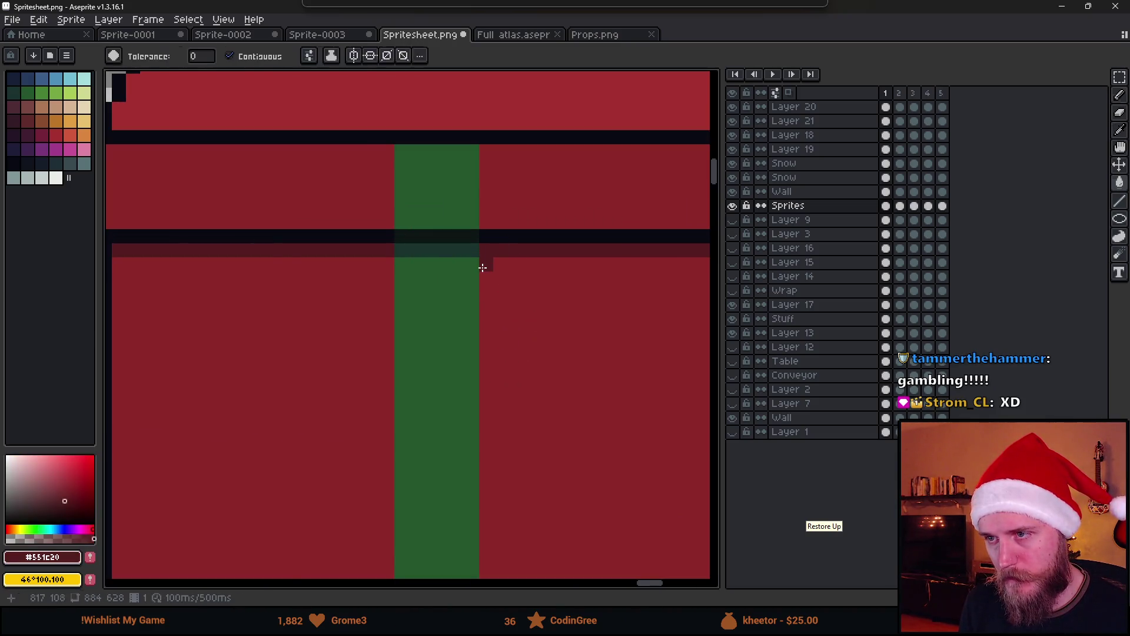
scroll(485, 266, down, 2)
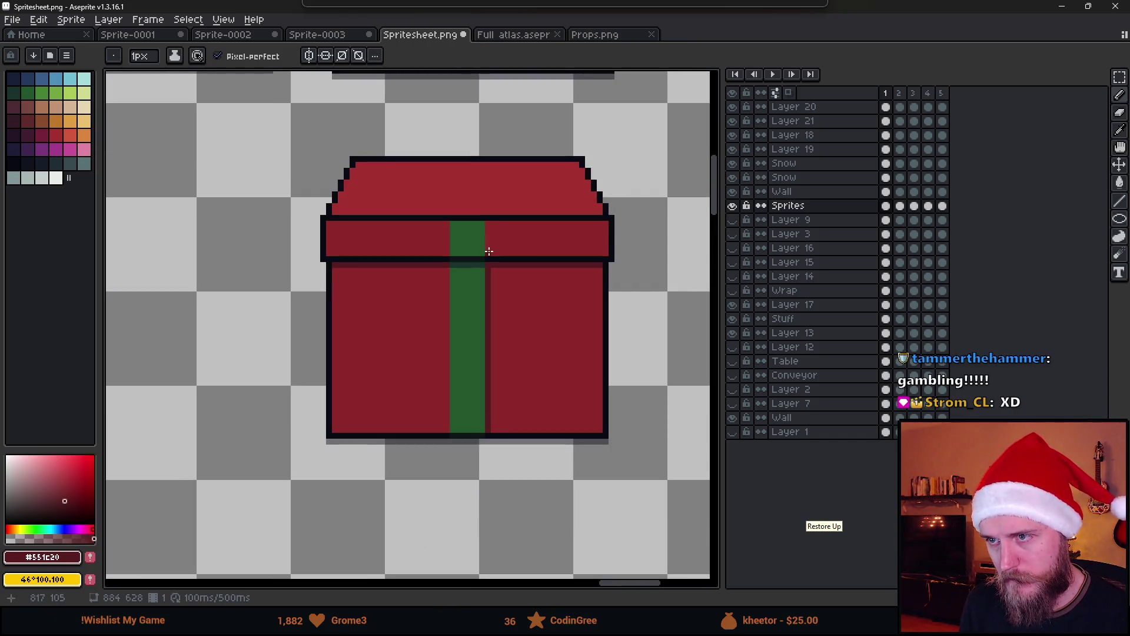
scroll(506, 265, down, 3)
scroll(545, 311, up, 2)
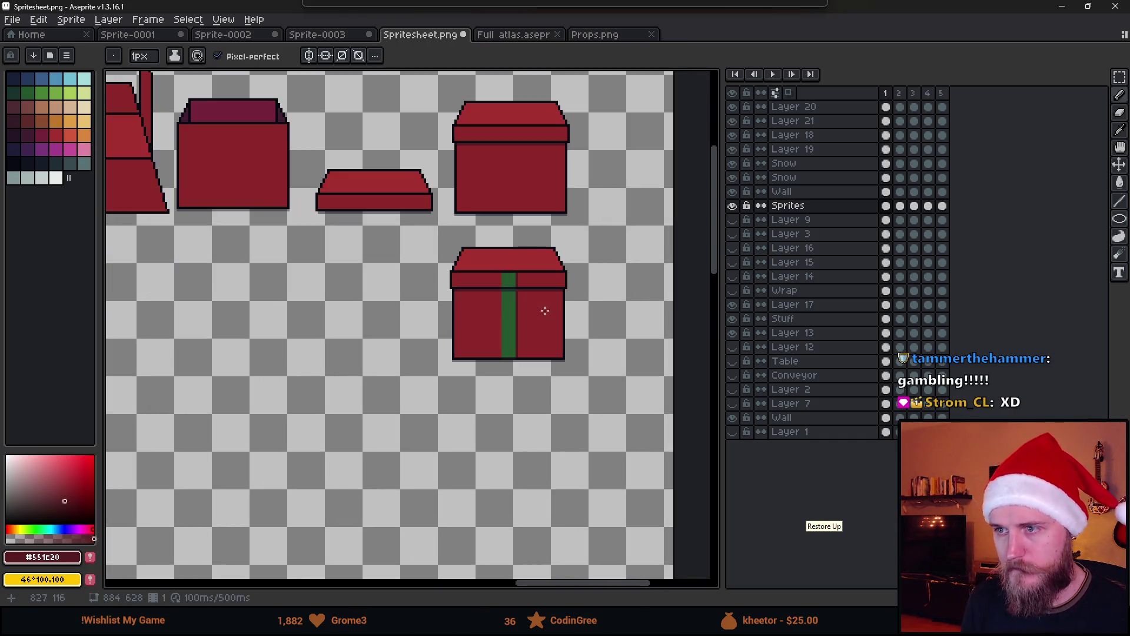
scroll(519, 320, up, 1)
scroll(542, 327, down, 1)
scroll(504, 346, up, 2)
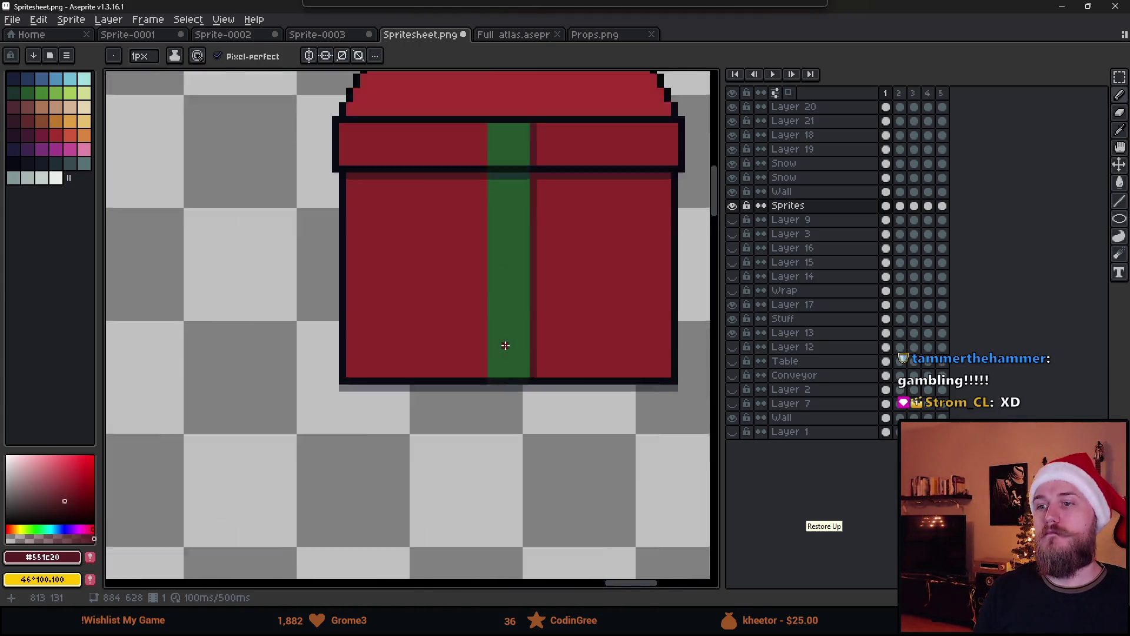
scroll(506, 345, down, 1)
key(v)
key(ctrl+s)
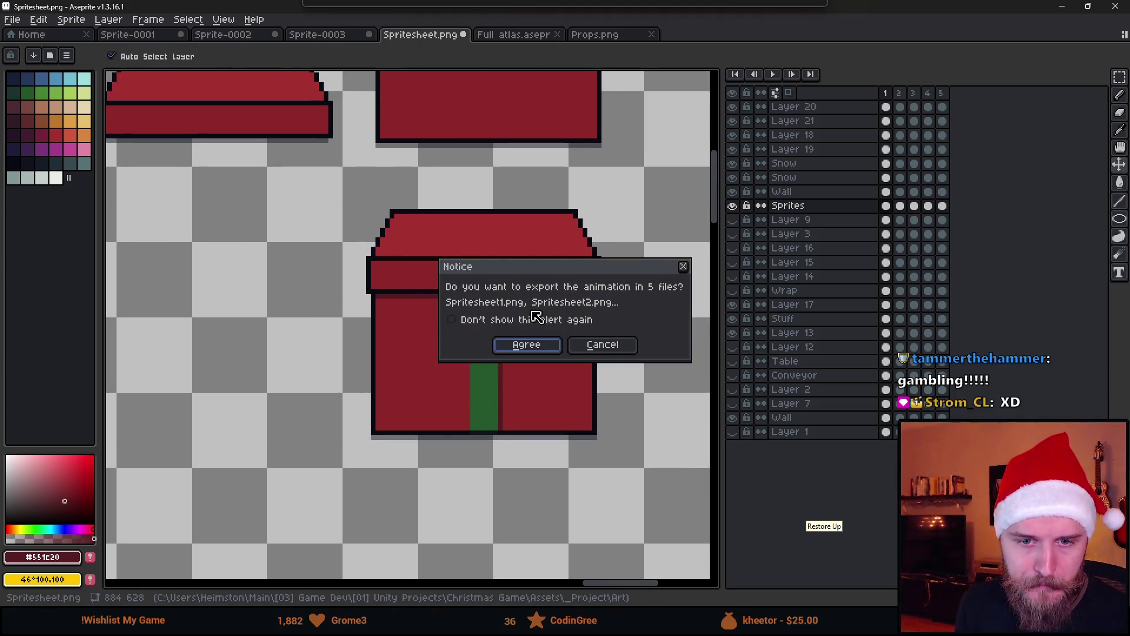
click(618, 352)
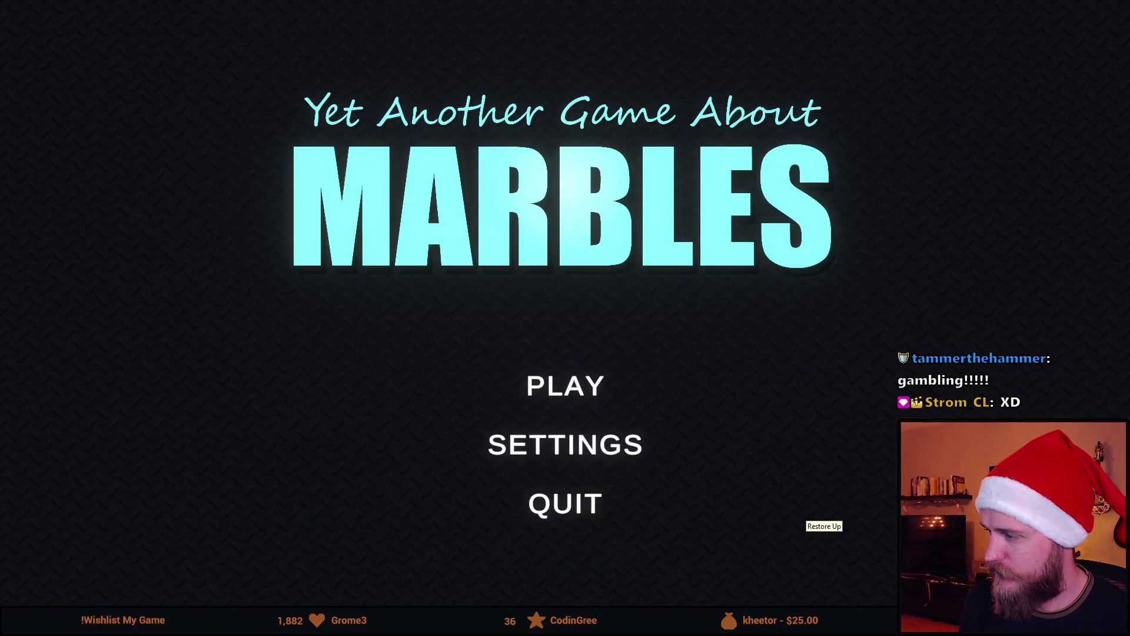
Step: Choose PLAY on the main menu to reach The Descent, The Gigaplinko and The Teleporter maps
click(569, 382)
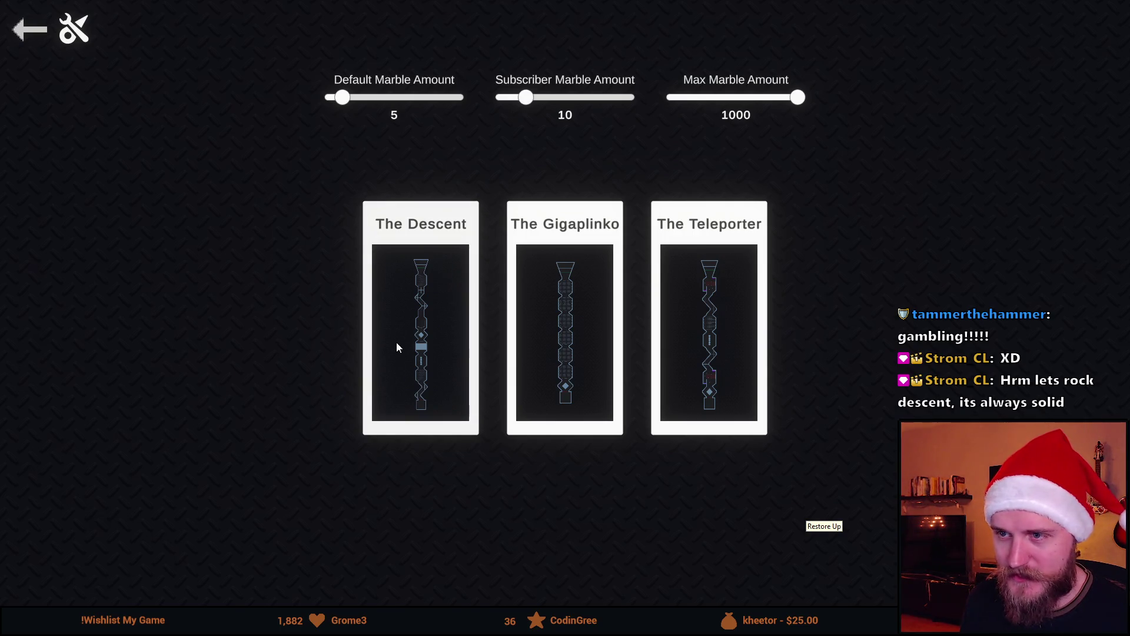
Step: Pick The Descent track and, once chat marbles have joined, start the 10-second countdown
click(433, 331)
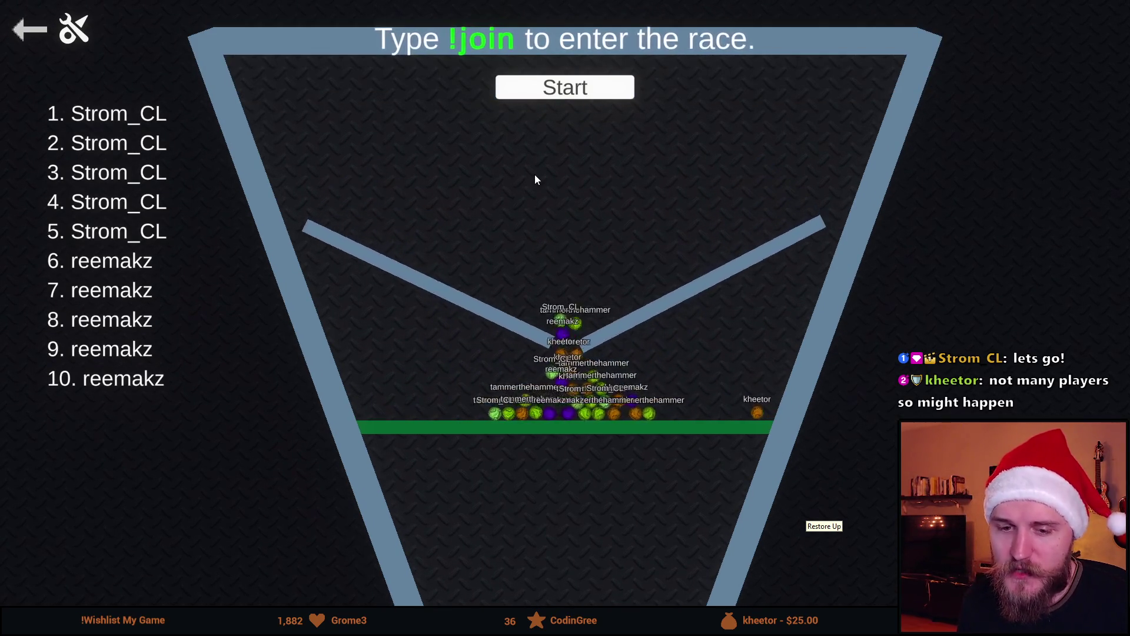
click(588, 89)
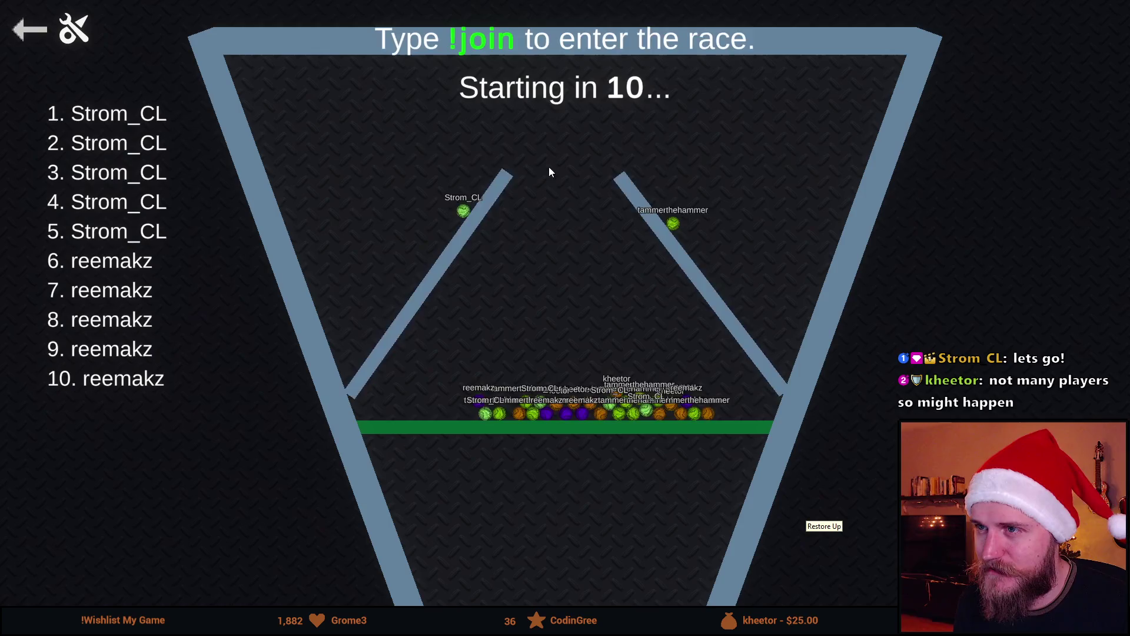
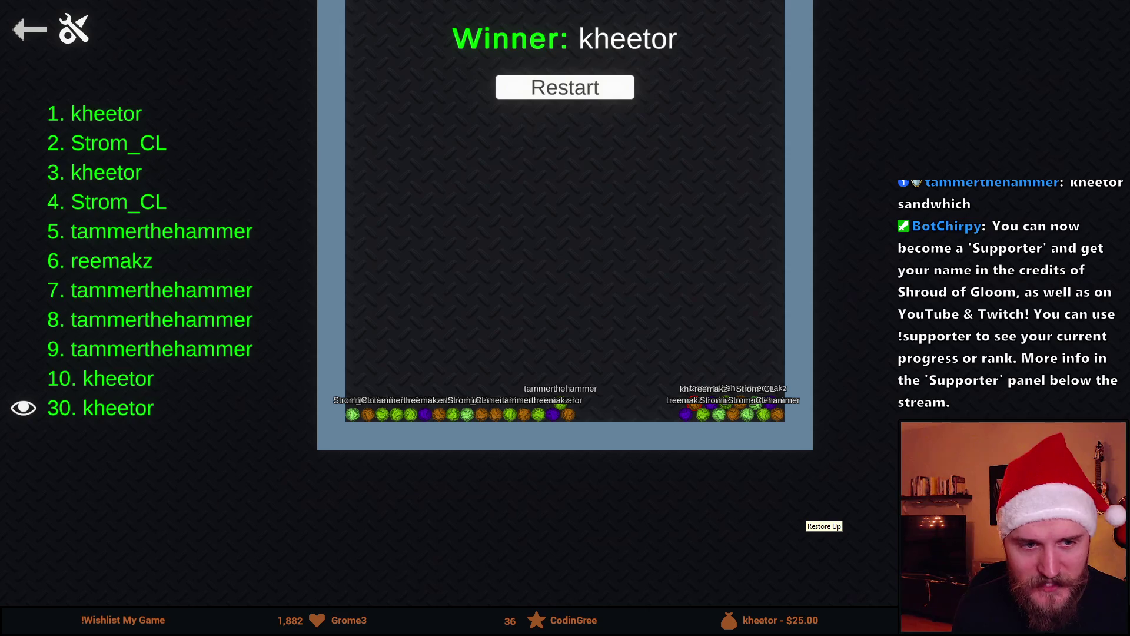
Step: Leave the marbles winner screen, go back to the main menu and quit the game
click(27, 33)
click(27, 33)
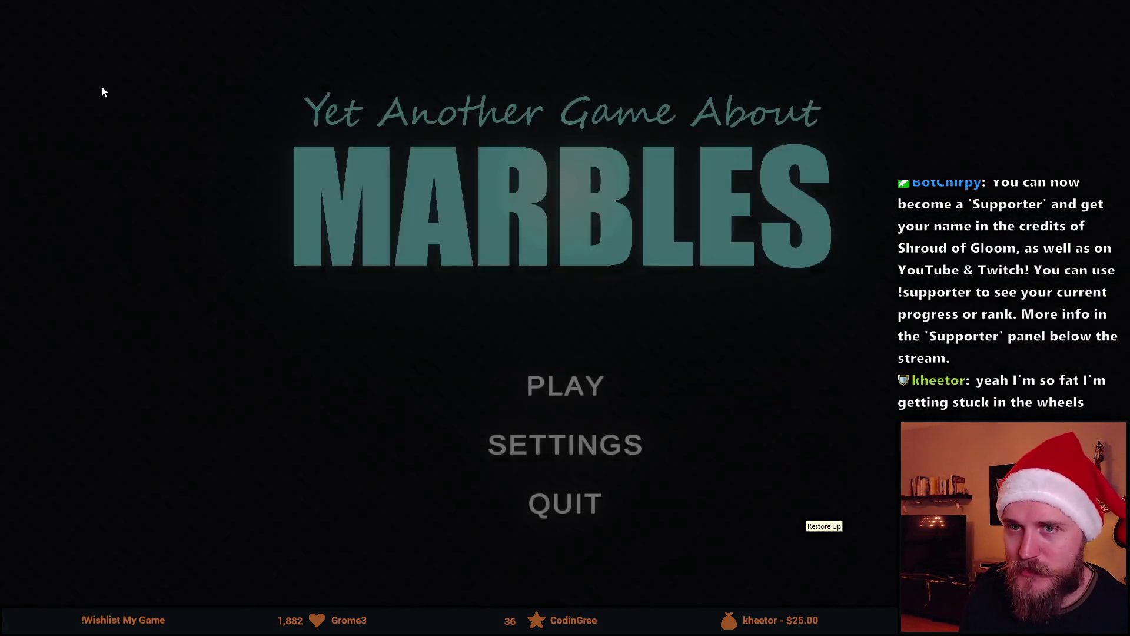
click(588, 504)
click(492, 388)
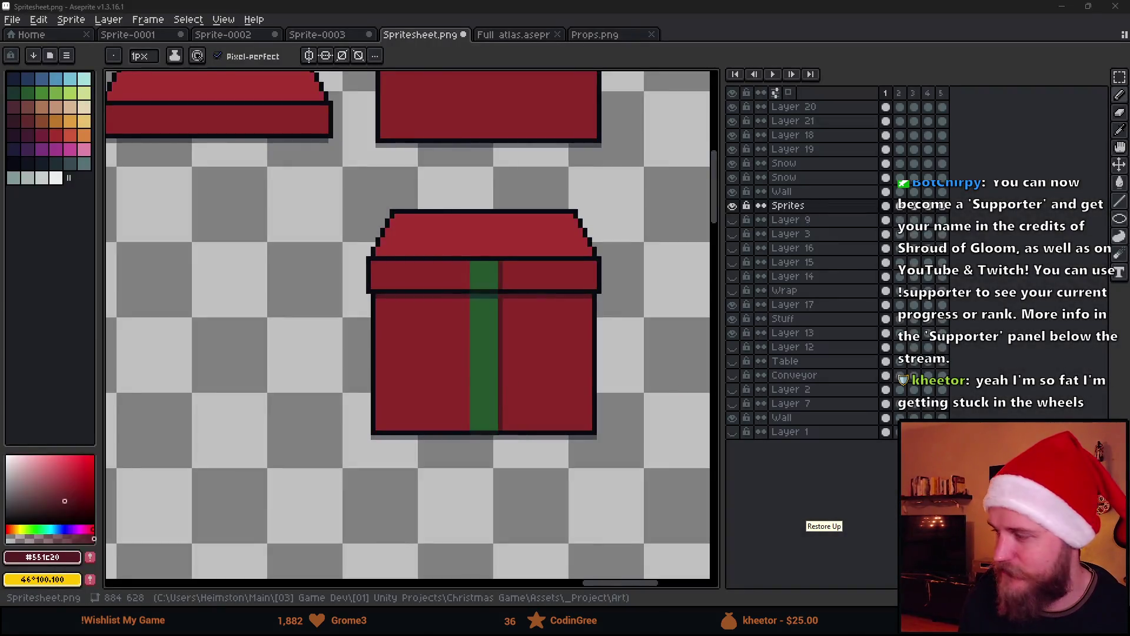
Step: Extend the dark green ribbon upward onto the gift box lid
scroll(471, 306, down, 2)
scroll(469, 290, up, 3)
alt+click(480, 314)
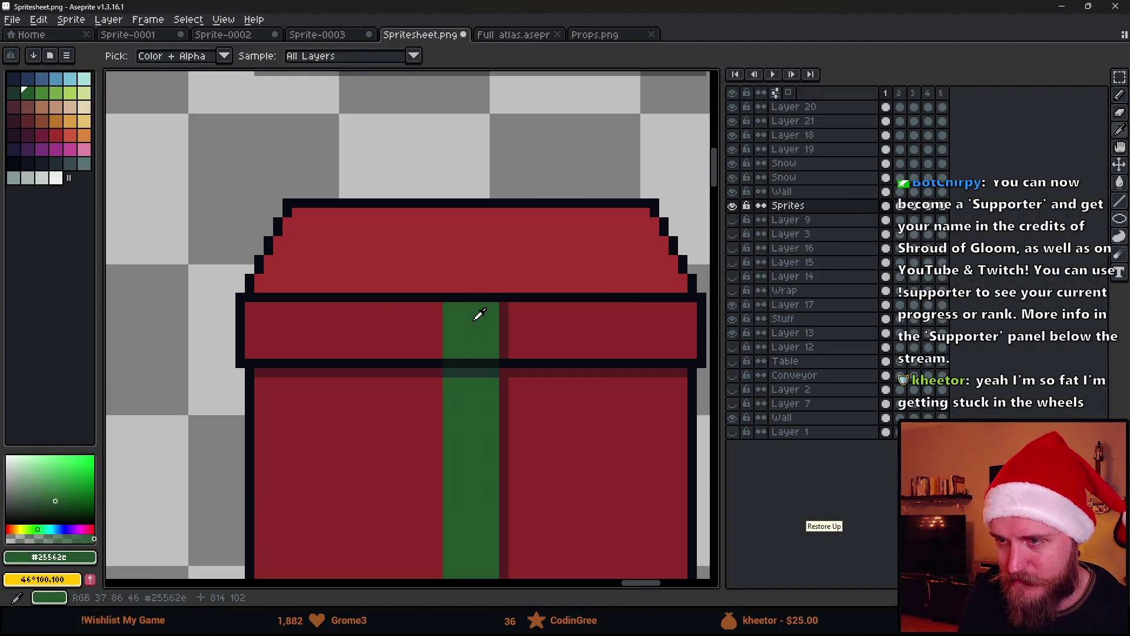
scroll(429, 287, up, 1)
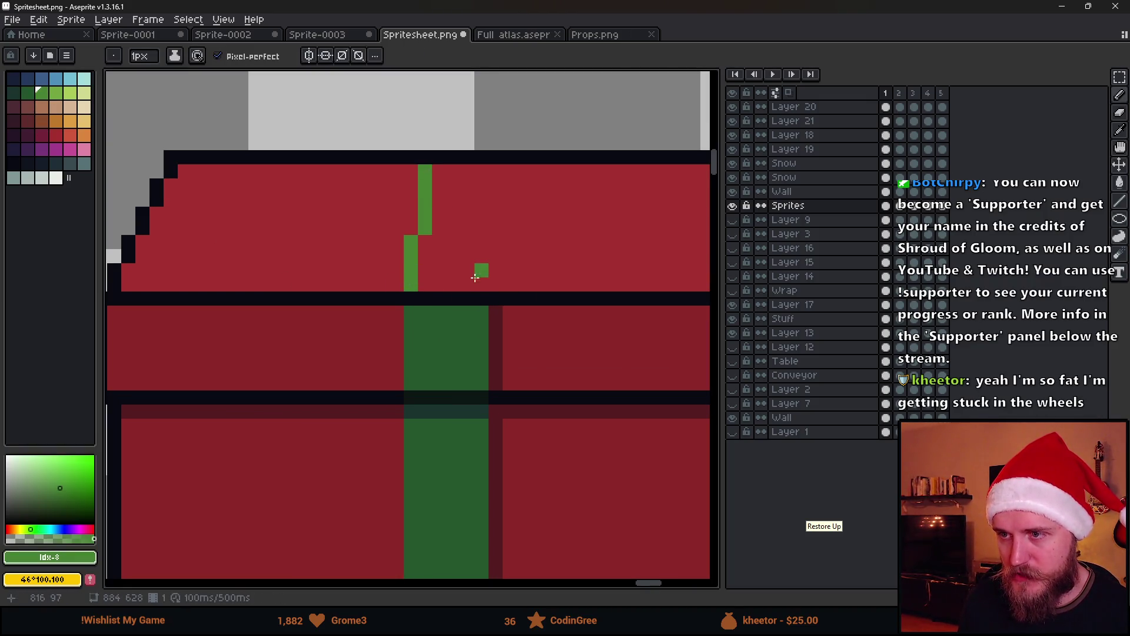
drag(470, 199, 469, 177)
scroll(479, 235, down, 3)
Step: Paint the lid's red over the ribbon's top-left pixels
key(g)
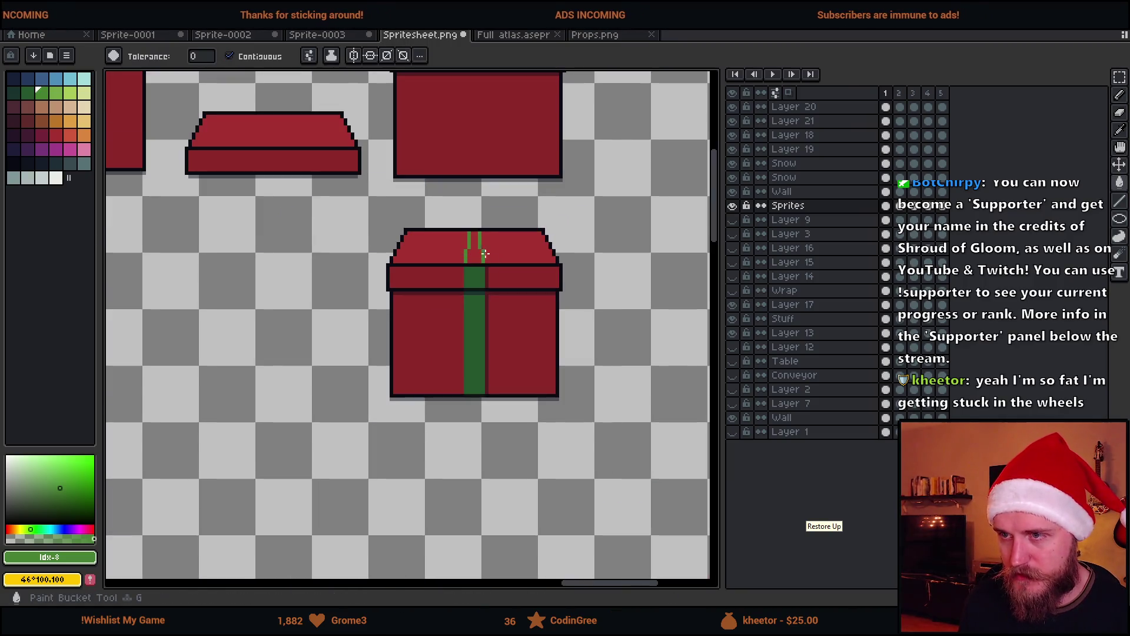
scroll(496, 297, down, 3)
scroll(496, 303, up, 2)
scroll(499, 307, down, 2)
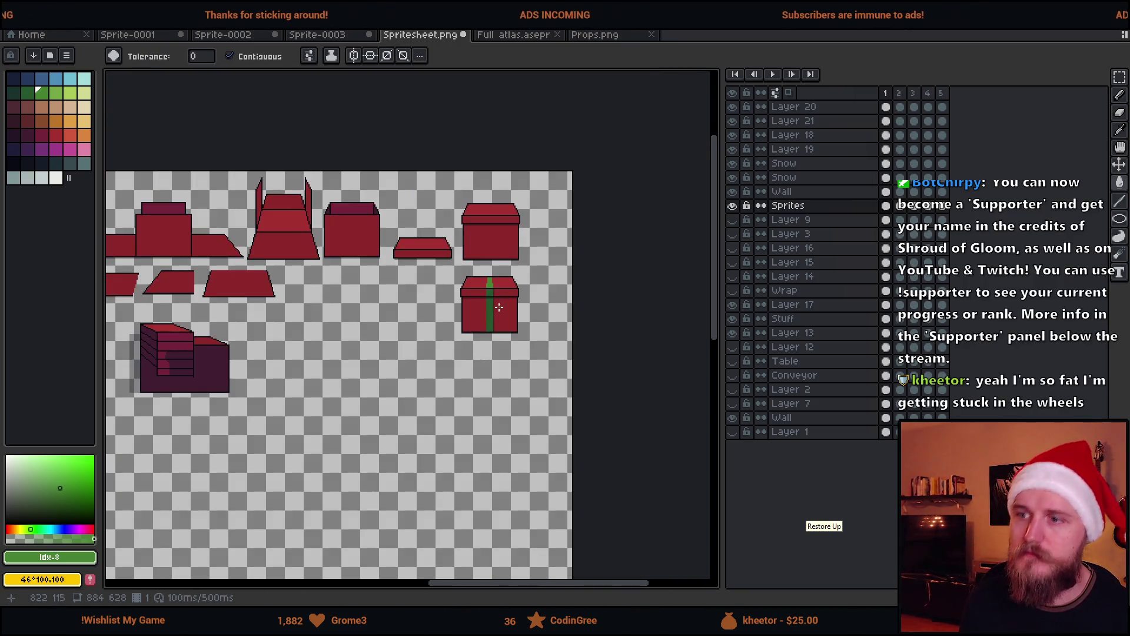
scroll(507, 322, up, 5)
key(e)
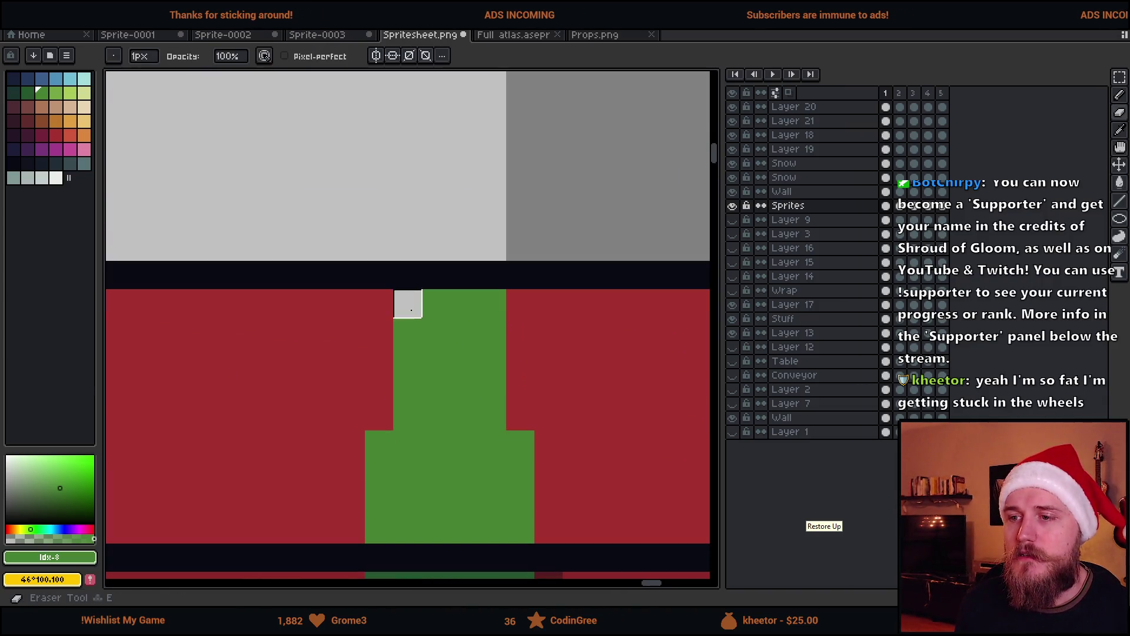
alt+click(363, 320)
key(b)
drag(408, 304, 443, 305)
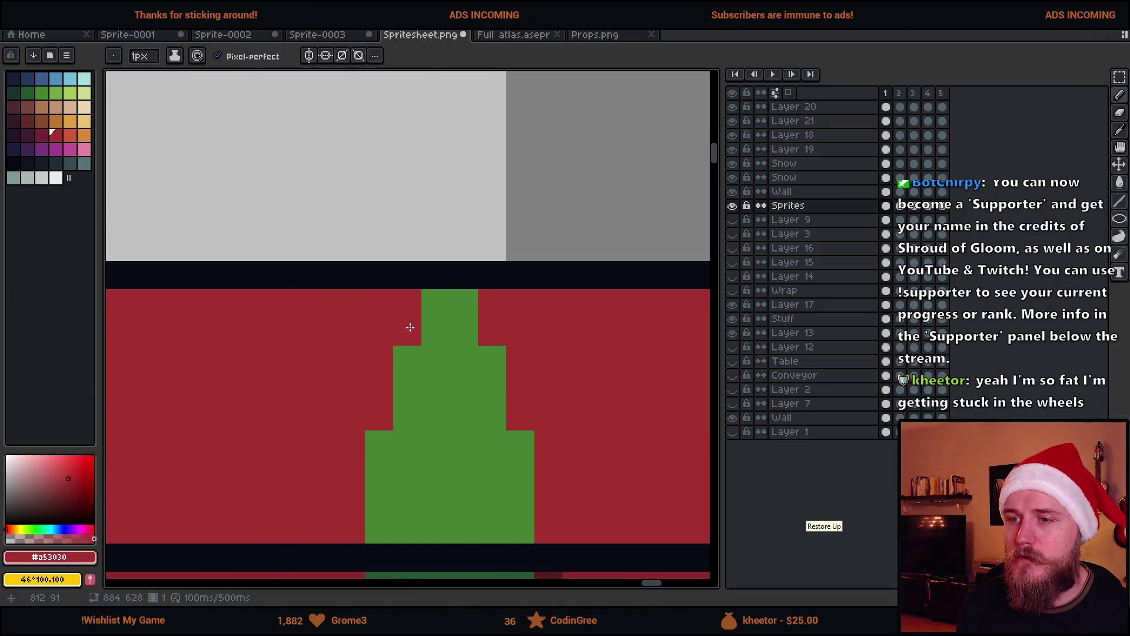
Step: Pick the ribbon green as the drawing colour
scroll(435, 359, down, 5)
scroll(493, 405, up, 4)
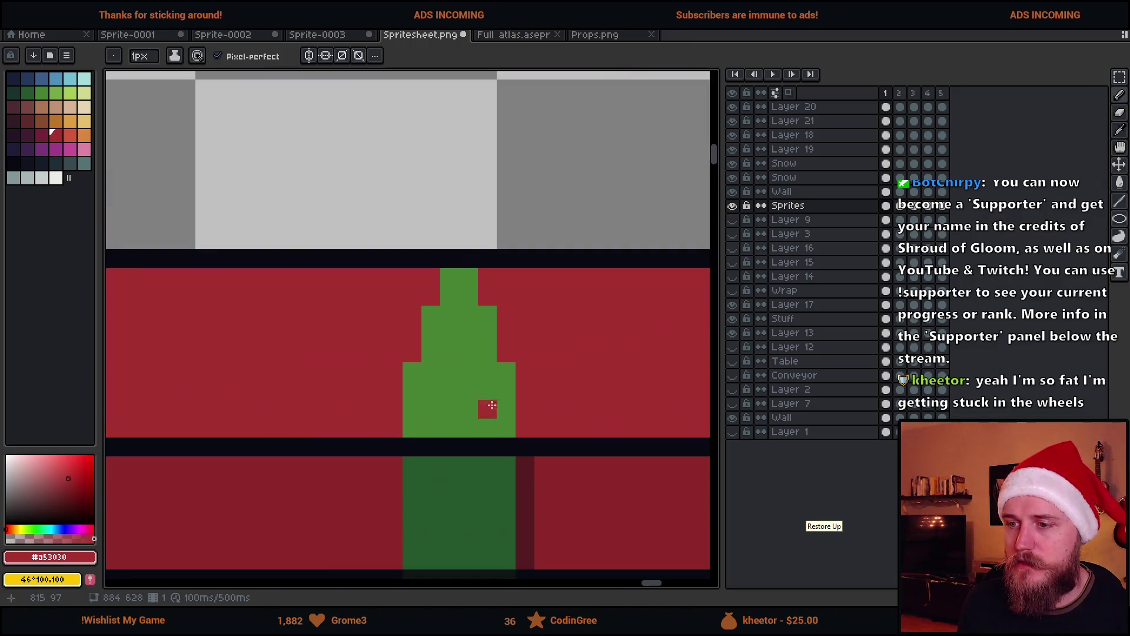
alt+click(485, 310)
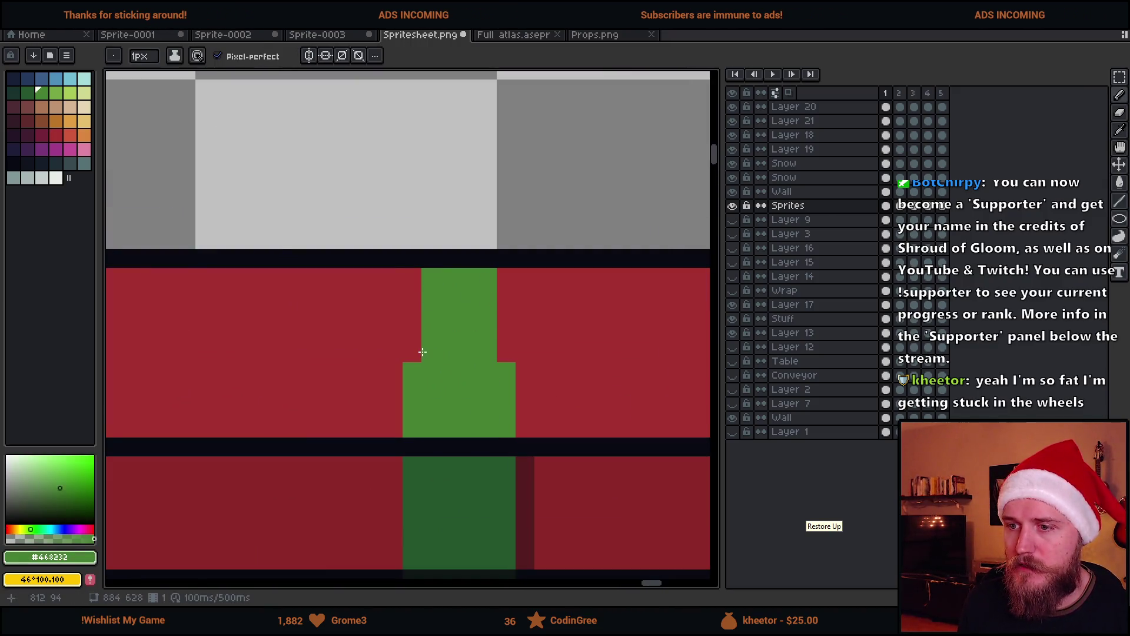
scroll(498, 397, down, 4)
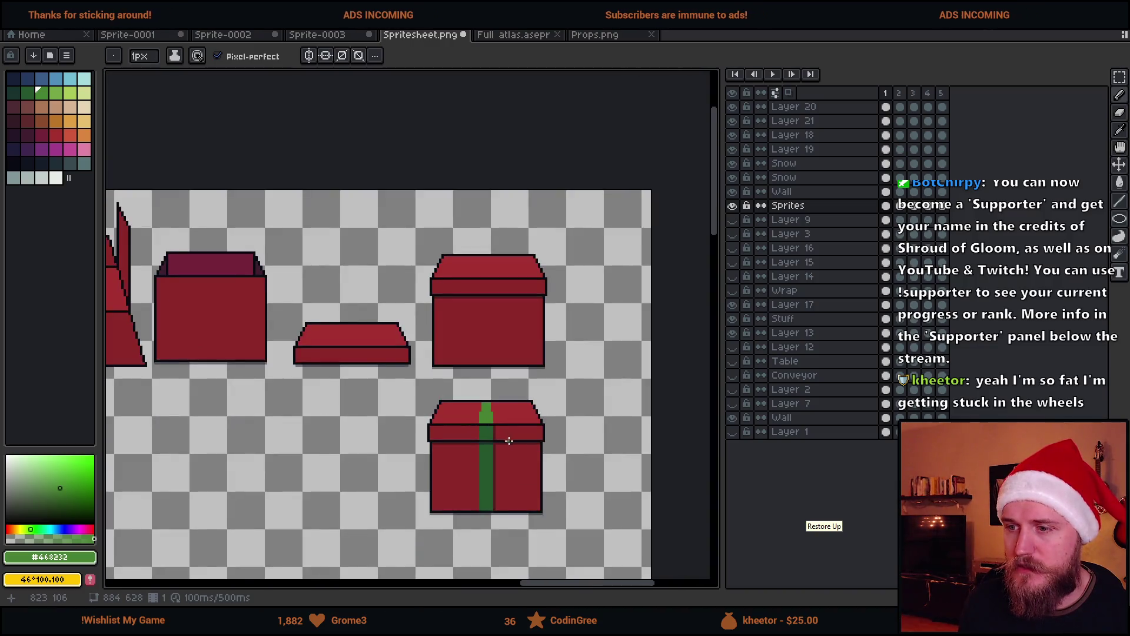
scroll(491, 420, up, 1)
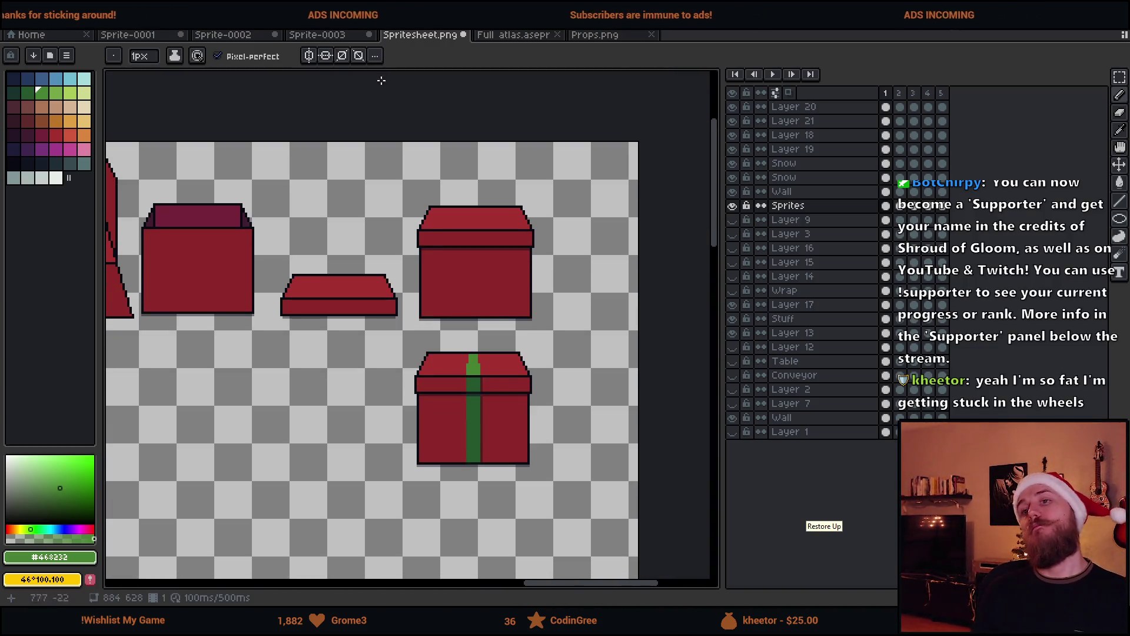
Step: Compare against the Sprite-0003 and Sprite-0002 reference gift boxes, then return to Spritesheet.png
click(343, 36)
click(240, 46)
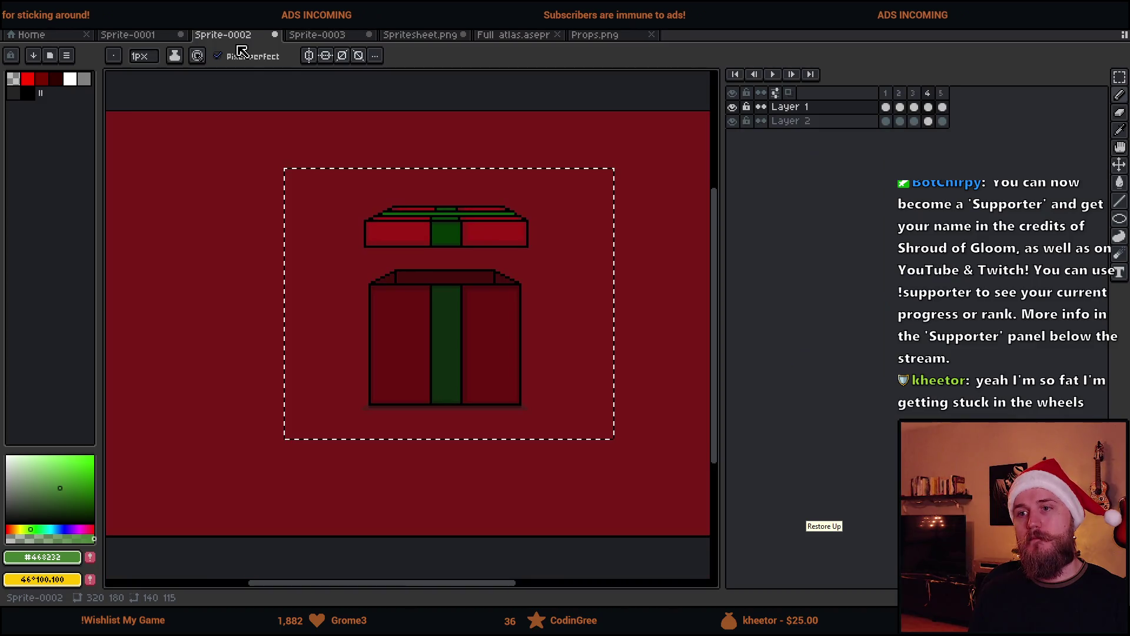
click(413, 38)
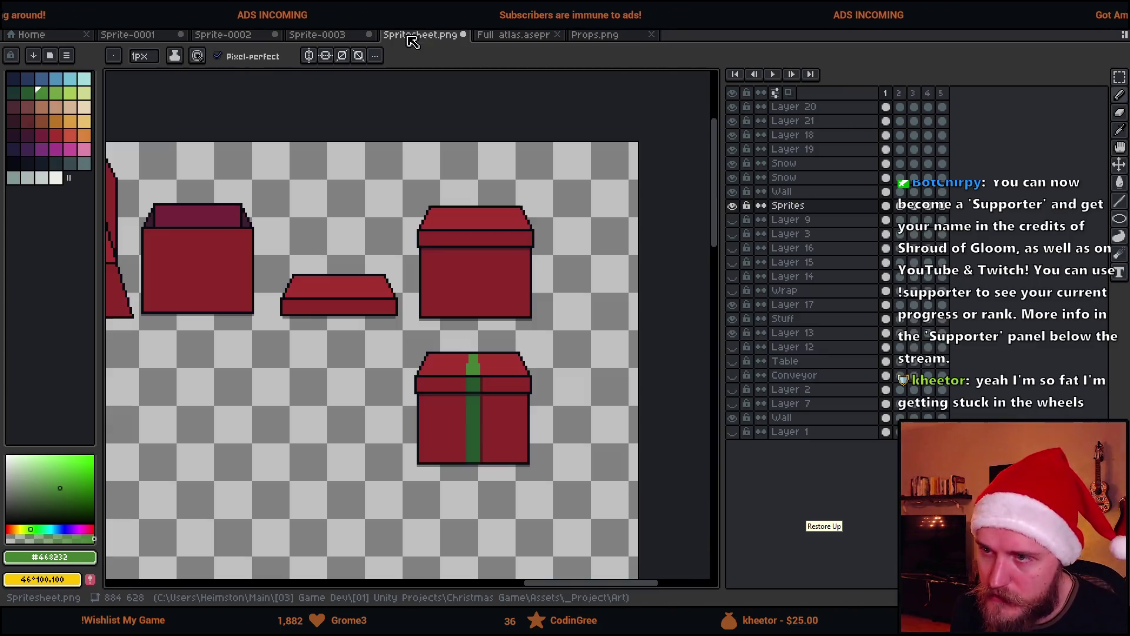
scroll(516, 365, down, 2)
scroll(499, 406, up, 4)
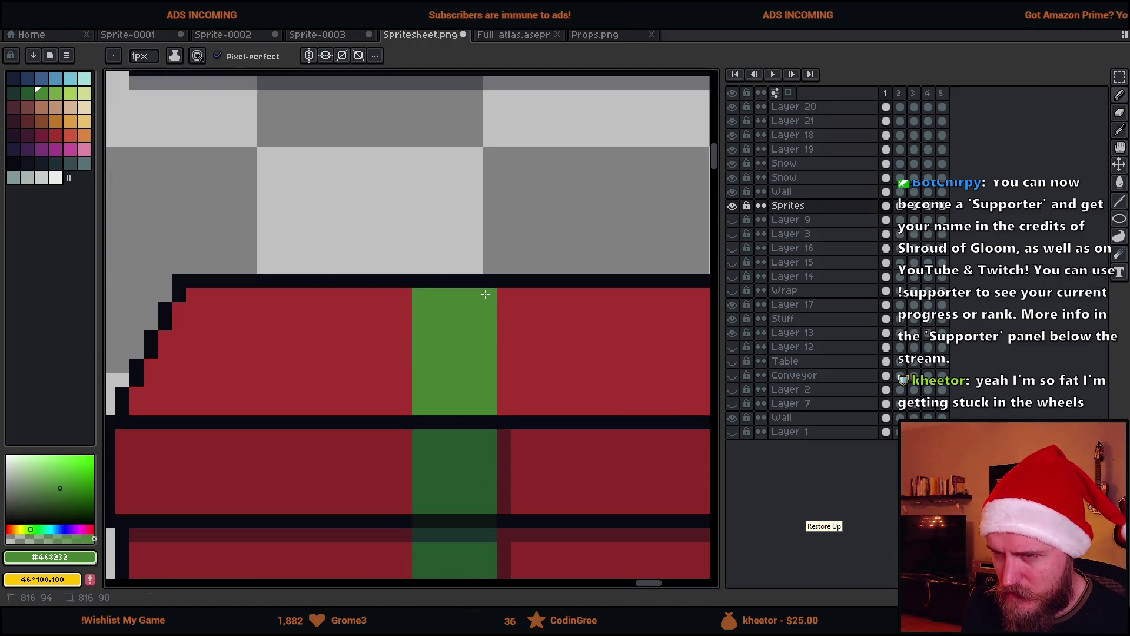
scroll(485, 294, down, 4)
scroll(506, 340, up, 2)
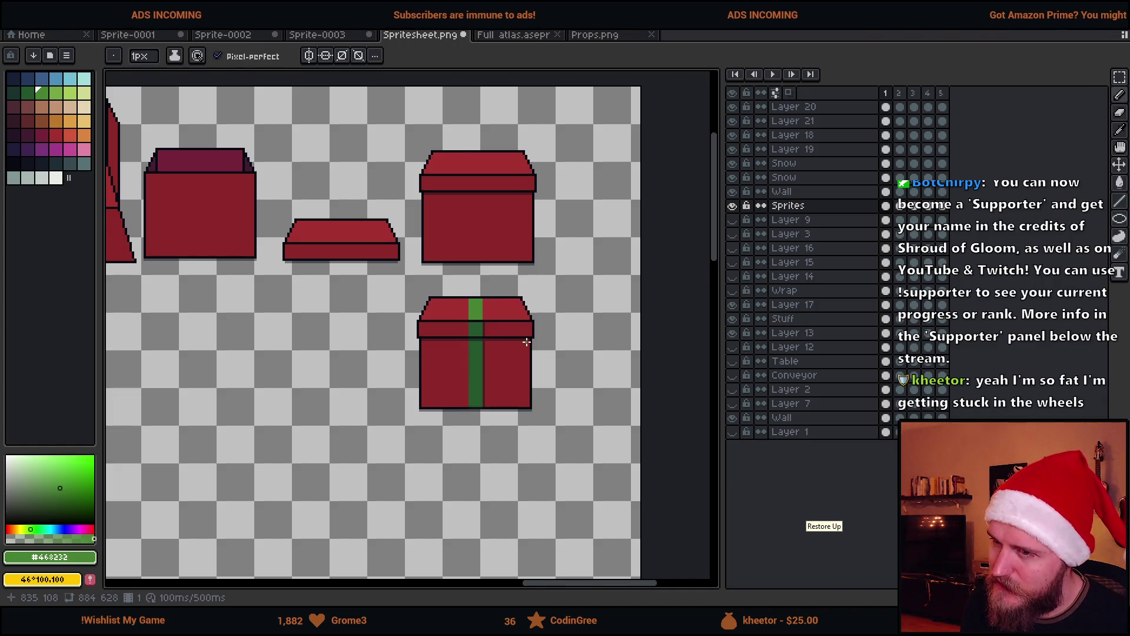
Step: Try a dark red strip beside the ribbon, then undo it
key(ctrl)
scroll(537, 275, up, 5)
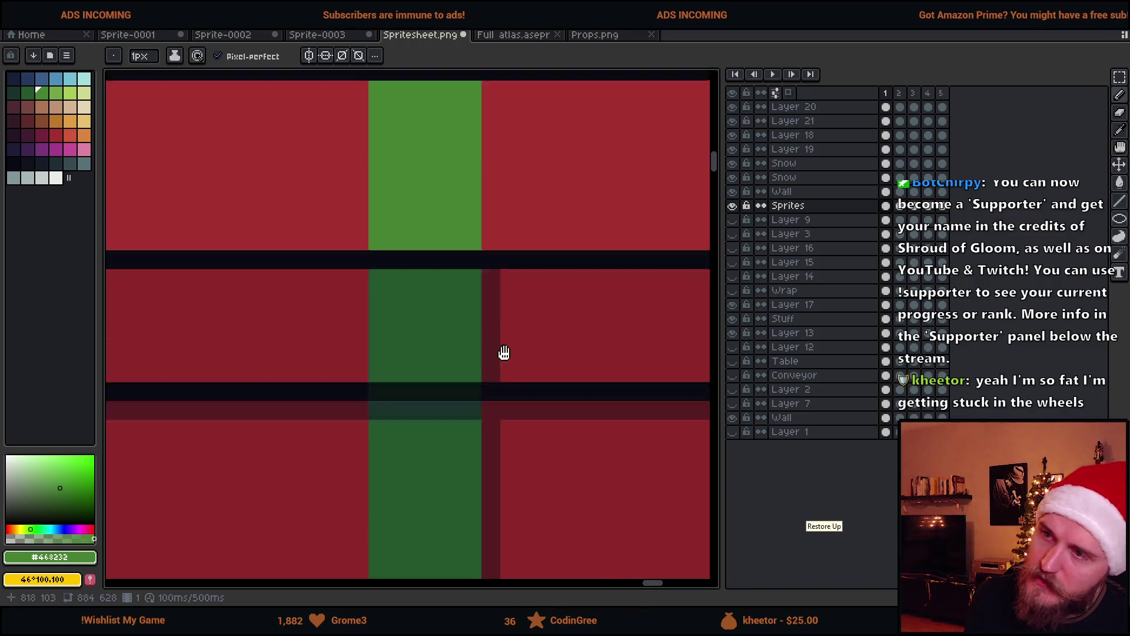
alt+click(474, 353)
click(476, 313)
key(ctrl+z)
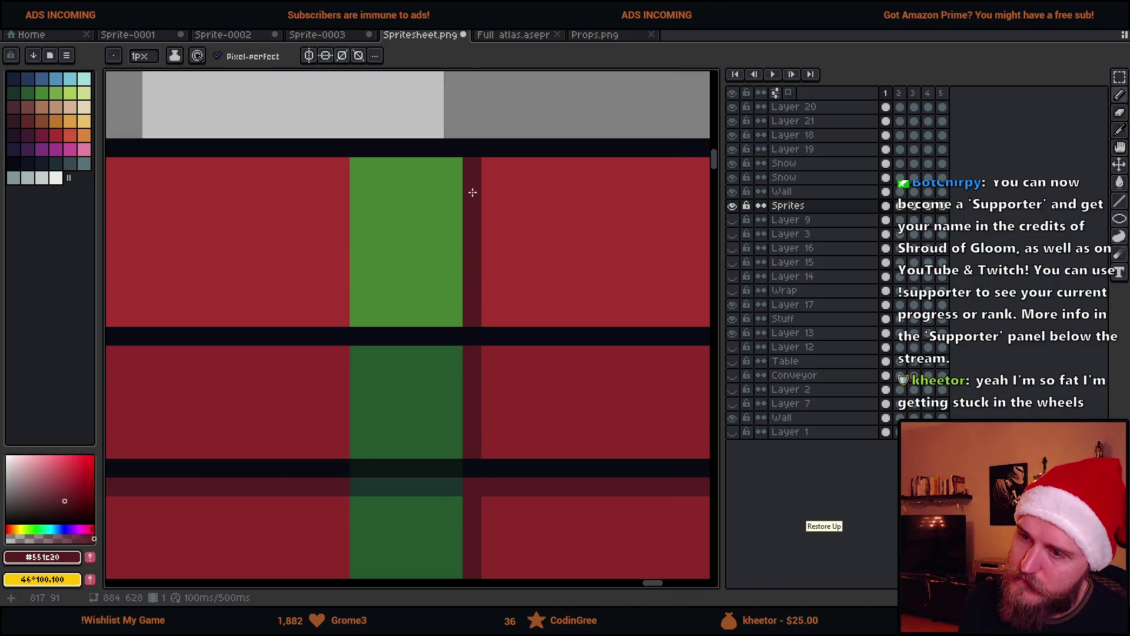
scroll(489, 194, down, 5)
scroll(503, 202, up, 4)
key(ctrl+z)
Step: Draw a darker red column and a dark red pixel beside the green stripe
alt+click(479, 369)
alt+click(505, 431)
alt+click(461, 382)
alt+click(439, 398)
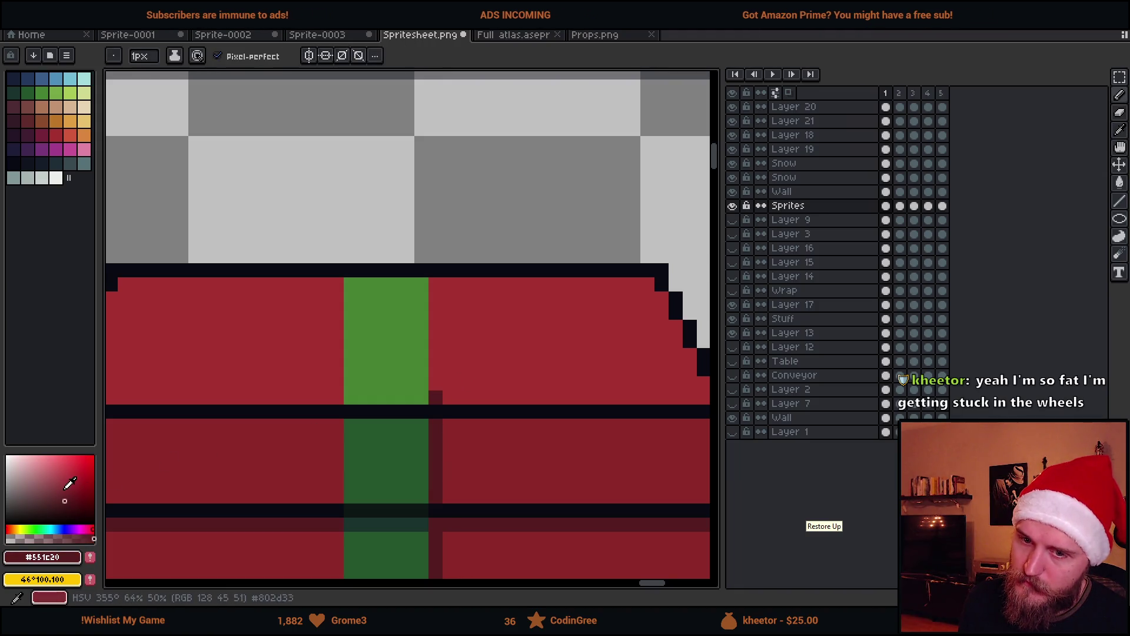
drag(438, 397, 434, 328)
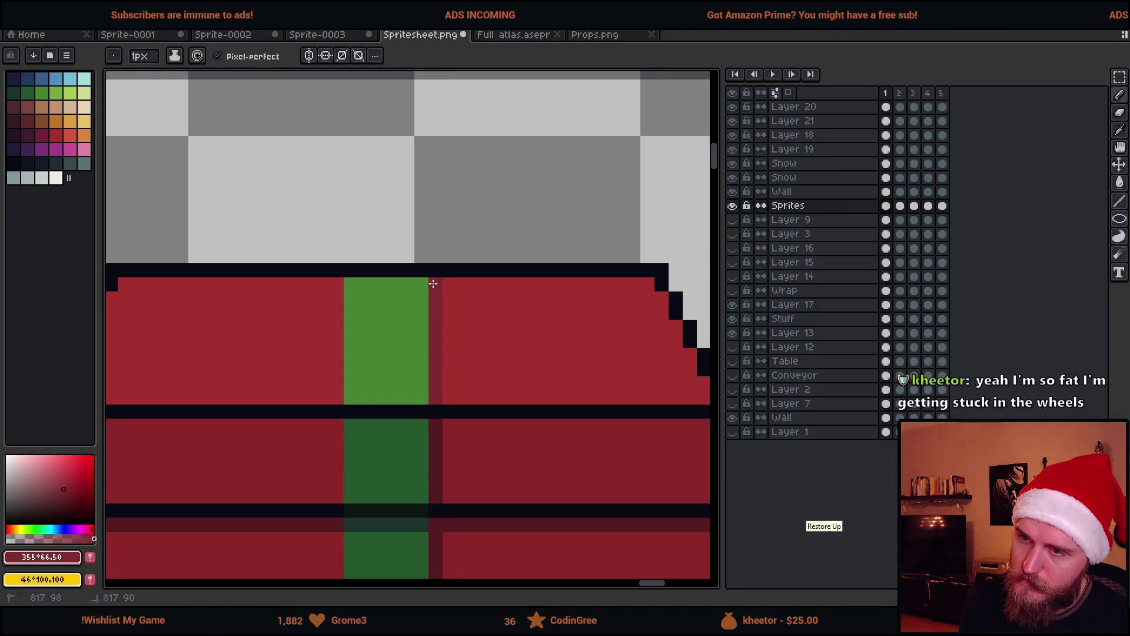
scroll(465, 353, down, 5)
scroll(477, 359, up, 5)
click(503, 355)
scroll(500, 348, down, 1)
Step: Check the Sprite-0001 and Sprite-0002 documents, then return to Spritesheet.png
click(128, 35)
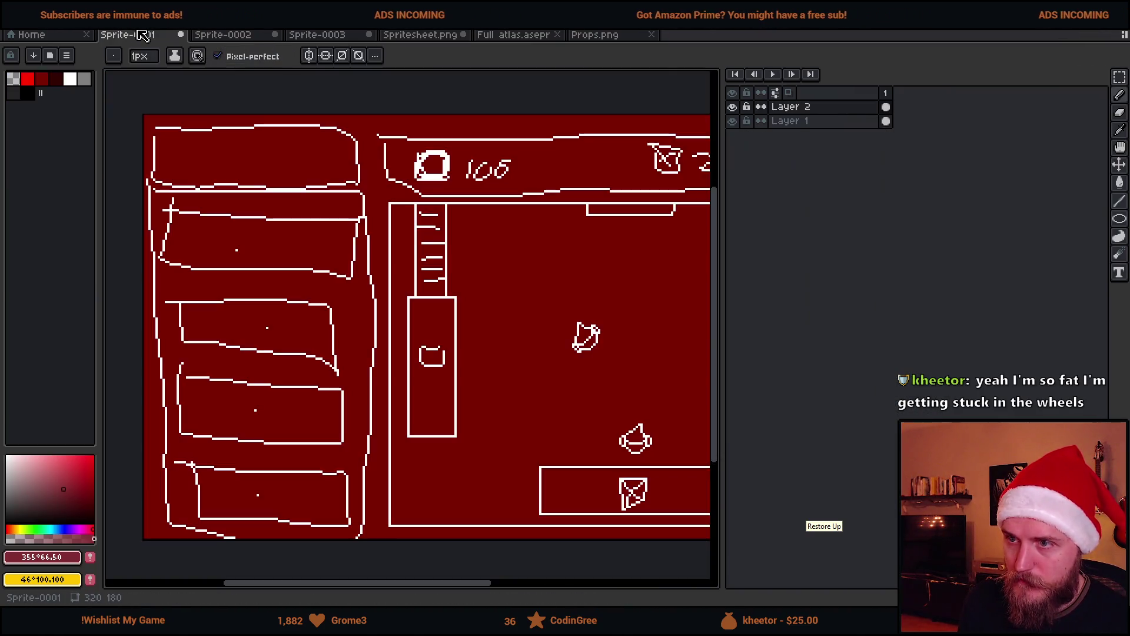
click(242, 35)
click(420, 35)
scroll(487, 246, down, 4)
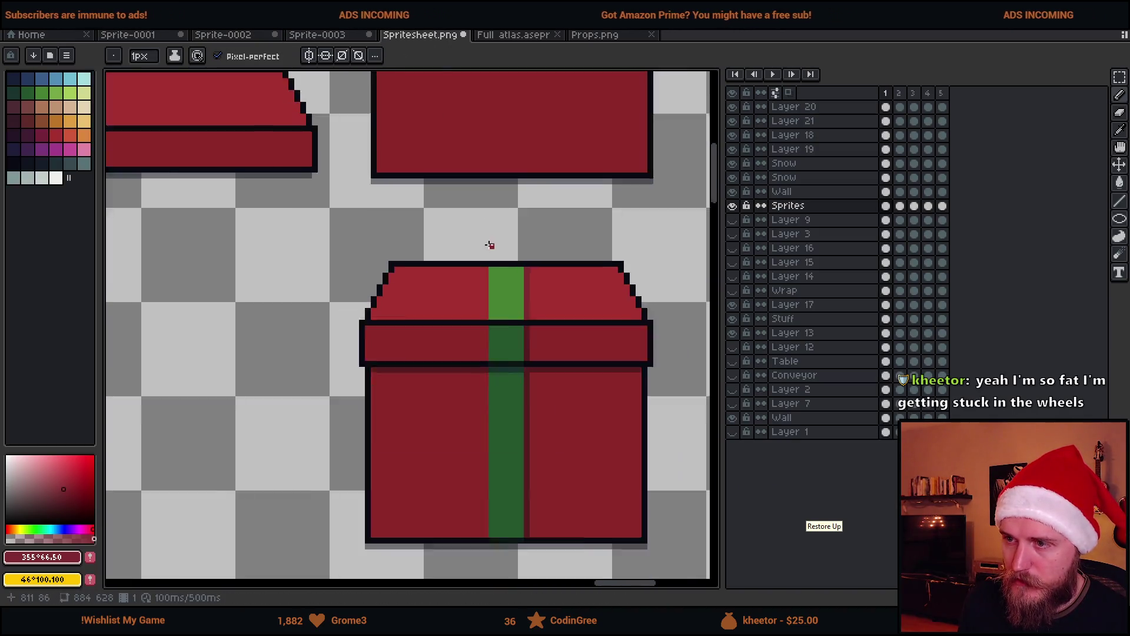
scroll(544, 340, up, 3)
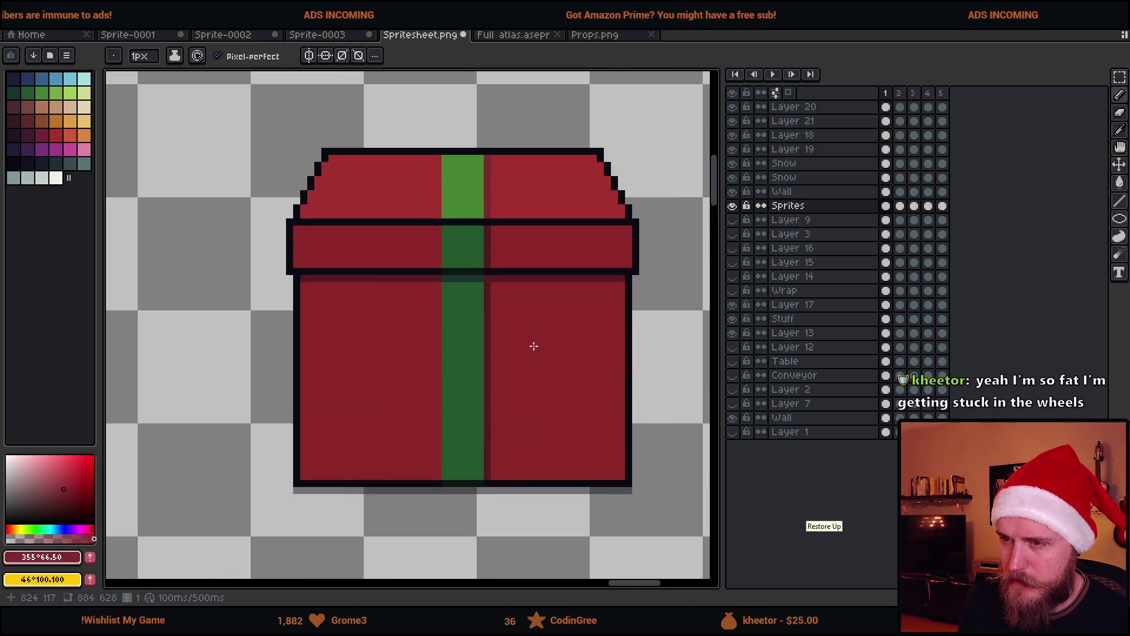
scroll(465, 297, up, 1)
Step: Outline the left edge of the green ribbon with the dark outline colour
alt+click(465, 547)
click(483, 486)
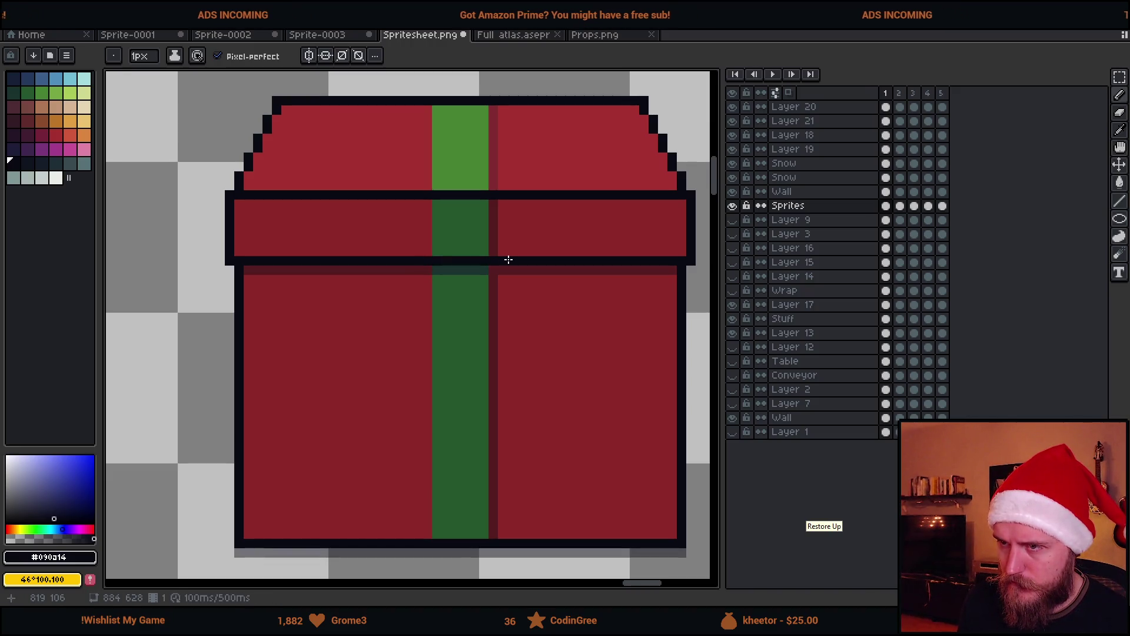
mouse_move(436, 533)
mouse_down()
mouse_move(434, 112)
mouse_move(487, 532)
mouse_up()
scroll(497, 512, down, 3)
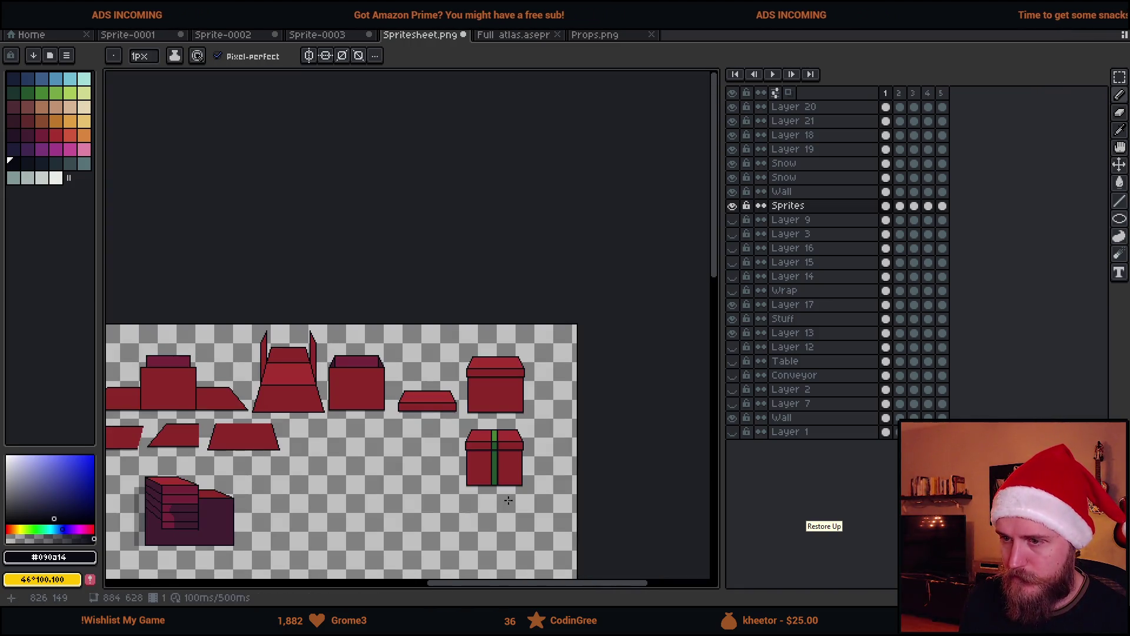
scroll(508, 499, up, 3)
scroll(466, 344, down, 4)
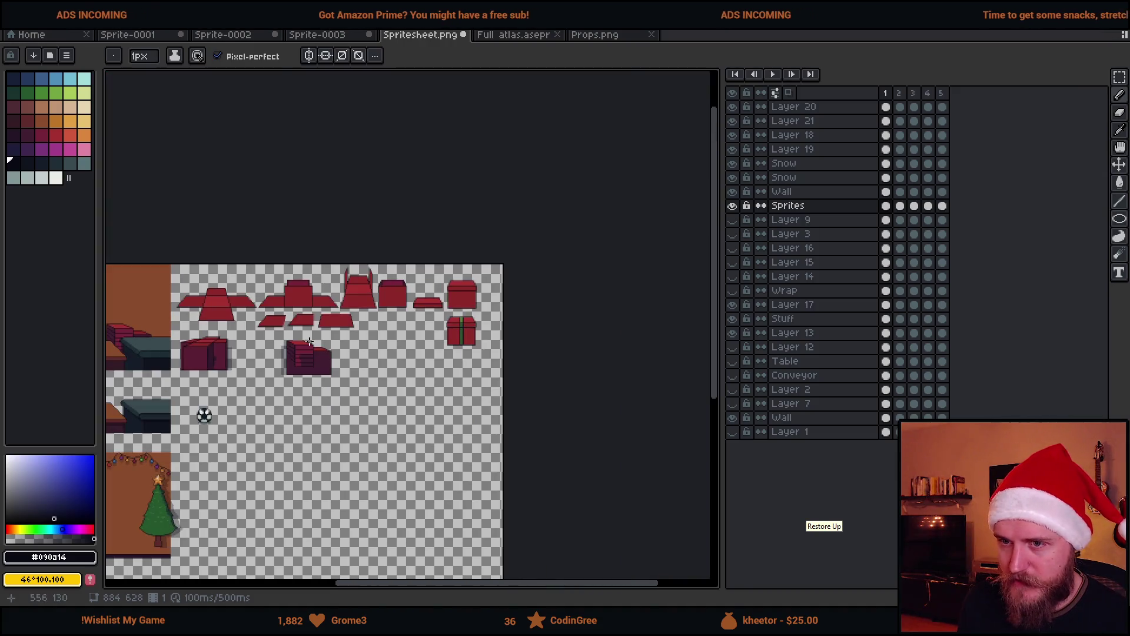
Step: Bring the room sprites into view and start a black outline at the lid's corner
drag(212, 374, 476, 368)
scroll(320, 298, up, 2)
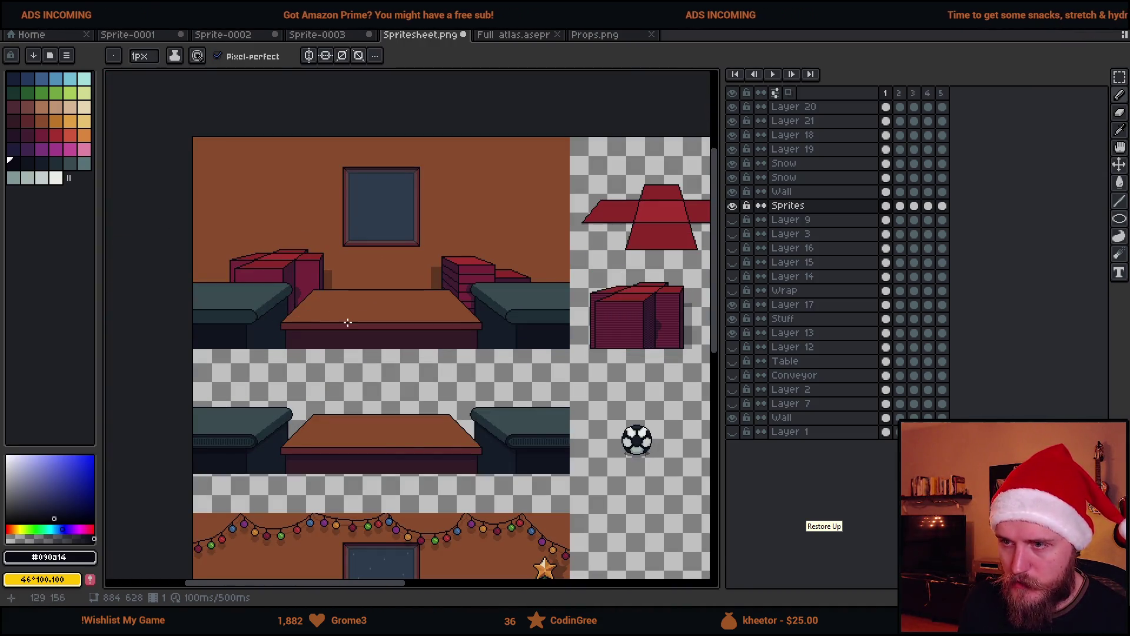
scroll(566, 397, down, 2)
scroll(486, 528, up, 4)
scroll(510, 504, down, 3)
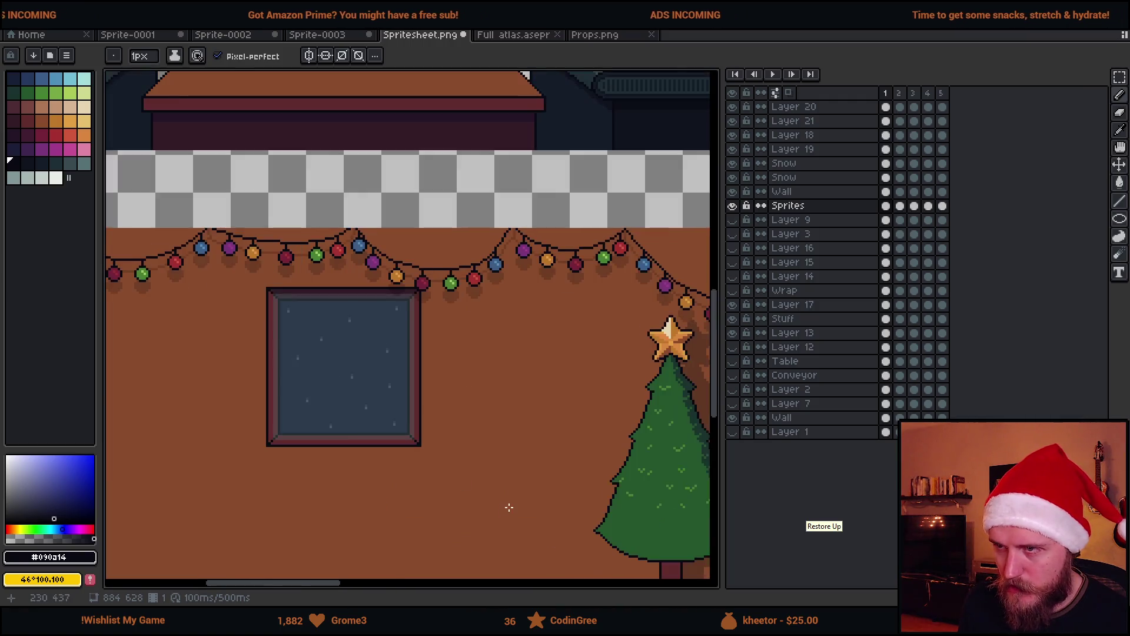
scroll(507, 495, down, 2)
scroll(392, 452, up, 2)
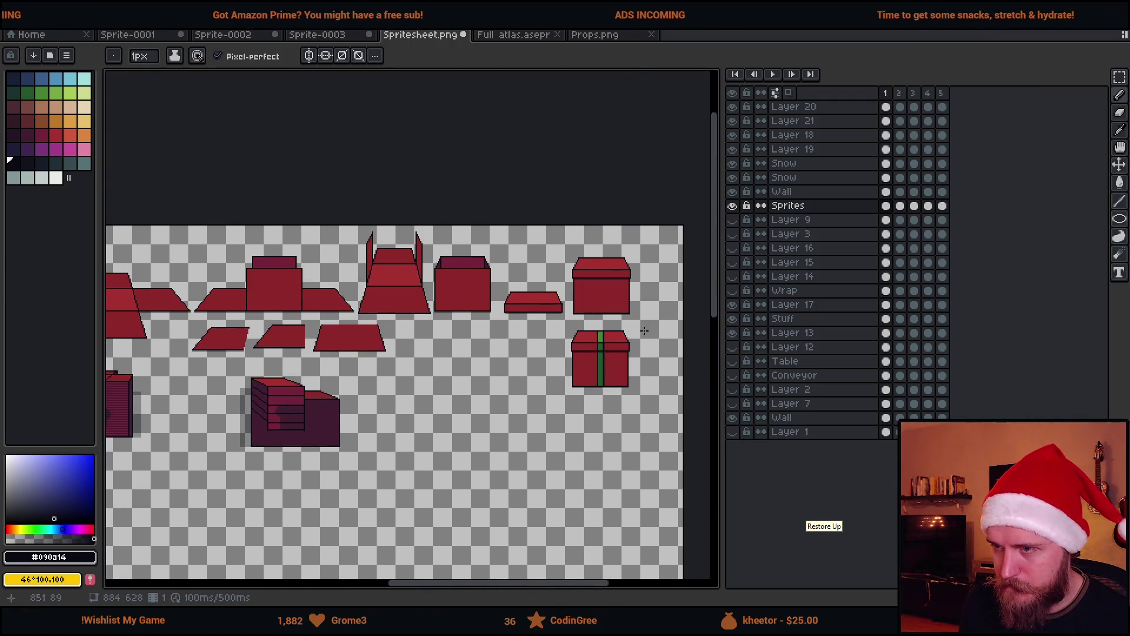
scroll(449, 378, up, 3)
scroll(303, 341, up, 1)
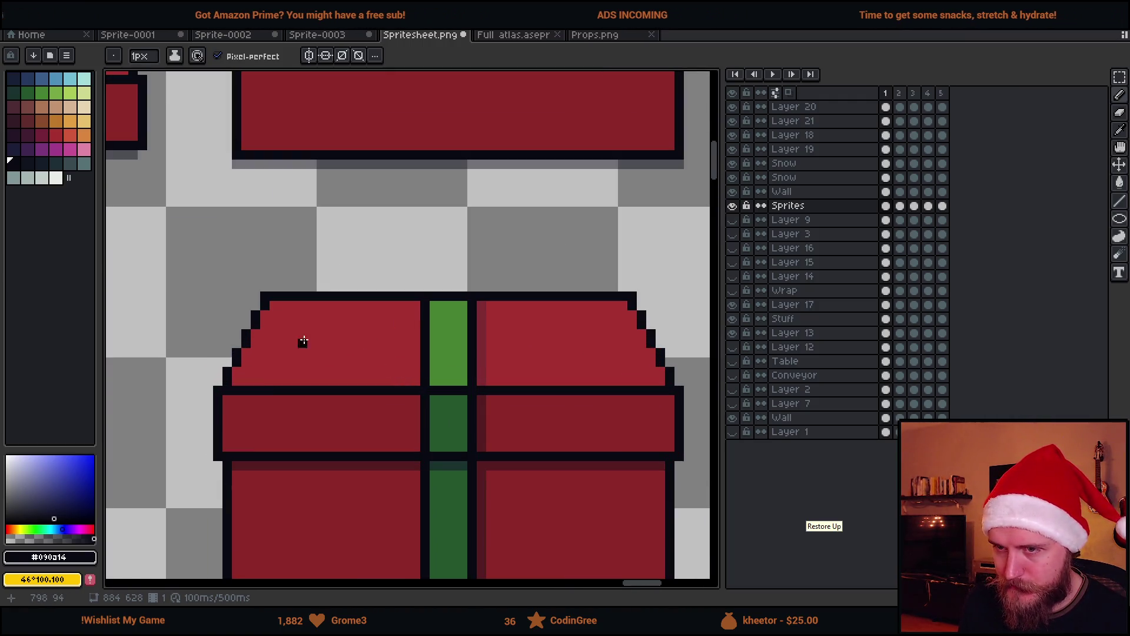
click(265, 325)
Step: Draw black dividing lines across the left and right halves of the lid
drag(314, 325, 415, 324)
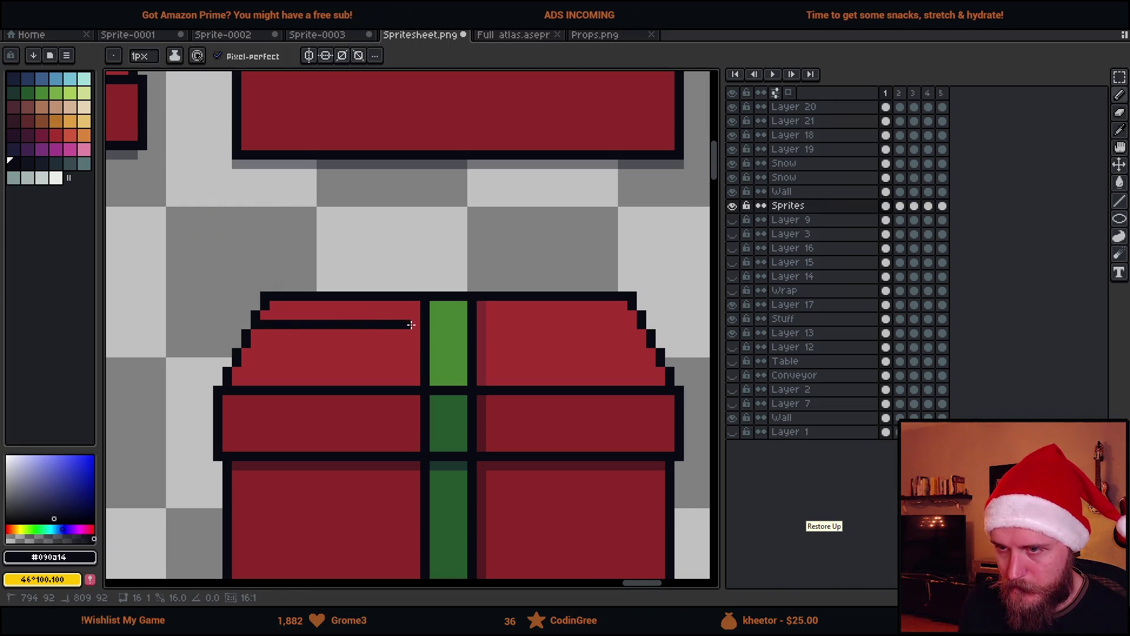
drag(245, 358, 415, 365)
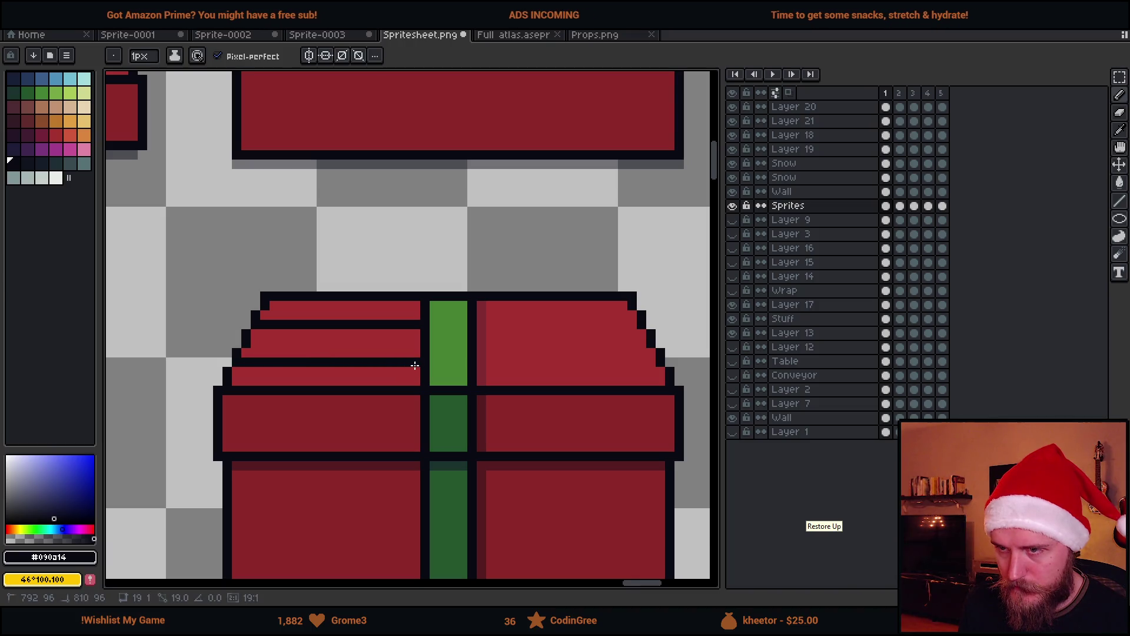
key(ctrl+z)
drag(256, 343, 394, 342)
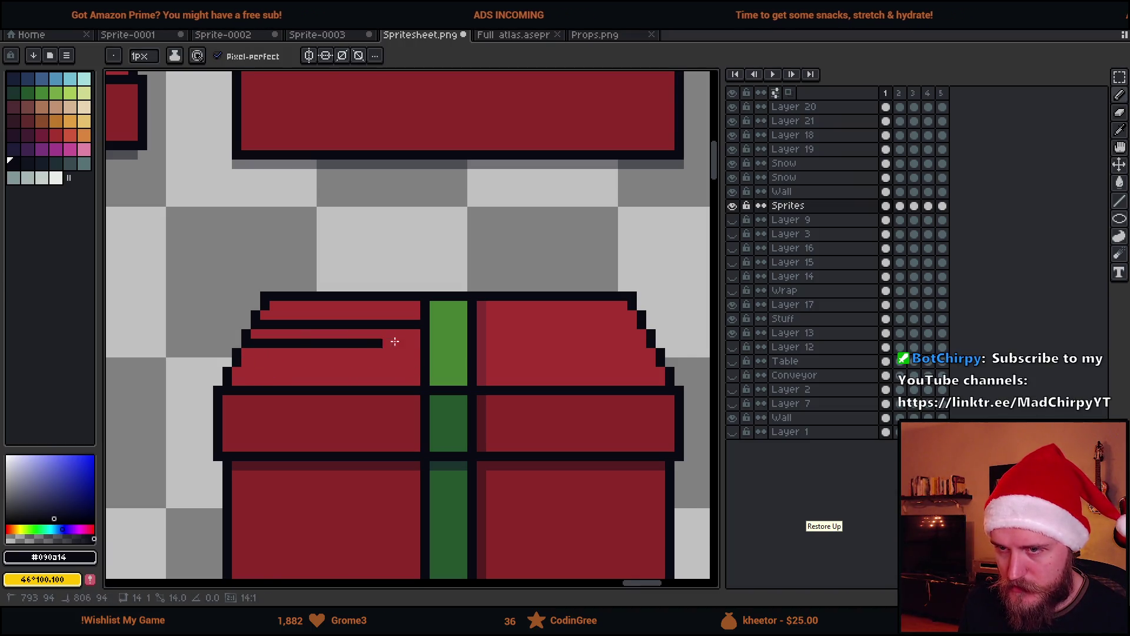
scroll(419, 340, down, 7)
scroll(354, 356, up, 9)
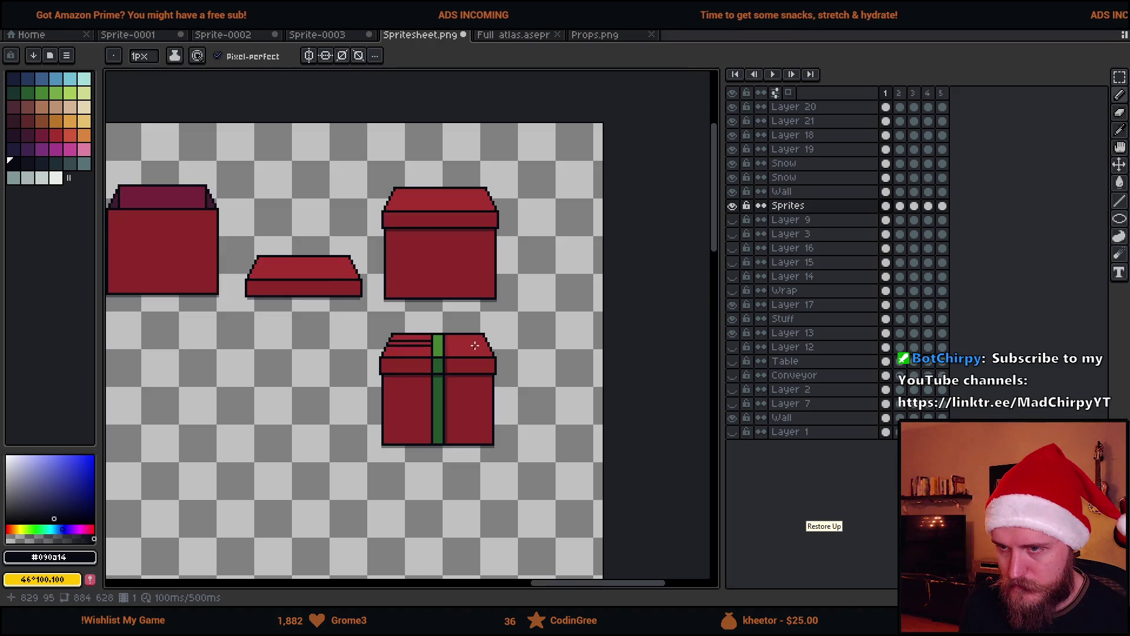
key(ctrl+z)
drag(242, 347, 591, 349)
scroll(580, 351, down, 6)
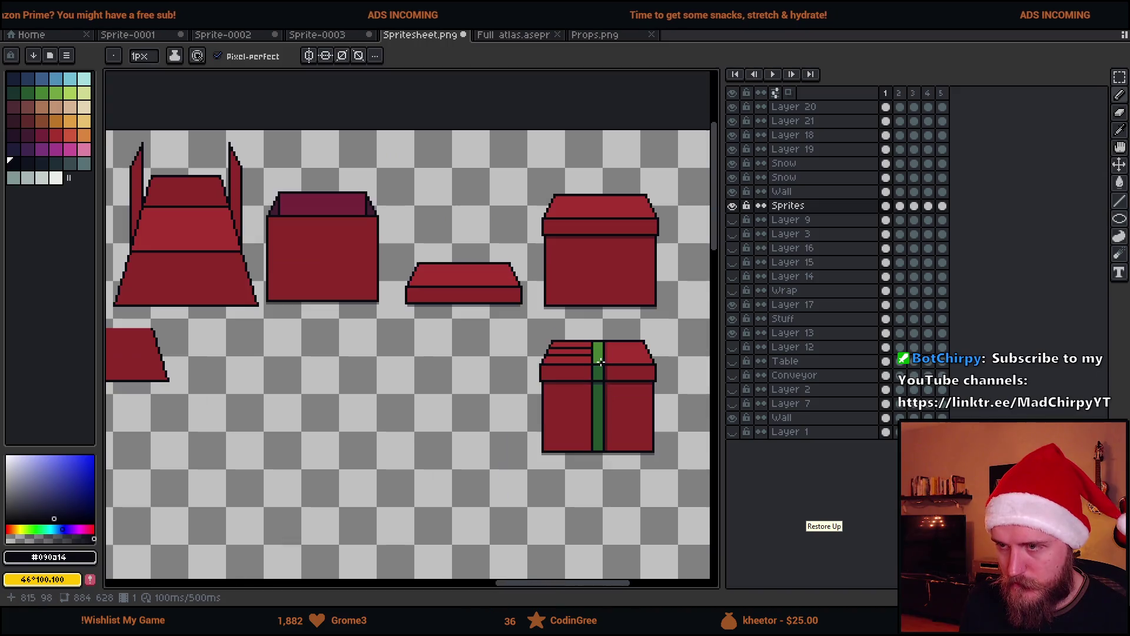
scroll(484, 343, up, 5)
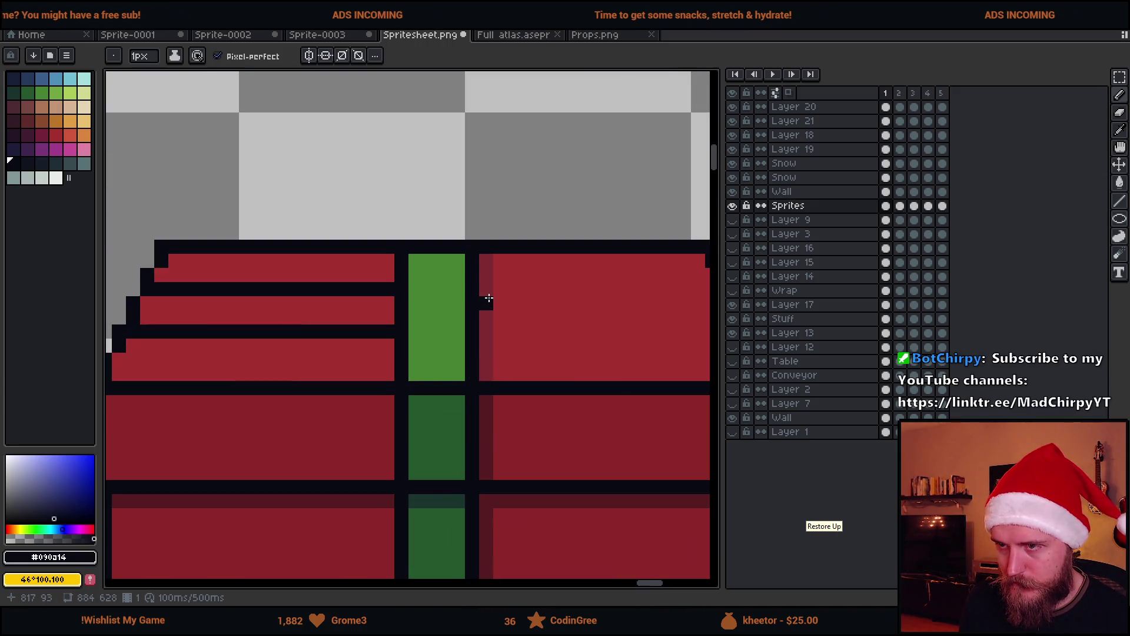
scroll(597, 305, right, 2)
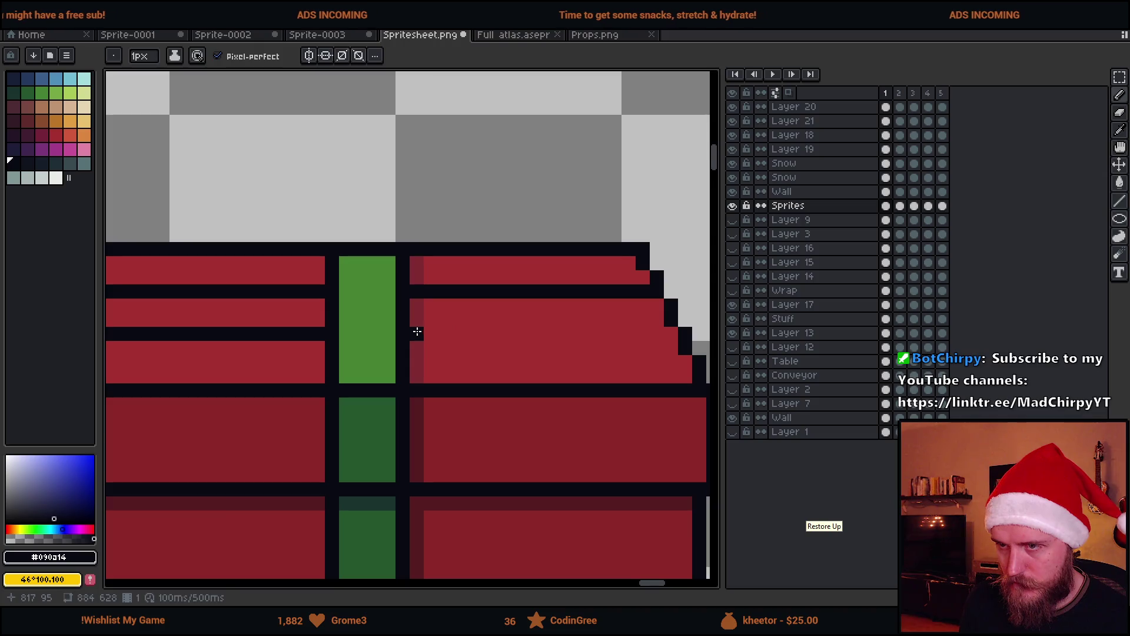
drag(419, 333, 659, 331)
scroll(474, 336, left, 4)
Step: Fill the two matching lid bands with the ribbon's bright green
alt+click(537, 310)
key(g)
click(451, 304)
click(580, 303)
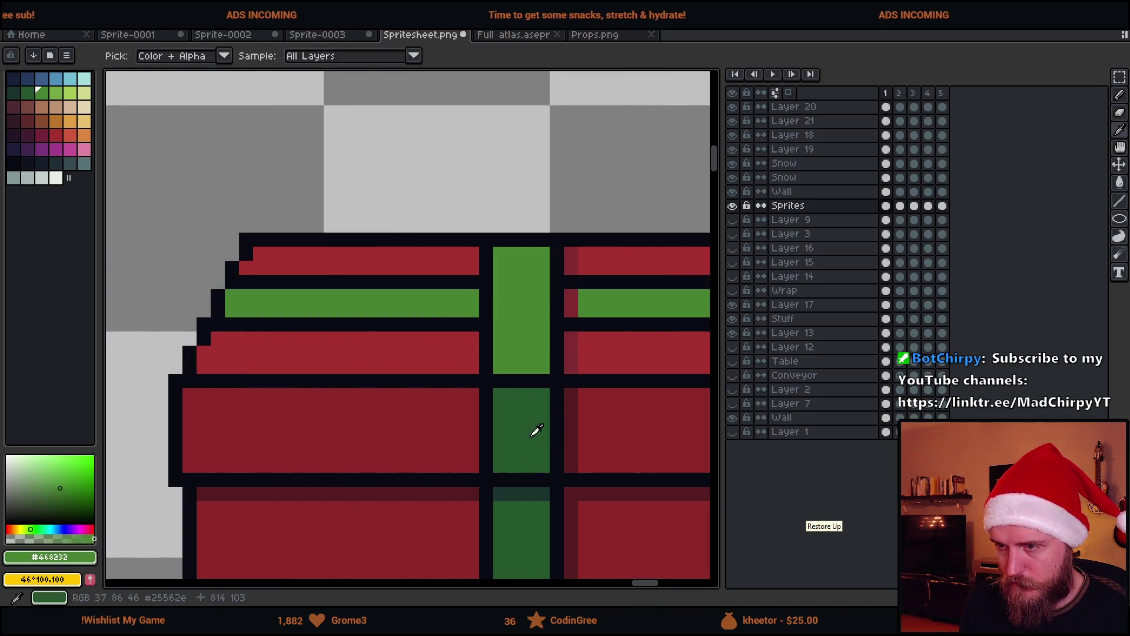
Step: Shade the ends of the green bands with a darker green
alt+click(545, 489)
scroll(585, 371, down, 3)
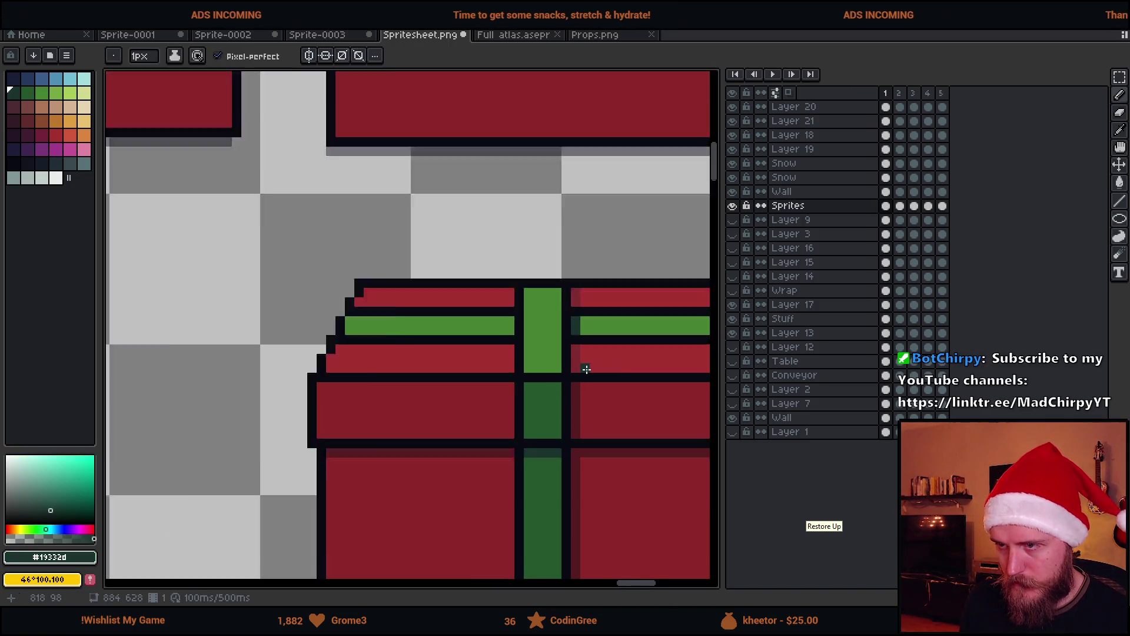
scroll(612, 371, up, 3)
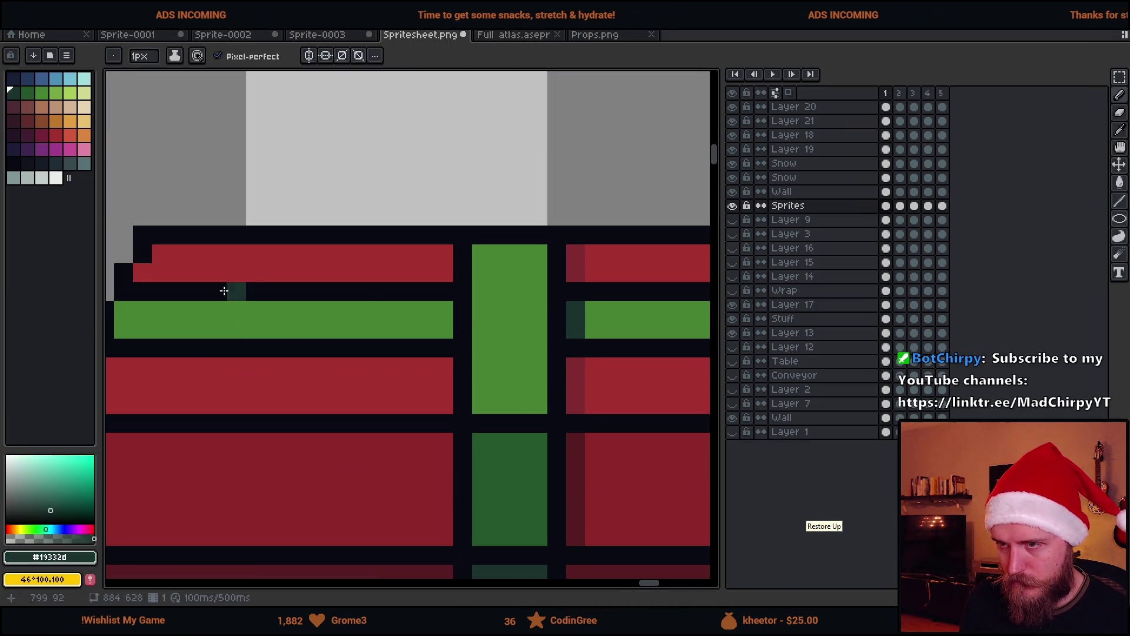
alt+click(587, 308)
alt+click(577, 312)
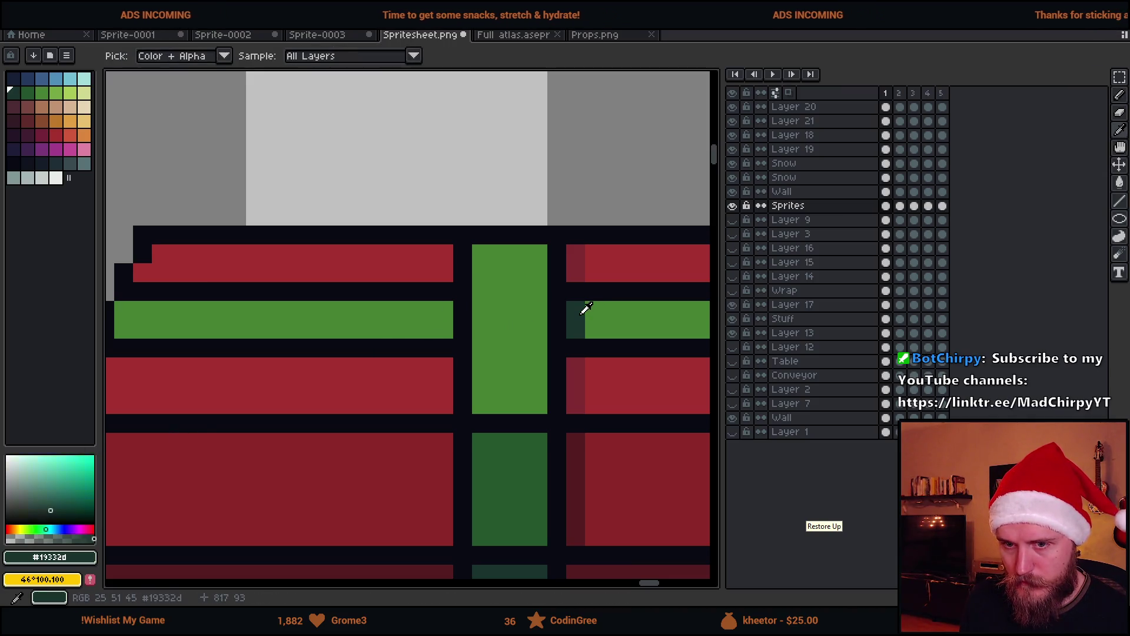
alt+click(517, 315)
click(54, 500)
click(433, 322)
Step: Paint dark teal along the bottom of the green ribbon
scroll(527, 404, down, 3)
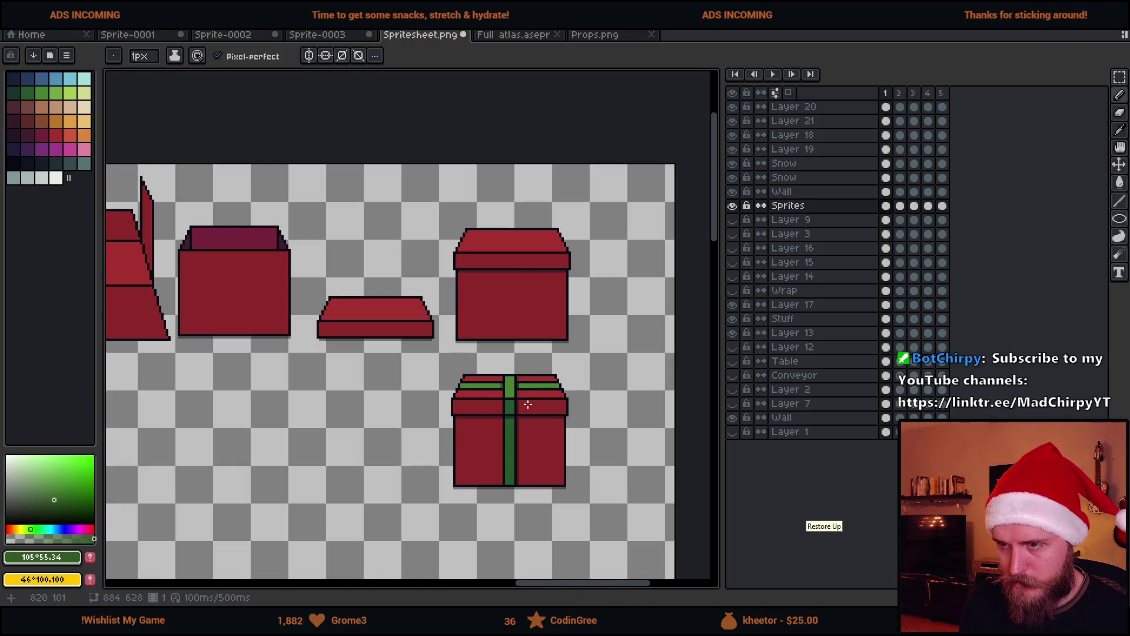
scroll(540, 441, down, 2)
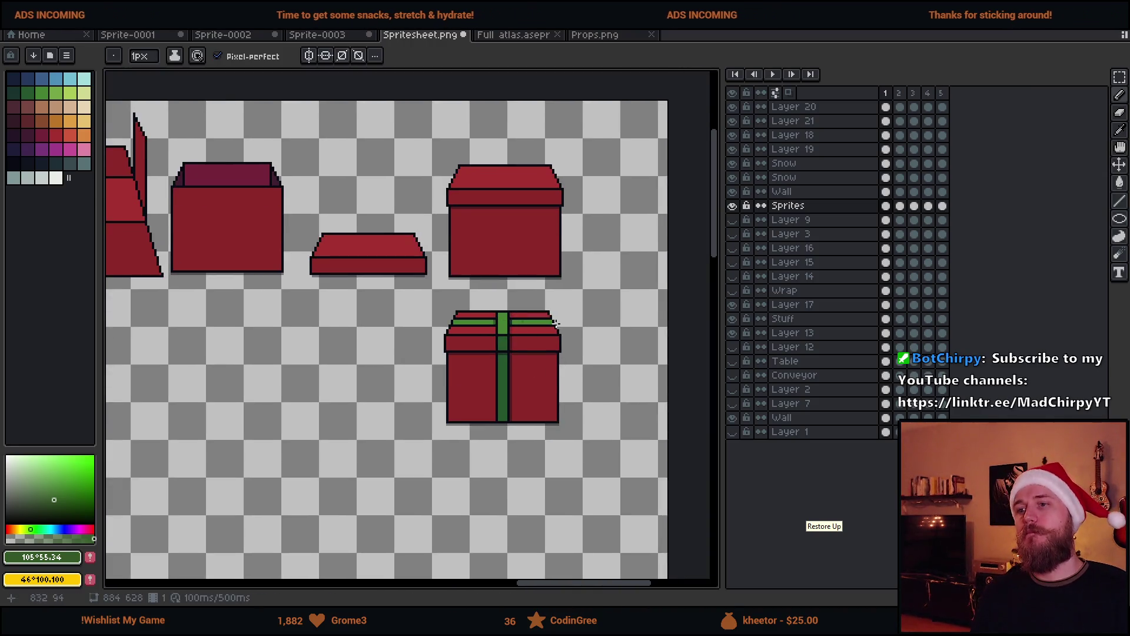
scroll(518, 422, up, 3)
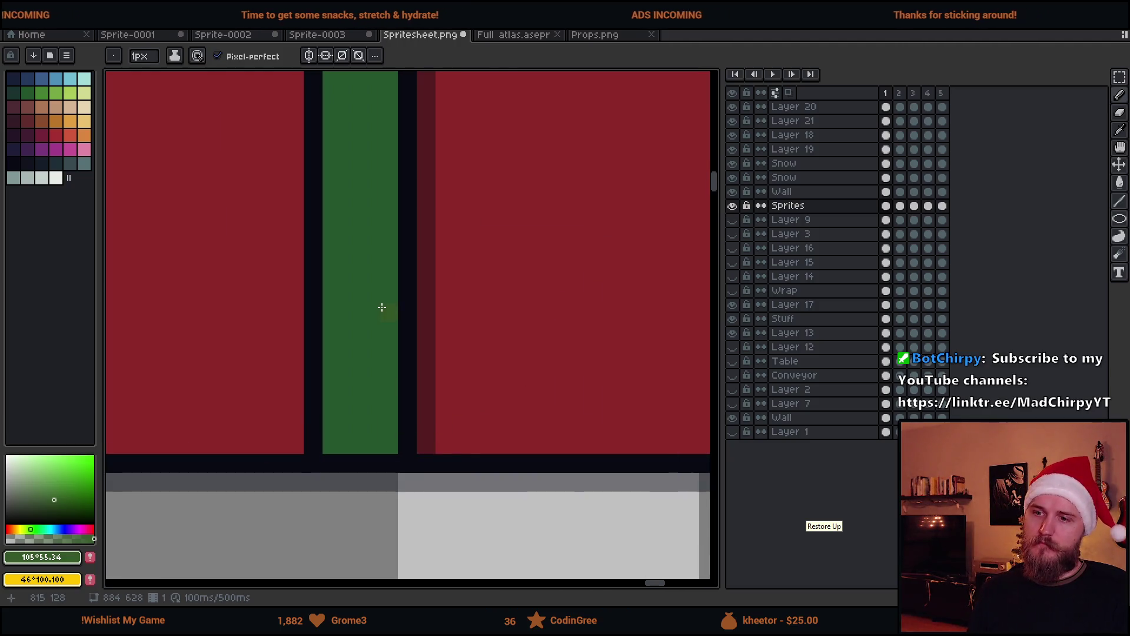
scroll(519, 339, up, 2)
alt+click(487, 158)
drag(464, 555, 489, 554)
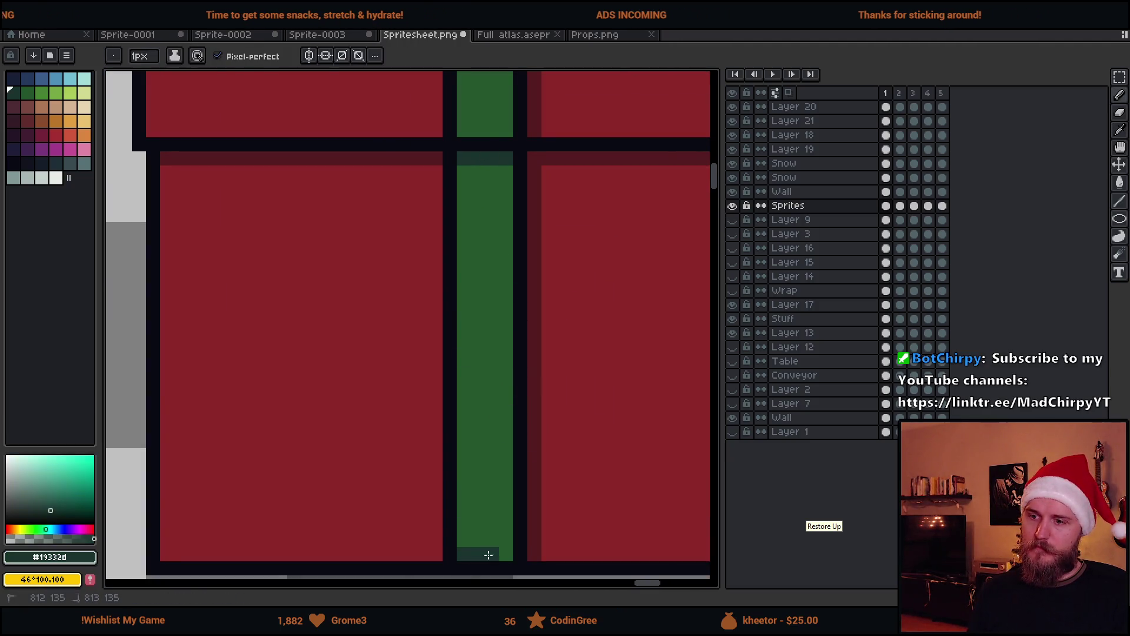
Step: Shade the inner end of the left green band with darker green
scroll(503, 552, down, 5)
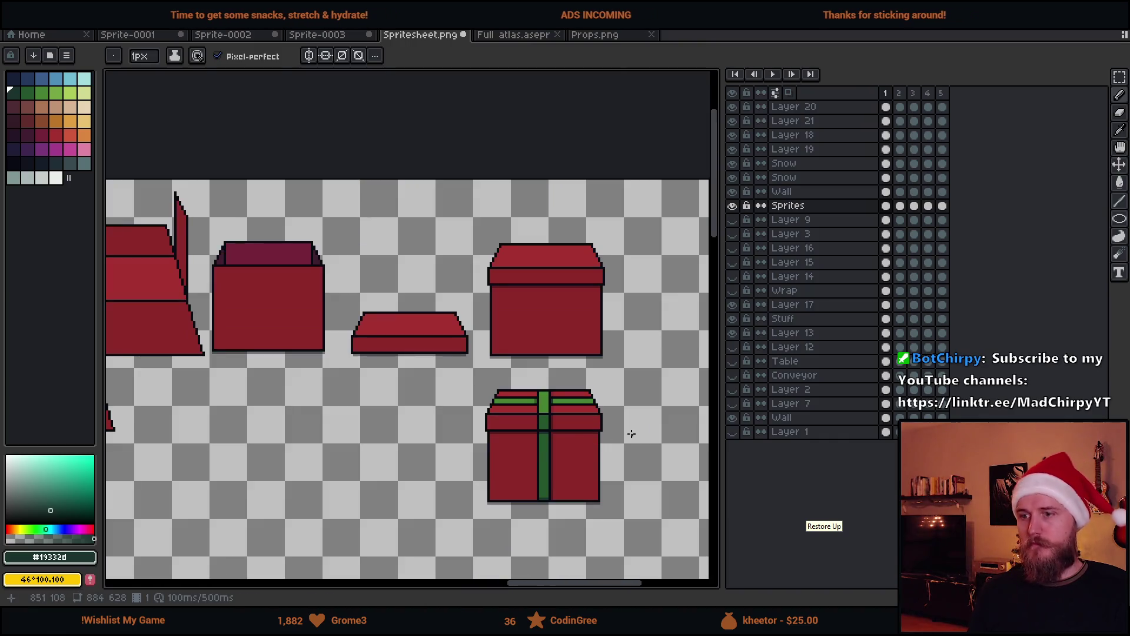
scroll(502, 406, up, 5)
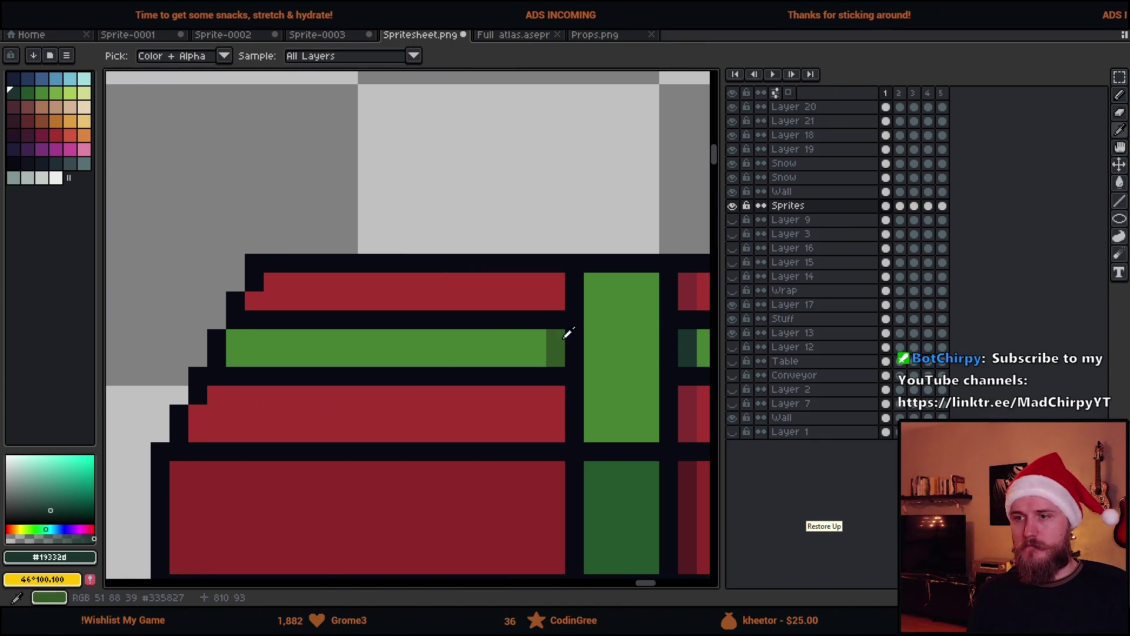
alt+click(558, 336)
drag(251, 354, 232, 336)
scroll(504, 377, down, 3)
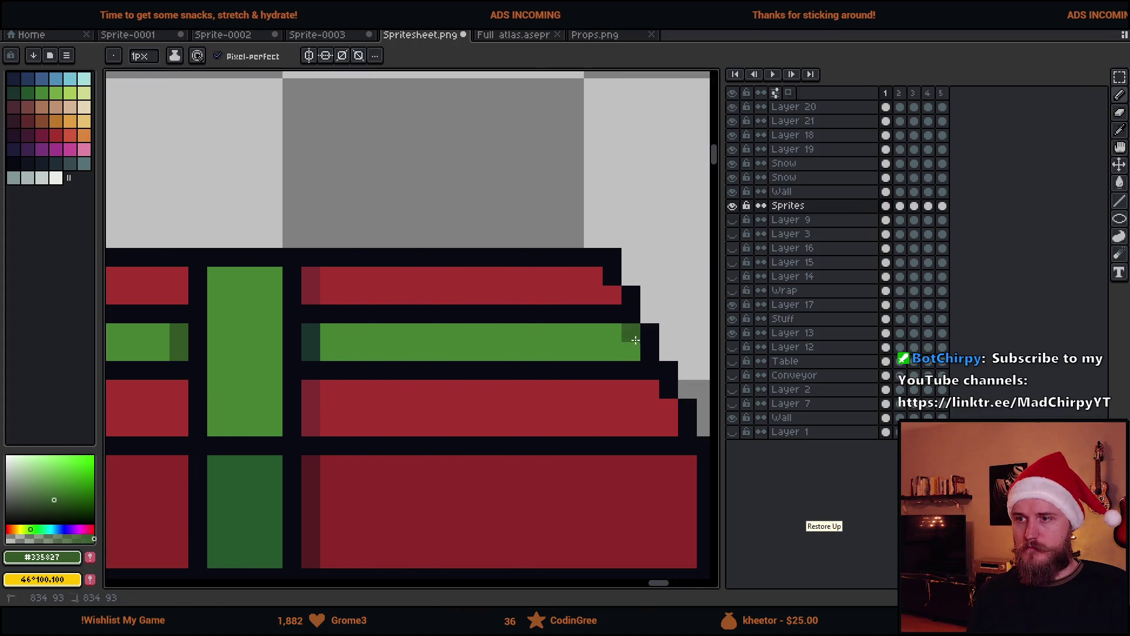
scroll(570, 410, down, 2)
scroll(571, 411, down, 3)
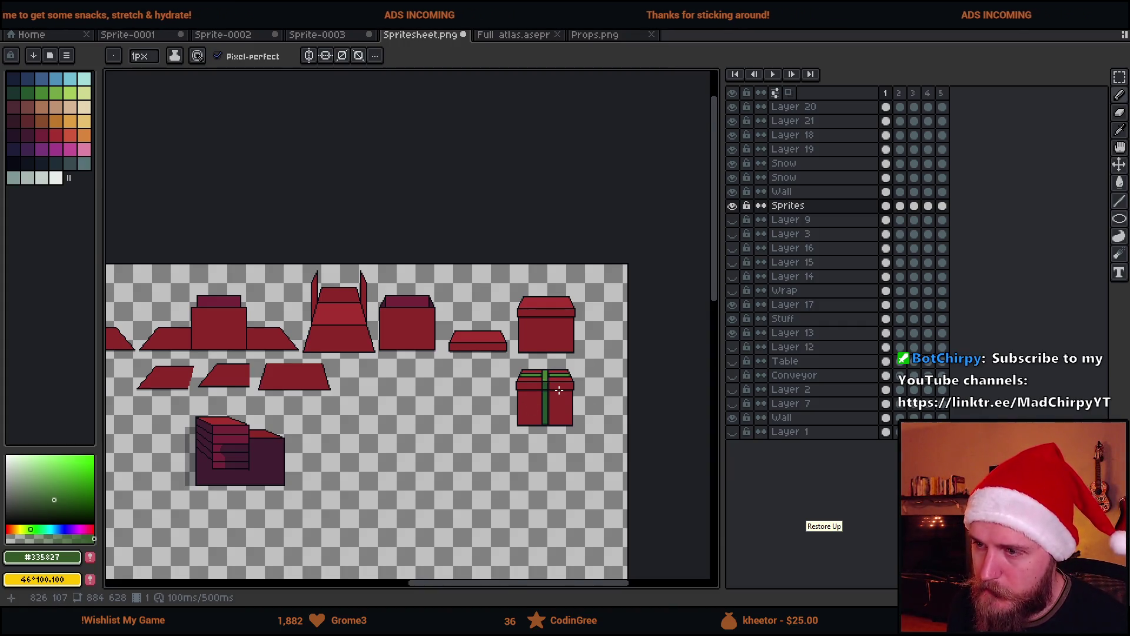
scroll(559, 390, up, 3)
scroll(490, 365, down, 1)
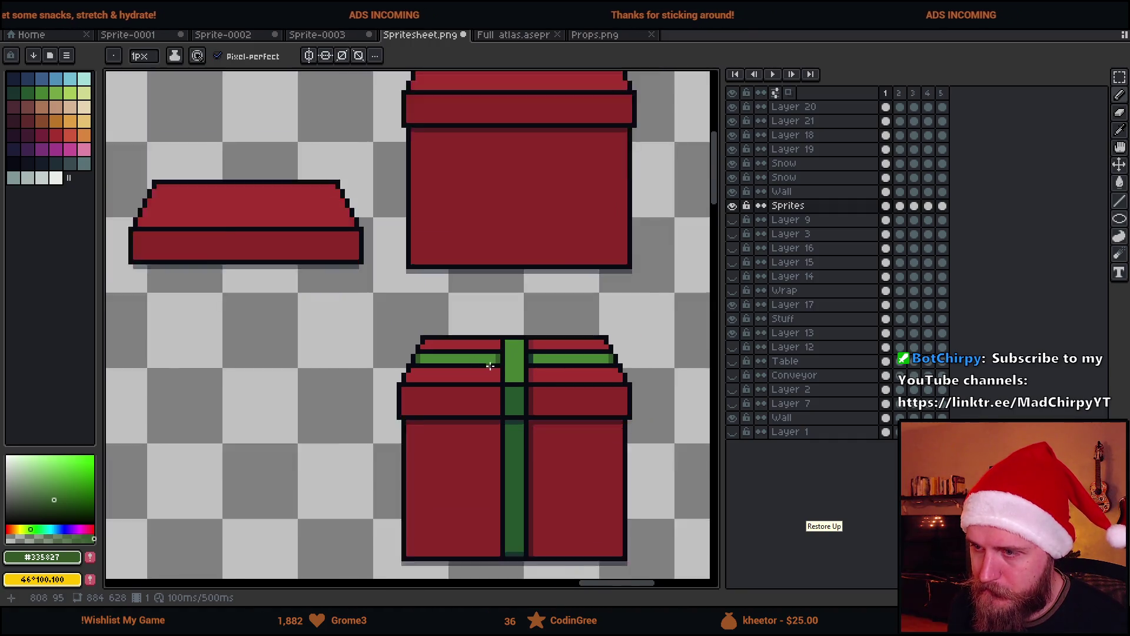
scroll(490, 366, down, 3)
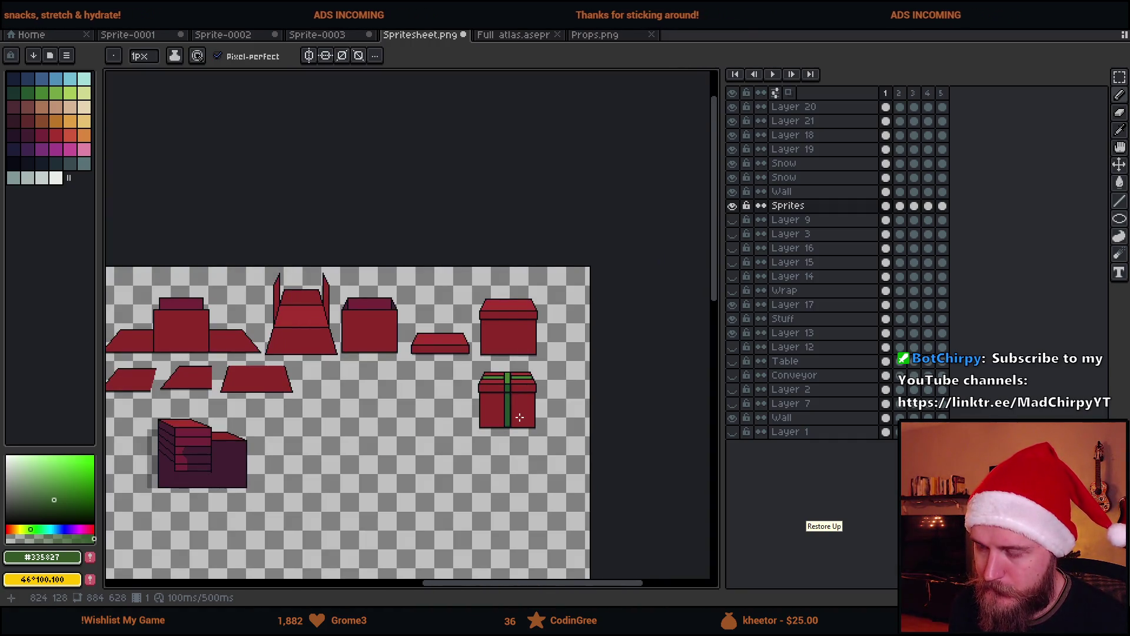
scroll(519, 416, up, 3)
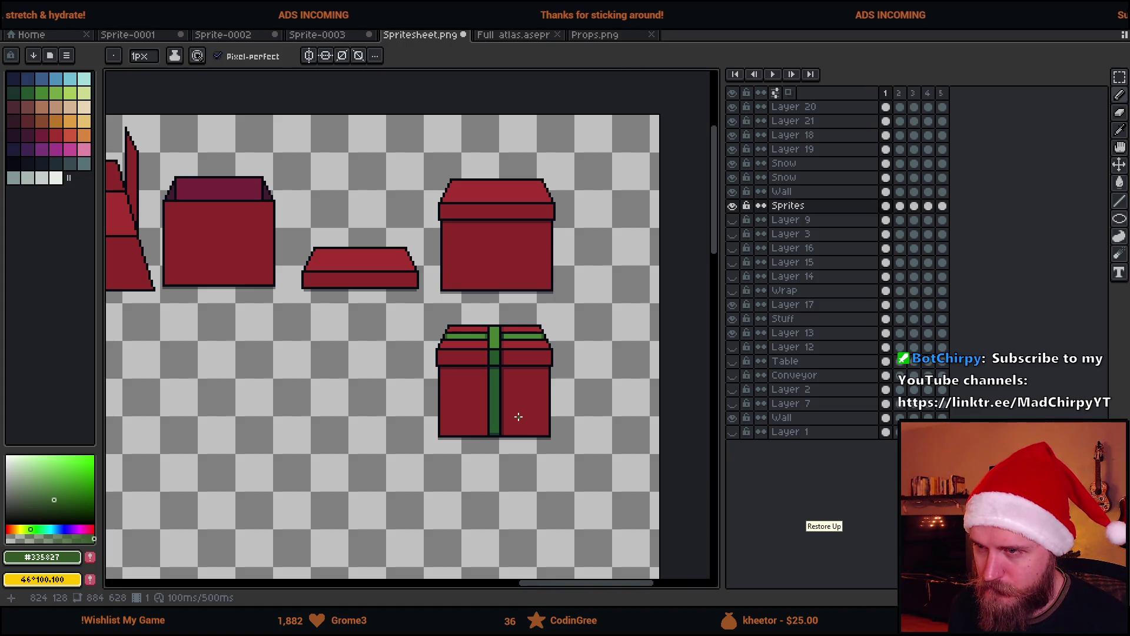
scroll(454, 396, down, 2)
scroll(448, 398, up, 2)
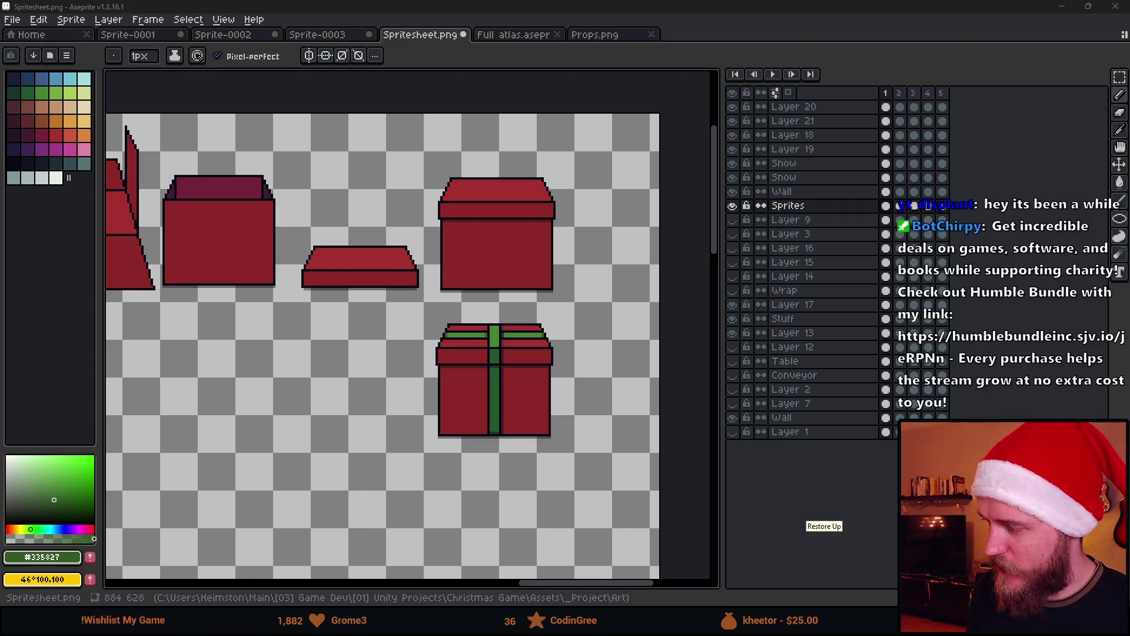
Step: Zoom in and out to inspect the gift box's green ribbon across the lid and front
scroll(514, 348, down, 3)
scroll(512, 348, up, 4)
scroll(509, 351, down, 1)
scroll(508, 350, down, 3)
scroll(489, 290, up, 6)
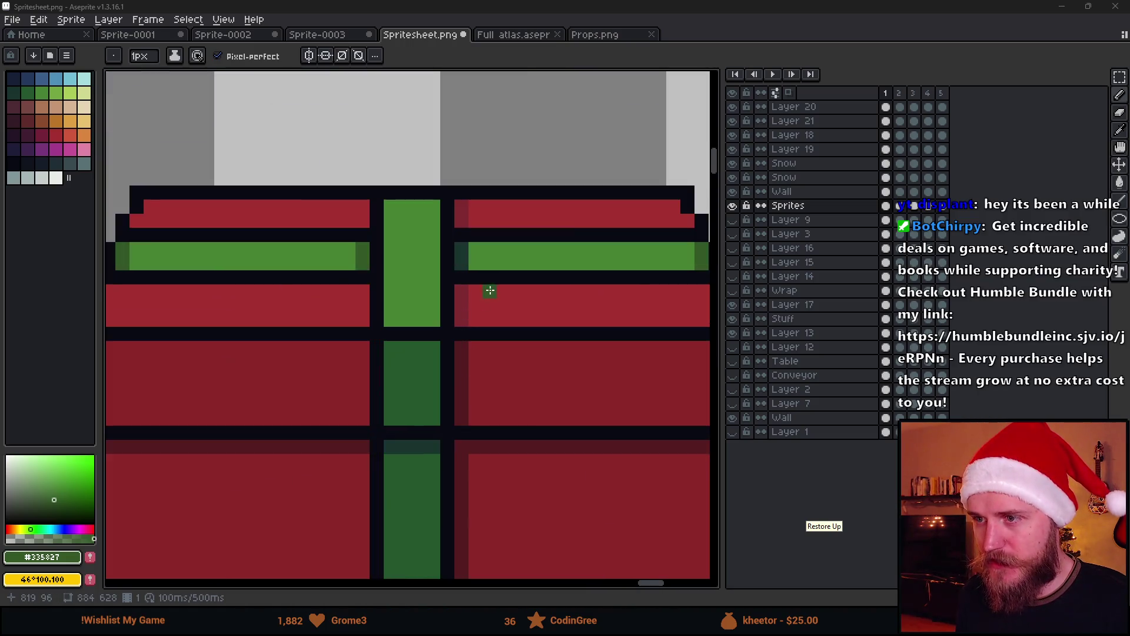
scroll(491, 249, down, 5)
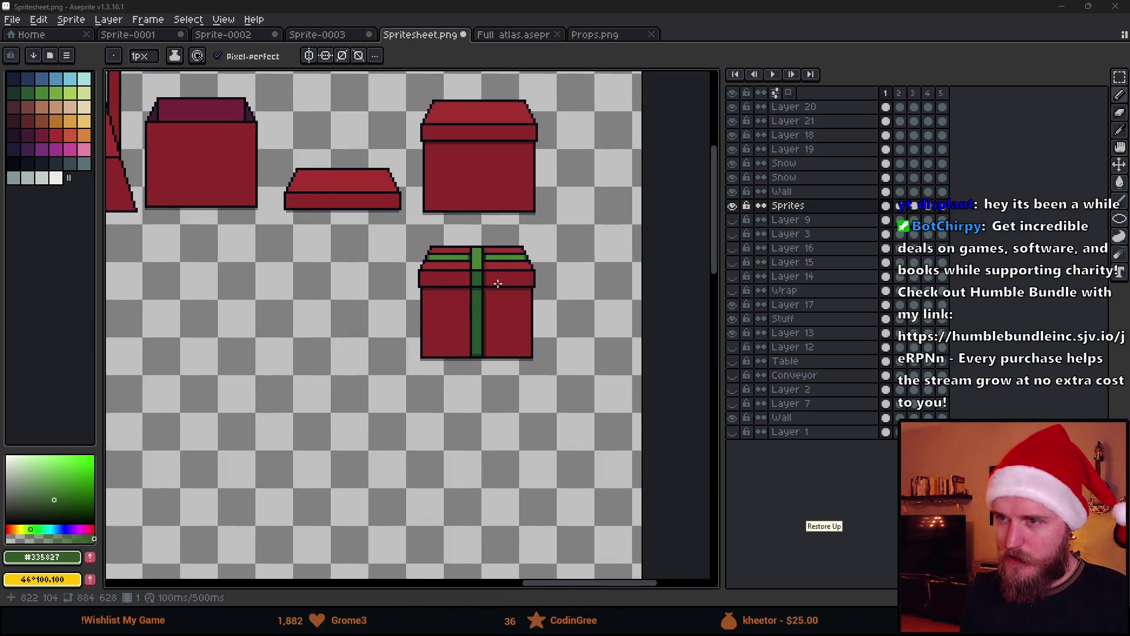
scroll(417, 335, down, 3)
scroll(469, 347, up, 4)
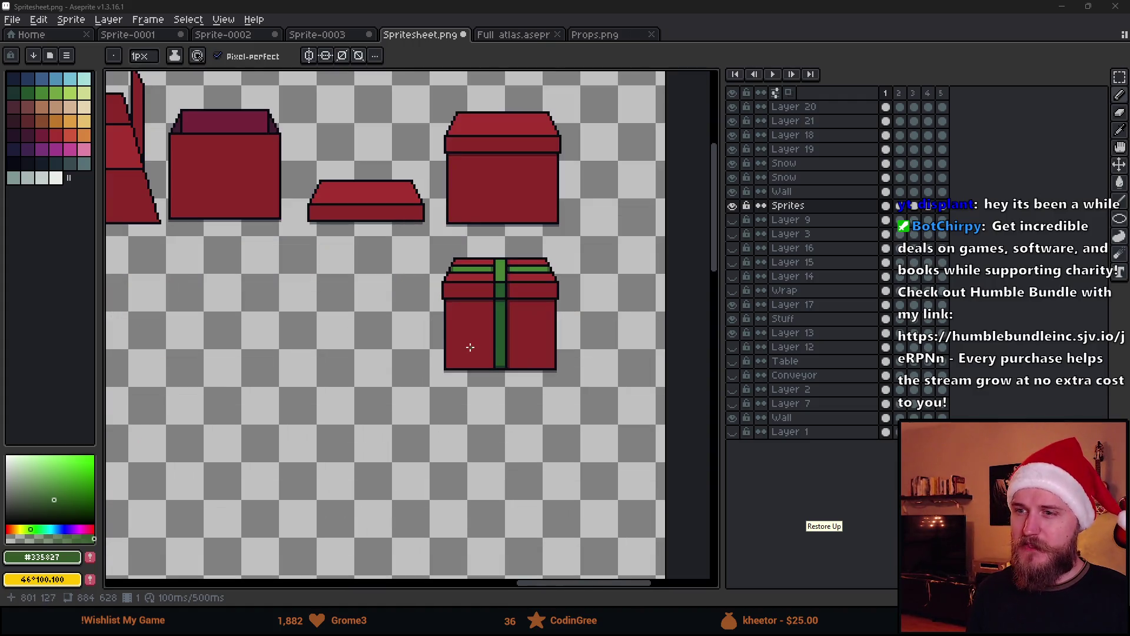
scroll(448, 321, down, 3)
scroll(486, 308, up, 4)
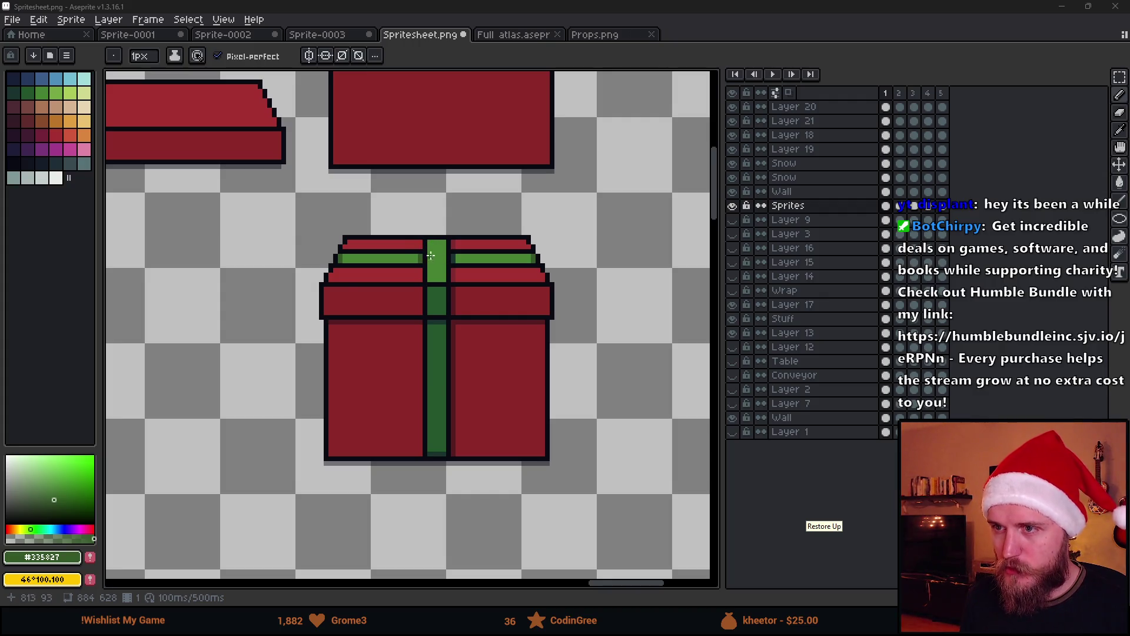
scroll(431, 255, down, 2)
scroll(387, 301, up, 1)
scroll(387, 301, down, 1)
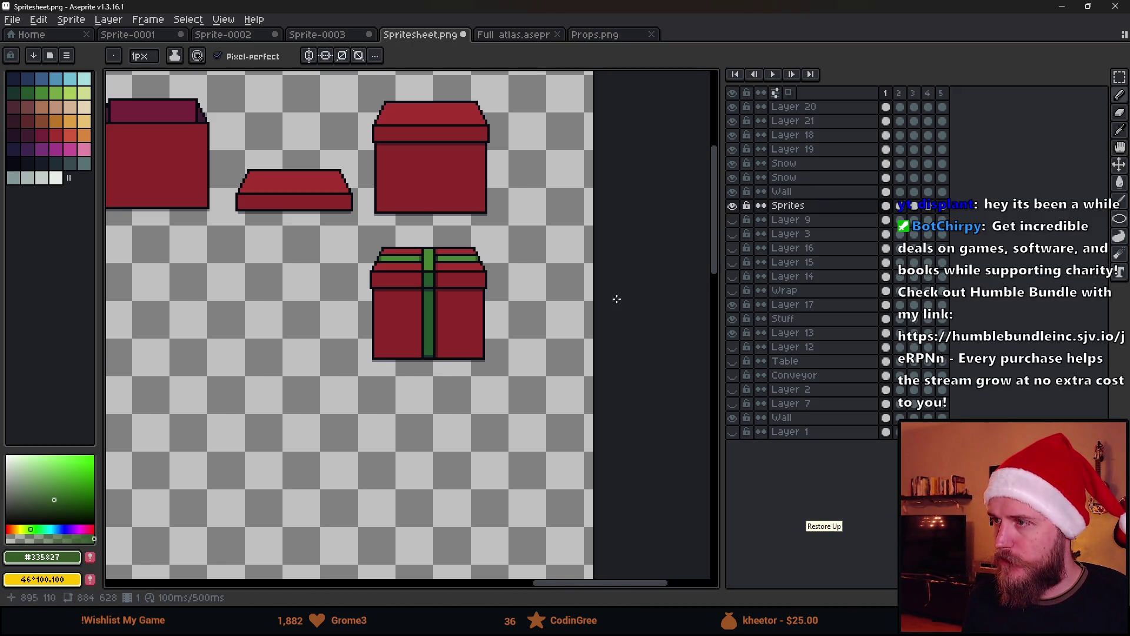
scroll(302, 318, down, 2)
scroll(302, 318, down, 1)
Step: Delete frames 2 through 5 so only a single frame remains
drag(323, 298, 515, 235)
scroll(383, 242, up, 1)
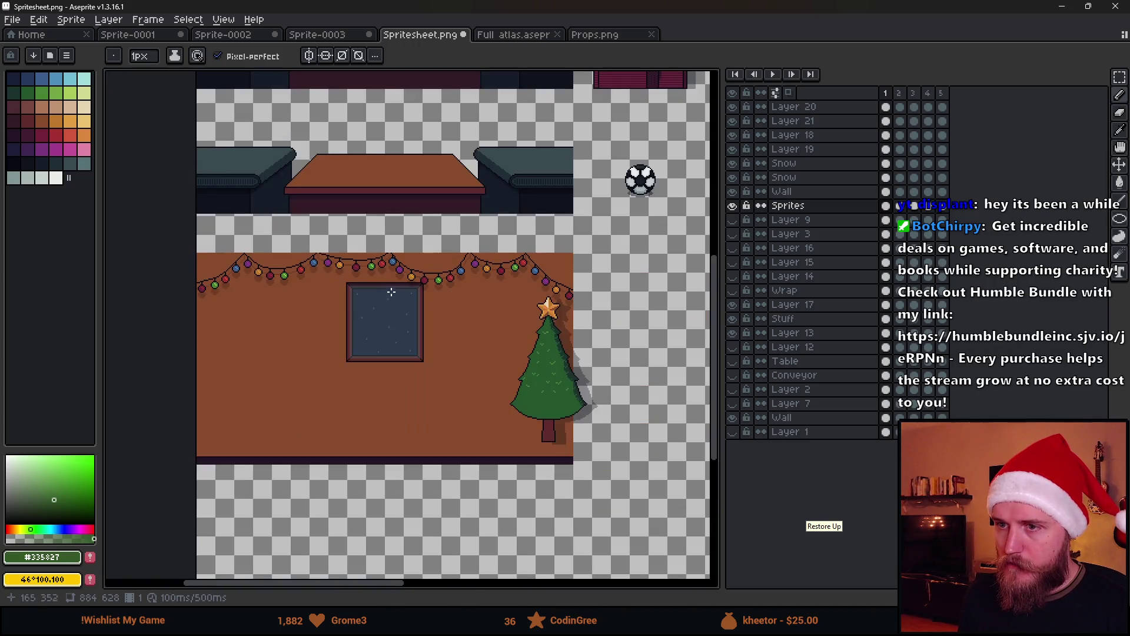
drag(626, 215, 437, 371)
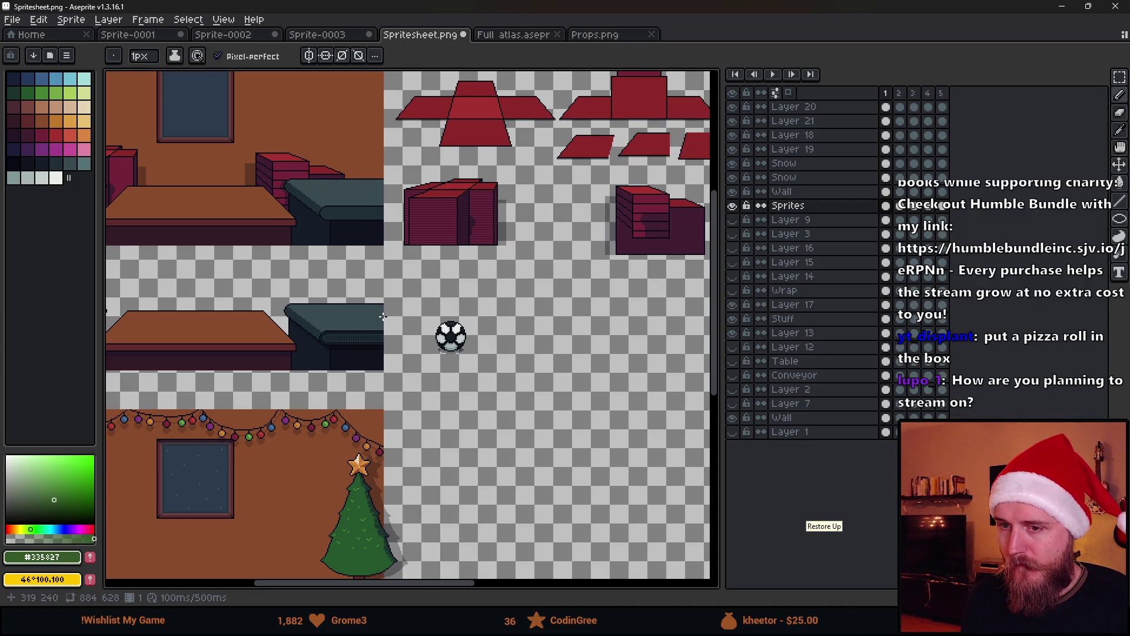
scroll(174, 468, up, 2)
mouse_move(175, 469)
mouse_down()
mouse_move(426, 298)
mouse_move(417, 319)
mouse_up()
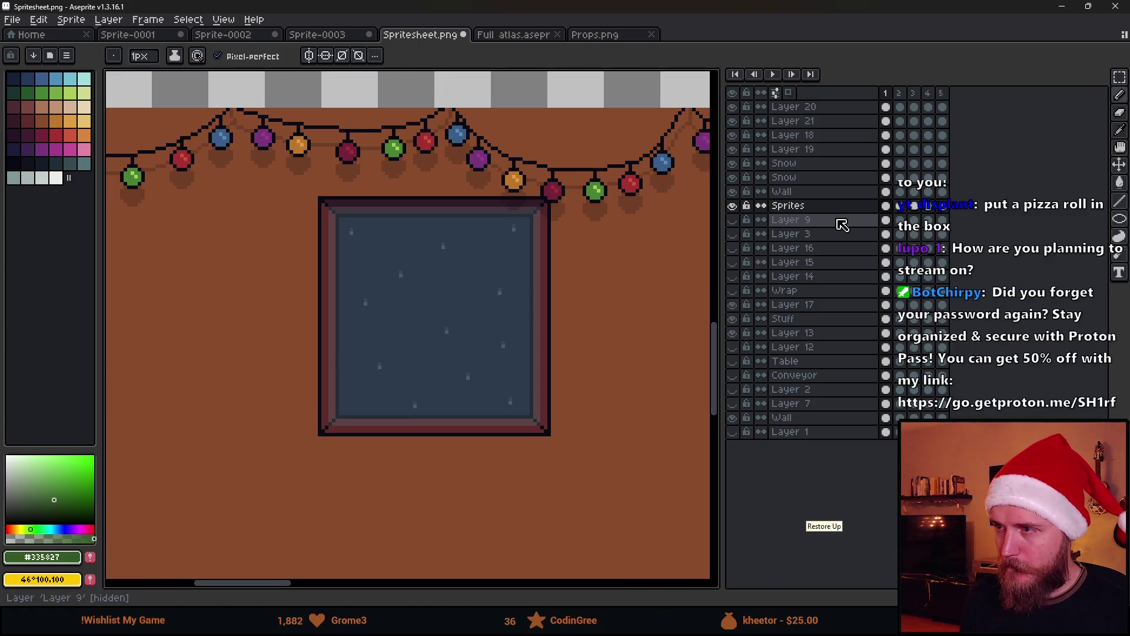
drag(908, 94, 945, 94)
key(alt+c)
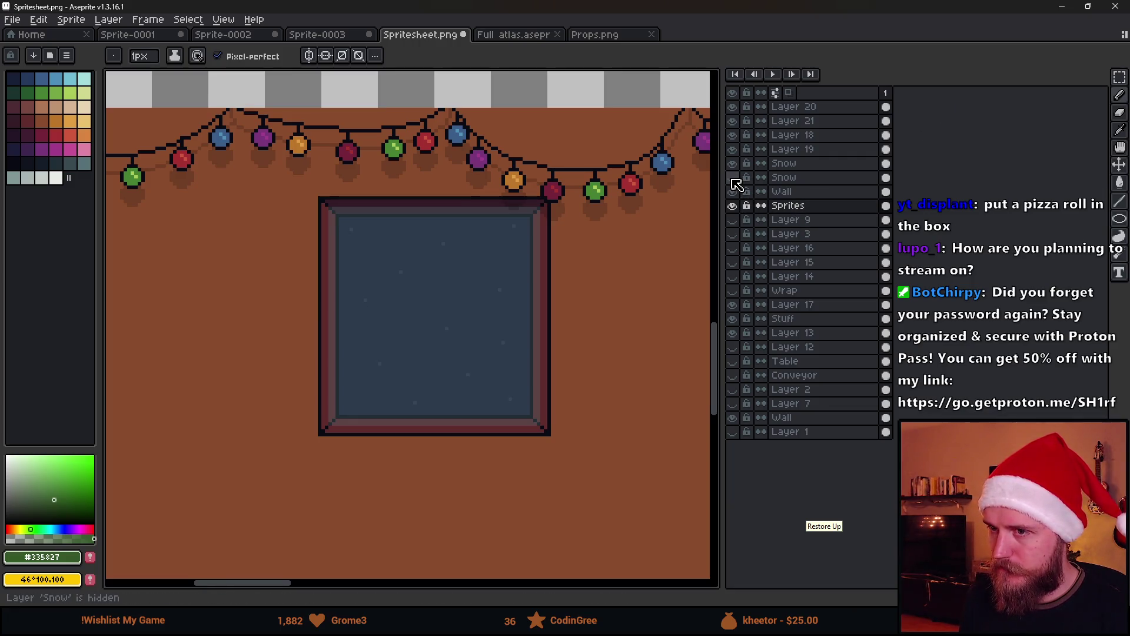
Step: Make the Snow layer active and marquee-select the window frame
scroll(570, 289, down, 3)
scroll(570, 288, up, 2)
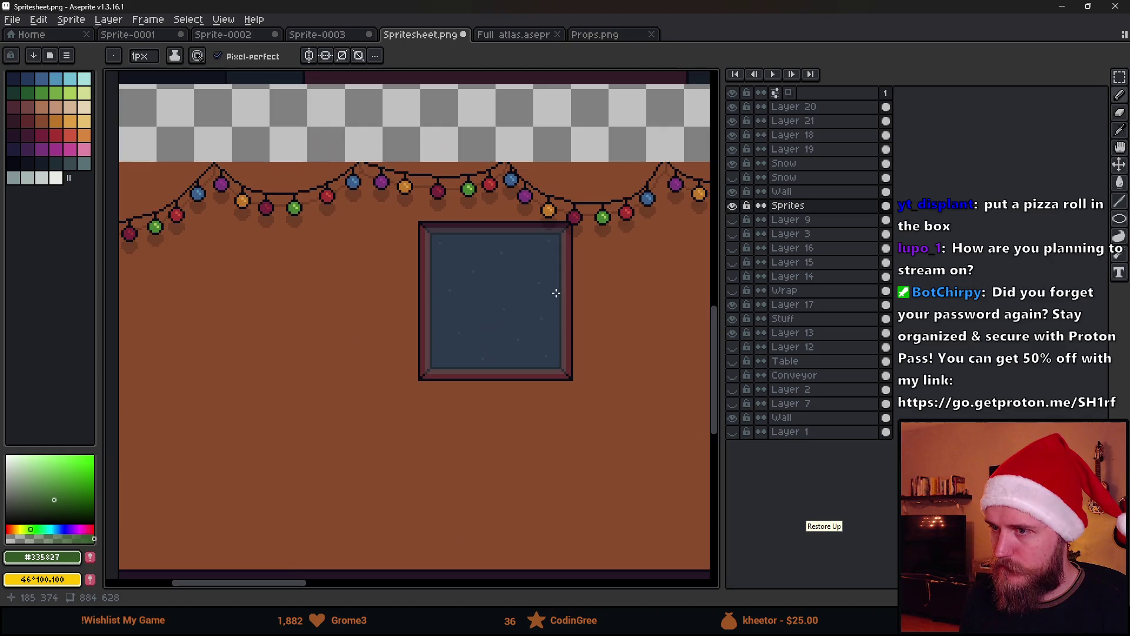
click(800, 179)
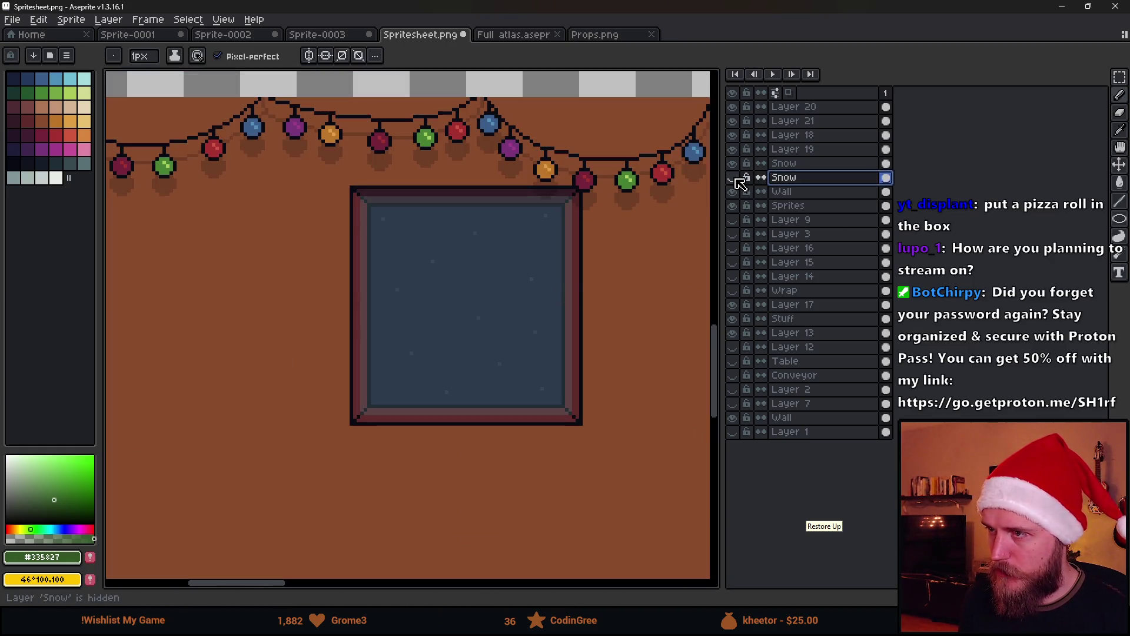
key(m)
mouse_move(317, 182)
mouse_down()
mouse_move(569, 440)
mouse_move(605, 448)
mouse_up()
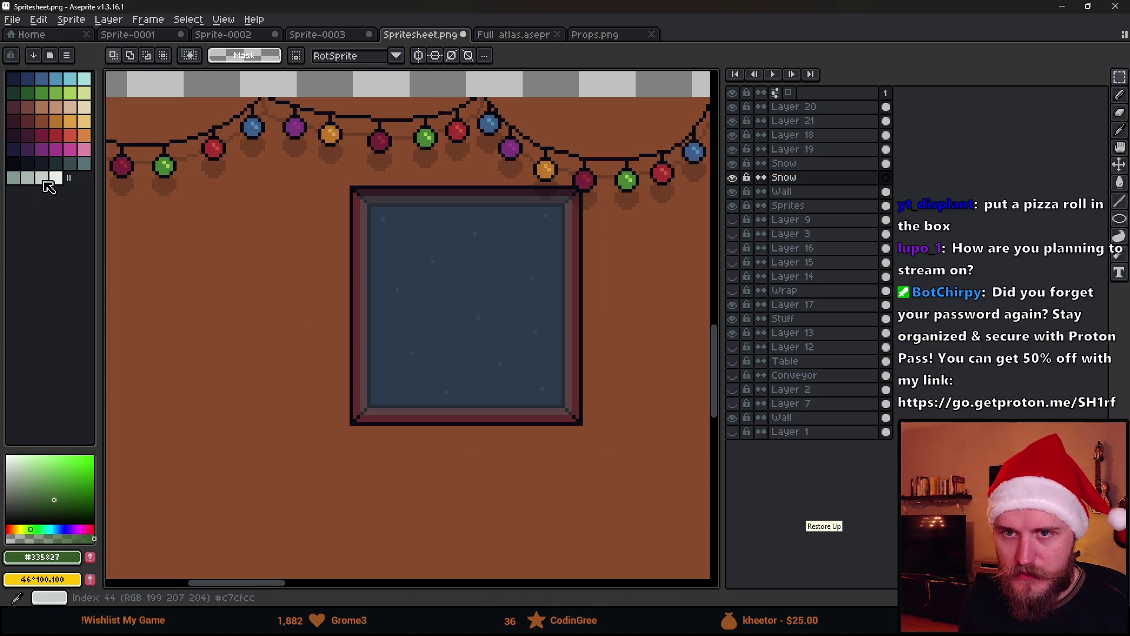
Step: Choose white (palette index 45) as the snow colour
click(46, 182)
key(g)
scroll(384, 405, up, 4)
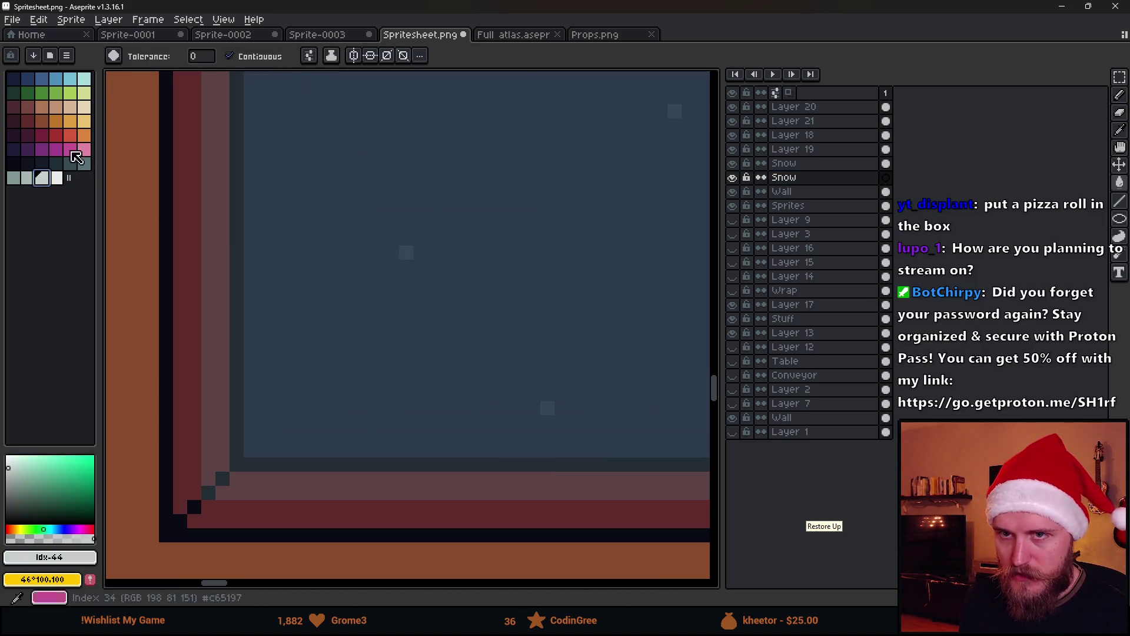
click(56, 178)
scroll(247, 350, down, 3)
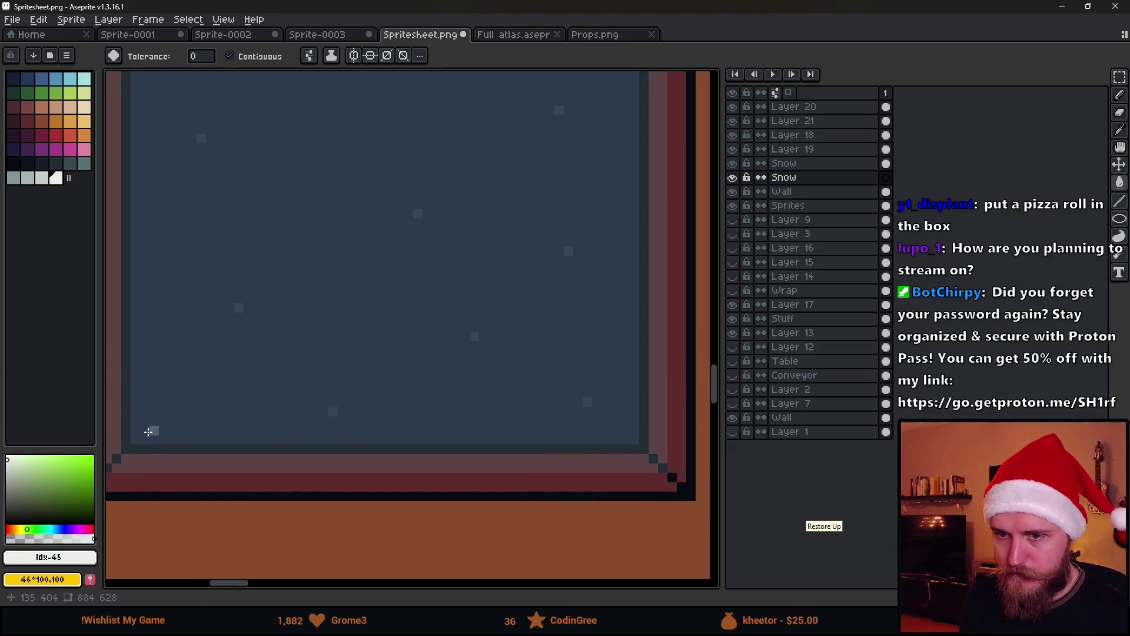
scroll(158, 436, down, 1)
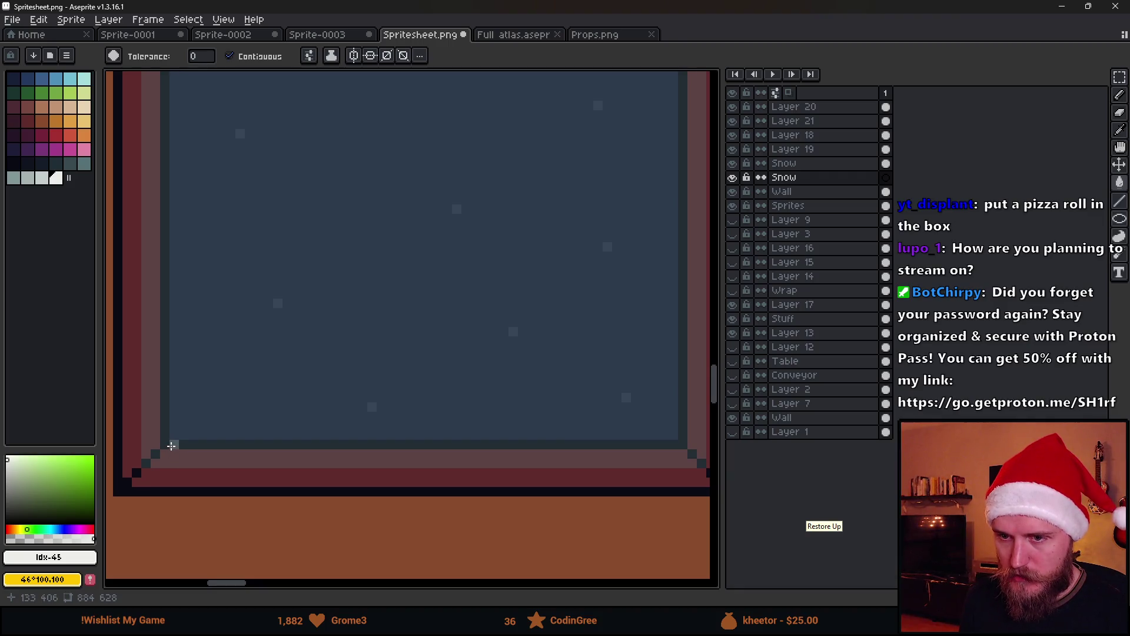
Step: Pencil a snow mound outline along the window bottom, erasing stray pixels
key(b)
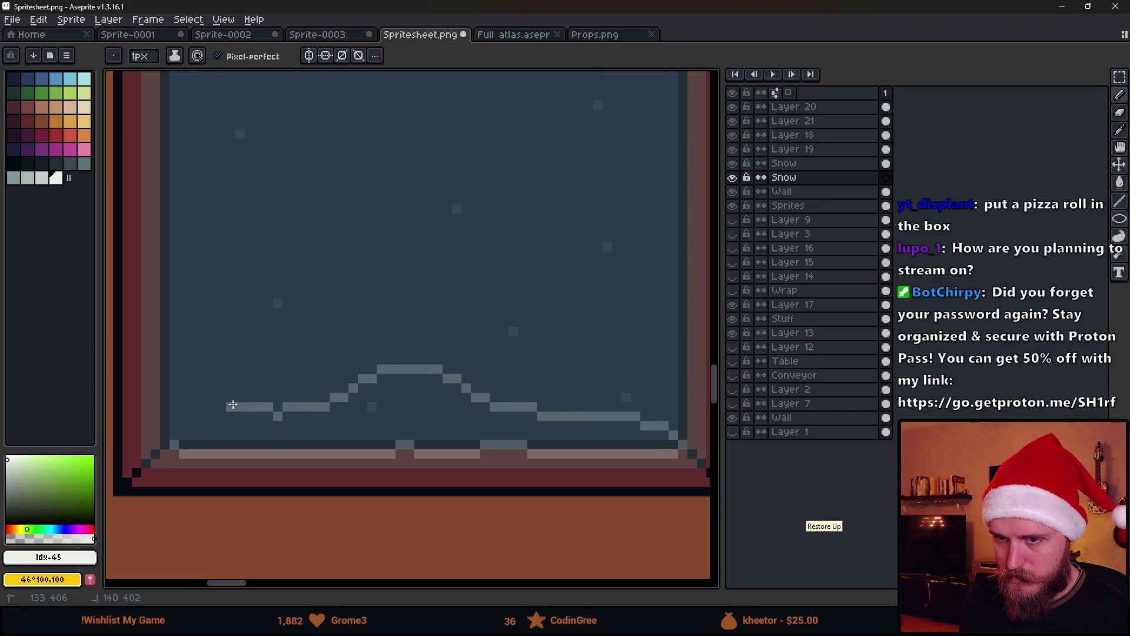
key(e)
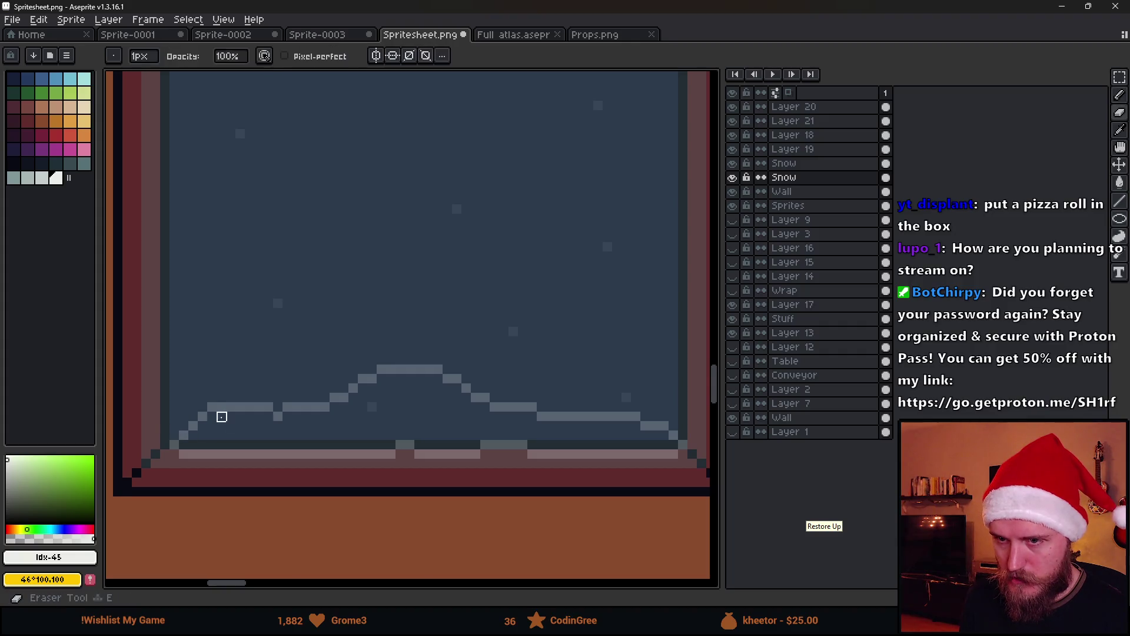
drag(211, 407, 231, 408)
key(b)
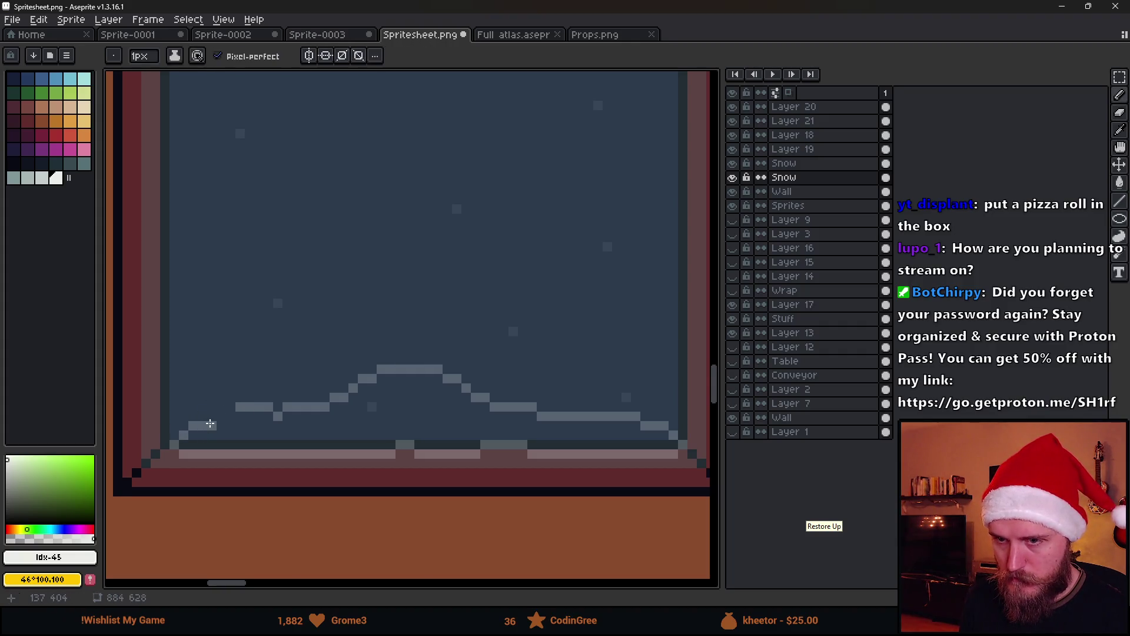
key(e)
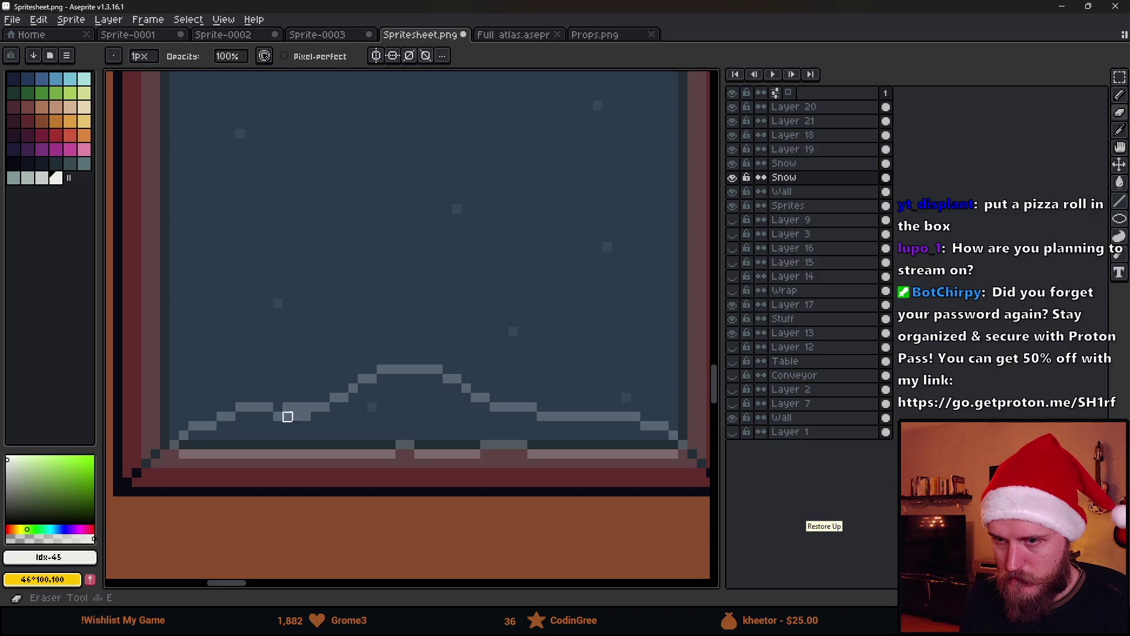
scroll(325, 413, down, 5)
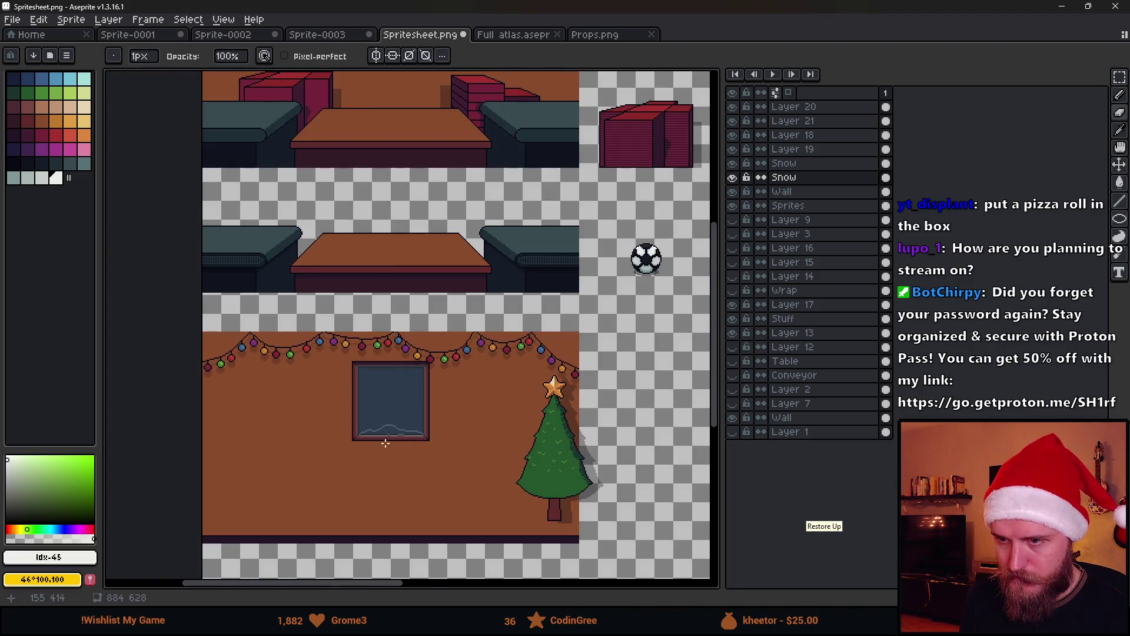
scroll(386, 442, up, 5)
key(g)
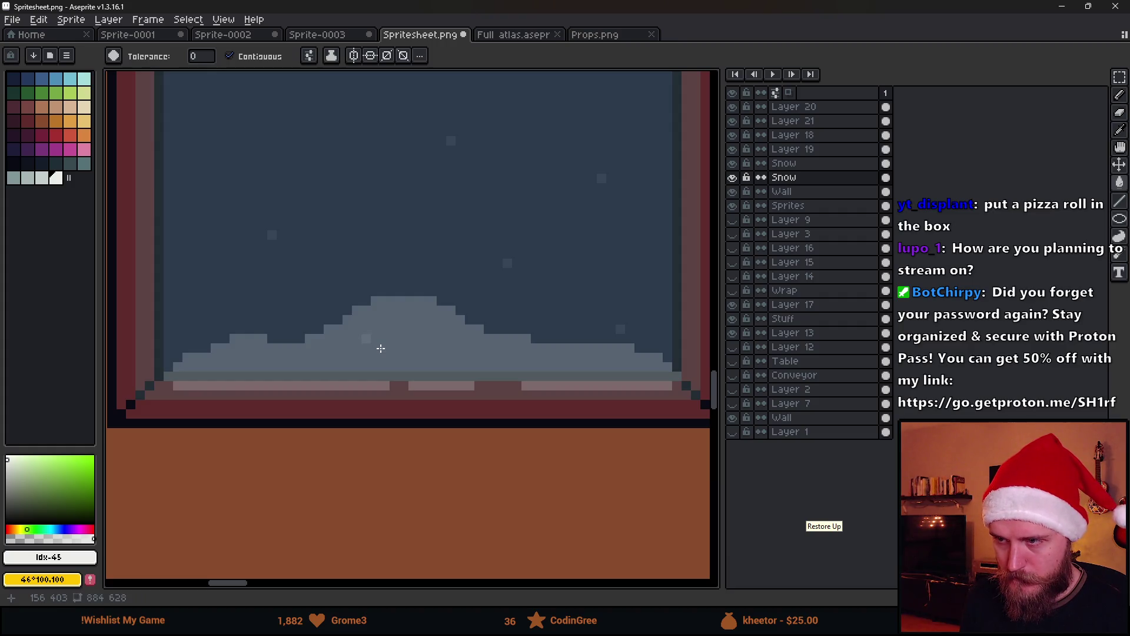
Step: Check the Snow layer's properties, then bucket-fill the snow with pale grey index 43
double_click(814, 177)
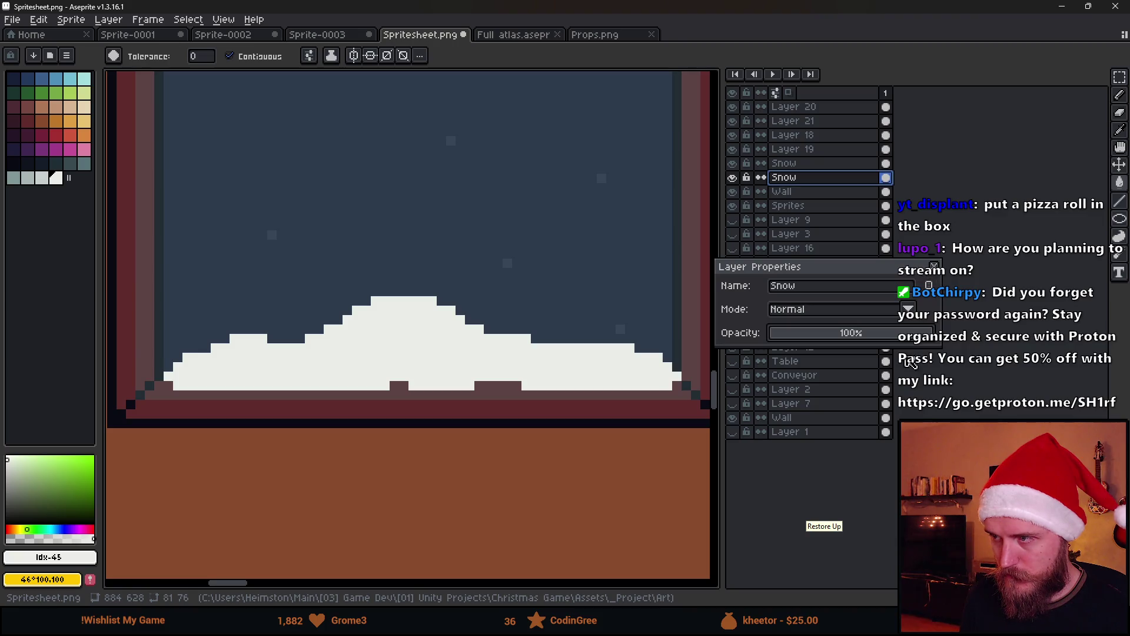
click(934, 265)
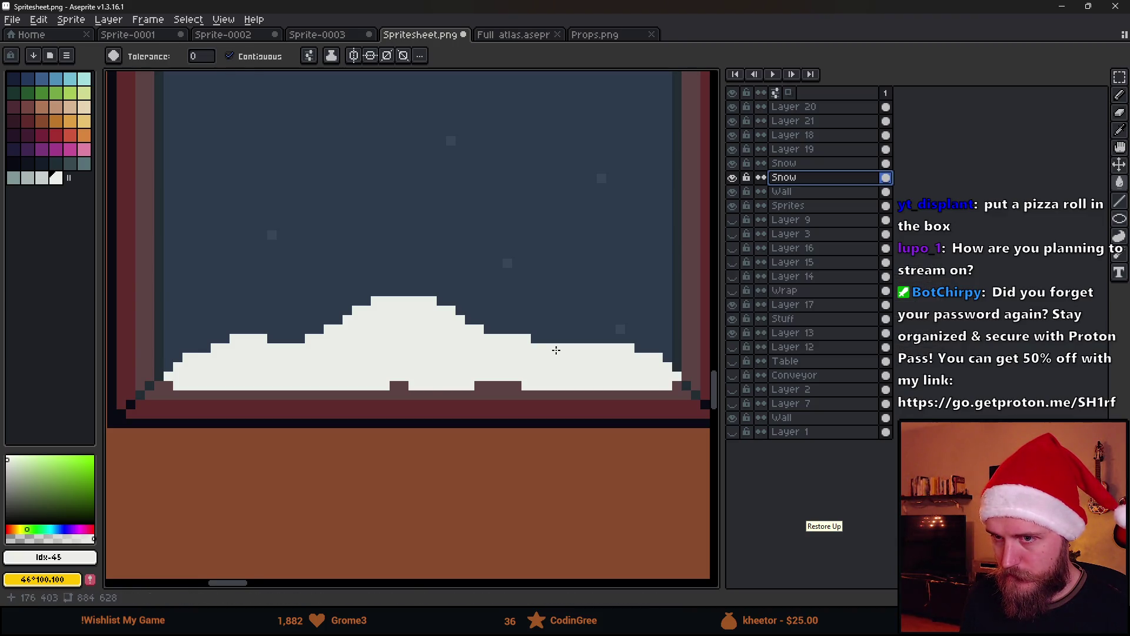
scroll(518, 354, down, 3)
scroll(518, 353, down, 1)
scroll(518, 354, up, 2)
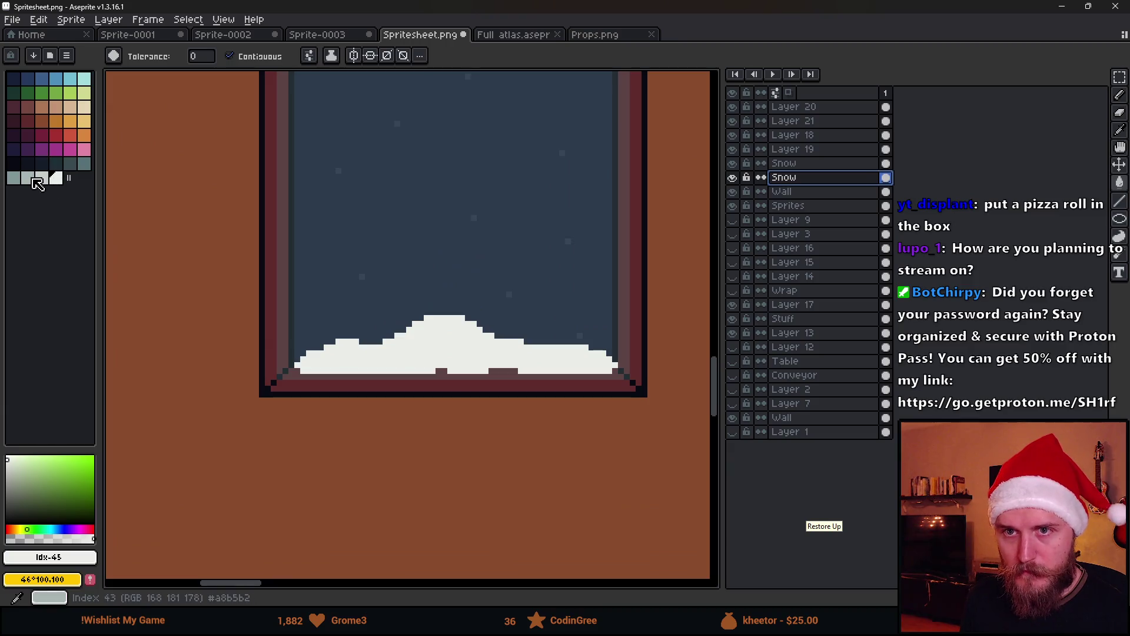
alt+click(468, 337)
click(468, 336)
scroll(471, 348, down, 5)
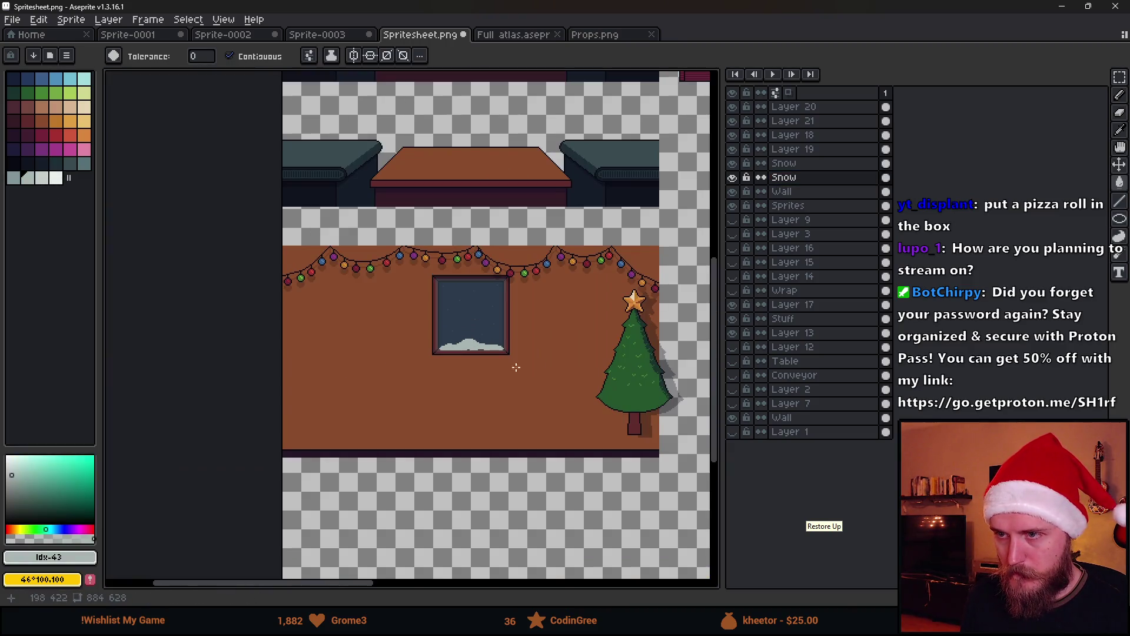
scroll(478, 359, up, 3)
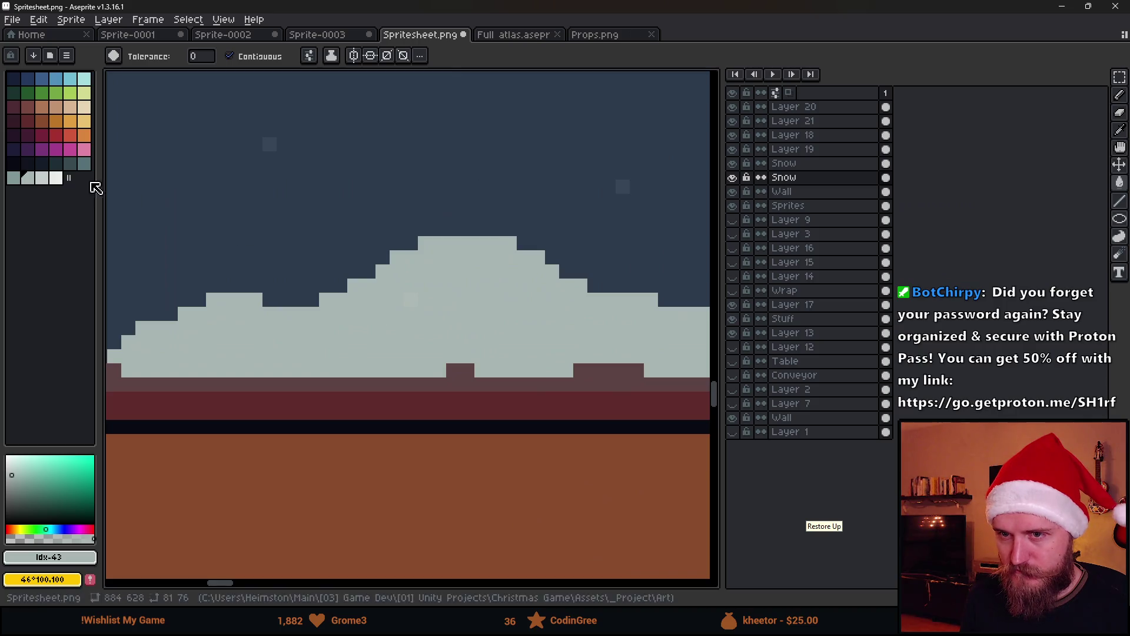
Step: Pencil a shading row of darker grey index 42 along the snow's base
click(13, 177)
scroll(270, 306, left, 3)
key(b)
click(202, 357)
mouse_move(216, 365)
mouse_down()
mouse_move(522, 371)
mouse_move(537, 357)
mouse_move(669, 383)
mouse_up()
scroll(669, 383, right, 4)
drag(421, 365, 486, 361)
scroll(487, 361, right, 4)
click(480, 368)
scroll(481, 368, down, 5)
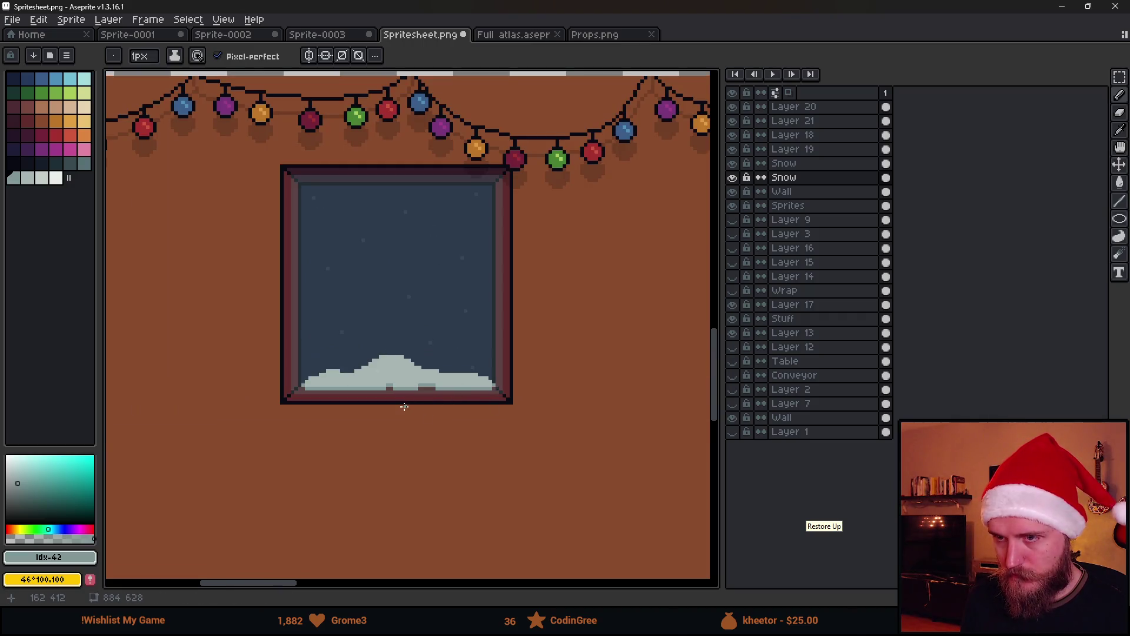
scroll(359, 420, down, 2)
scroll(353, 406, up, 3)
Step: Nudge the snow up one pixel with the Move tool
key(v)
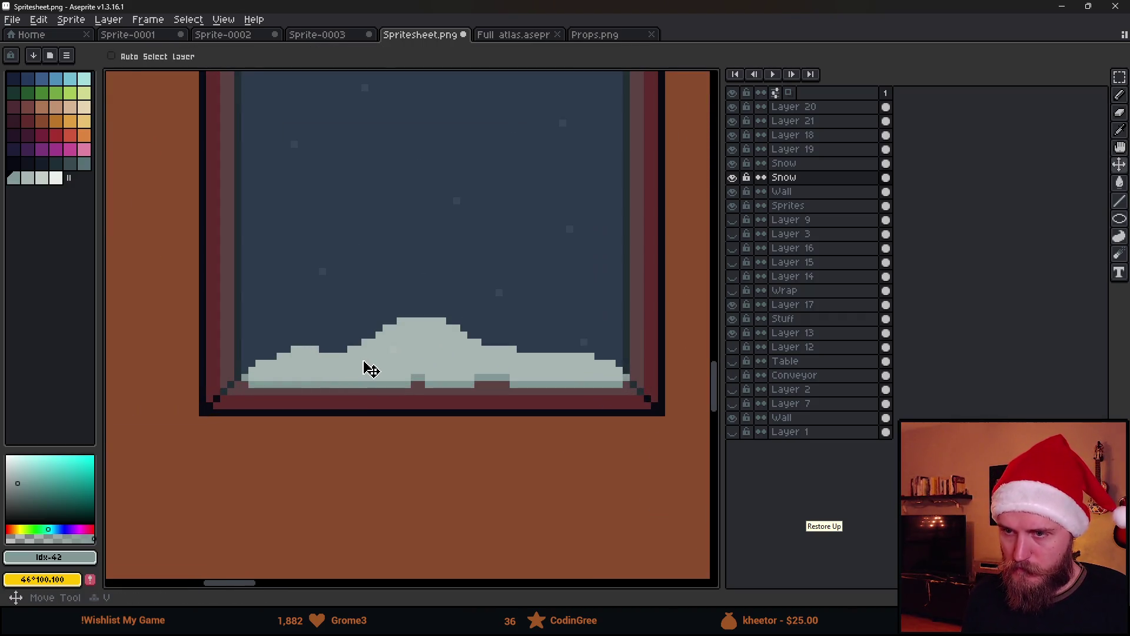
drag(363, 362, 365, 358)
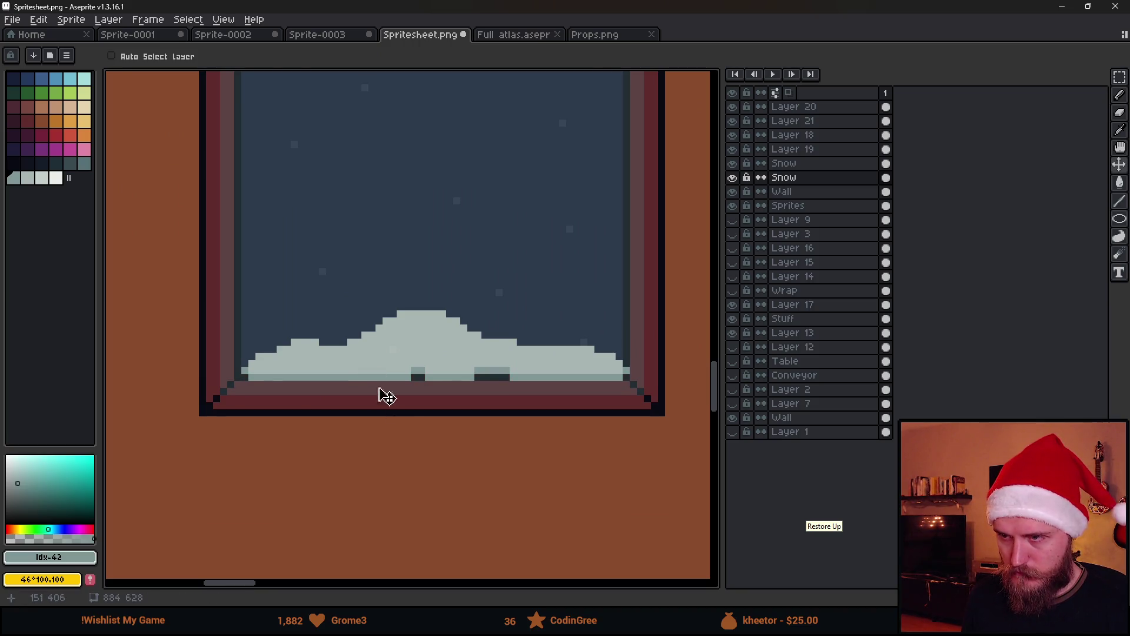
scroll(409, 447, down, 3)
scroll(382, 427, up, 2)
scroll(389, 424, up, 1)
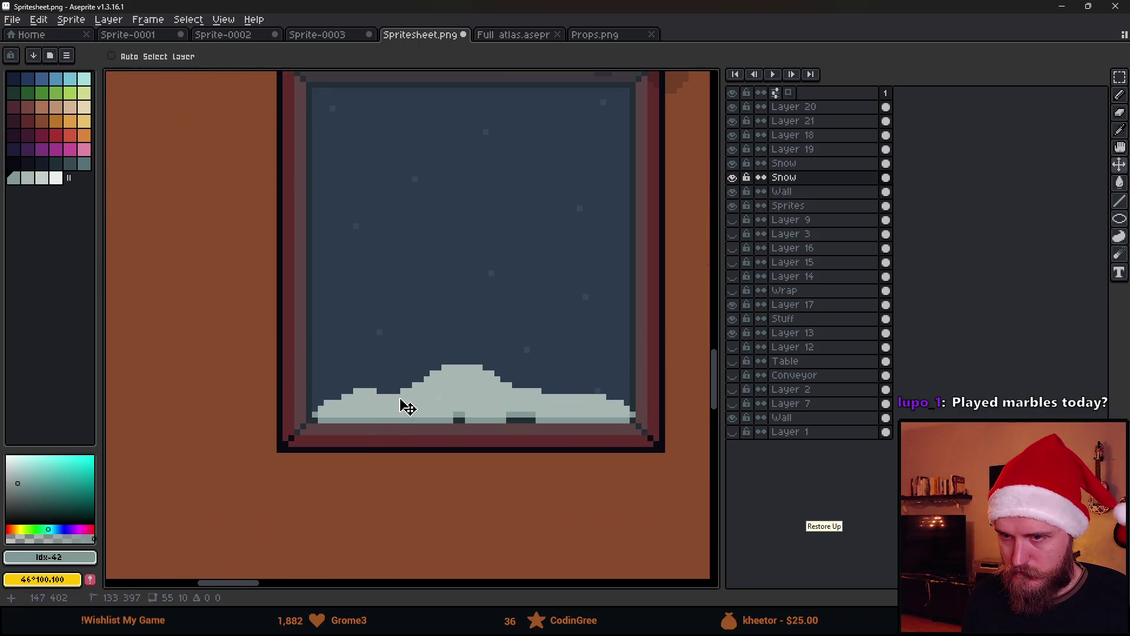
scroll(353, 447, up, 3)
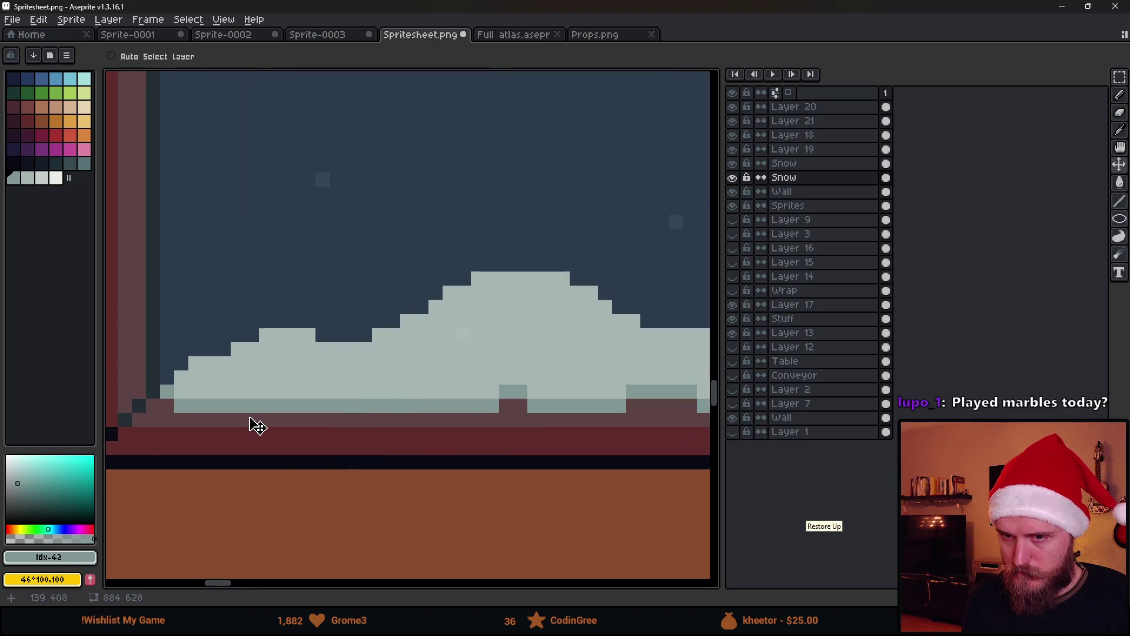
scroll(252, 424, down, 1)
Step: Paint a half-opacity dark red shading line beneath the snow along the frame edge
alt+click(202, 411)
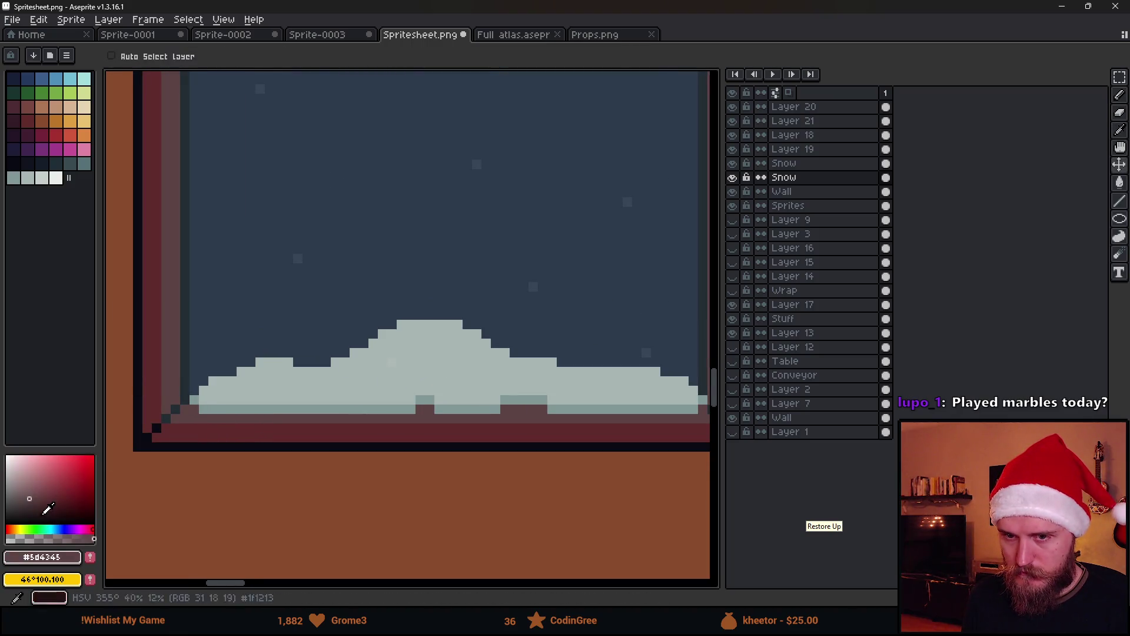
scroll(202, 421, up, 2)
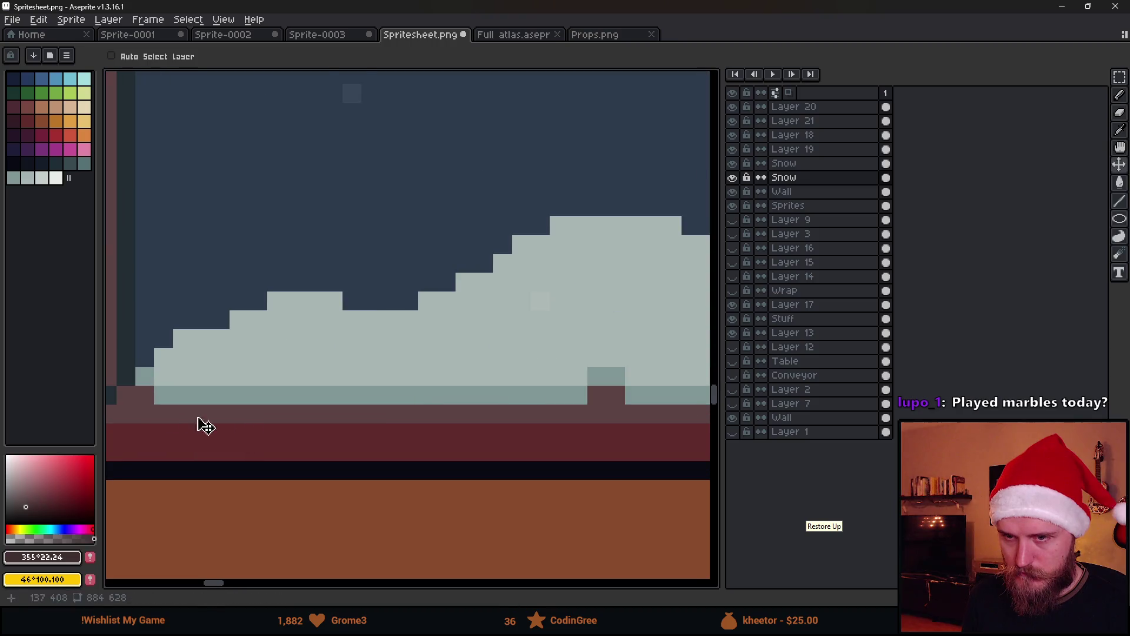
alt+click(147, 400)
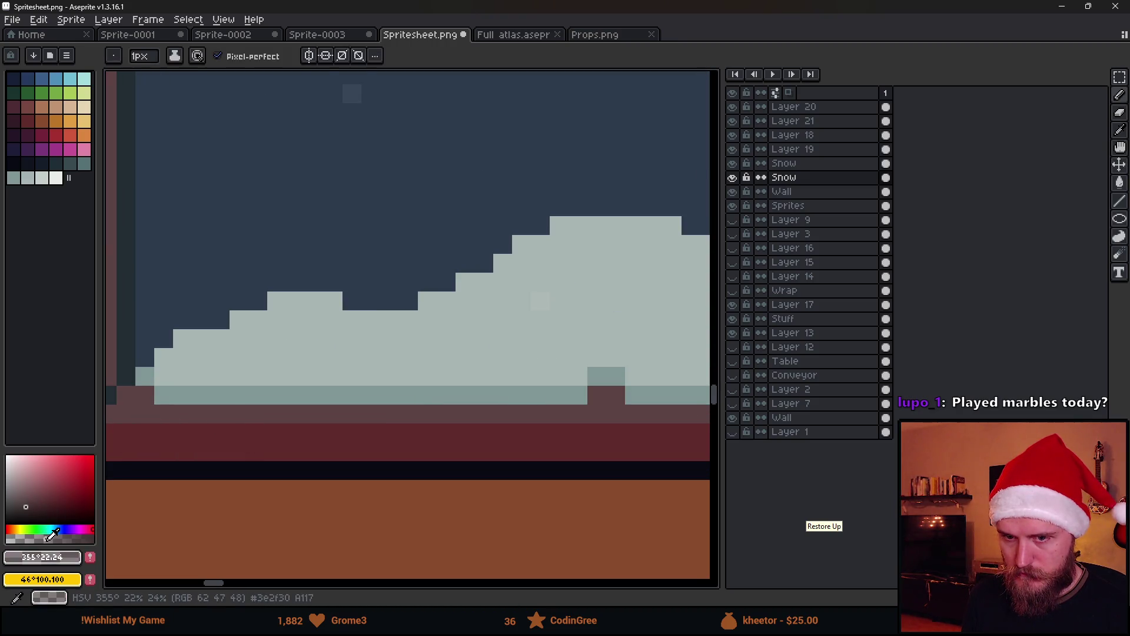
click(137, 398)
click(164, 413)
shift+click(577, 413)
click(603, 400)
click(633, 413)
scroll(573, 454, right, 5)
shift+click(391, 418)
shift+click(508, 416)
scroll(512, 412, right, 5)
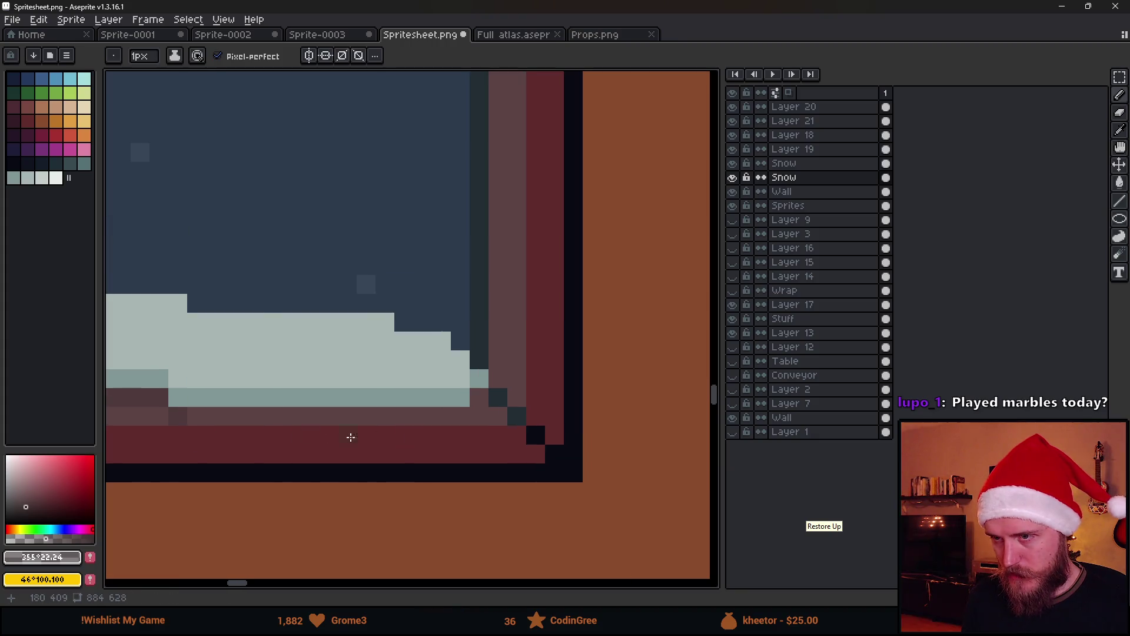
scroll(472, 397, down, 6)
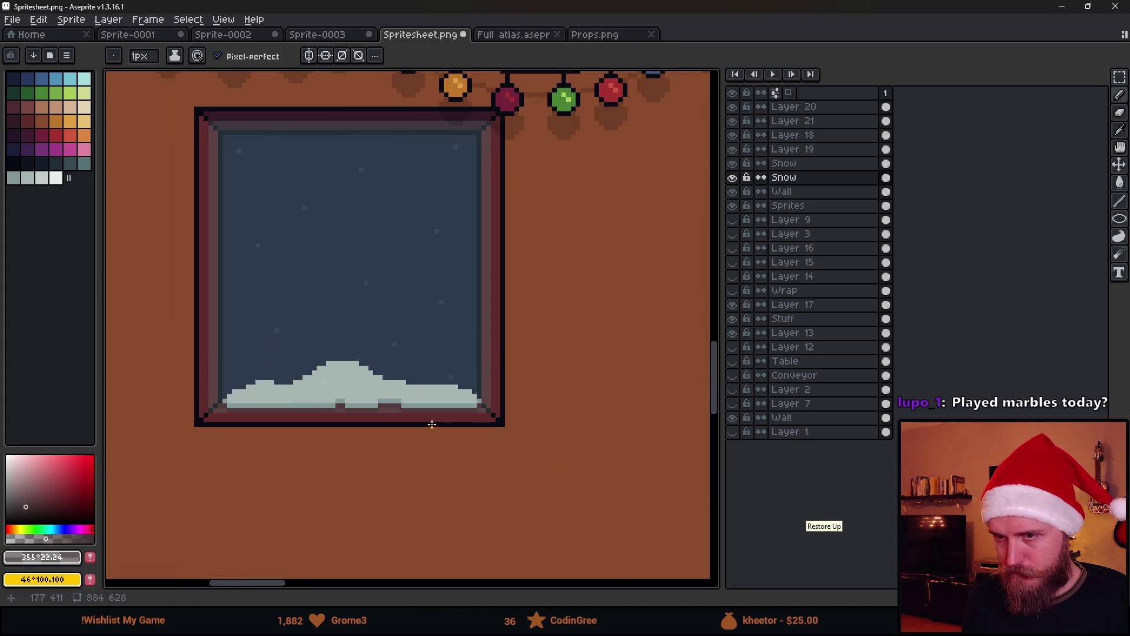
scroll(377, 436, up, 4)
Step: Sample the snow colour and dab bright highlight pixels across the snow bank
alt+click(384, 411)
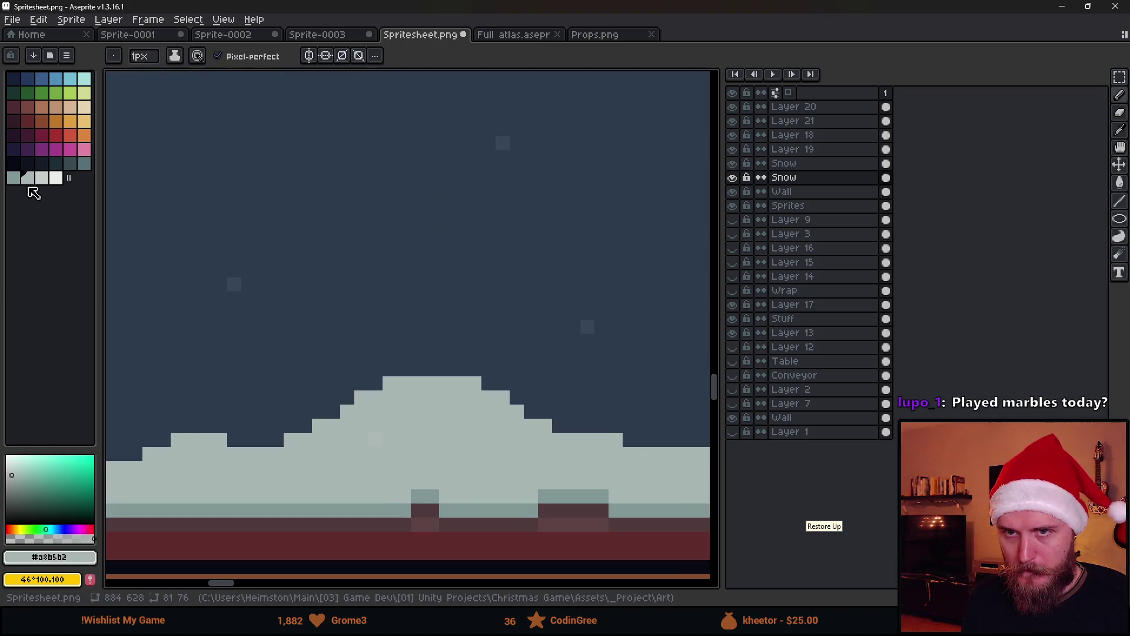
scroll(161, 465, down, 3)
click(298, 417)
click(440, 417)
click(524, 375)
click(386, 418)
scroll(388, 417, right, 5)
click(358, 392)
click(372, 334)
click(624, 407)
scroll(580, 422, down, 6)
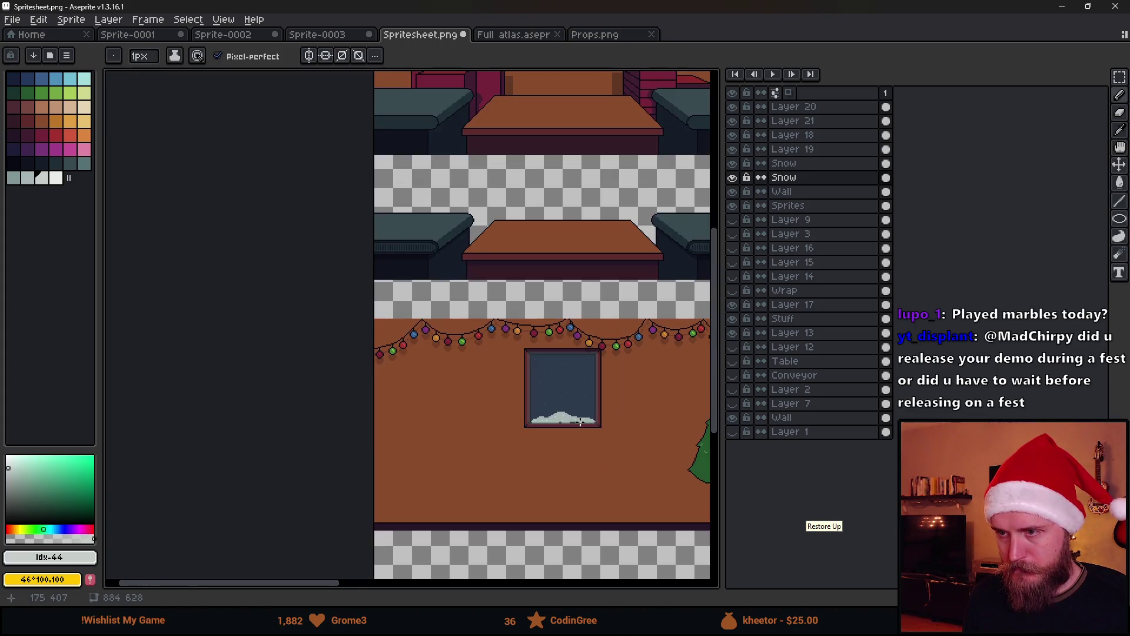
scroll(564, 422, up, 6)
scroll(214, 351, down, 2)
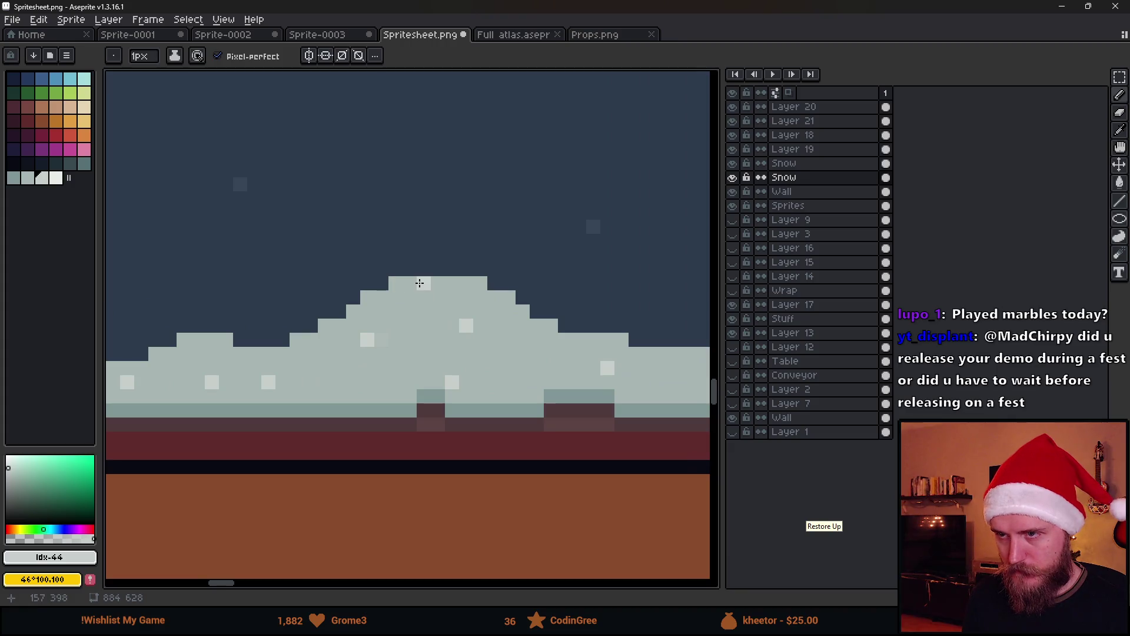
scroll(419, 283, down, 2)
scroll(420, 283, up, 3)
Step: Paint bright highlight rows along the snow peak and across the drift
mouse_move(403, 283)
mouse_down()
mouse_move(447, 283)
mouse_move(557, 346)
mouse_move(629, 350)
mouse_up()
scroll(472, 292, up, 2)
scroll(378, 386, down, 1)
mouse_move(361, 371)
mouse_down()
mouse_move(512, 374)
mouse_move(564, 400)
mouse_up()
scroll(563, 400, down, 7)
scroll(447, 430, up, 4)
scroll(448, 431, down, 1)
scroll(434, 412, up, 3)
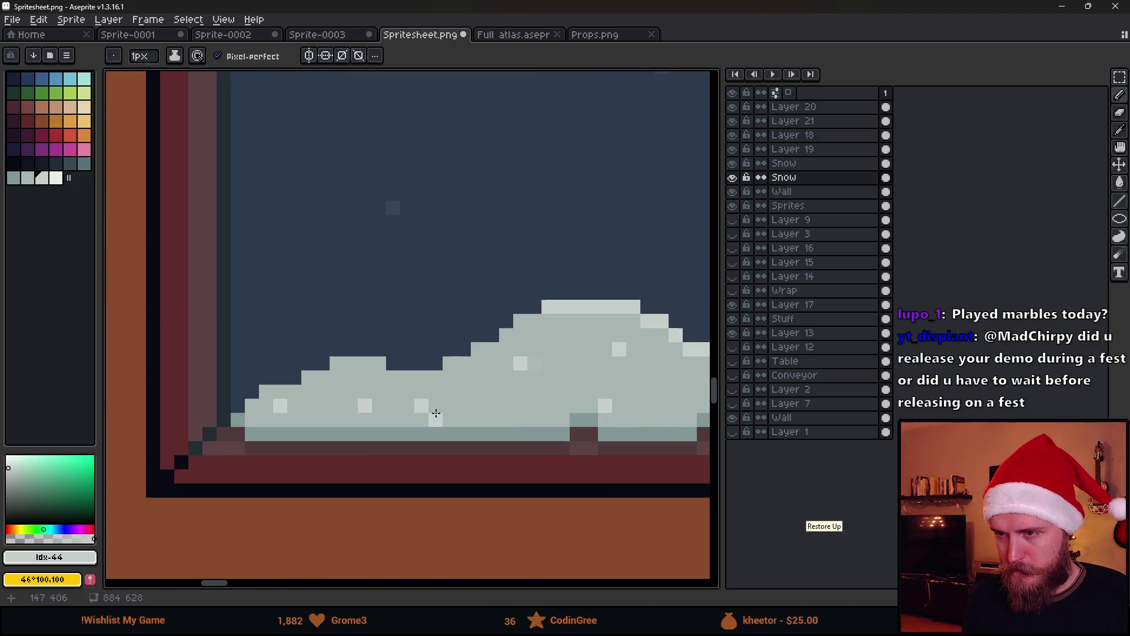
scroll(577, 397, down, 2)
drag(577, 396, 403, 385)
scroll(403, 385, up, 5)
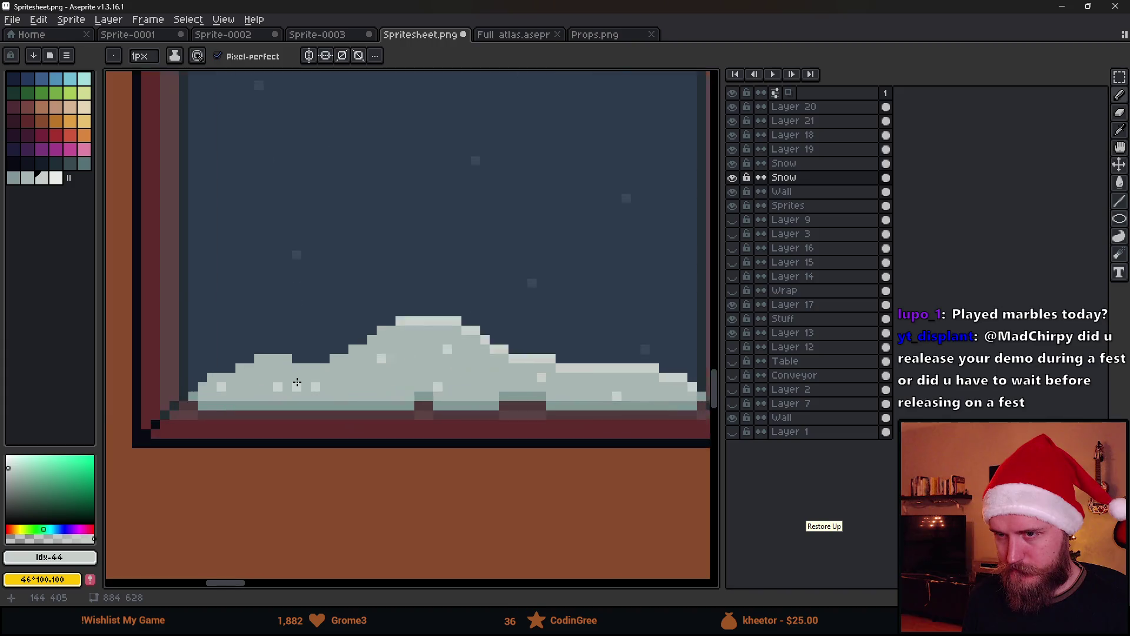
Step: Add a few more snow pixels on the bank and save the spritesheet
drag(194, 306, 275, 341)
scroll(275, 341, down, 3)
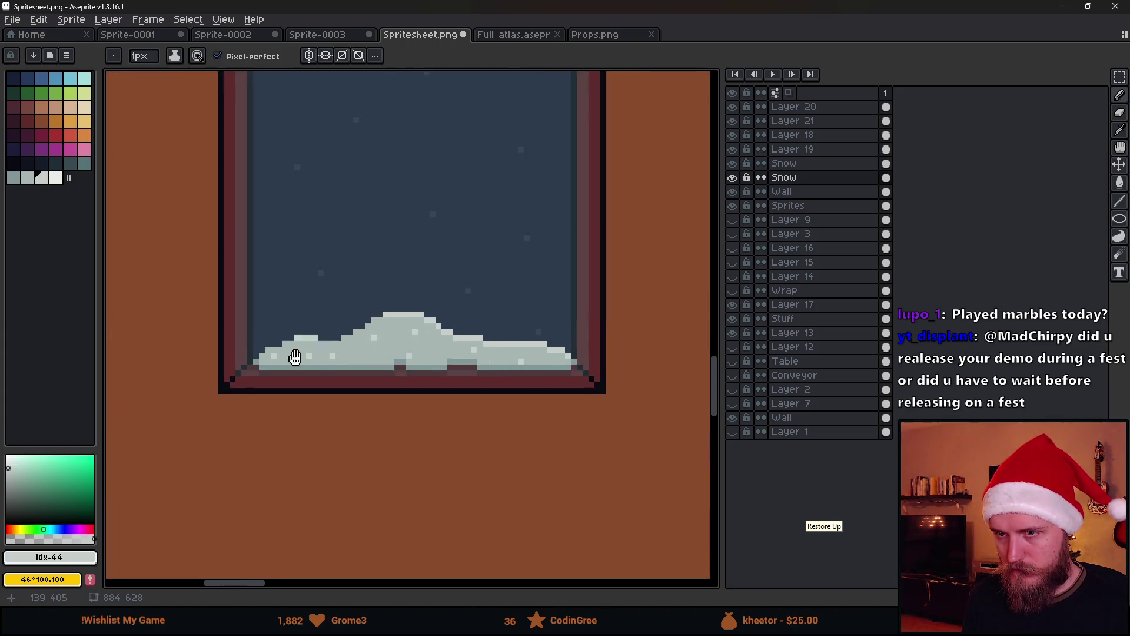
scroll(290, 353, up, 2)
drag(372, 347, 391, 347)
click(283, 385)
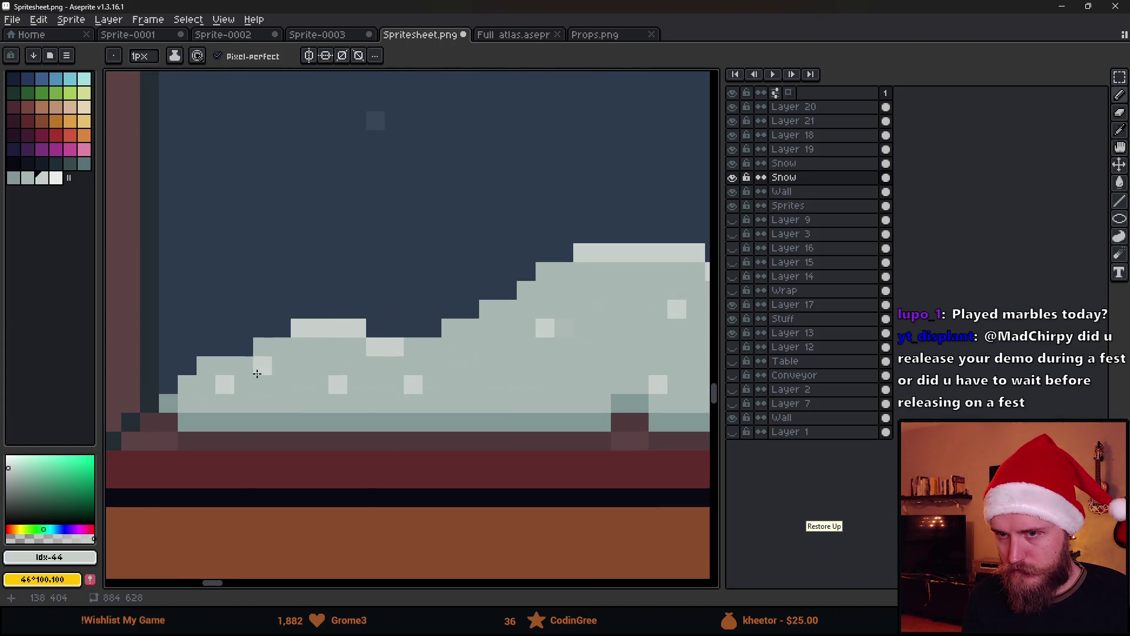
scroll(279, 379, down, 3)
scroll(293, 383, up, 2)
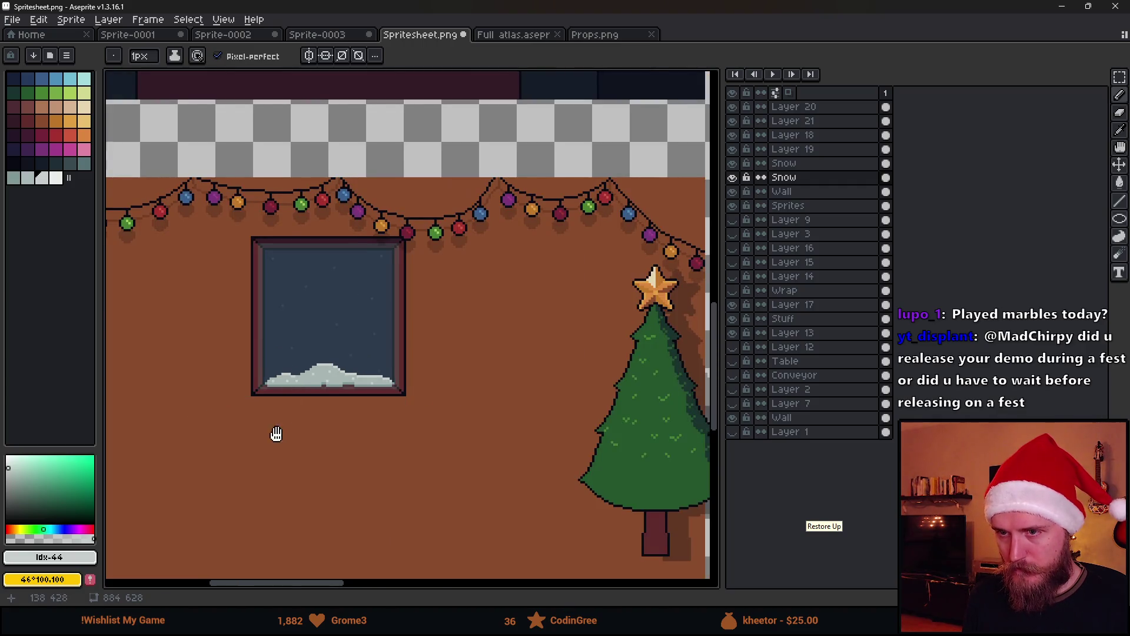
scroll(276, 434, down, 3)
key(ctrl+s)
Step: Switch to Unity and zoom the Scene view to inspect the snowy window
key(alt+Tab)
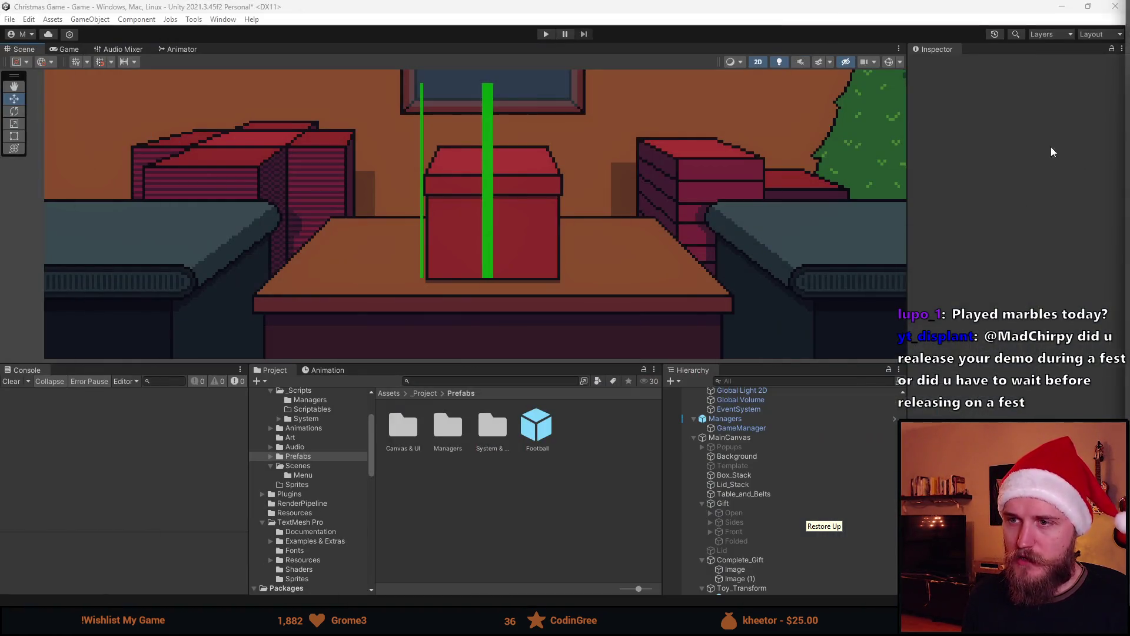
scroll(631, 166, down, 4)
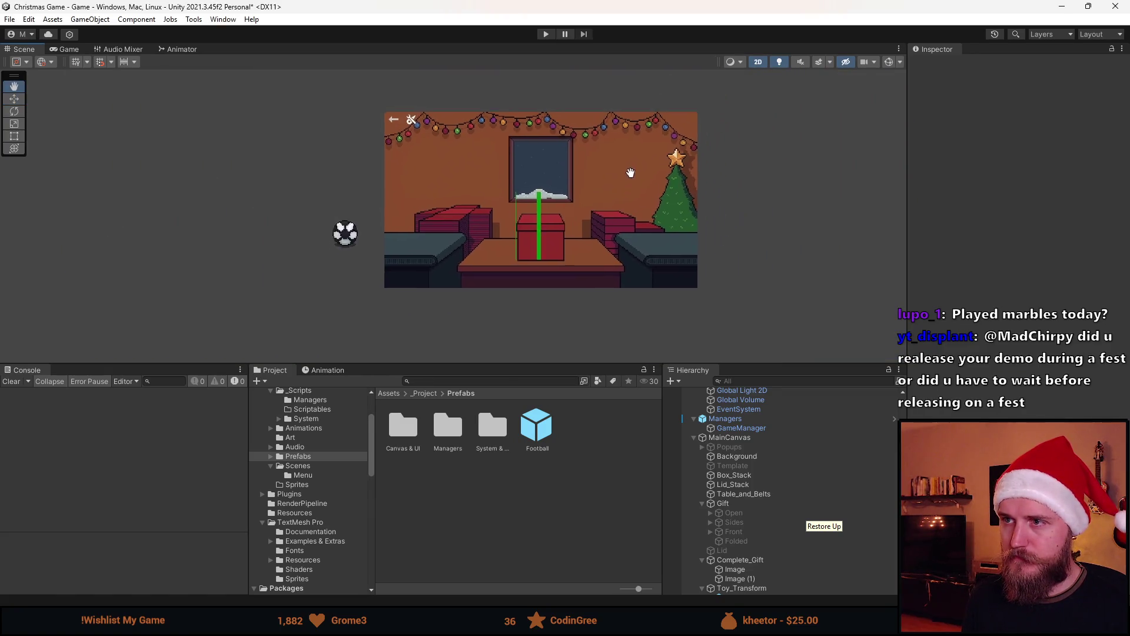
scroll(630, 173, up, 4)
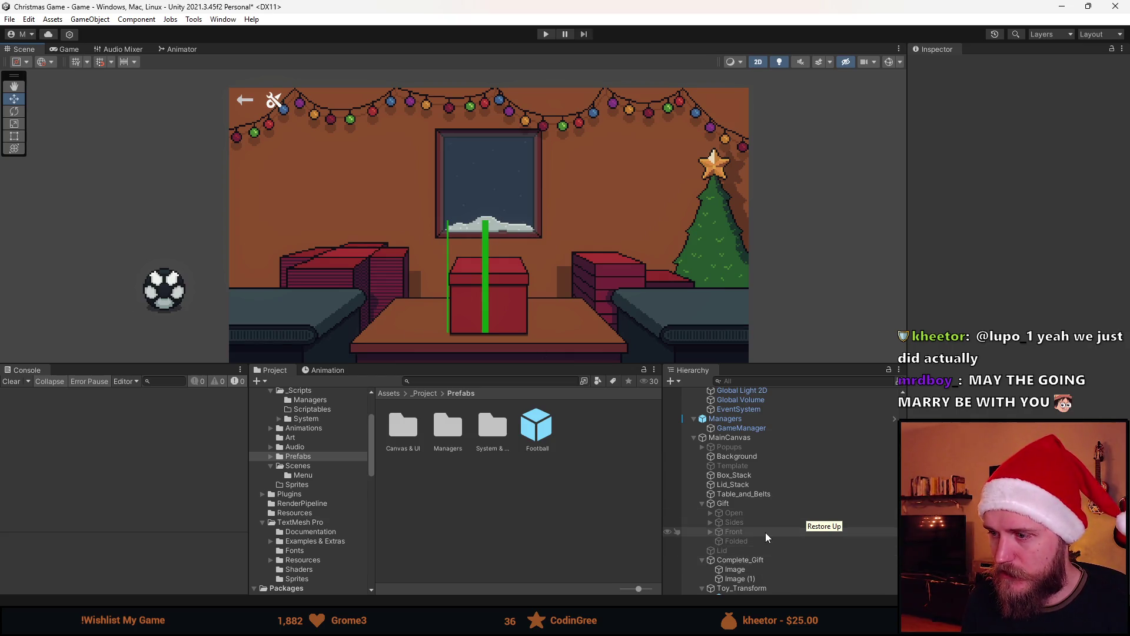
Step: Delete the Image and Image (1) placeholders under Complete_Gift and reframe the Scene view
scroll(768, 532, down, 3)
click(753, 500)
shift+click(758, 505)
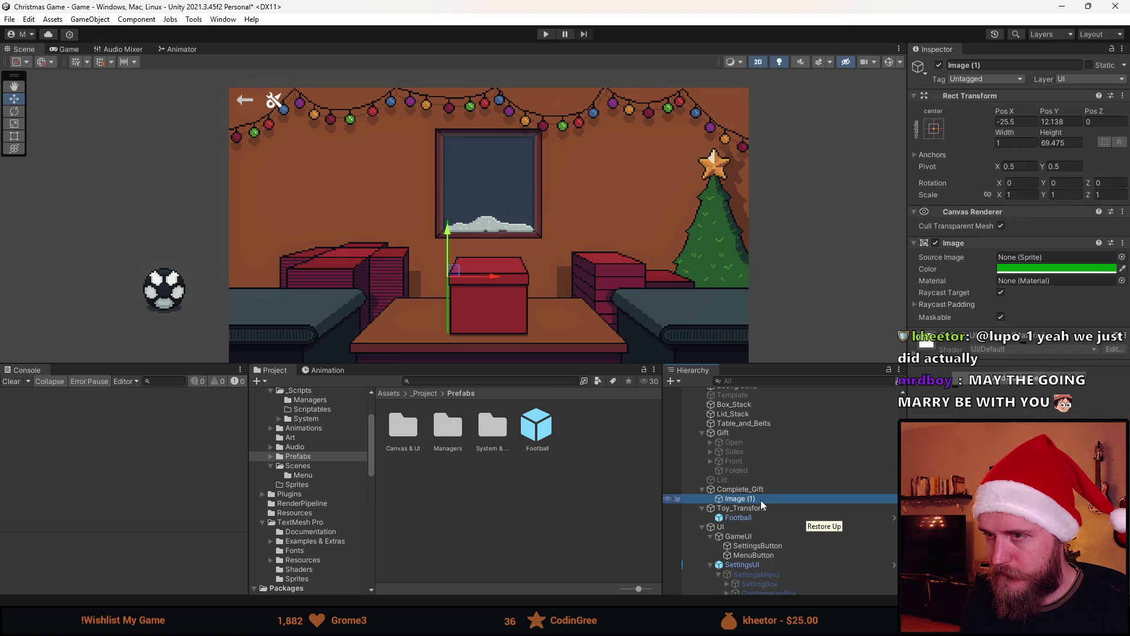
key(Delete)
scroll(577, 306, down, 1)
drag(577, 305, 549, 270)
scroll(550, 268, up, 2)
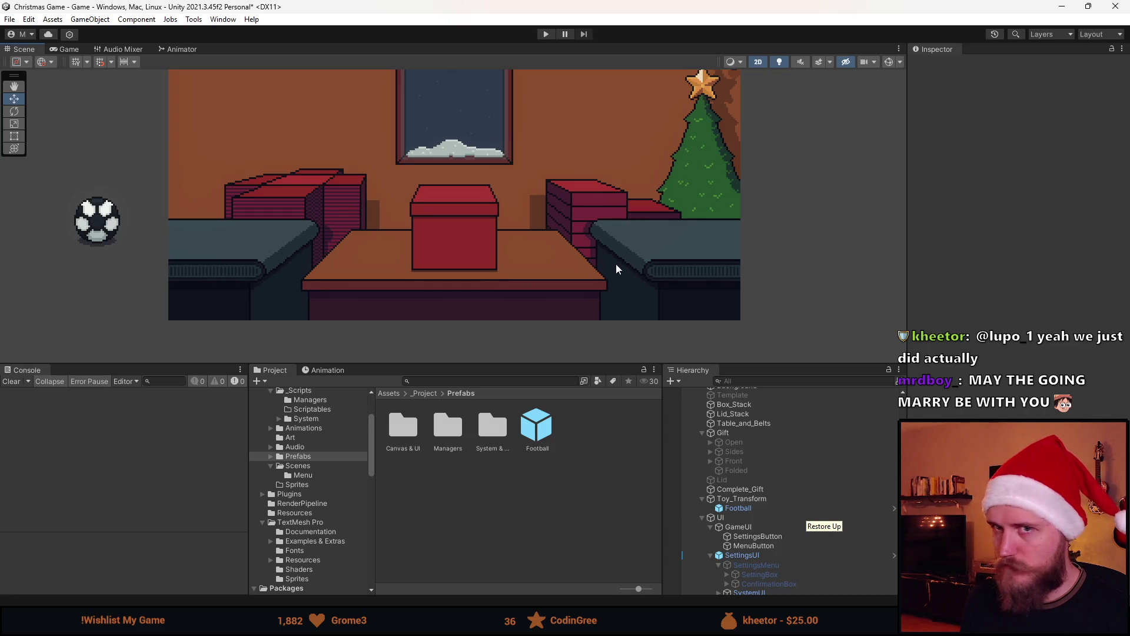
key(alt+Tab)
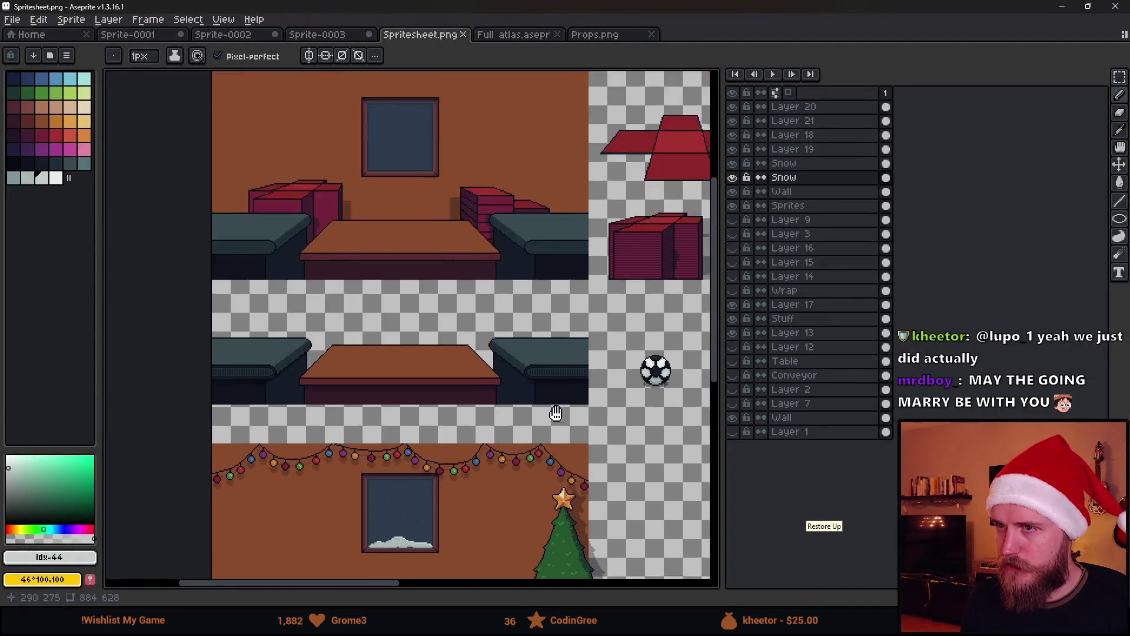
Step: Zoom onto the table's front edge and pick a dark green from the palette
drag(556, 414, 572, 498)
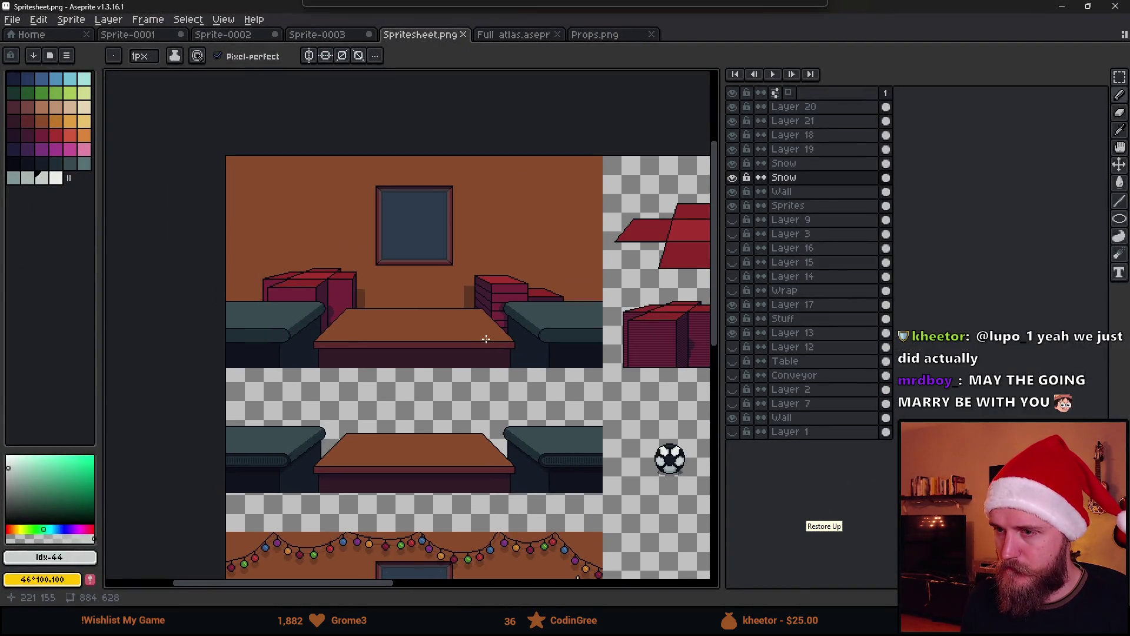
scroll(485, 338, up, 3)
scroll(485, 338, up, 2)
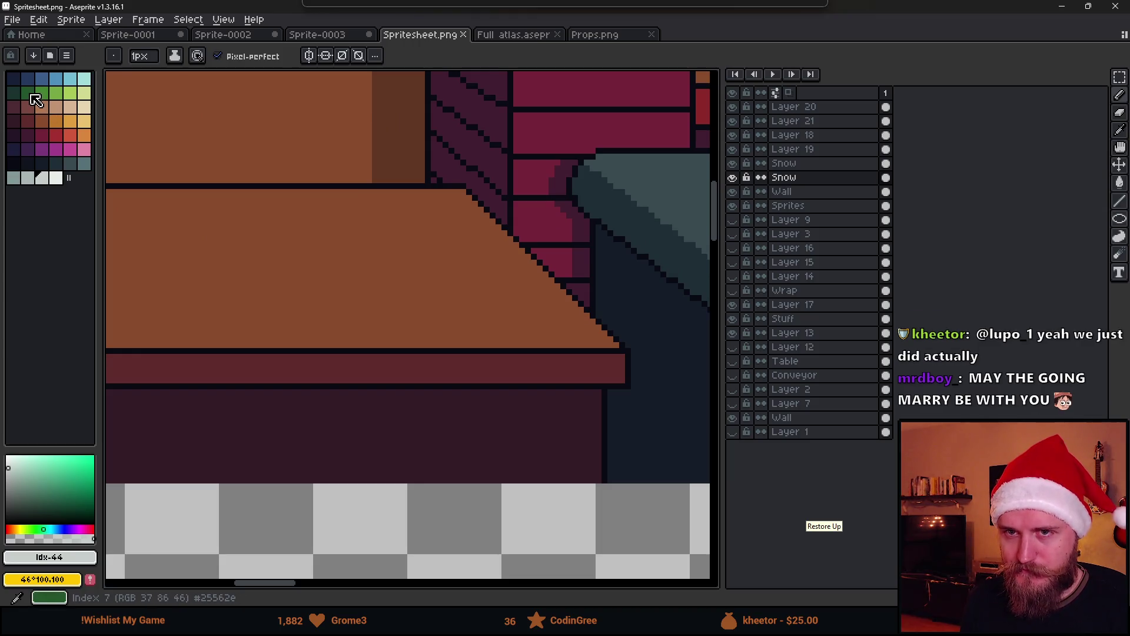
scroll(287, 307, down, 4)
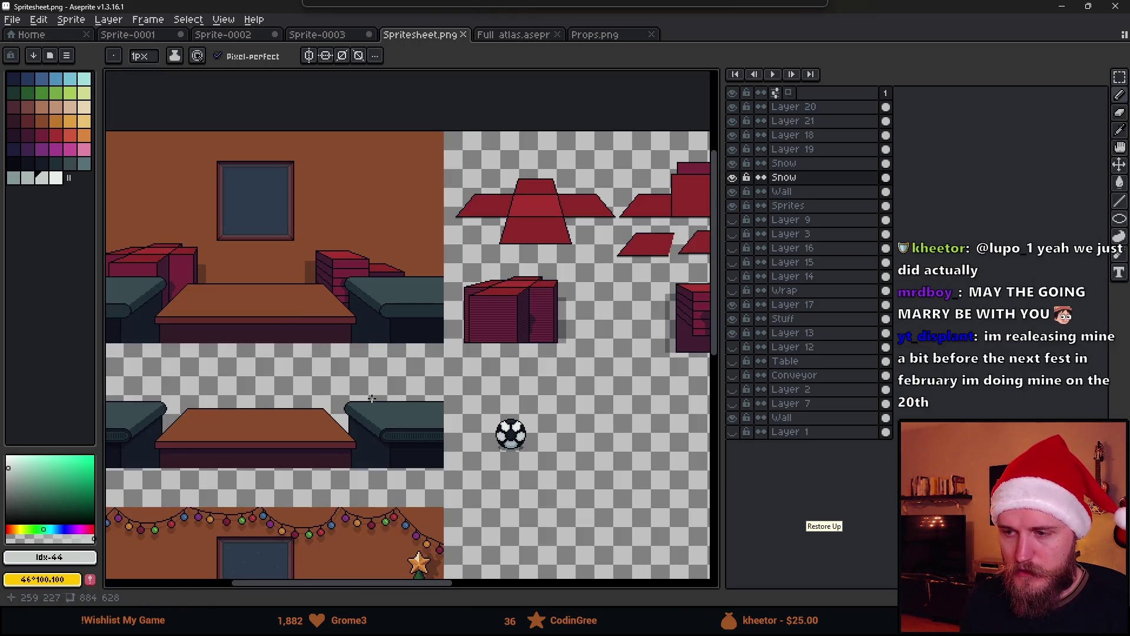
scroll(354, 336, right, 5)
scroll(612, 301, left, 6)
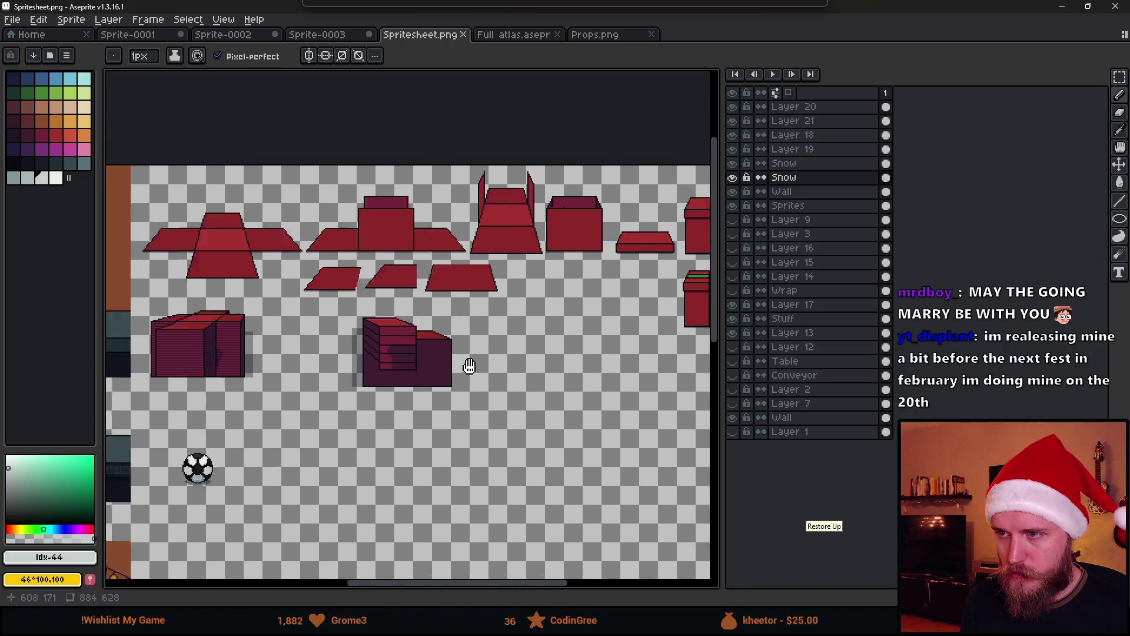
scroll(569, 377, right, 6)
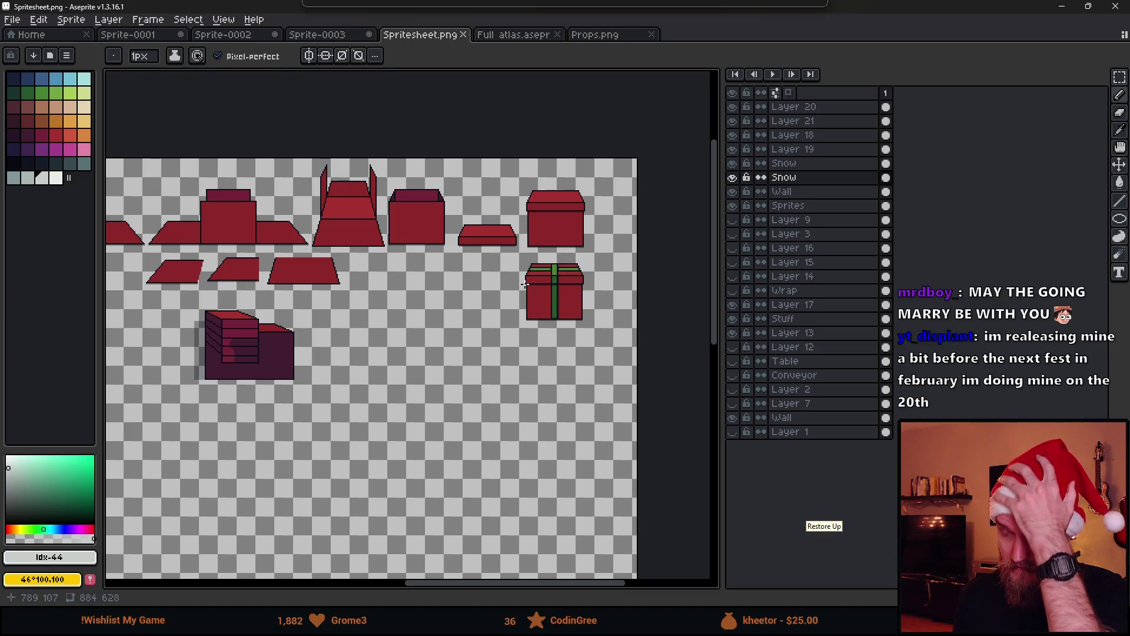
scroll(394, 340, left, 8)
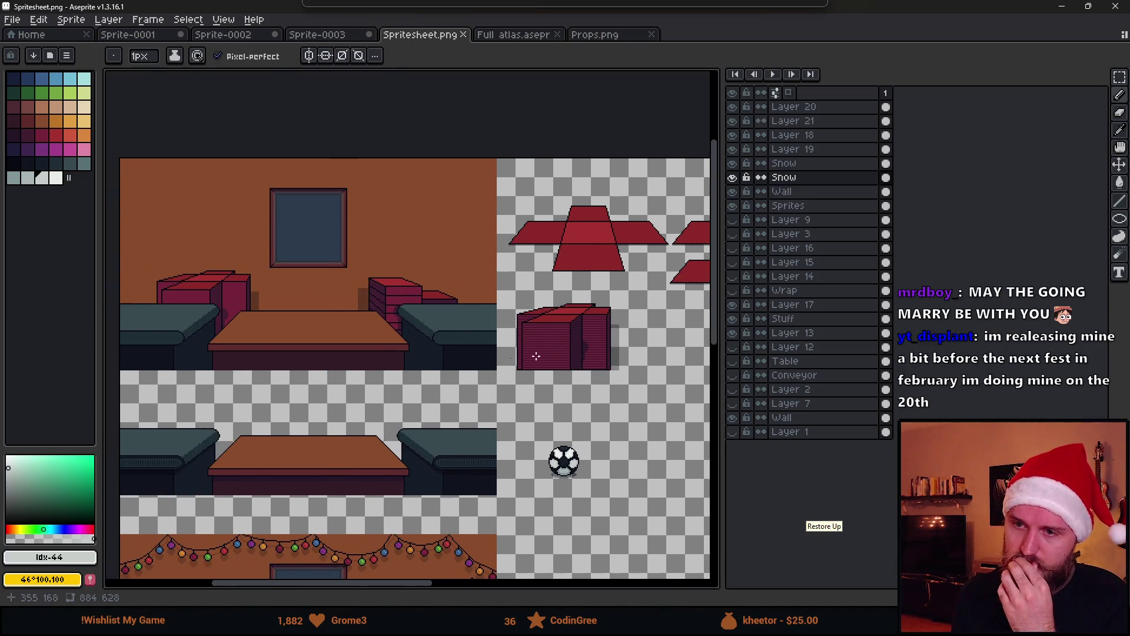
scroll(234, 351, up, 2)
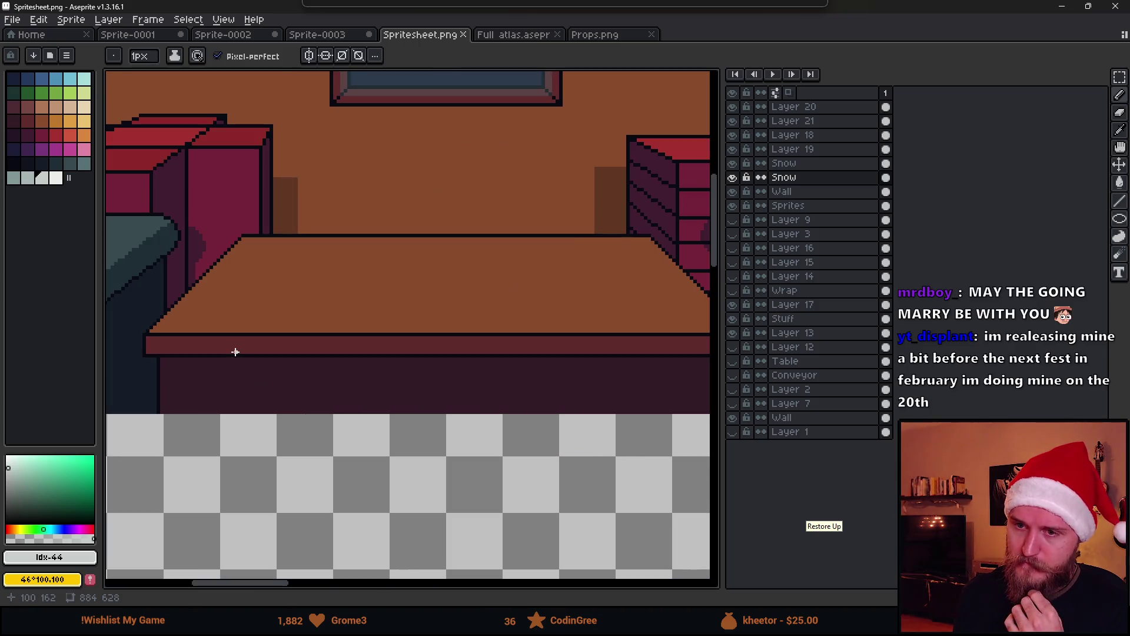
scroll(394, 354, down, 5)
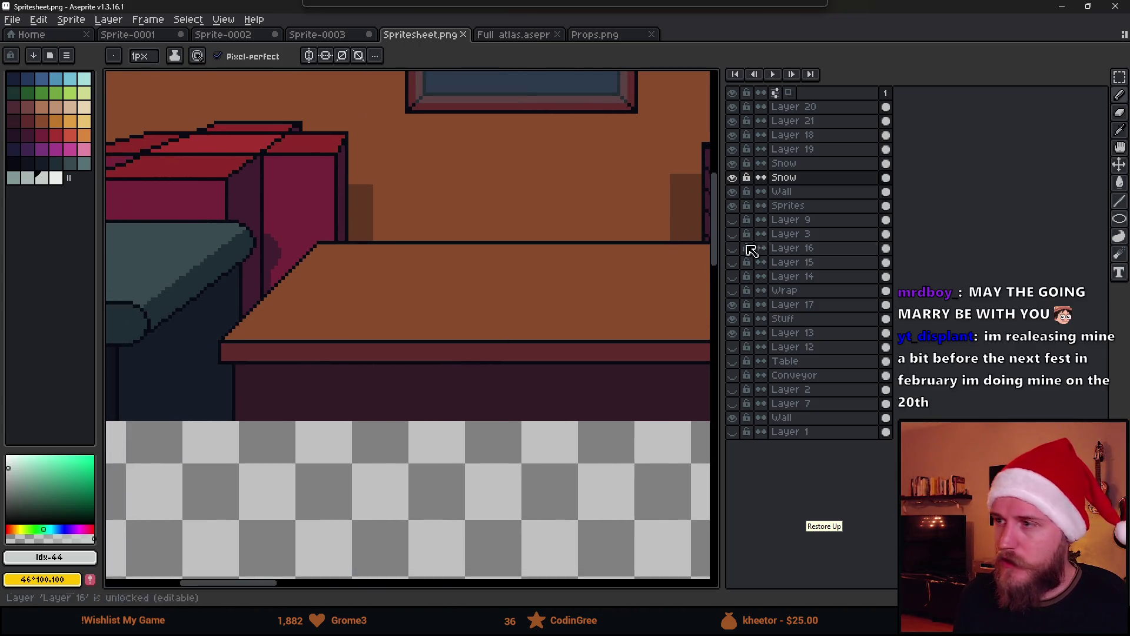
scroll(522, 257, up, 4)
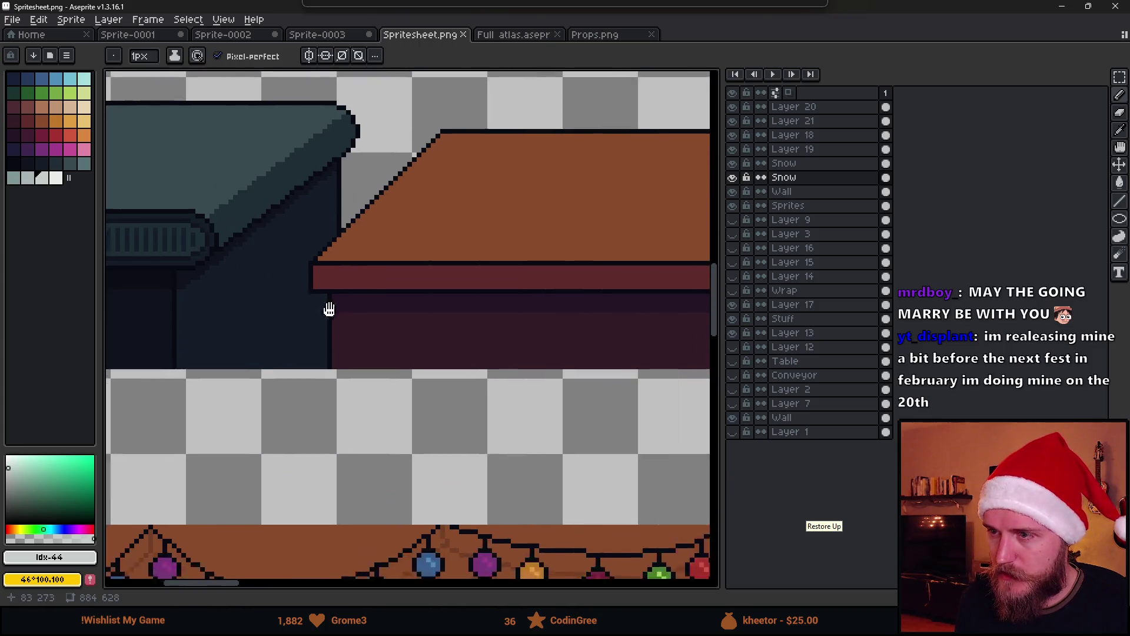
scroll(357, 318, up, 2)
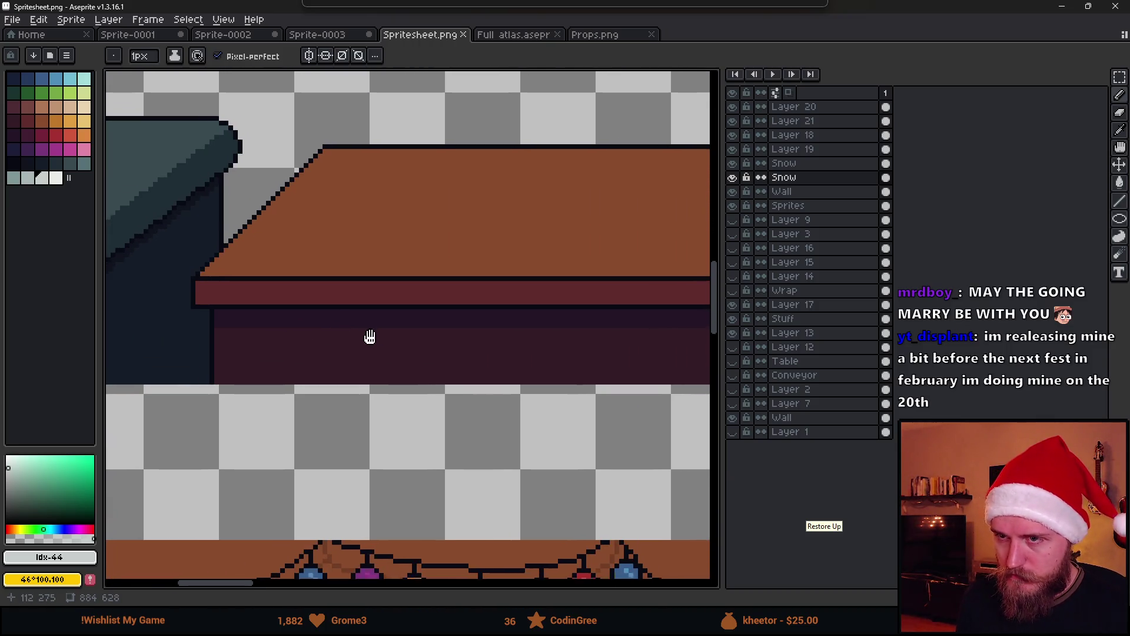
click(41, 92)
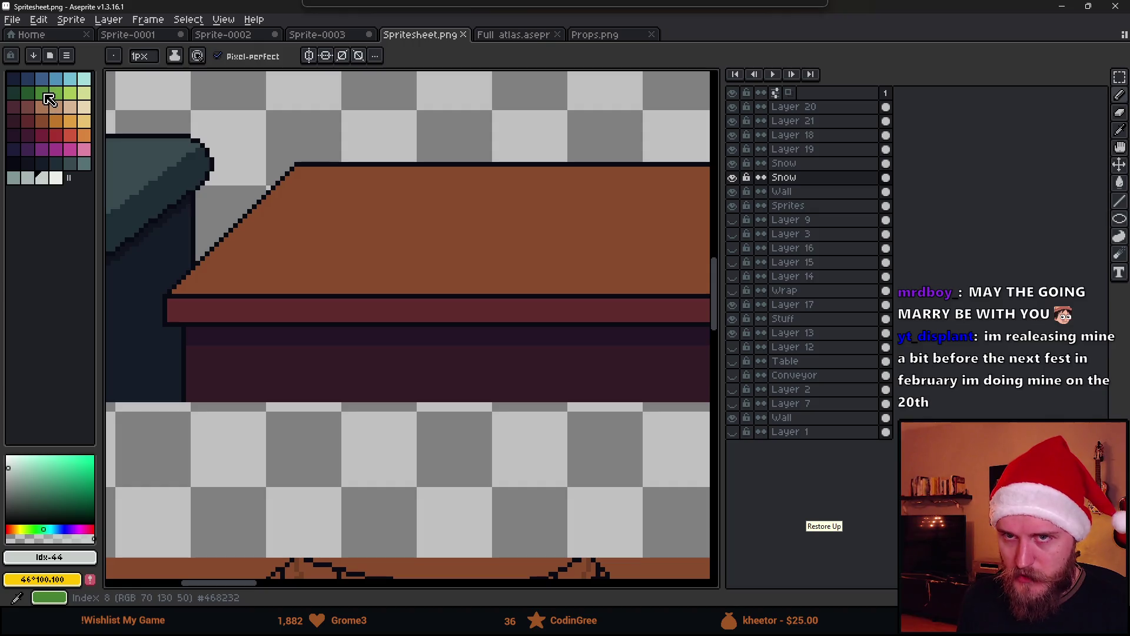
click(29, 95)
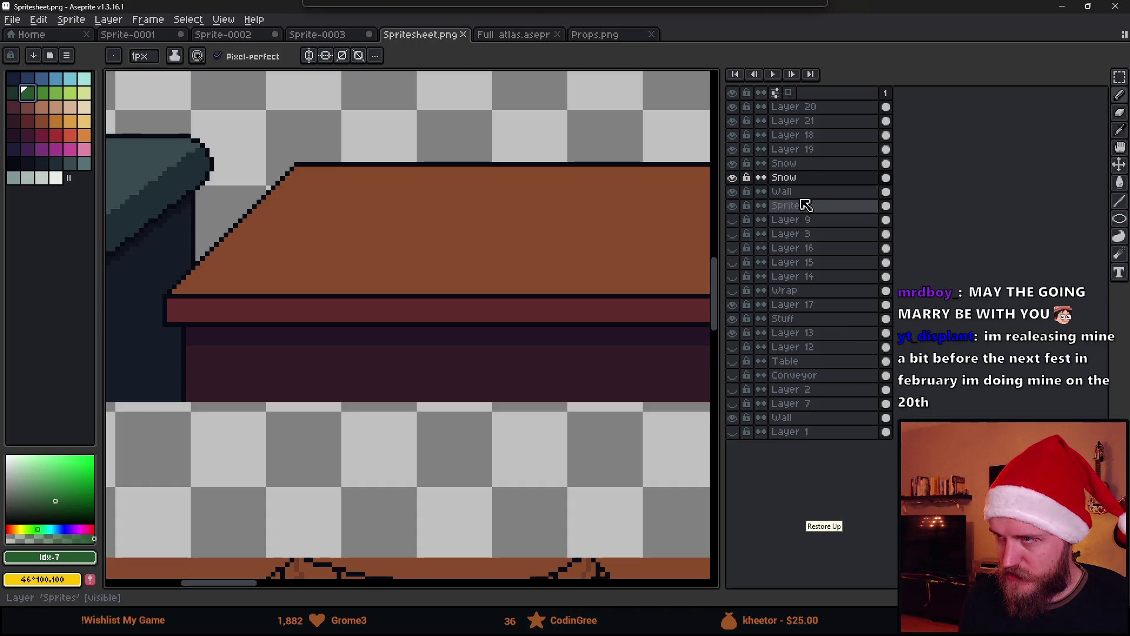
Step: Add a new layer above Snow and pick the near-black outline colour
key(shift+n)
scroll(257, 328, up, 1)
alt+click(265, 318)
scroll(263, 332, up, 1)
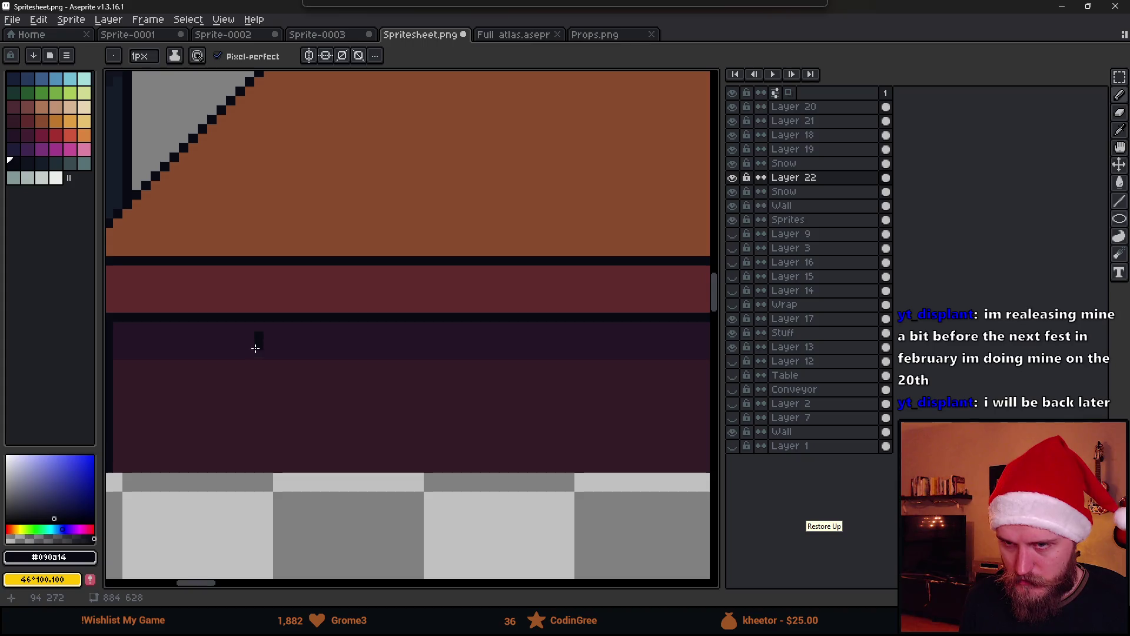
Step: Draw the dark U-shaped pot outline on the table's front panel
mouse_move(241, 359)
mouse_down()
mouse_move(237, 387)
mouse_move(351, 394)
mouse_move(369, 338)
mouse_up()
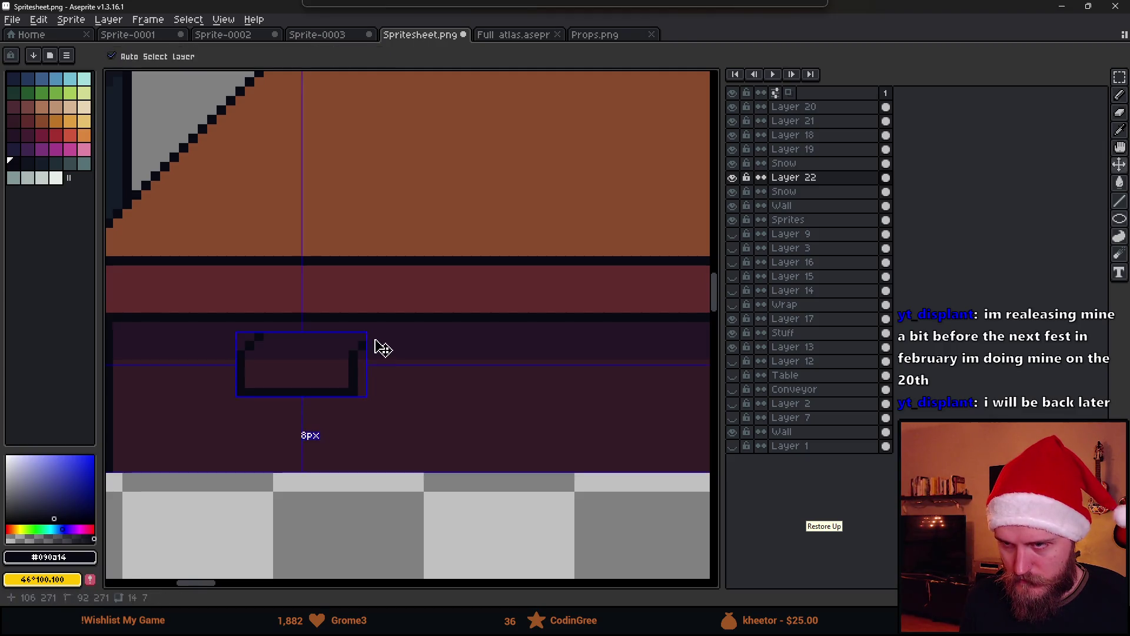
scroll(388, 362, down, 1)
scroll(388, 362, down, 1)
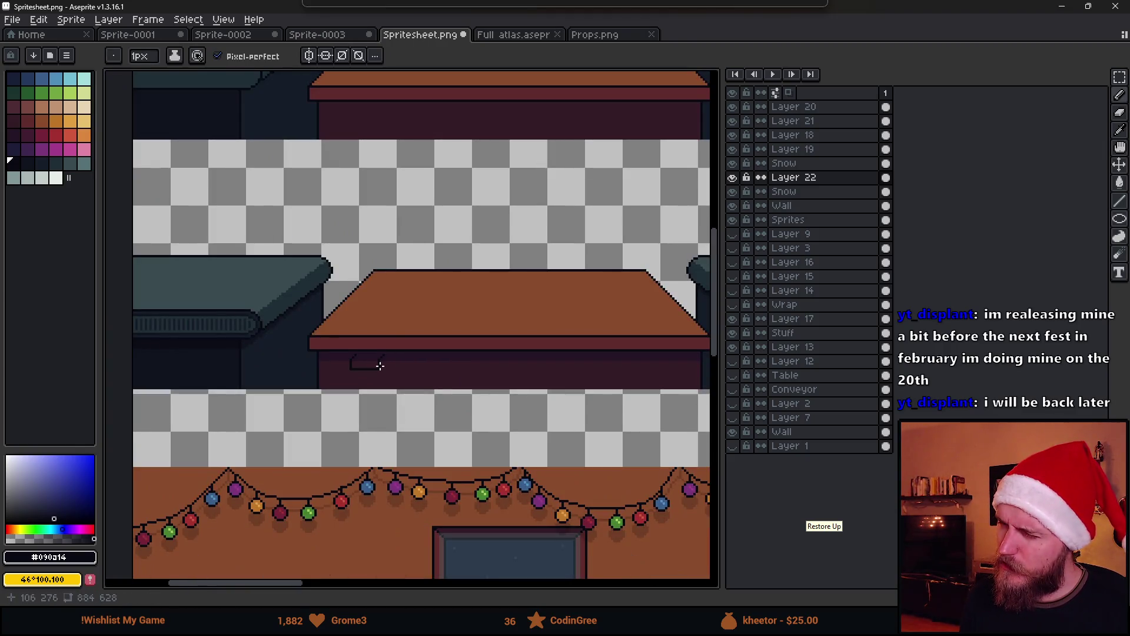
scroll(367, 374, up, 3)
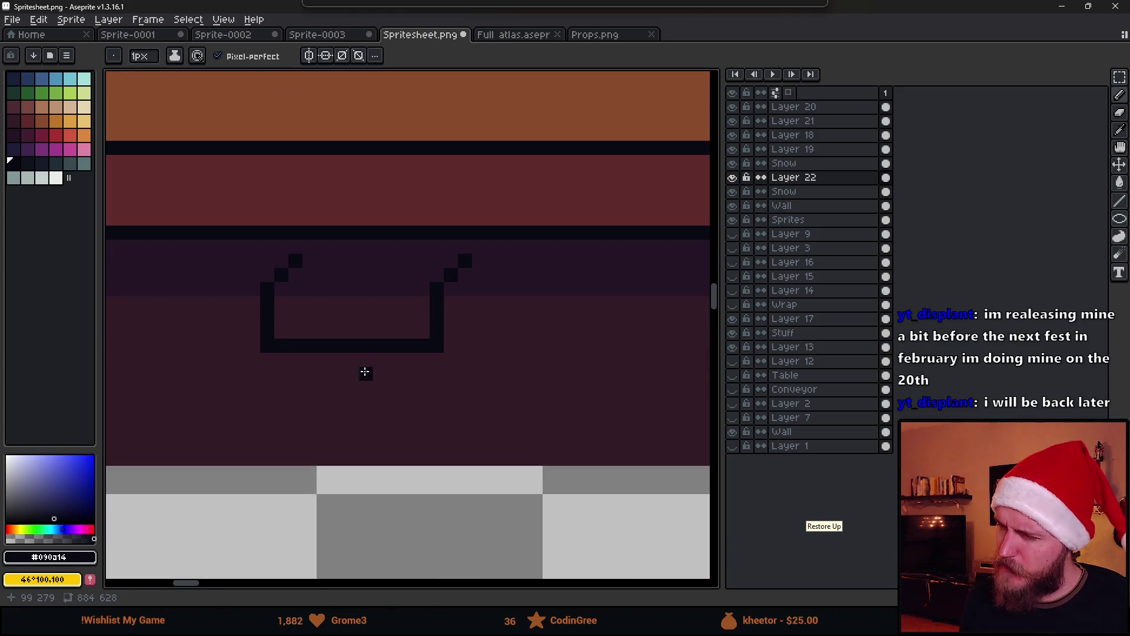
Step: Paint two dark teal pixels in the pot and a green cactus stem down into it
click(28, 94)
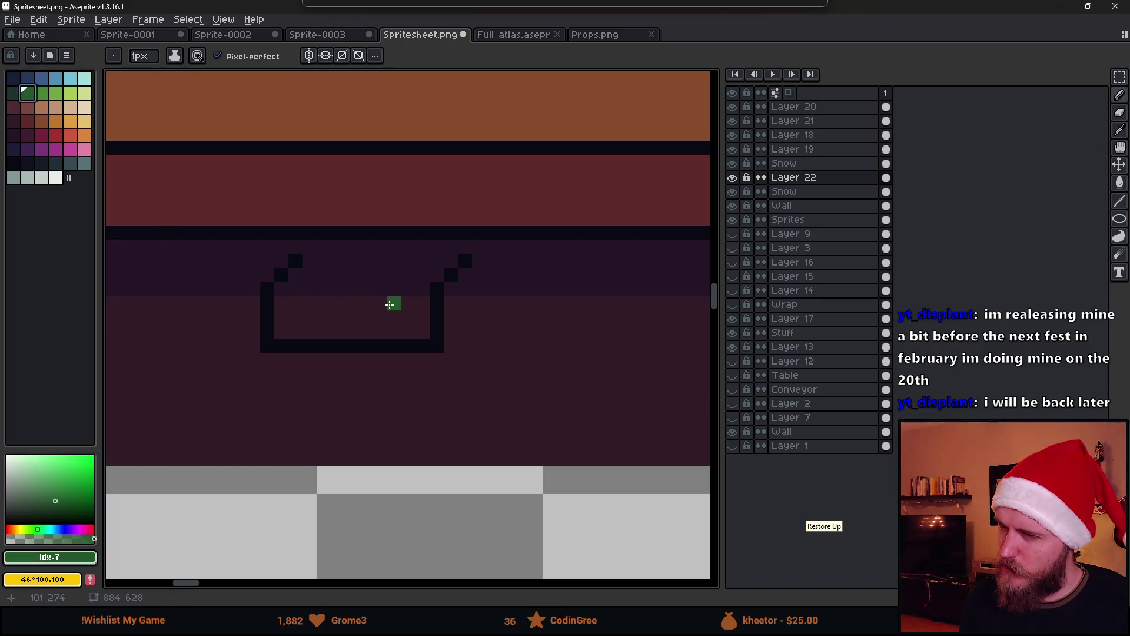
click(14, 94)
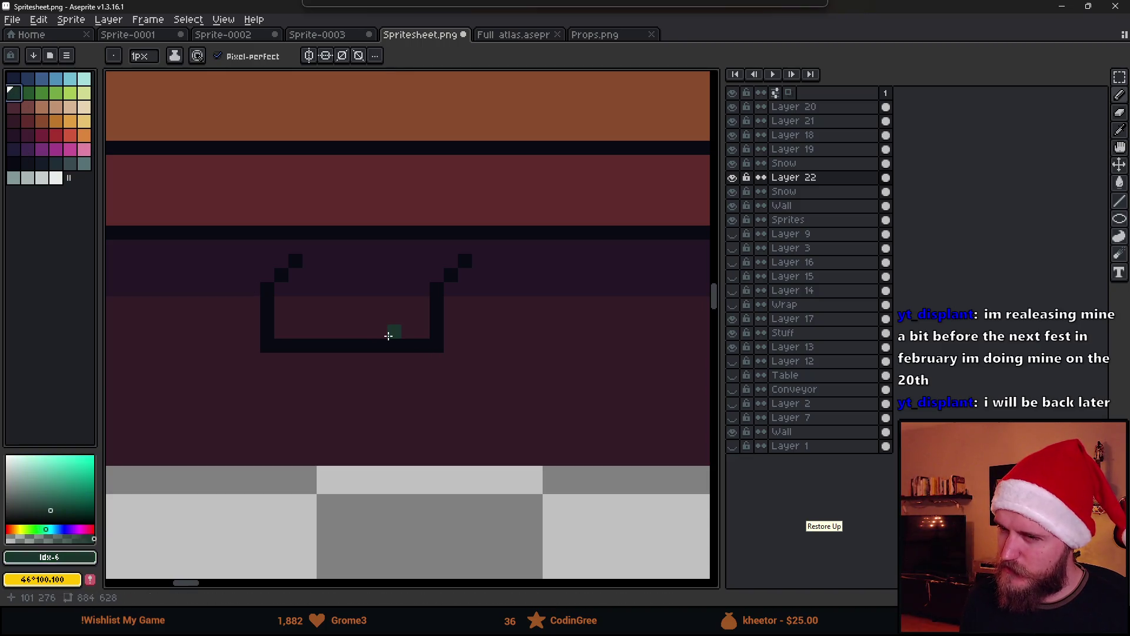
drag(380, 331, 368, 284)
click(27, 93)
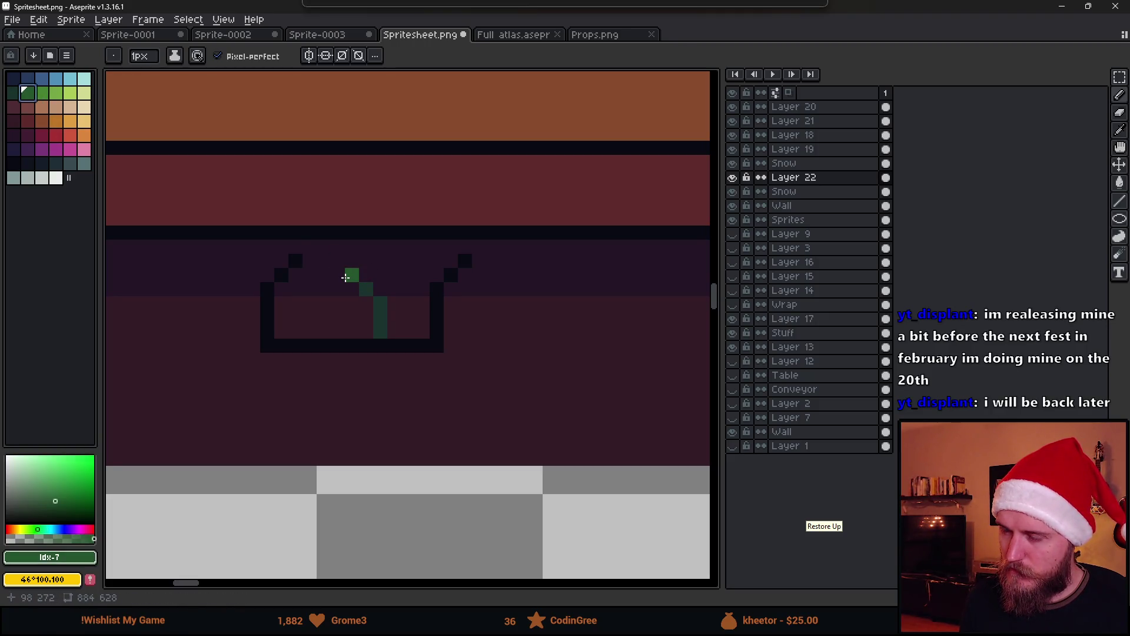
mouse_move(346, 277)
mouse_down()
mouse_move(323, 312)
mouse_move(323, 384)
mouse_move(356, 417)
mouse_up()
click(366, 402)
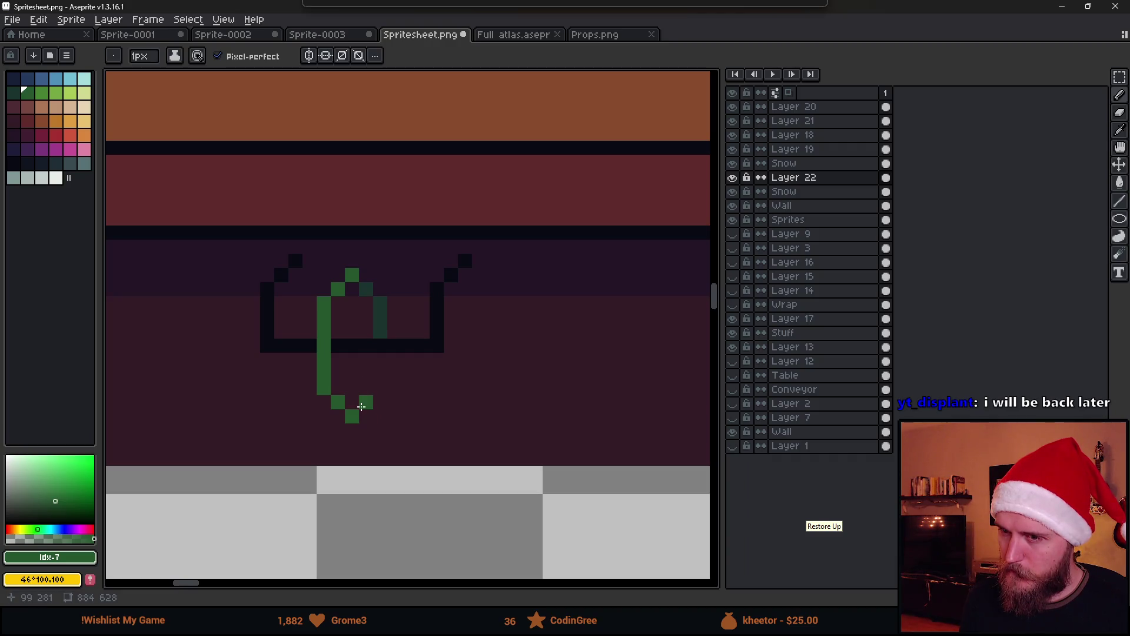
Step: Extend the cactus's dark teal right column downward and finish its dark teal base
alt+click(380, 321)
click(380, 345)
shift+click(380, 387)
shift+click(351, 417)
shift+click(338, 402)
scroll(335, 401, down, 5)
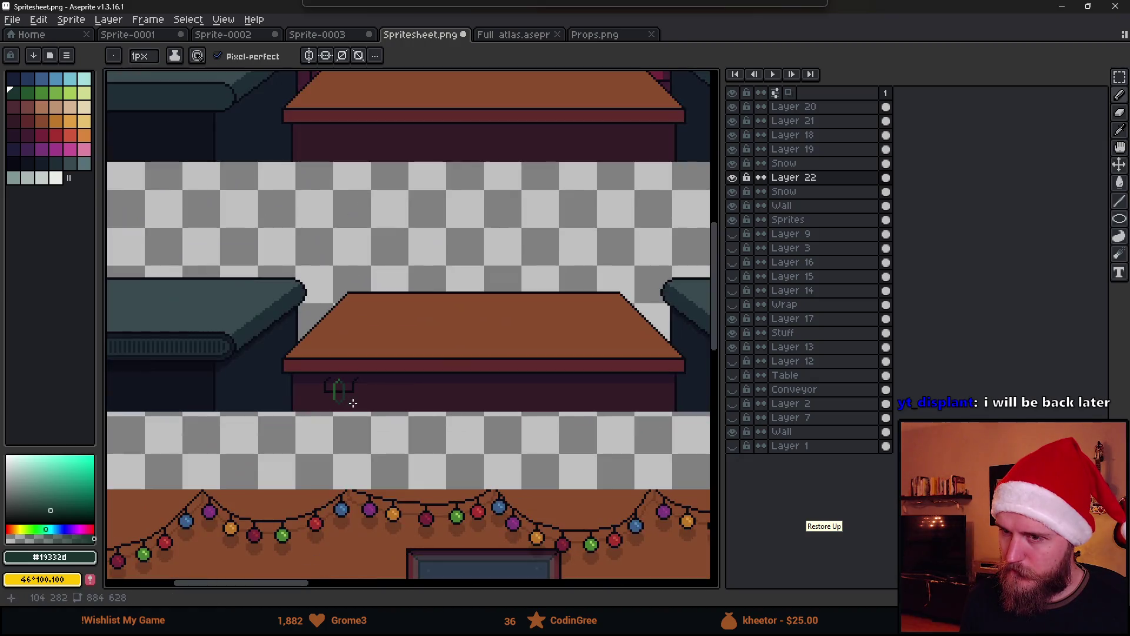
Step: Marquee-select the cactus, shift it one pixel right, and deselect
scroll(384, 403, up, 5)
scroll(355, 398, down, 3)
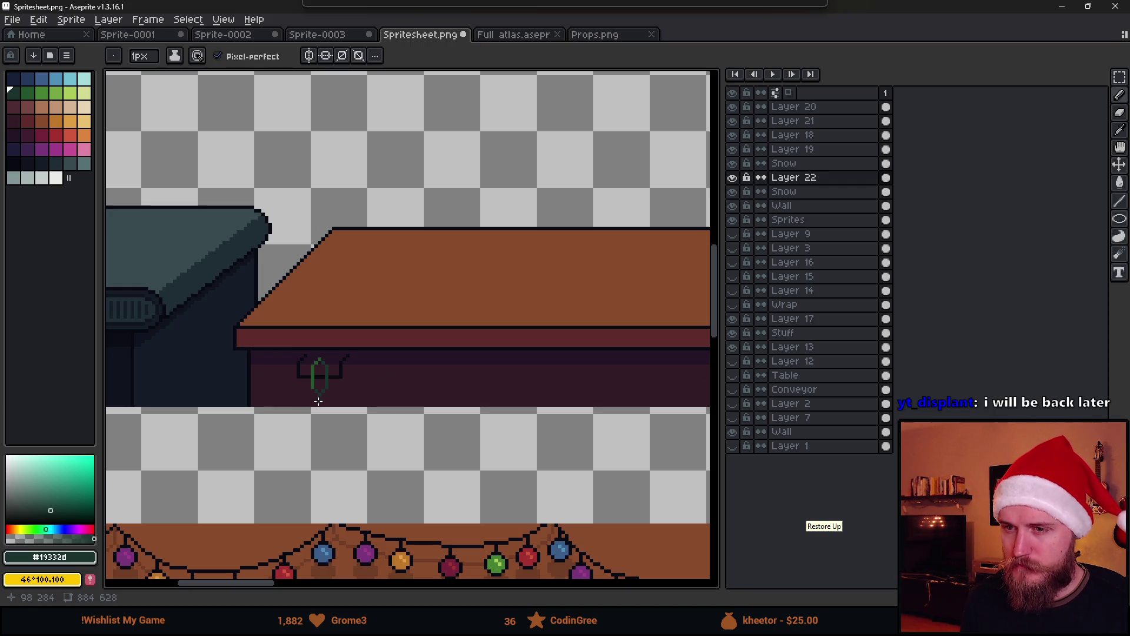
scroll(311, 385, up, 3)
key(m)
drag(302, 321, 326, 422)
key(Right)
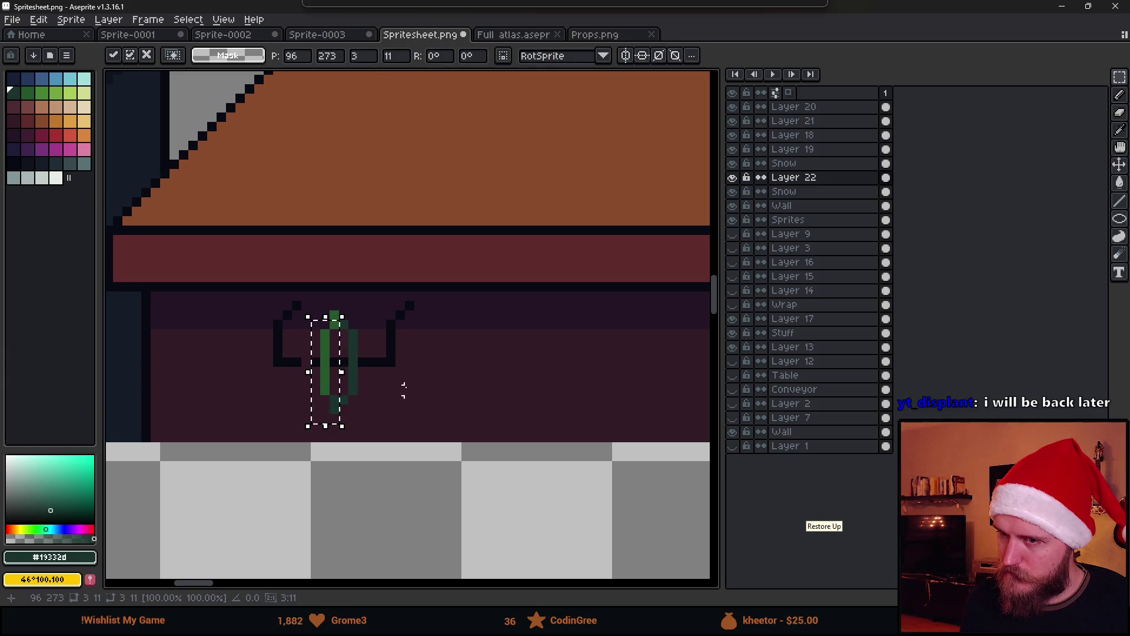
key(ctrl+d)
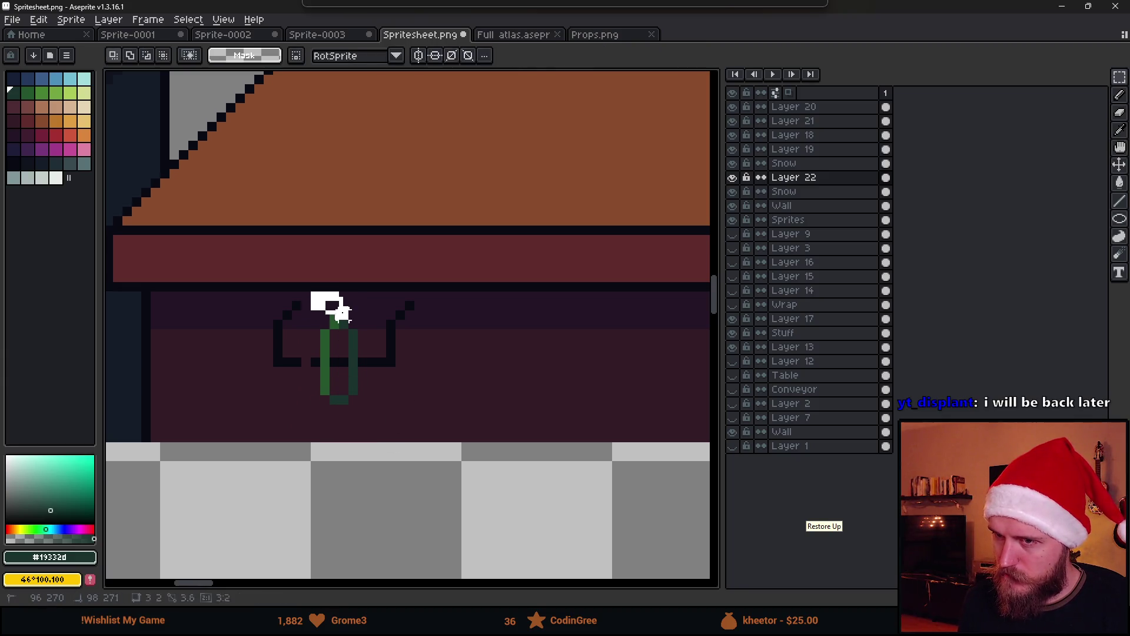
Step: Pick the dark outline colour and place dark pixels on the cactus, undoing misplaced ones
scroll(407, 354, down, 2)
scroll(407, 354, up, 2)
key(b)
alt+click(348, 343)
click(340, 363)
scroll(366, 384, down, 2)
scroll(358, 375, up, 4)
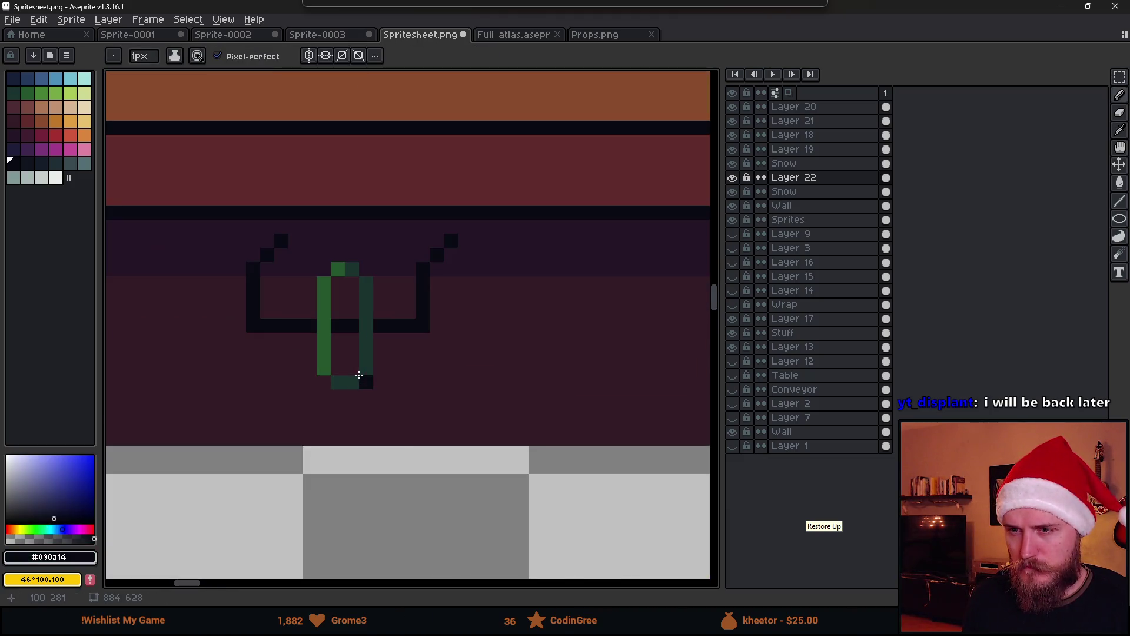
click(366, 309)
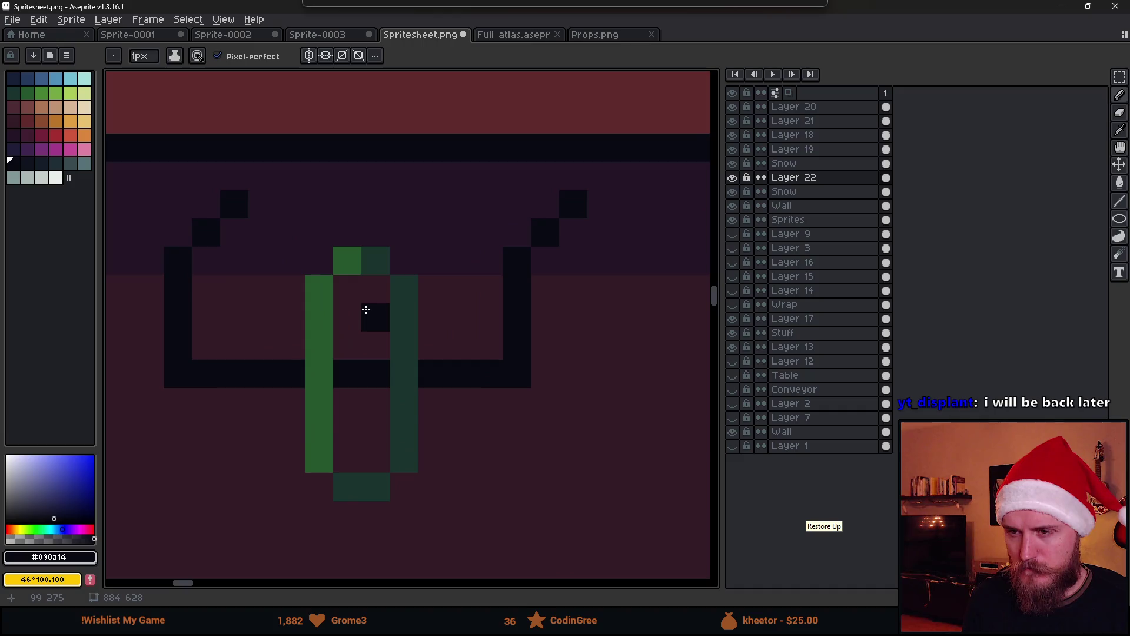
key(ctrl+z)
click(355, 300)
key(ctrl+z)
Step: Draw a dark line down the cactus middle, undoing an extra pixel above it
mouse_move(373, 290)
mouse_down()
mouse_move(374, 447)
mouse_move(418, 476)
mouse_move(439, 474)
mouse_move(411, 479)
mouse_move(429, 284)
mouse_move(379, 235)
mouse_move(328, 235)
mouse_move(347, 234)
mouse_move(290, 295)
mouse_move(285, 406)
mouse_move(315, 487)
mouse_move(368, 510)
mouse_up()
scroll(369, 510, down, 5)
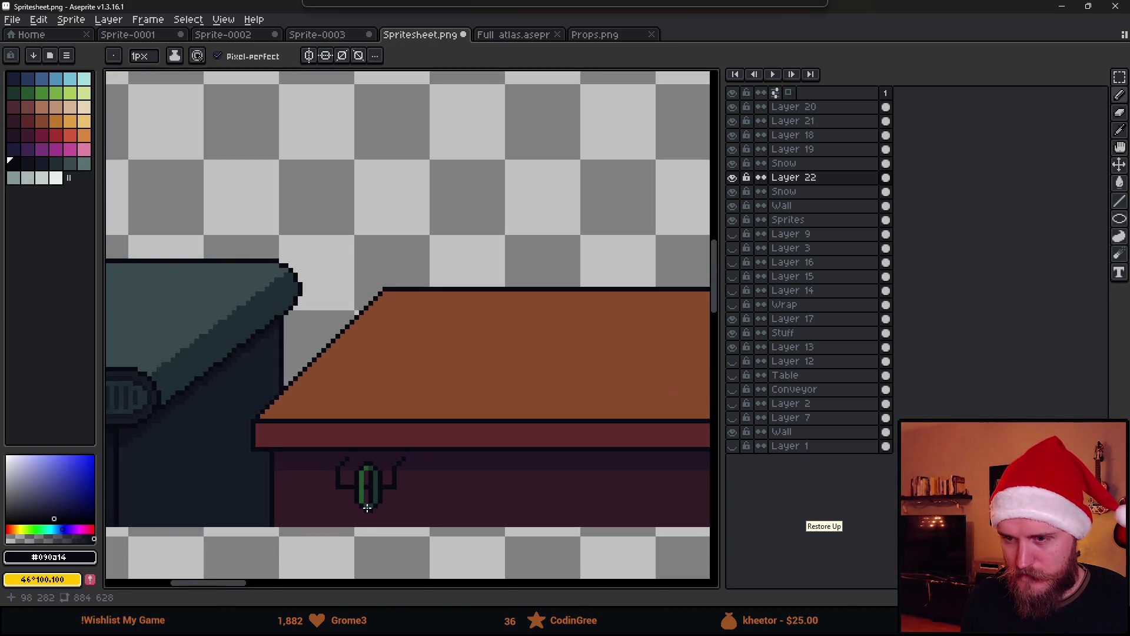
scroll(396, 465, up, 5)
click(458, 310)
key(ctrl+z)
Step: Select the cactus's left green column with the Rectangular Marquee
key(m)
mouse_move(403, 252)
mouse_down()
mouse_move(471, 436)
mouse_move(443, 433)
mouse_move(434, 409)
mouse_up()
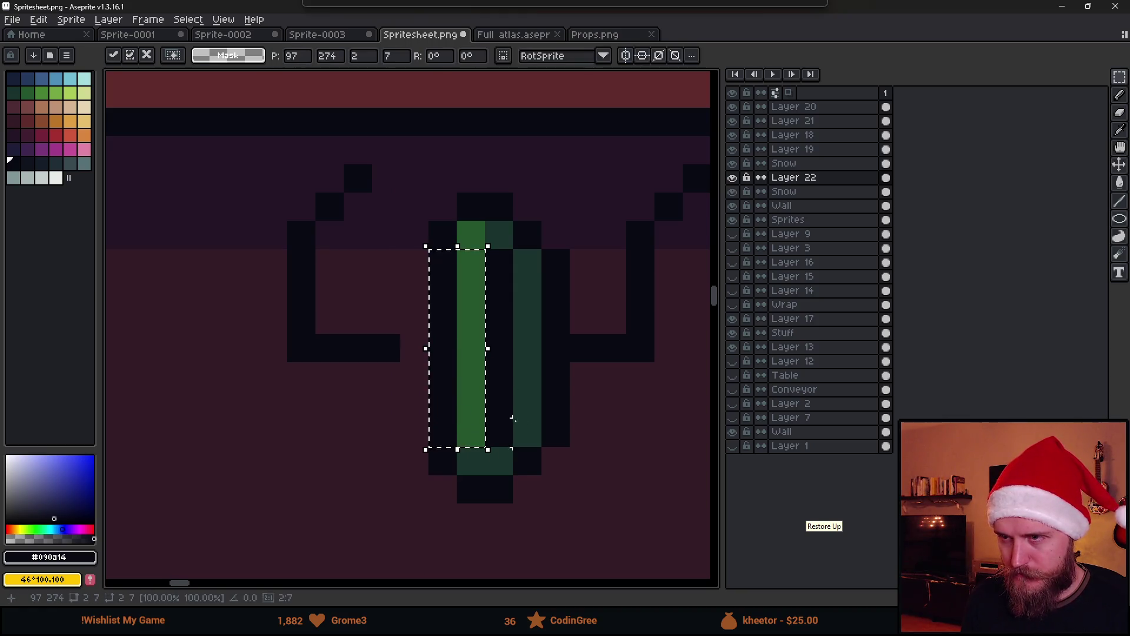
scroll(563, 434, down, 3)
scroll(563, 435, down, 1)
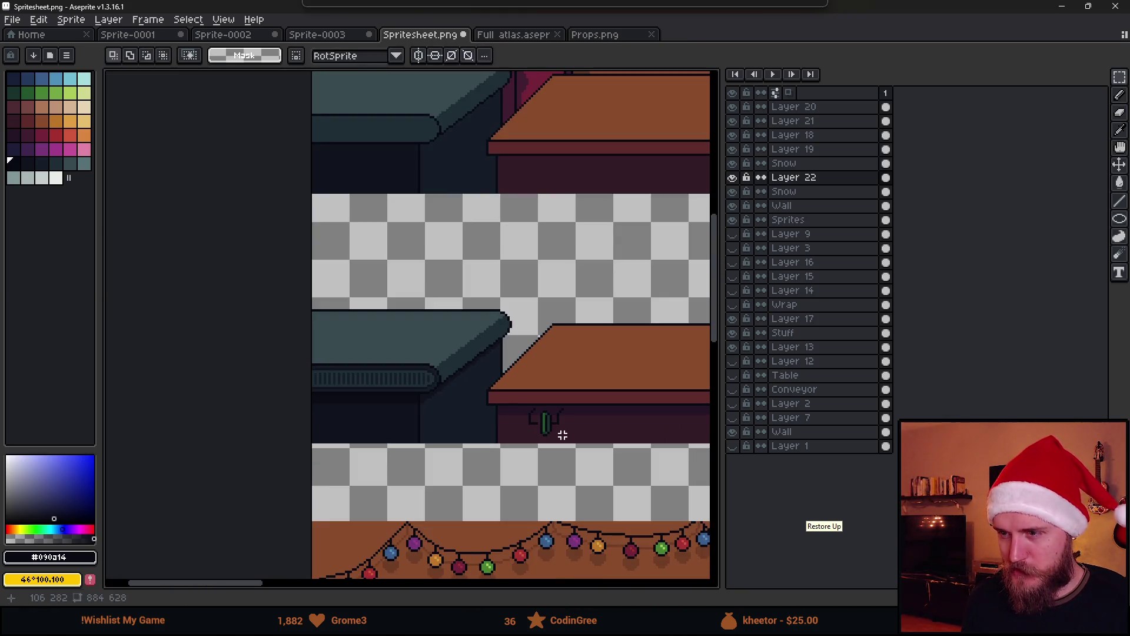
Step: Outline the cactus's left and bottom in dark pixels and paint a green column on its left
scroll(565, 445, up, 3)
scroll(525, 424, down, 1)
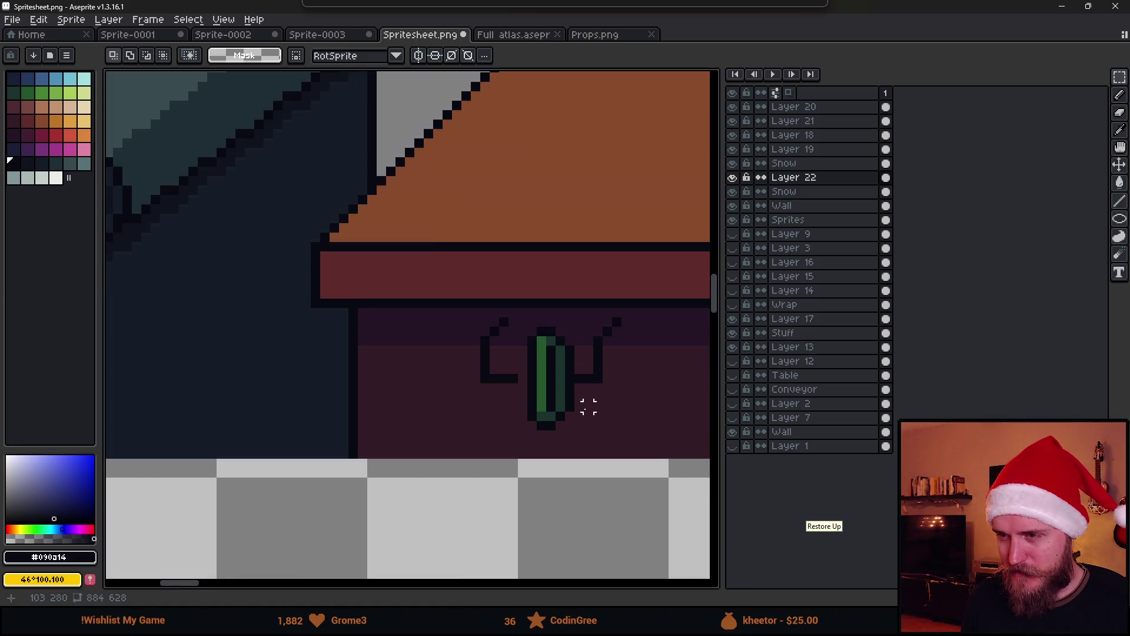
scroll(559, 386, up, 1)
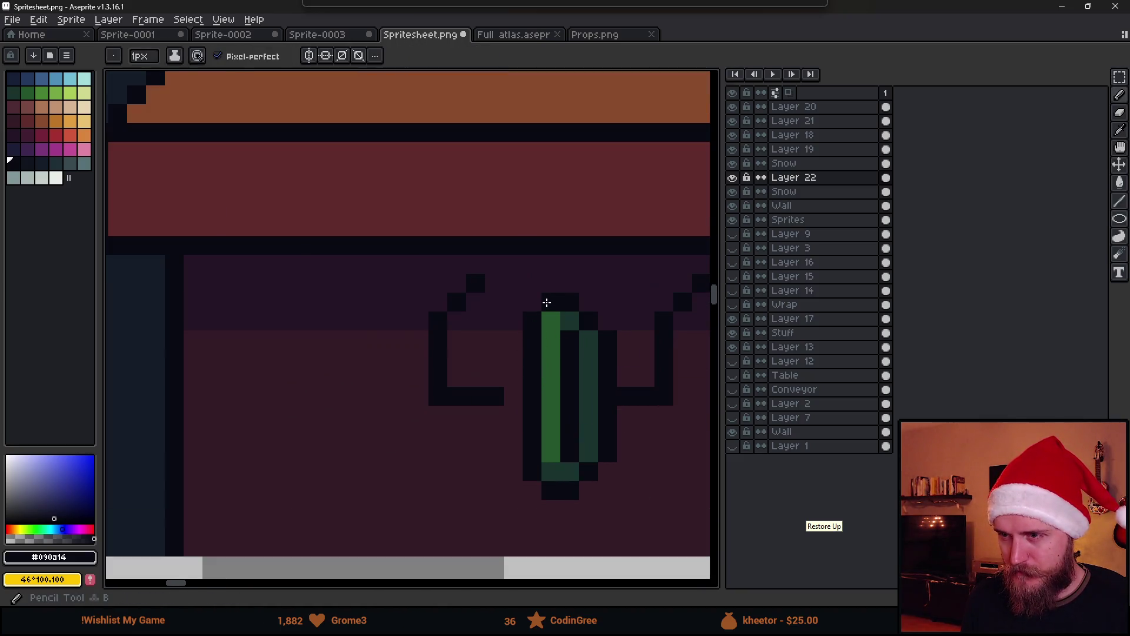
mouse_move(480, 303)
mouse_down()
mouse_move(480, 454)
mouse_move(497, 474)
mouse_move(478, 489)
mouse_move(532, 492)
mouse_up()
alt+click(558, 432)
drag(512, 434, 495, 398)
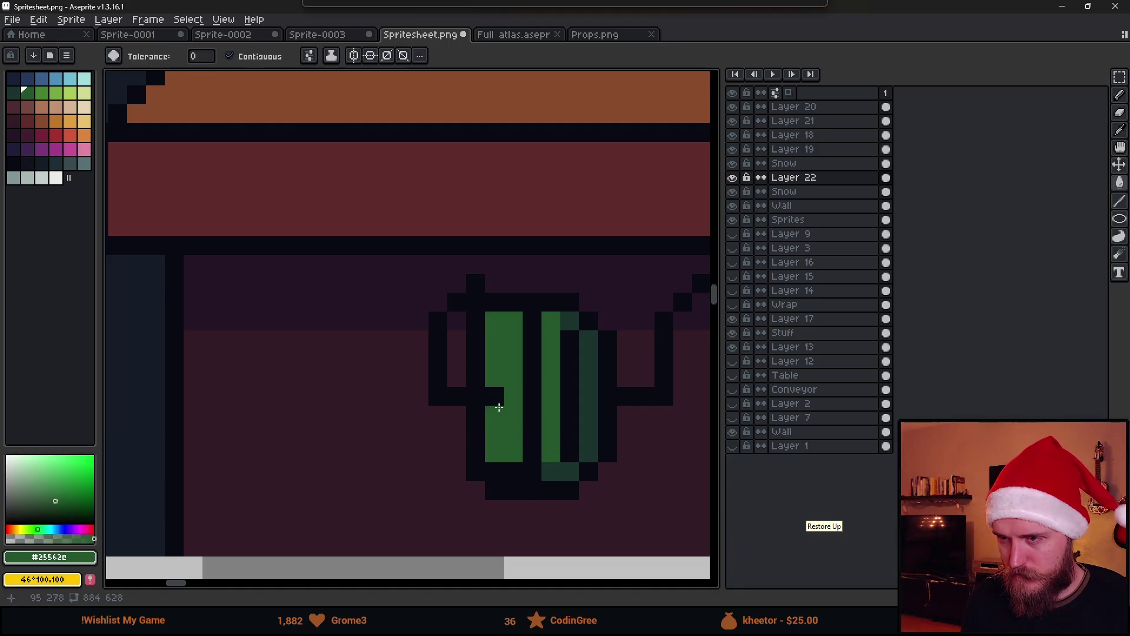
Step: Add dark outline below the cactus's lower left and extend green down its left column
scroll(502, 399, down, 3)
scroll(531, 444, down, 1)
scroll(530, 446, up, 5)
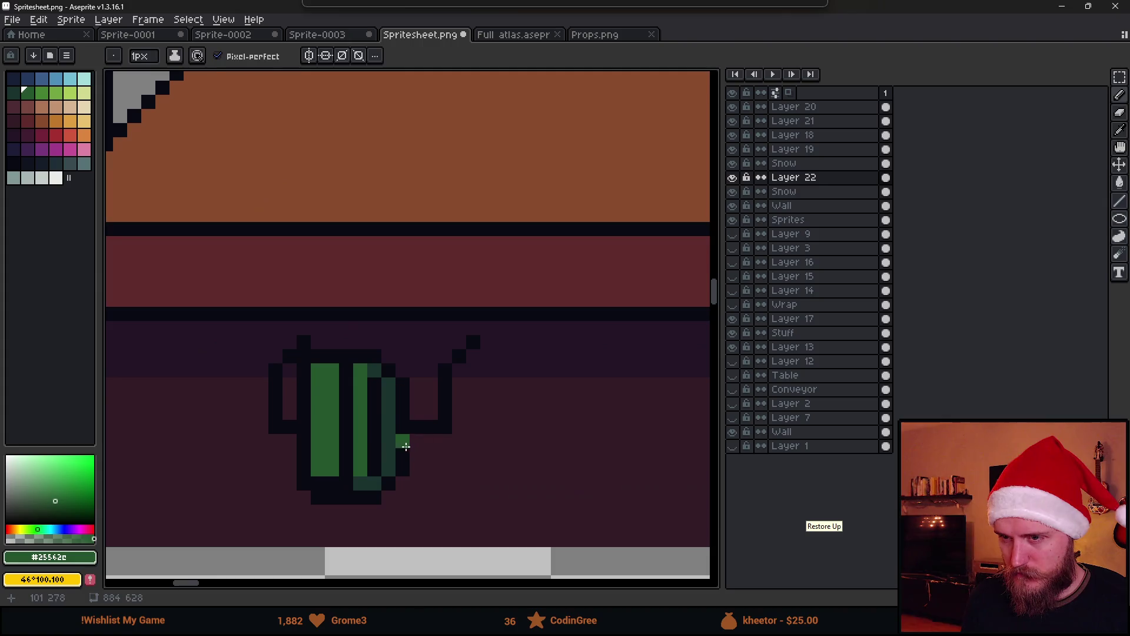
alt+click(414, 425)
click(385, 425)
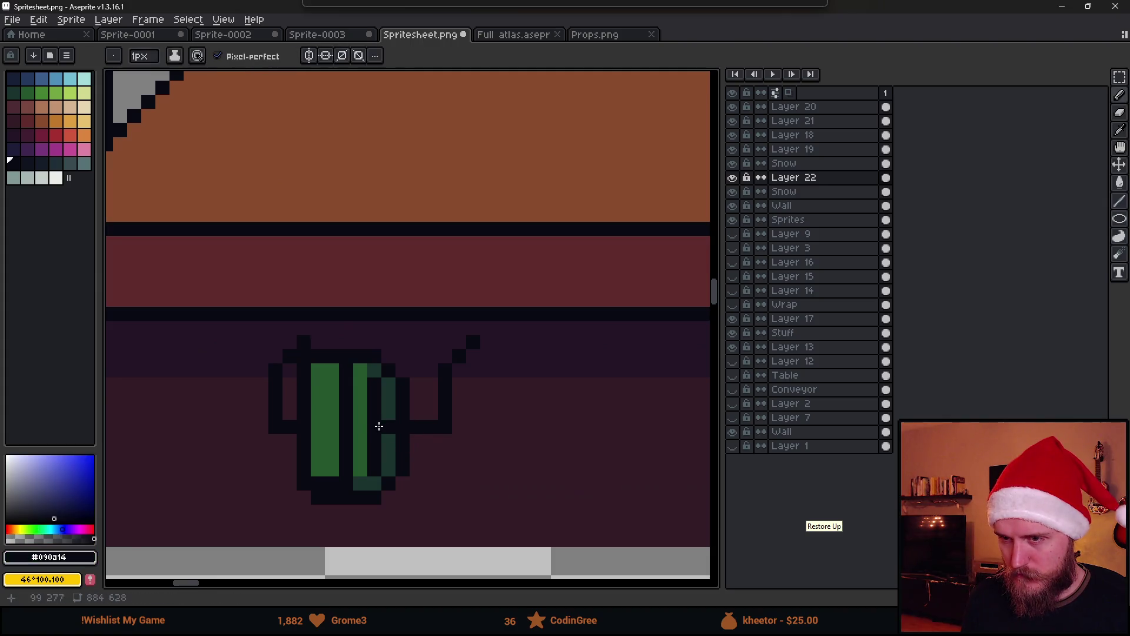
scroll(454, 465, down, 4)
scroll(456, 466, down, 3)
scroll(430, 465, up, 6)
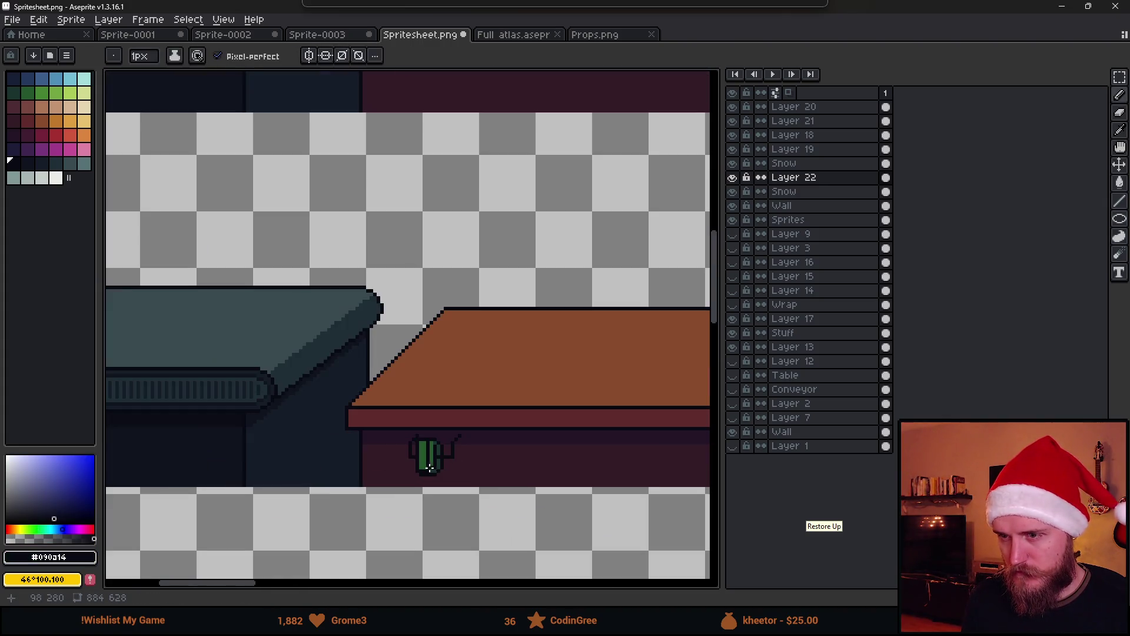
drag(397, 488, 397, 521)
alt+click(410, 447)
drag(407, 476, 417, 516)
Step: Erase two stray dark pixels on the cactus, then return to the pencil with green
scroll(406, 514, up, 2)
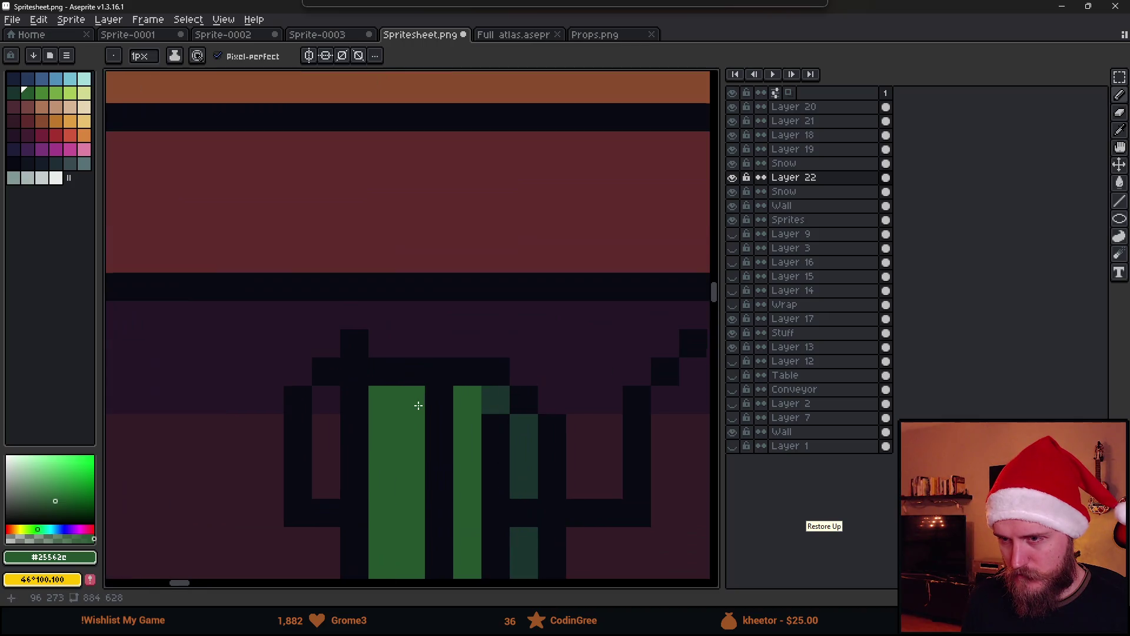
alt+click(365, 396)
key(e)
click(354, 400)
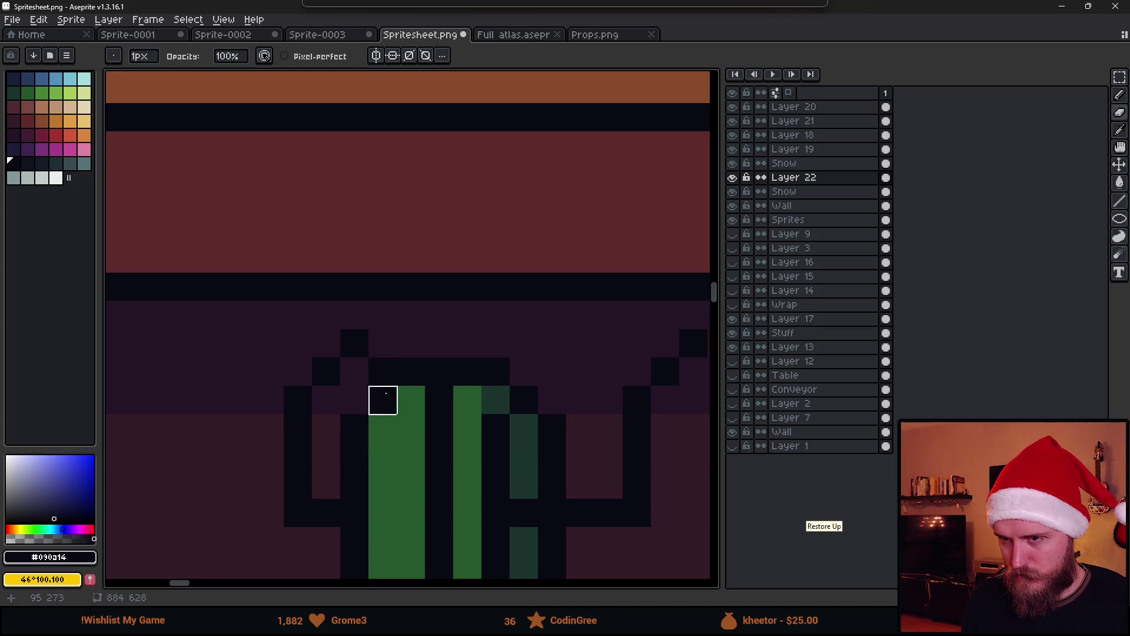
click(382, 400)
scroll(416, 457, down, 6)
scroll(432, 400, up, 5)
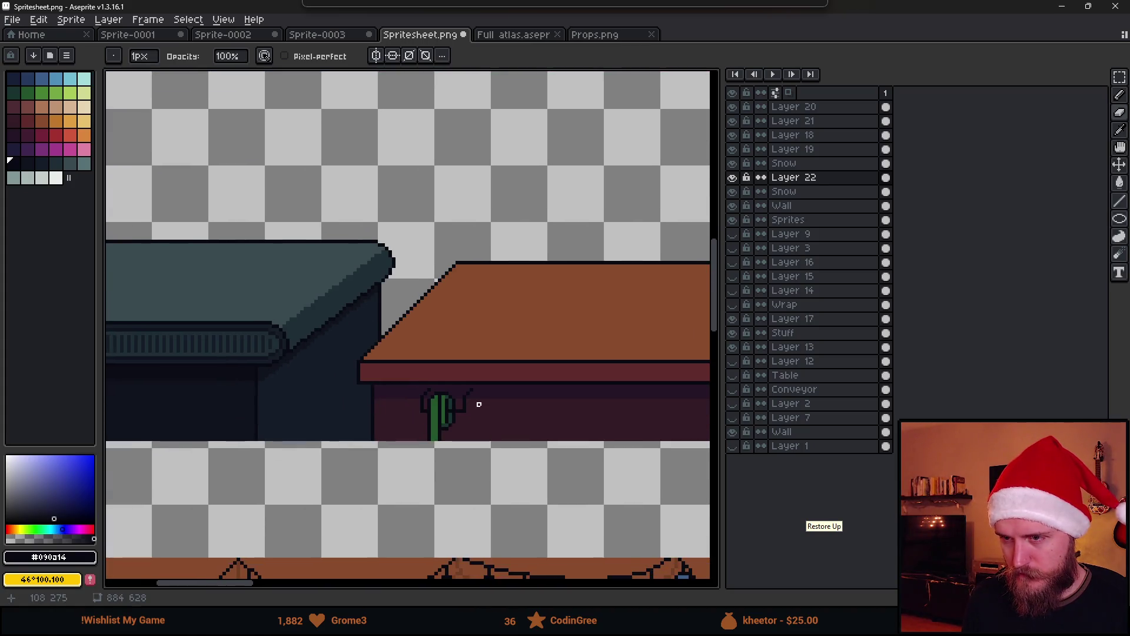
key(b)
alt+click(444, 409)
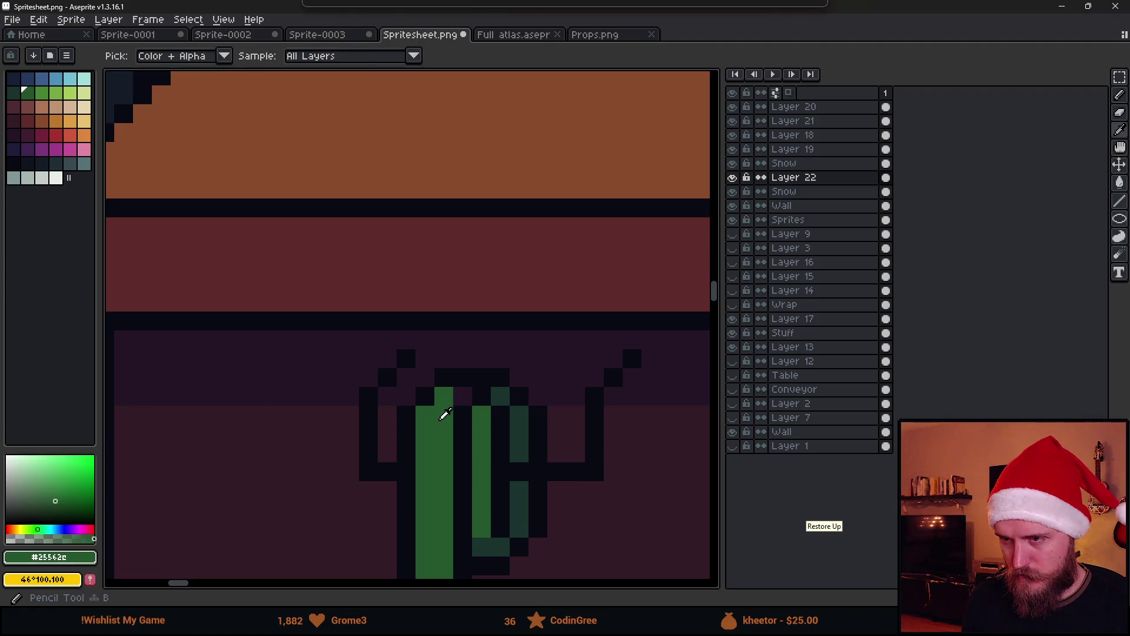
Step: Eyedrop the dark teal and repaint the cactus's light-green column with it
scroll(500, 459, down, 5)
drag(542, 464, 516, 440)
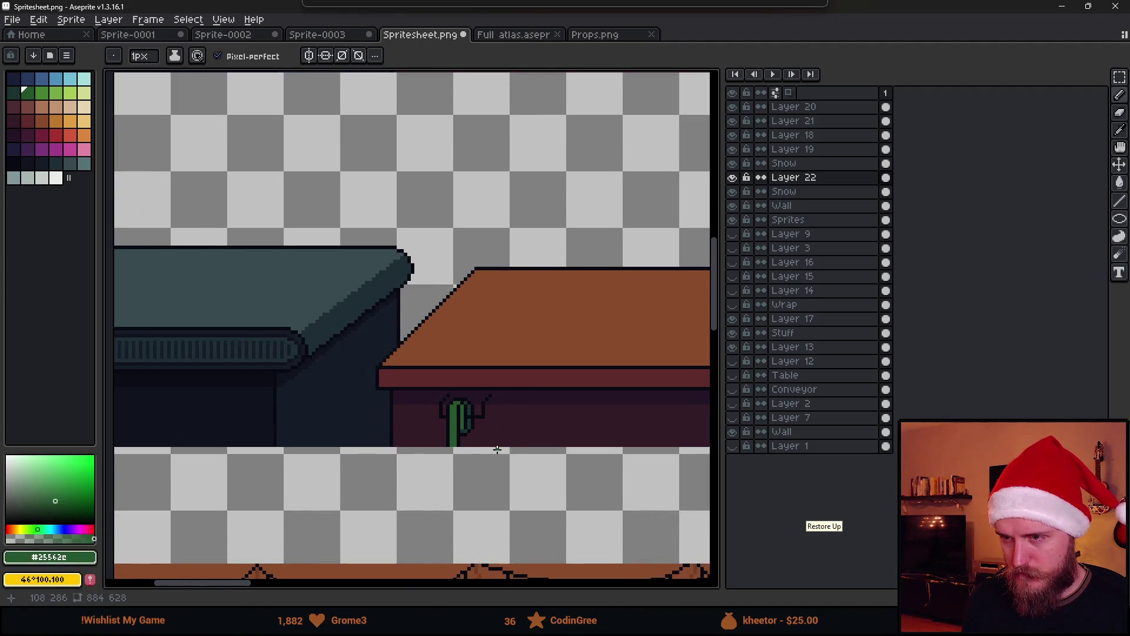
scroll(498, 449, down, 2)
scroll(366, 415, up, 5)
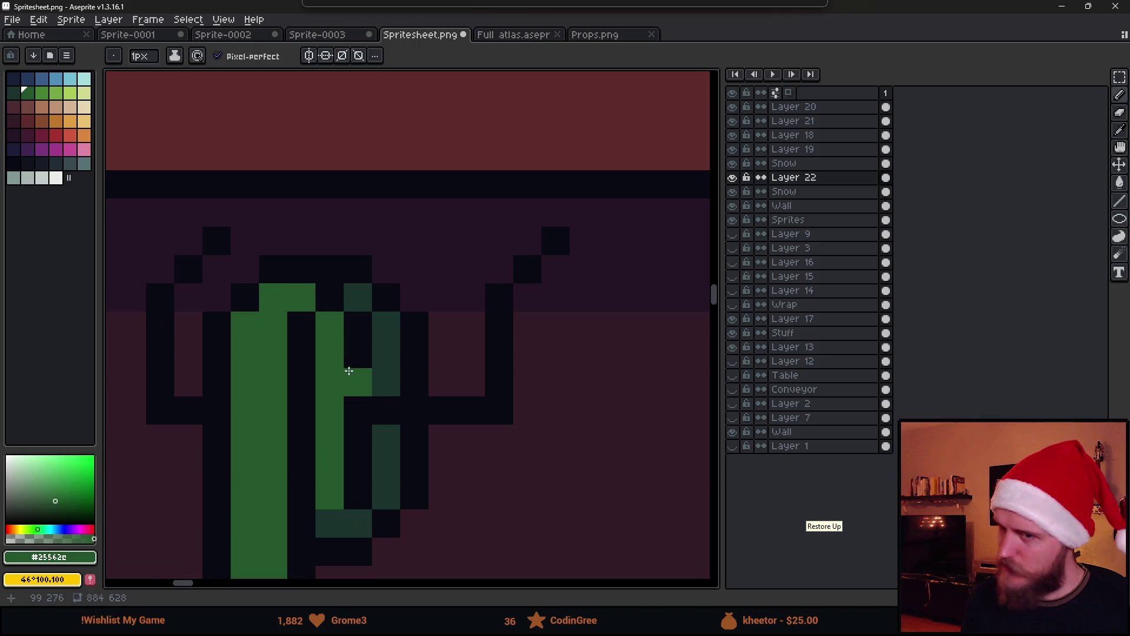
scroll(409, 380, down, 4)
scroll(390, 438, up, 3)
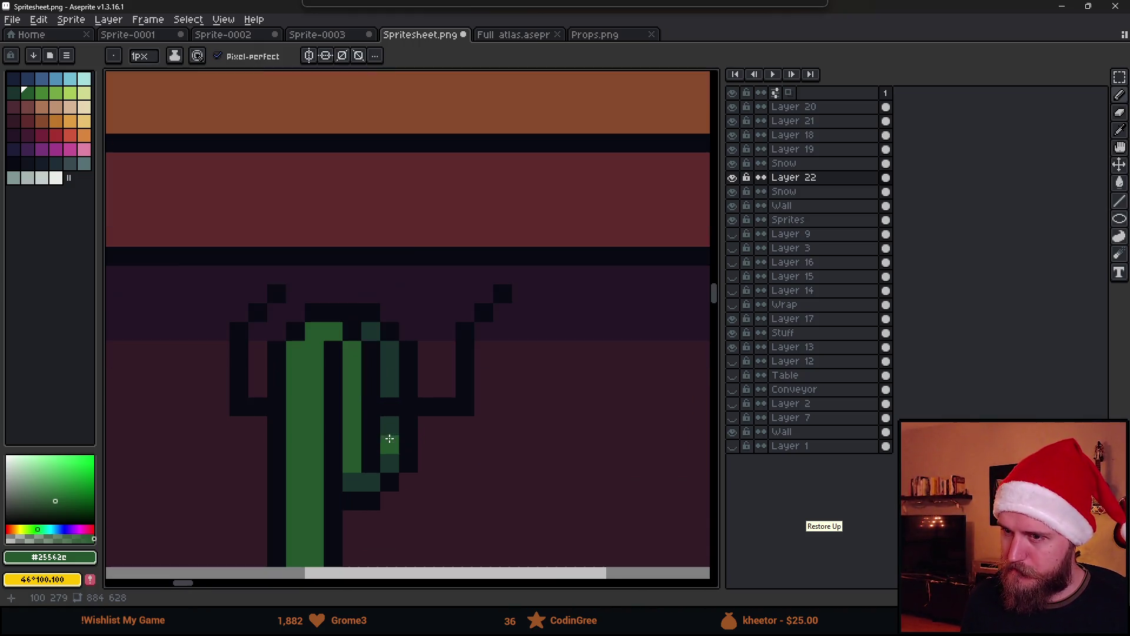
alt+click(371, 478)
drag(350, 463, 350, 358)
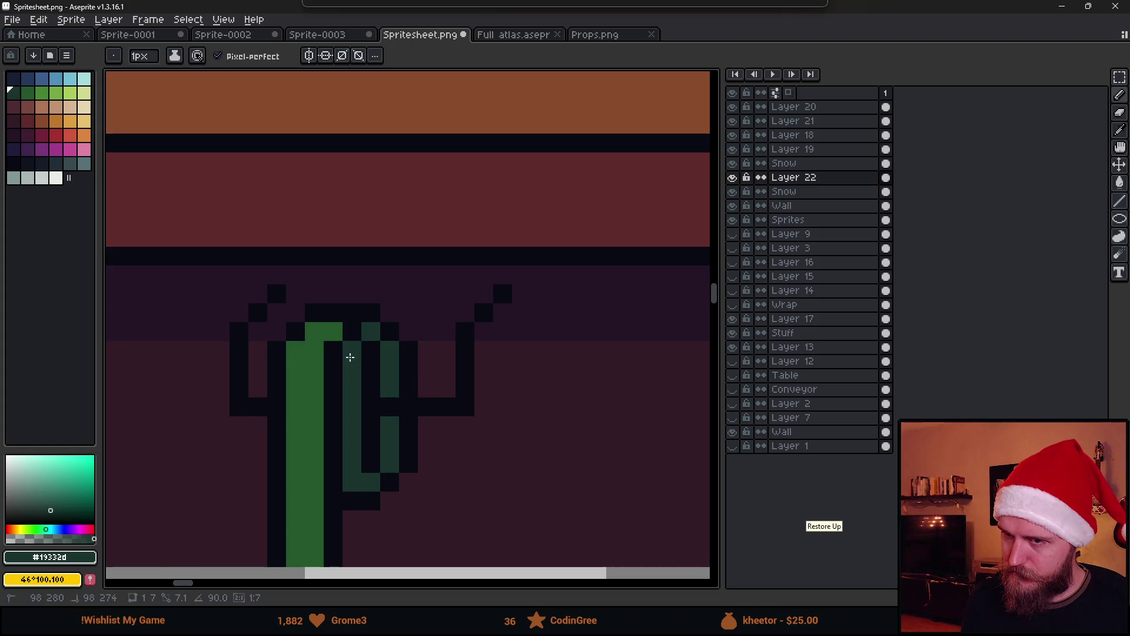
scroll(350, 357, down, 7)
scroll(393, 439, up, 1)
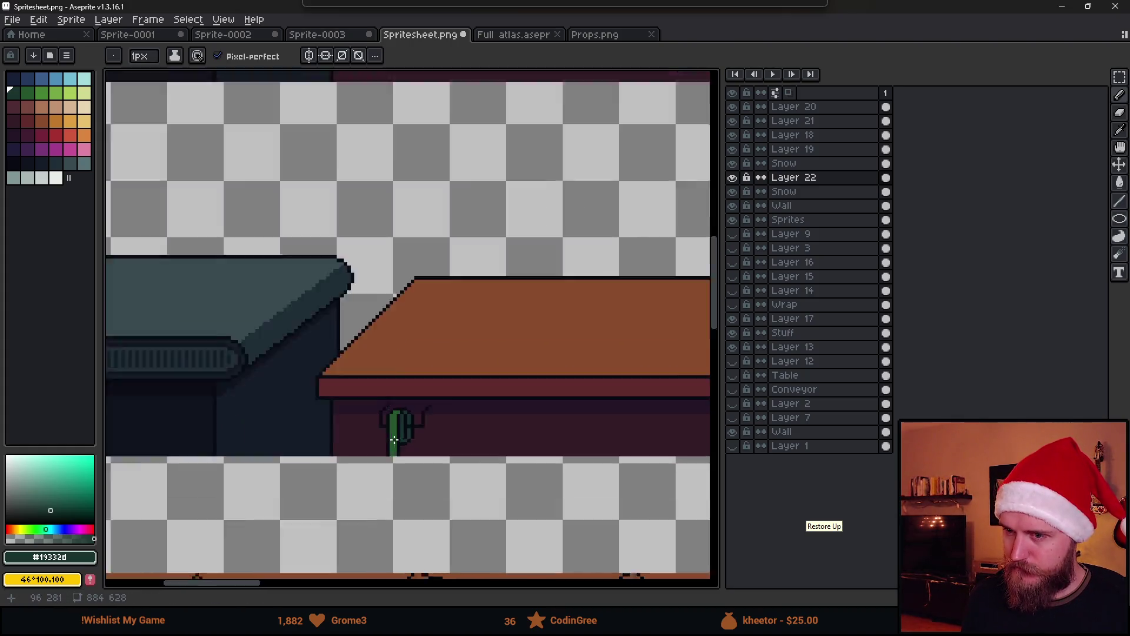
scroll(393, 440, up, 4)
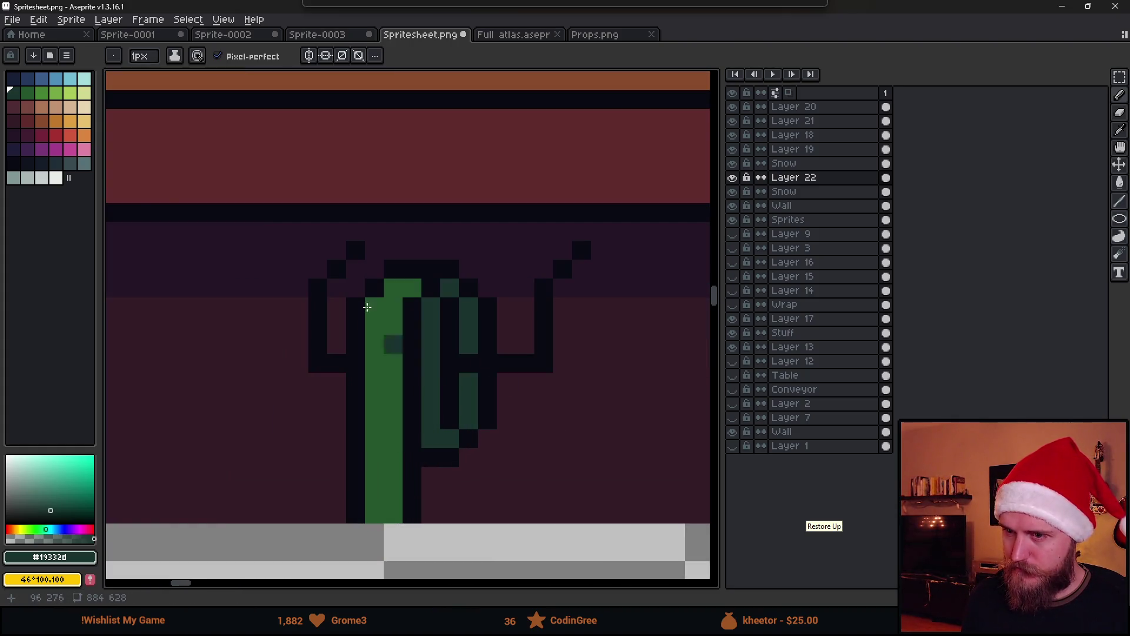
Step: Darken the cactus's right teal column top to bottom with the darker Idx-38 shade
click(42, 163)
click(472, 320)
mouse_move(449, 288)
mouse_down()
mouse_move(467, 336)
mouse_move(457, 433)
mouse_up()
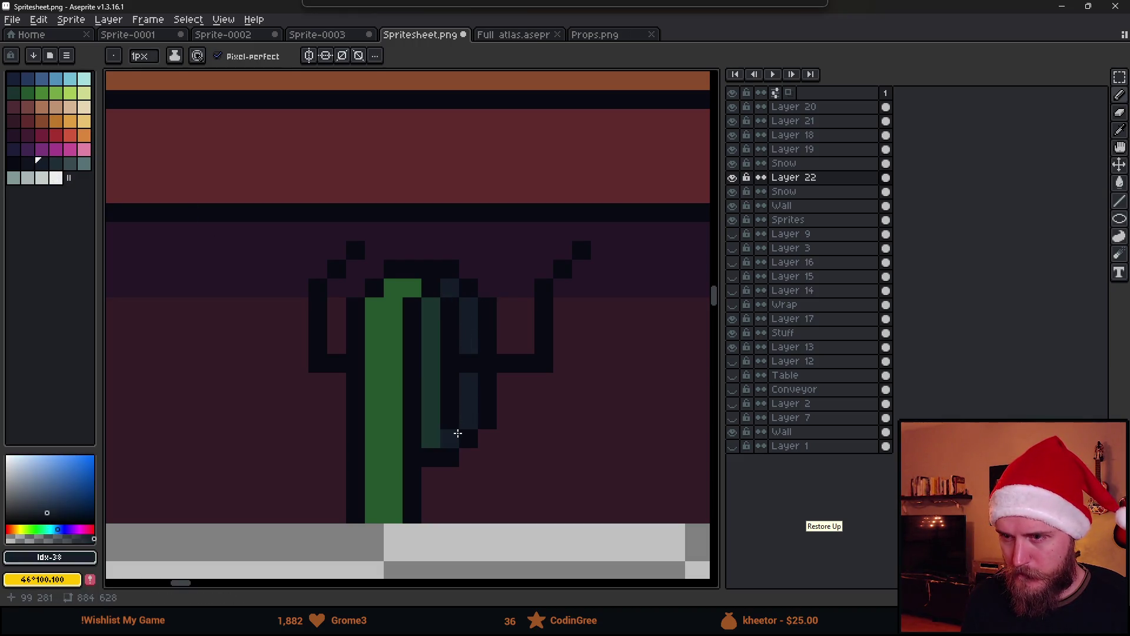
scroll(457, 433, down, 8)
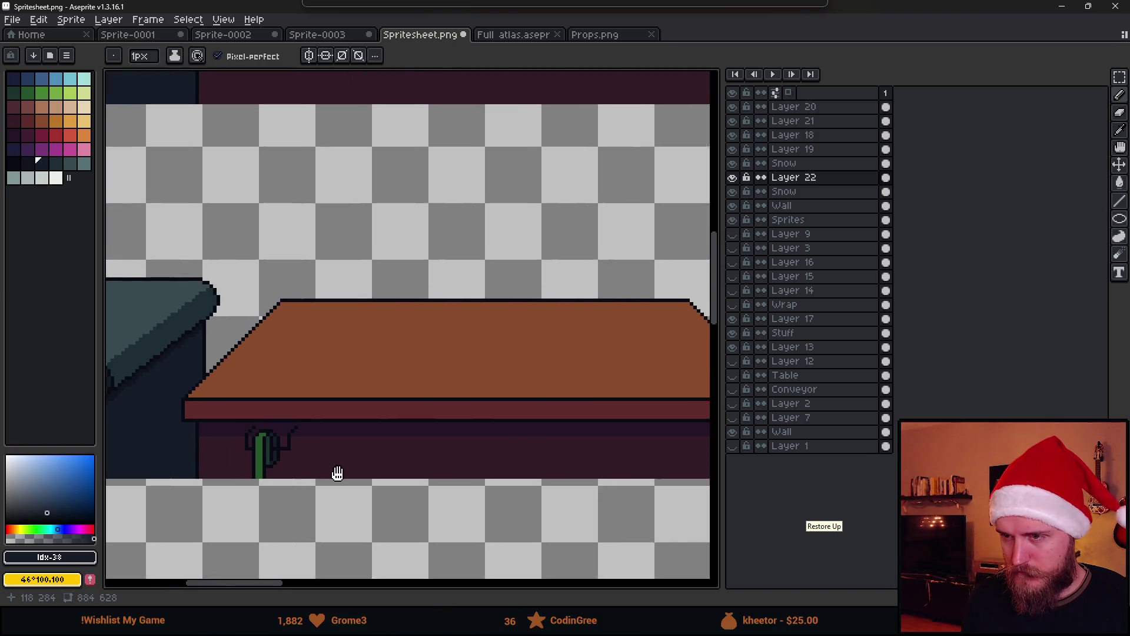
scroll(293, 466, down, 2)
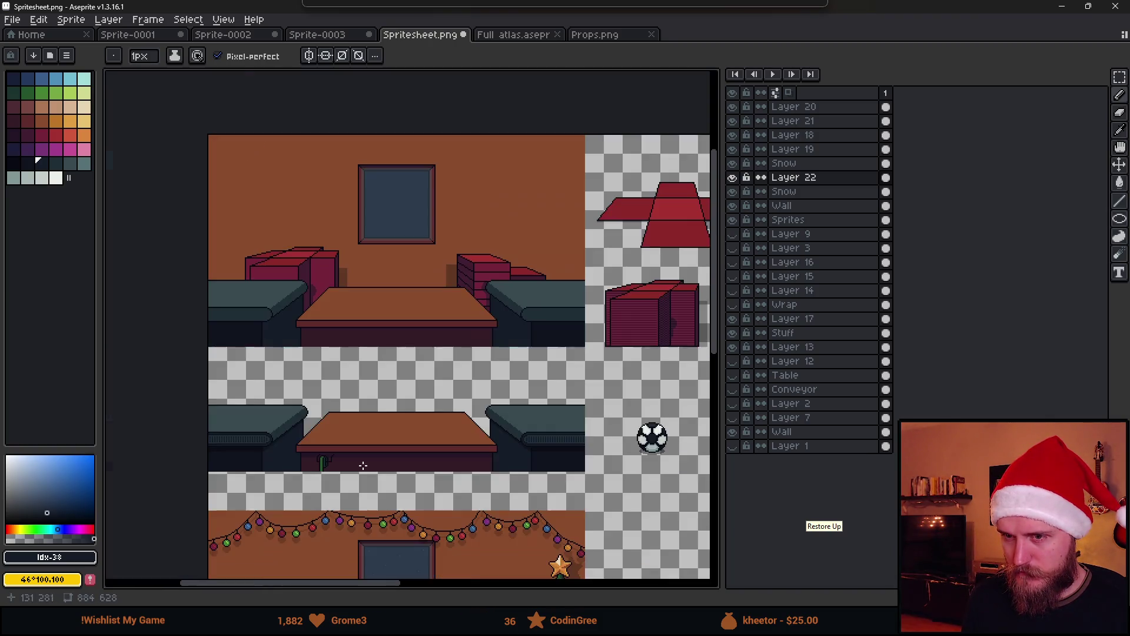
scroll(353, 454, right, 6)
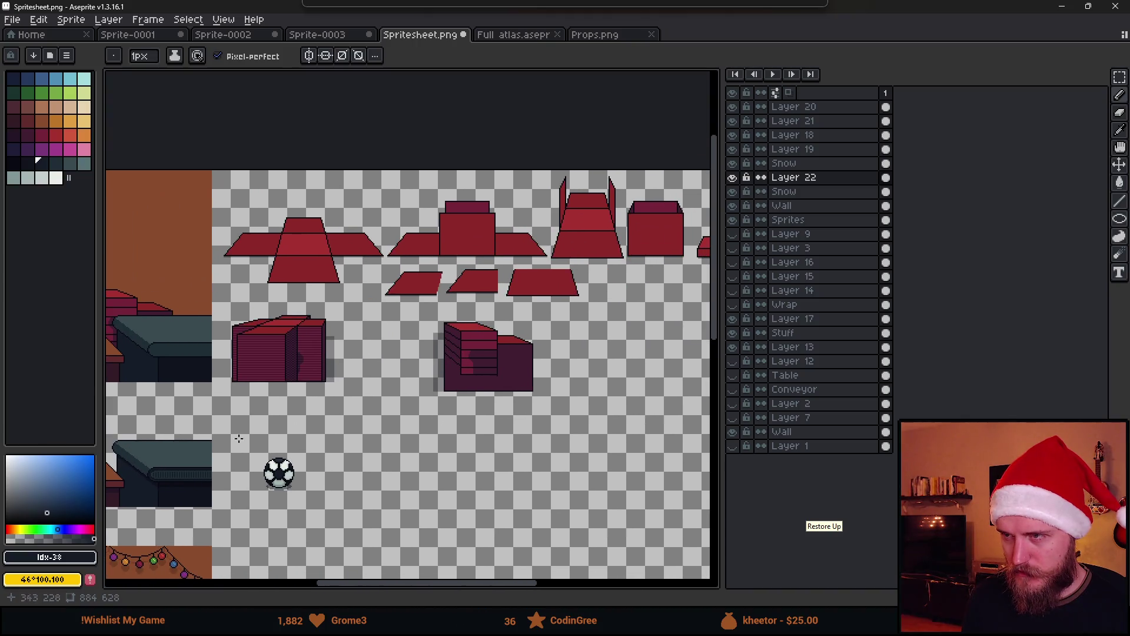
mouse_move(239, 439)
mouse_down()
mouse_move(164, 422)
mouse_move(527, 354)
mouse_up()
Step: Select the cactus's right part and shift it one pixel right
scroll(442, 365, up, 5)
key(m)
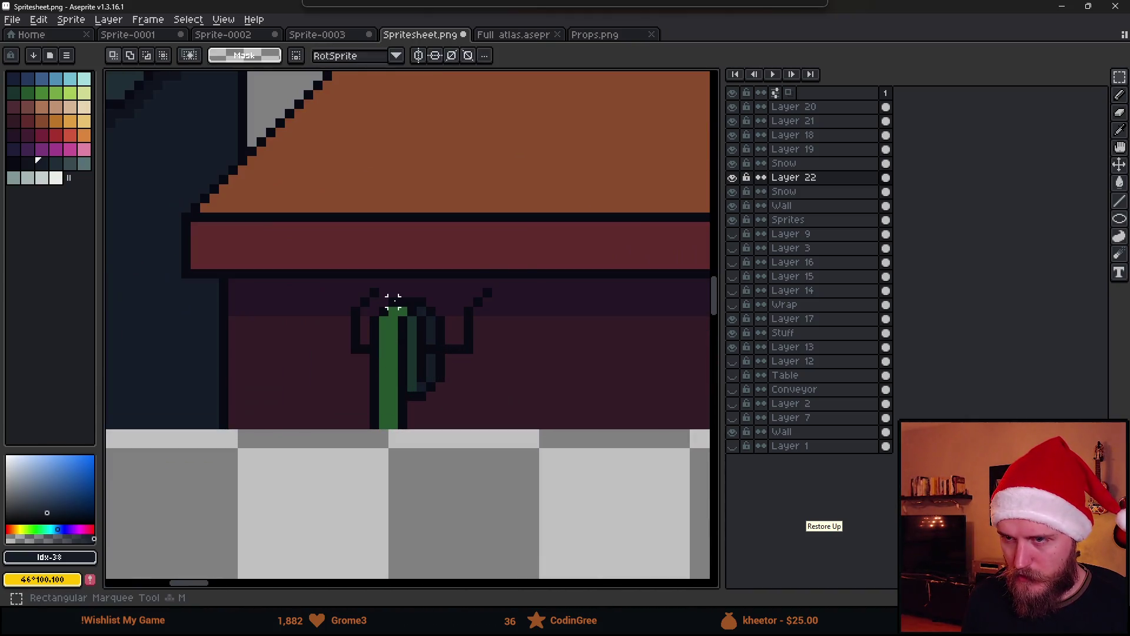
scroll(392, 318, up, 1)
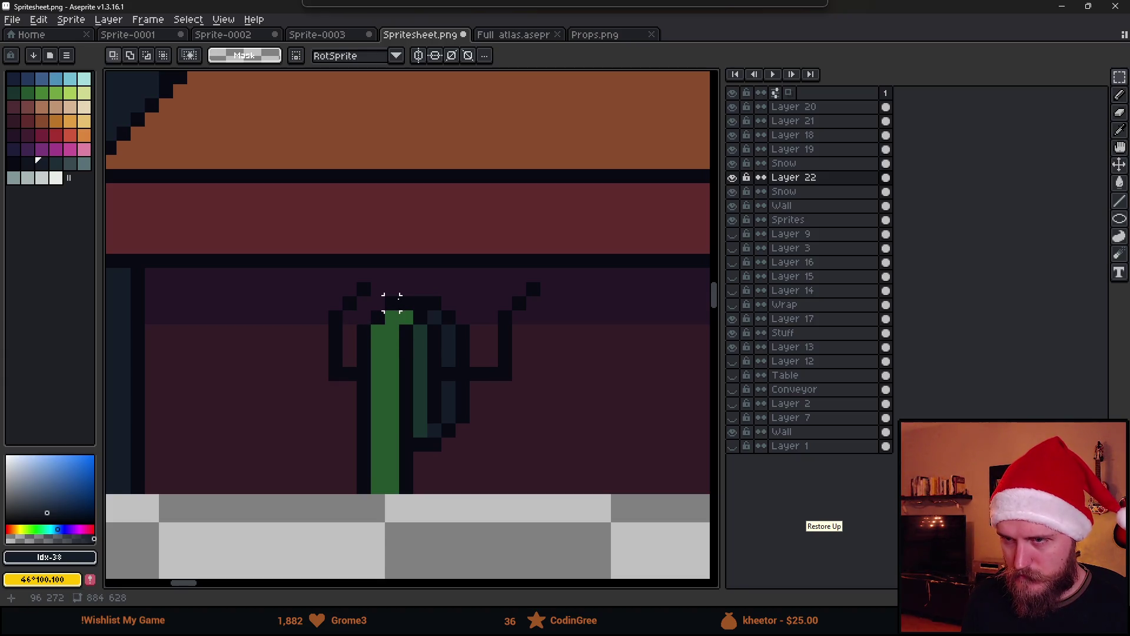
drag(391, 301, 500, 497)
drag(441, 447, 454, 446)
click(533, 402)
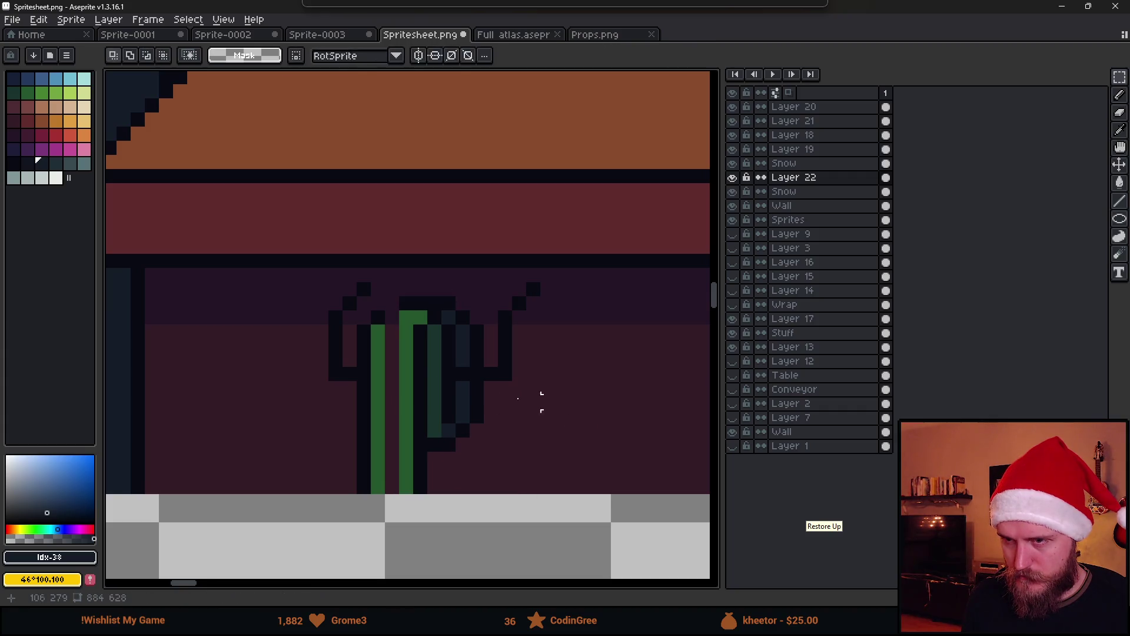
Step: Move the cactus's middle green column one pixel left and pan back to the table front
drag(396, 293, 417, 497)
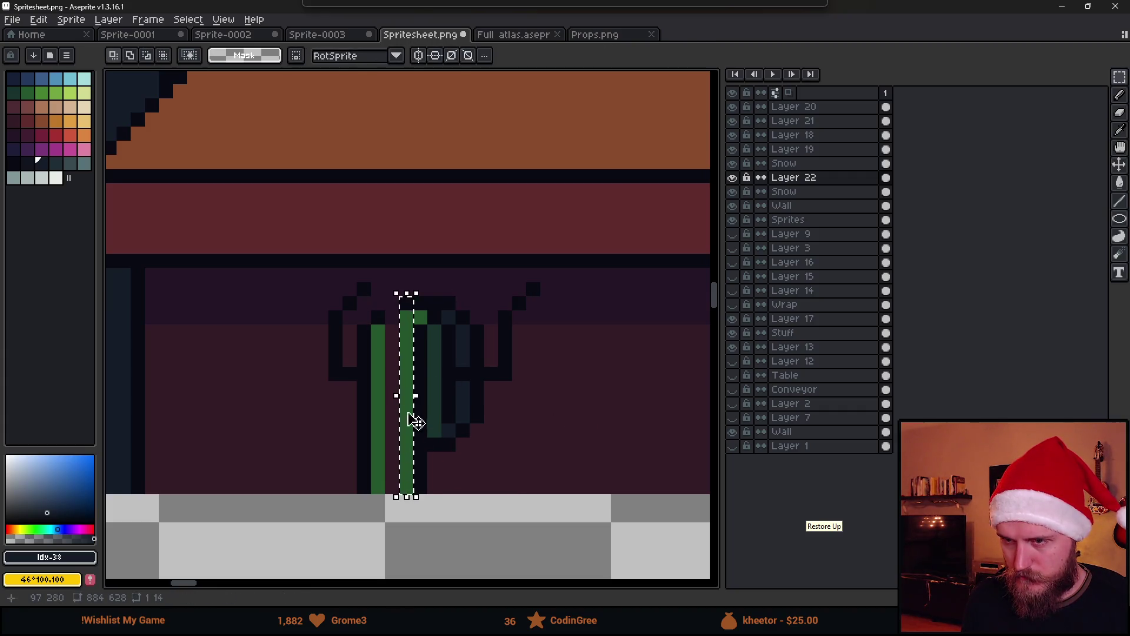
drag(389, 400, 371, 396)
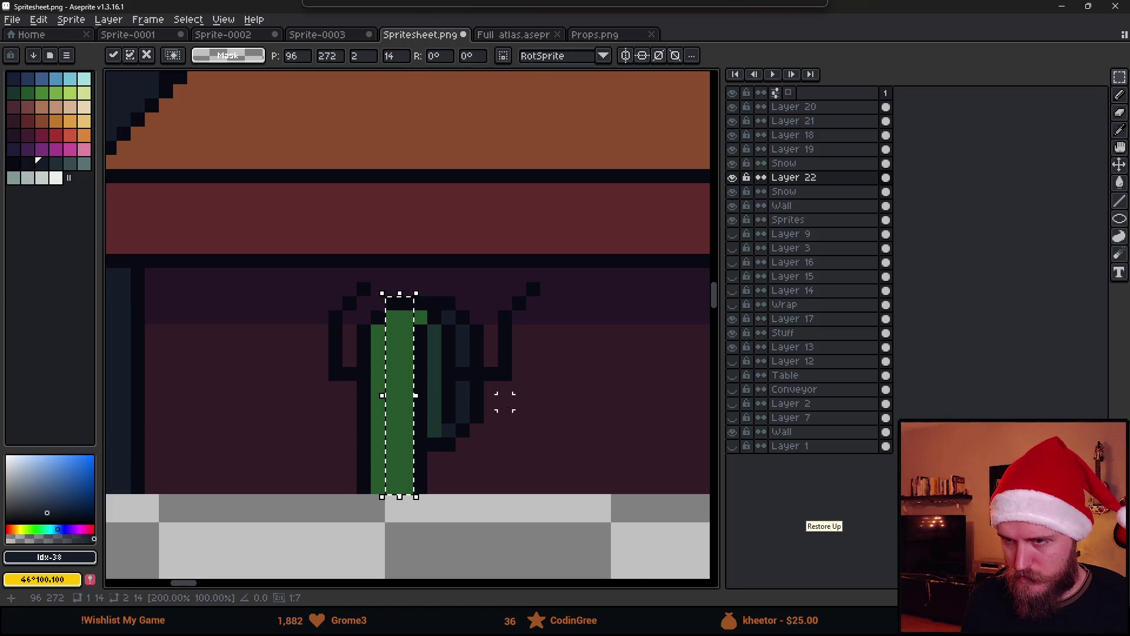
click(503, 396)
scroll(505, 406, down, 2)
drag(504, 406, 316, 410)
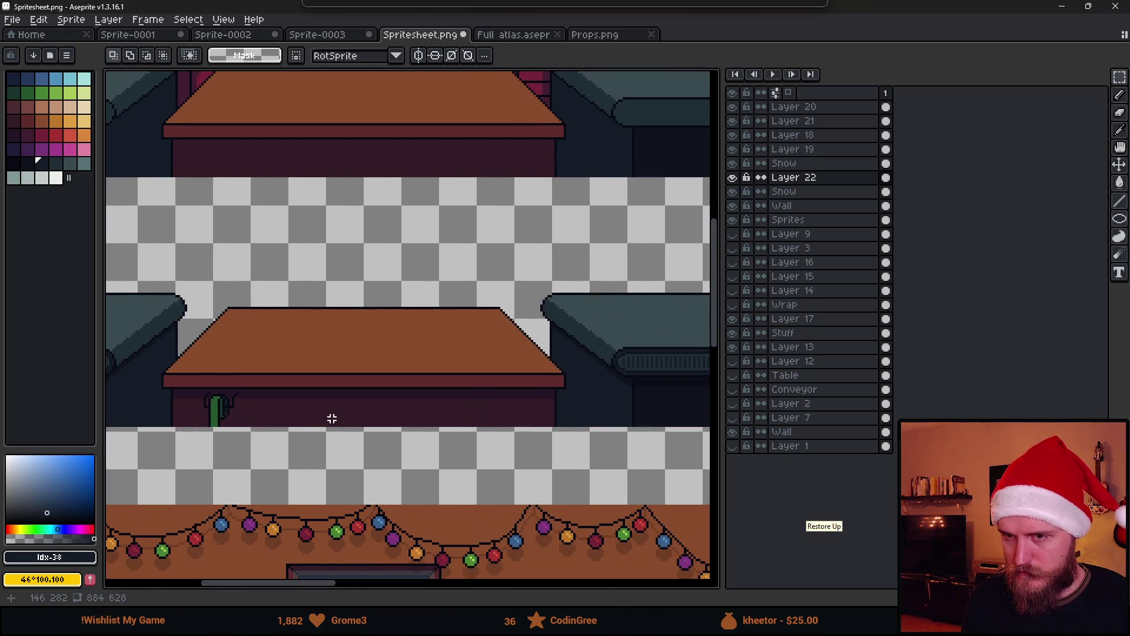
drag(344, 317, 414, 380)
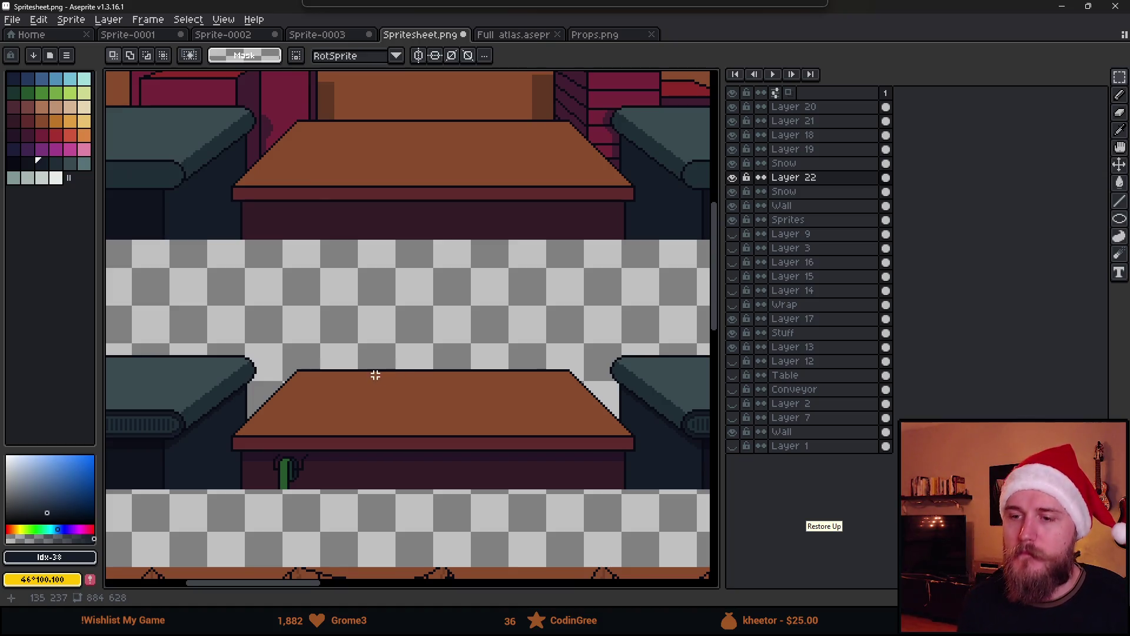
scroll(375, 375, down, 3)
Step: Glance at the Unity editor and return to the spritesheet in Aseprite
key(alt+Tab)
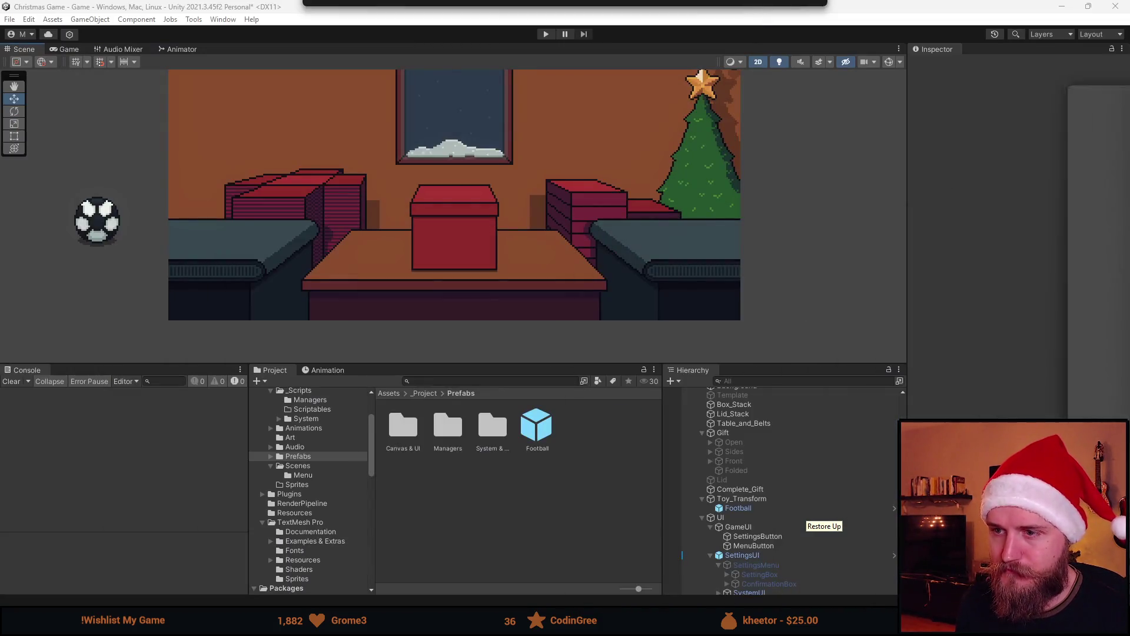
scroll(542, 278, down, 2)
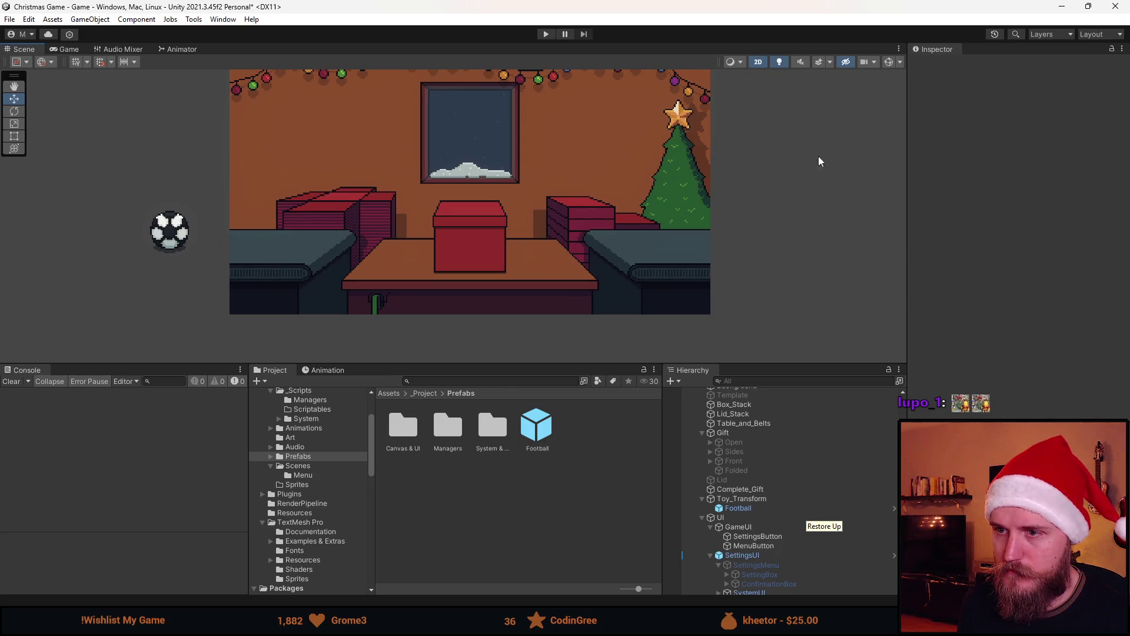
key(alt+Tab)
scroll(323, 423, up, 5)
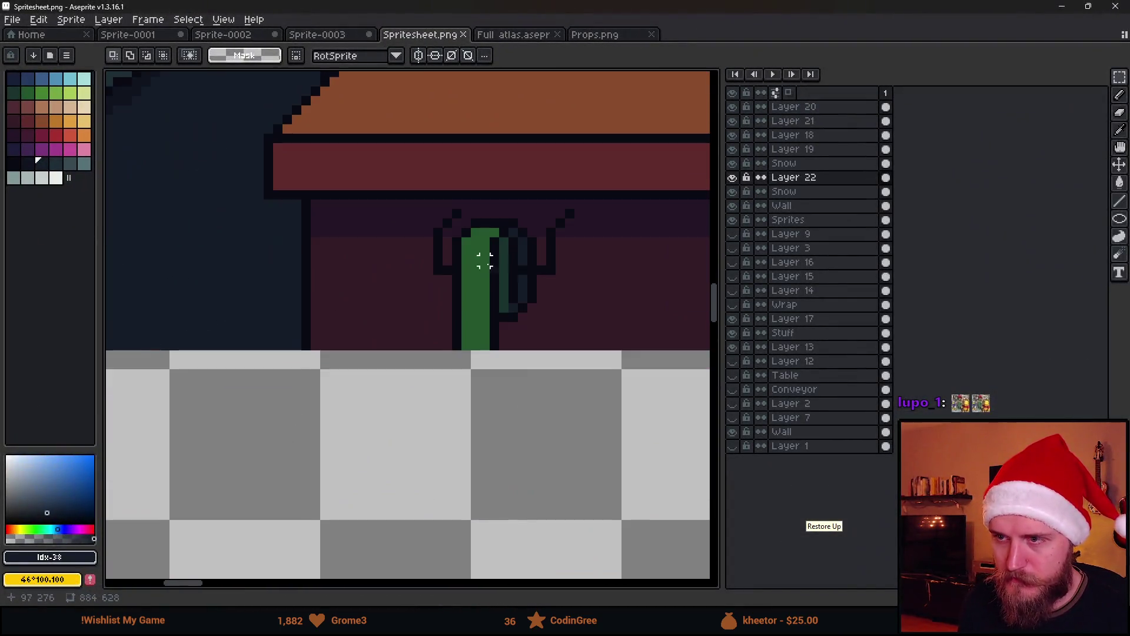
Step: Move the cactus's right half two pixels right and stretch the left green strip to fill the gap
drag(404, 203, 535, 375)
drag(487, 340, 506, 341)
click(352, 450)
drag(396, 215, 392, 379)
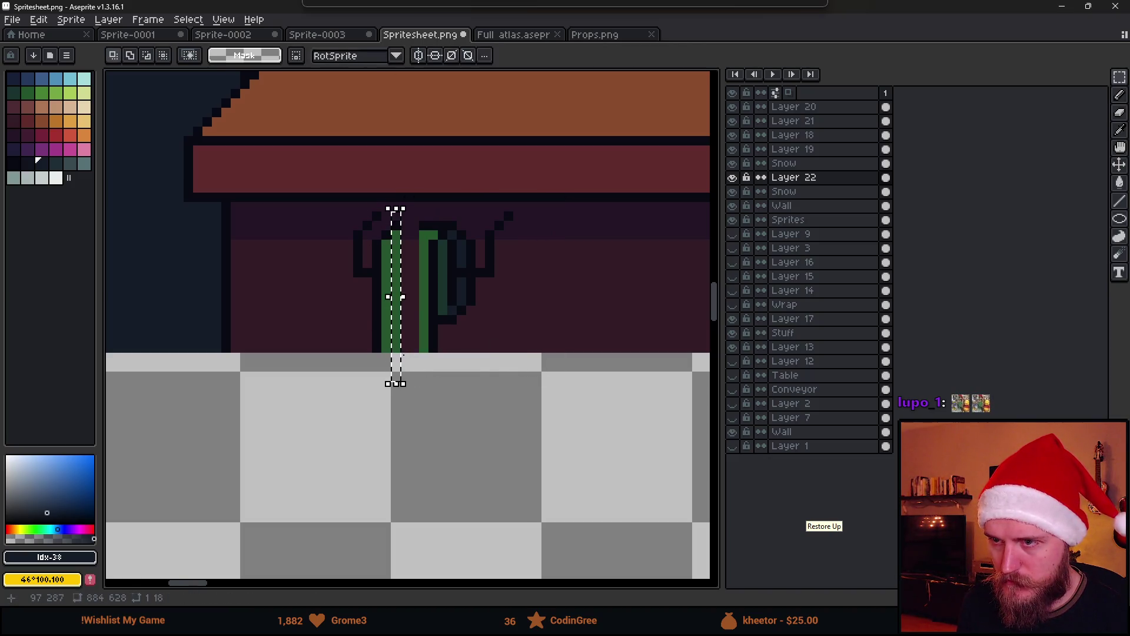
drag(404, 298, 430, 301)
click(433, 204)
Step: Save the spritesheet and preview the cactus in Unity's Game view
key(ctrl+s)
key(alt+Tab)
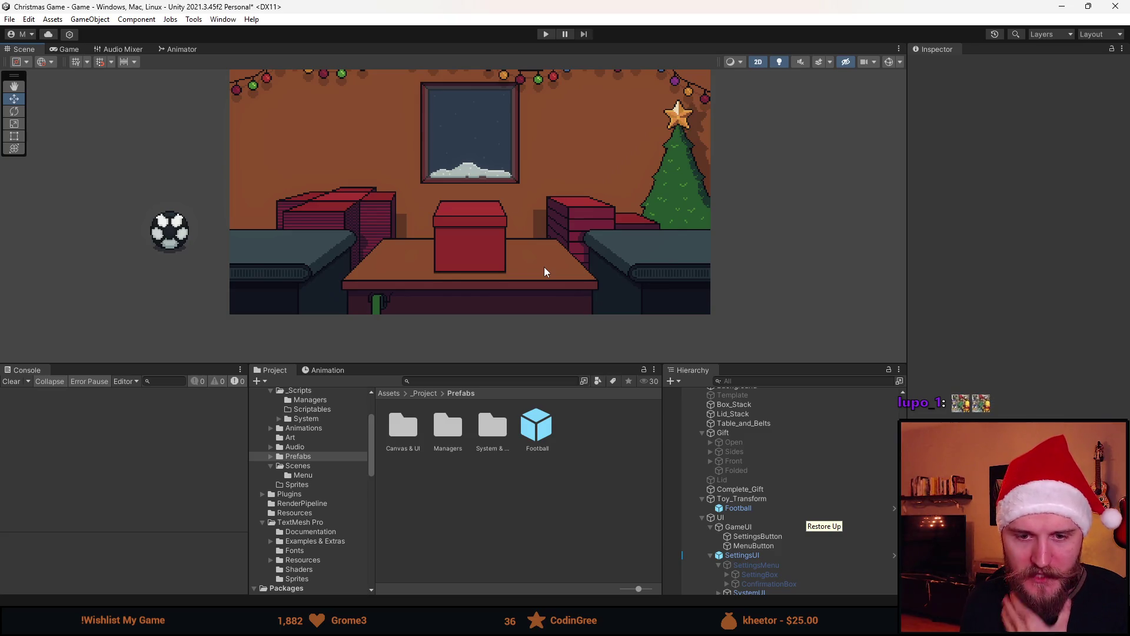
scroll(426, 200, down, 2)
scroll(433, 185, up, 2)
drag(502, 370, 498, 533)
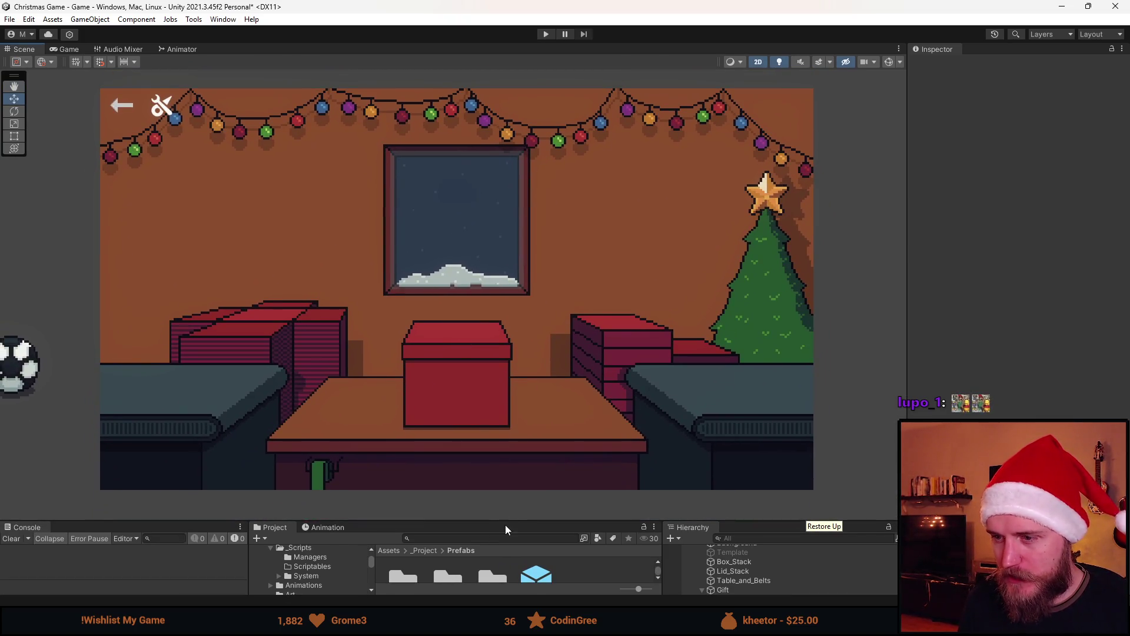
drag(505, 525, 505, 391)
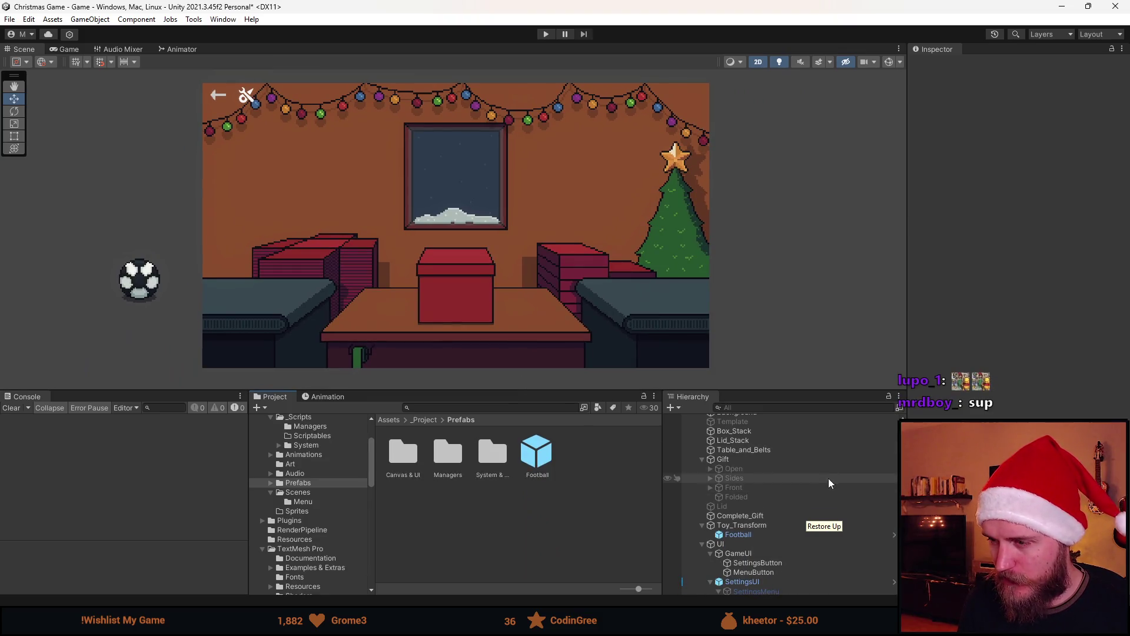
scroll(783, 500, down, 2)
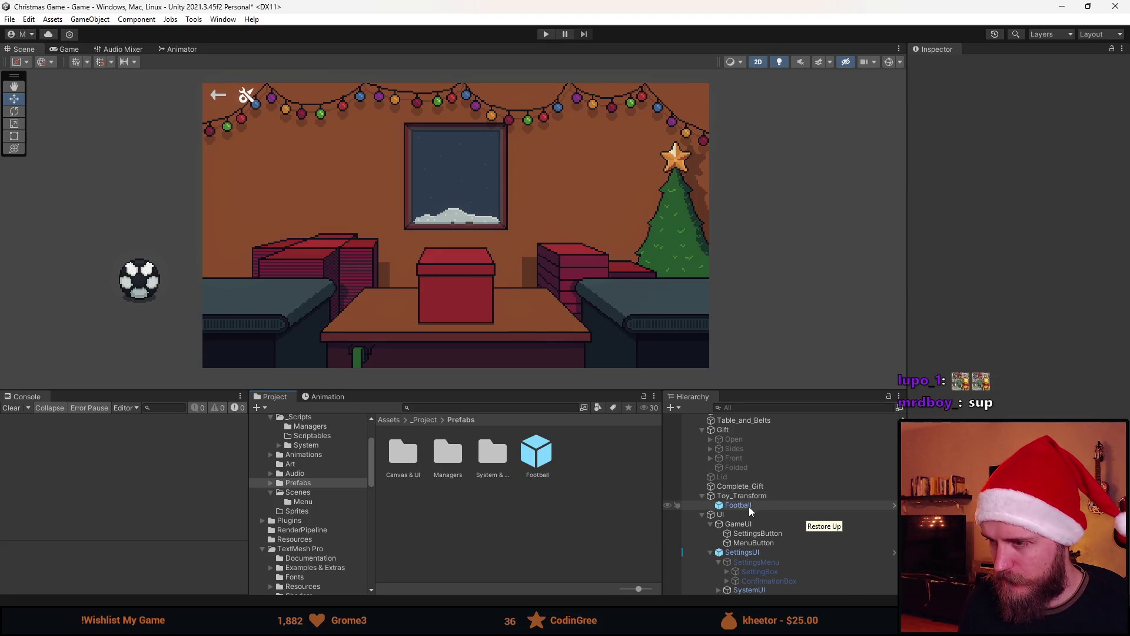
scroll(757, 552, up, 5)
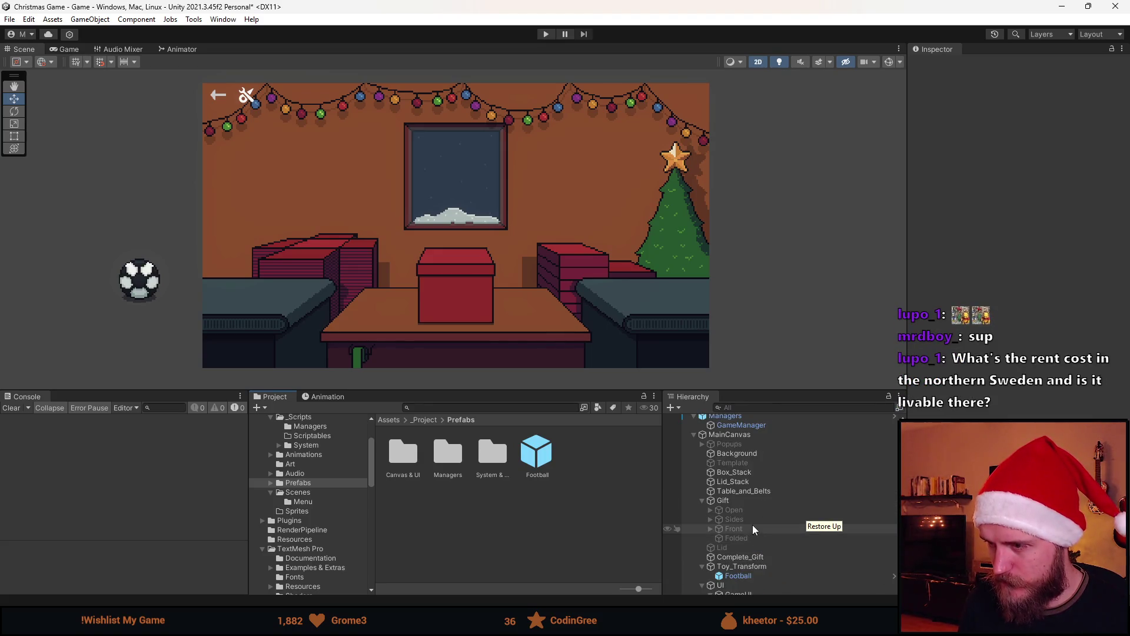
click(743, 529)
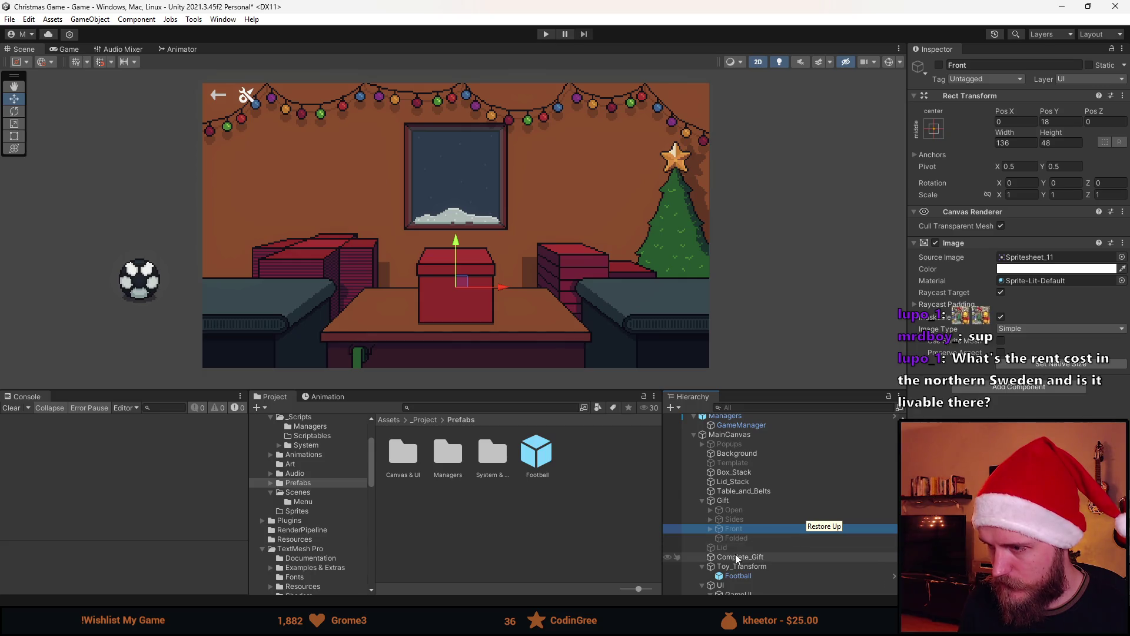
Step: Duplicate Complete_Gift and place the copy under Gift after Folded
click(736, 558)
key(ctrl+d)
drag(744, 590, 742, 468)
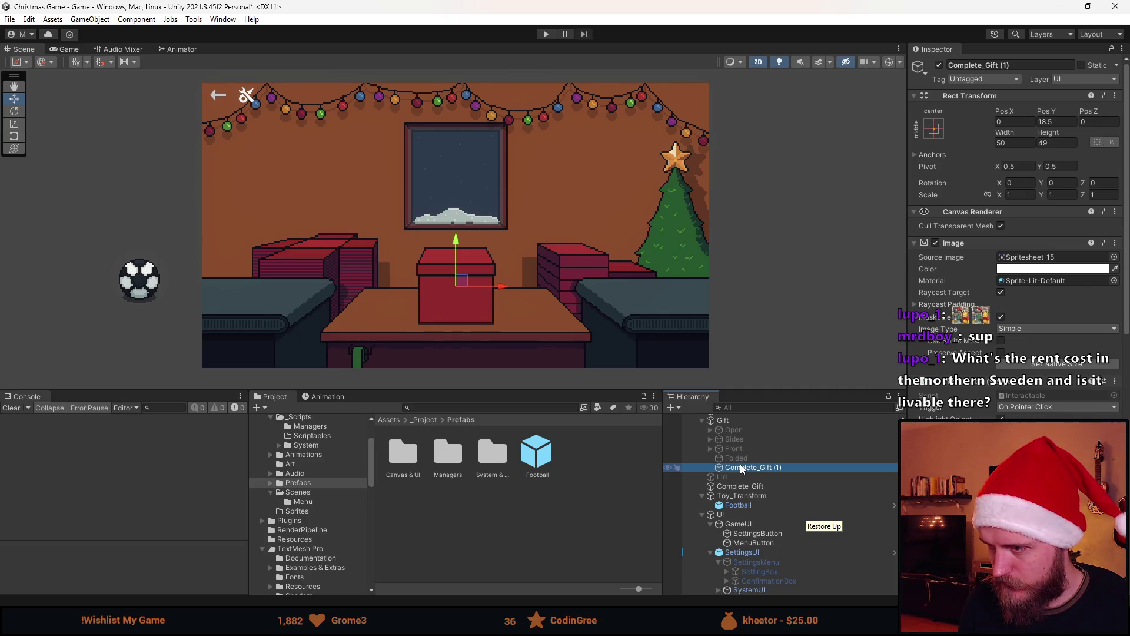
Step: Rename the duplicated object to 'Lid' in the Inspector
click(990, 67)
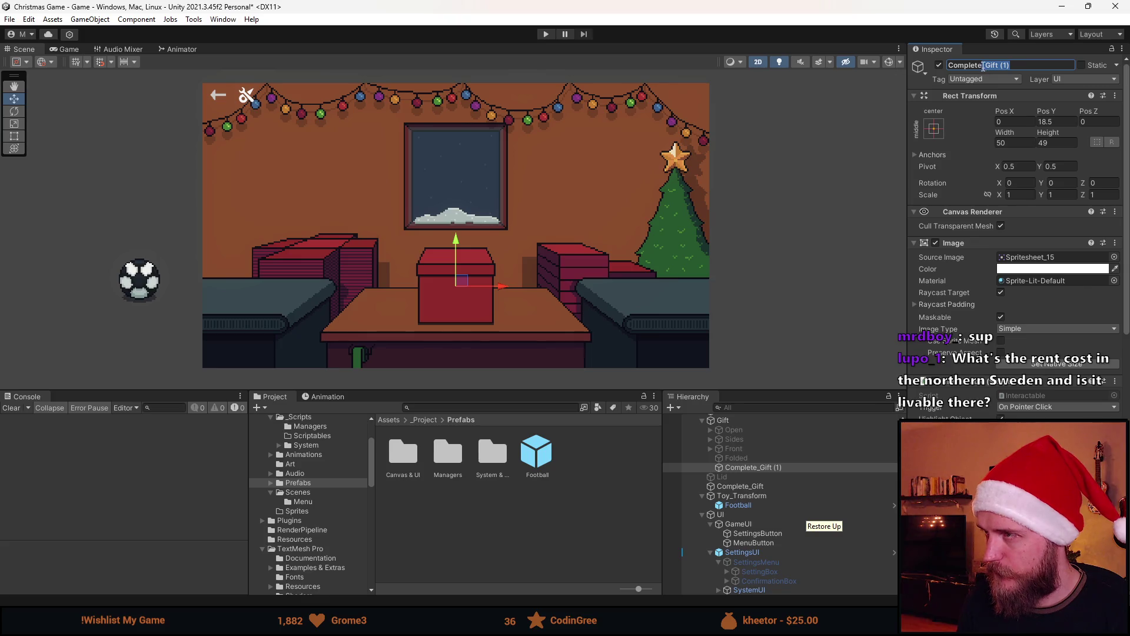
drag(1013, 68, 957, 69)
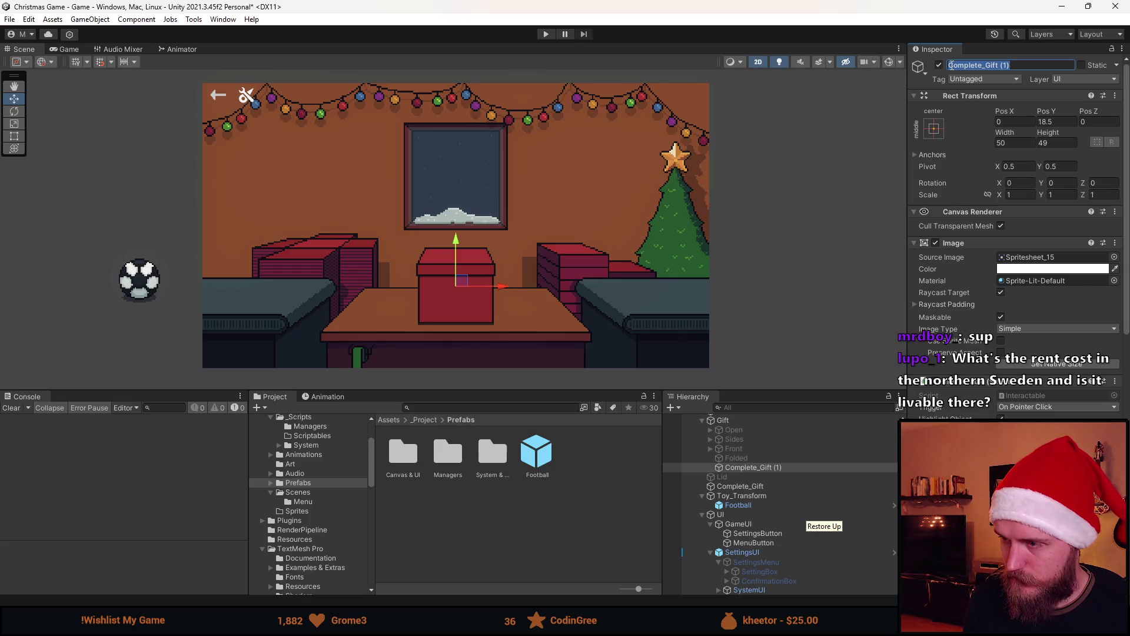
text(Lid)
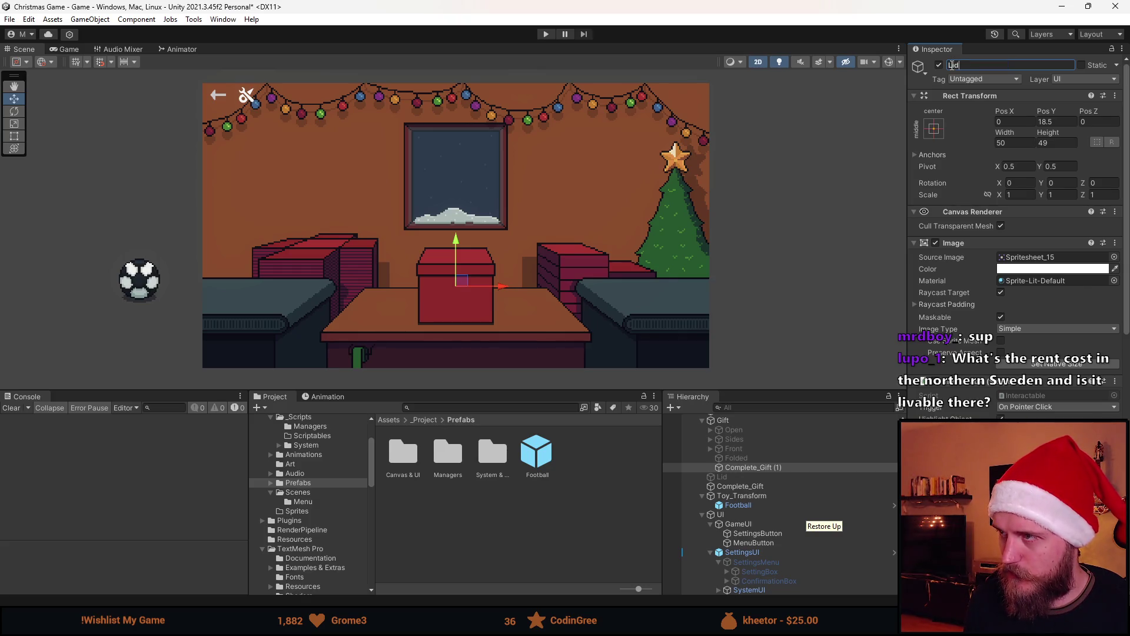